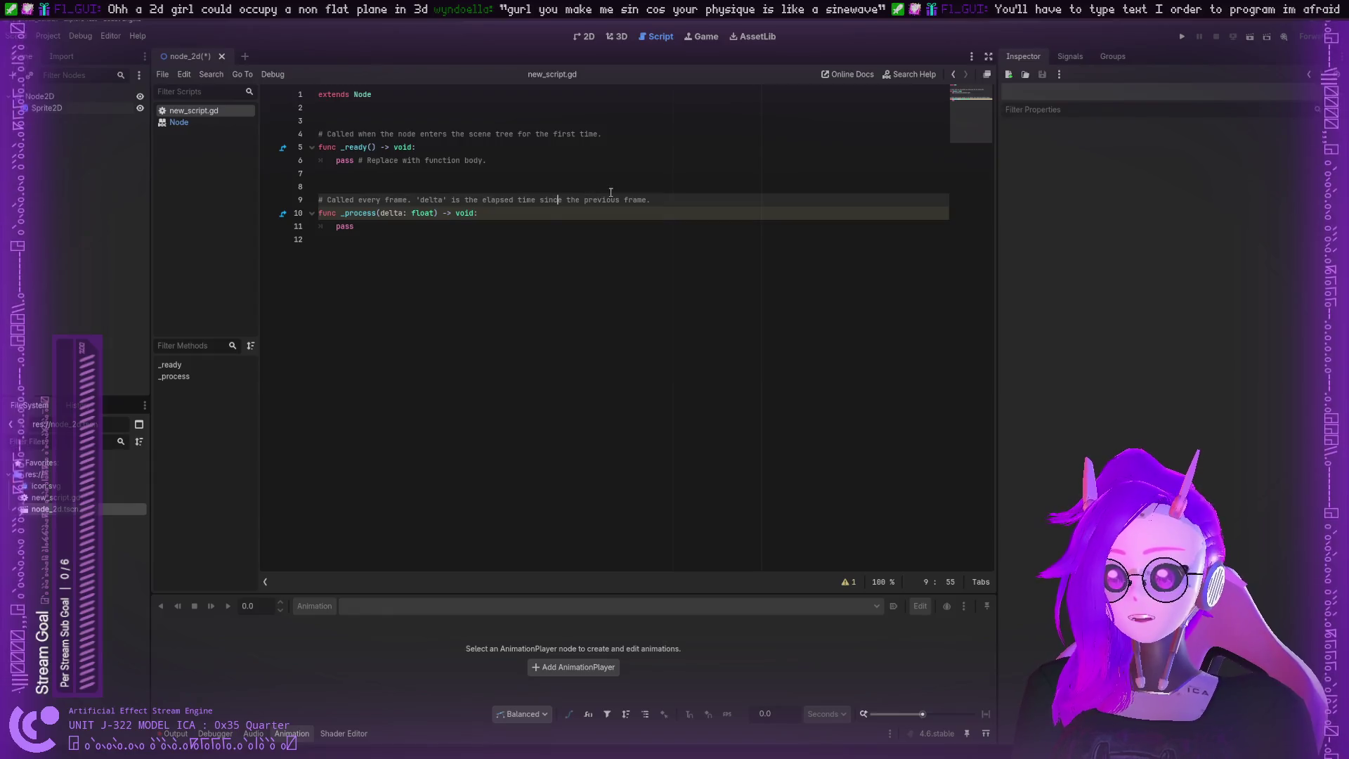
# Step: Look up _process on line 10 of new_script.gd to open its Node class documentation
pyautogui.doubleClick(611, 200)
pyautogui.doubleClick(359, 213)
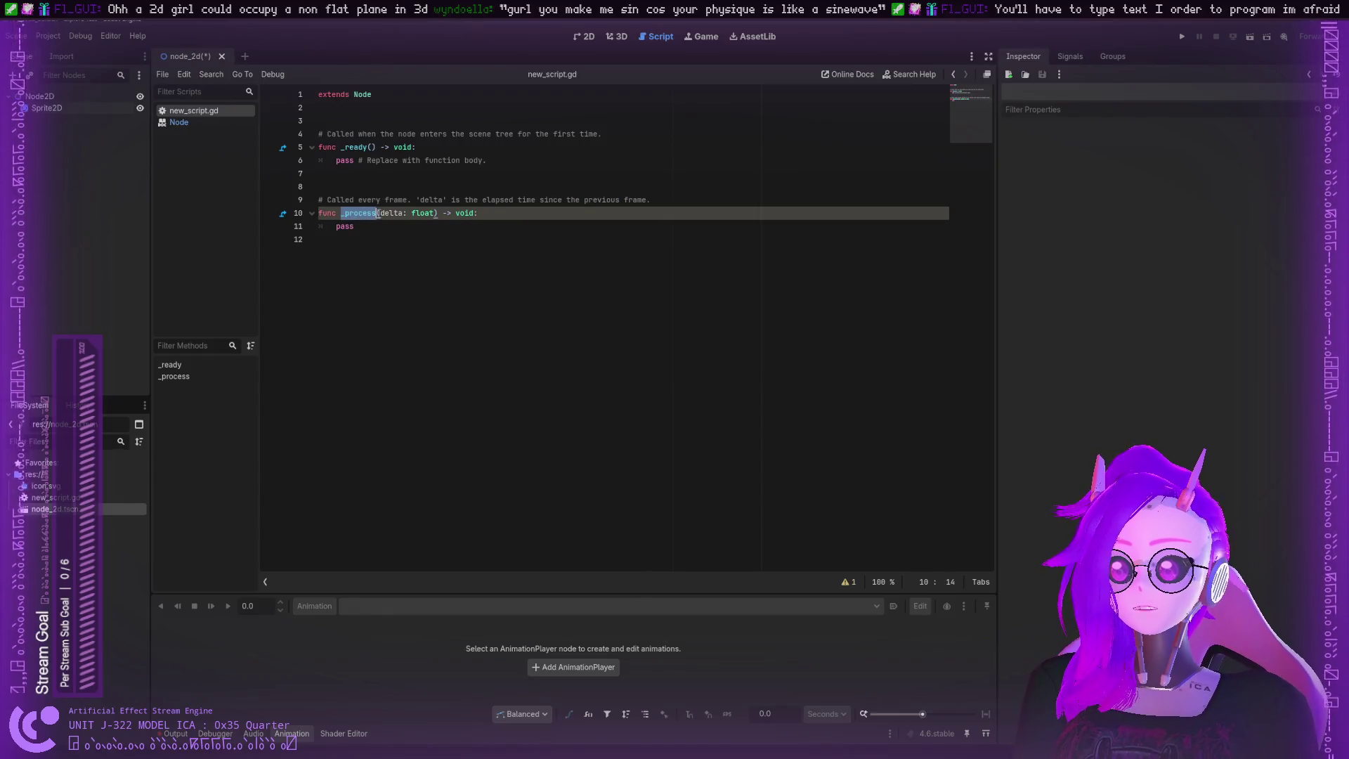
pyautogui.doubleClick(430, 213)
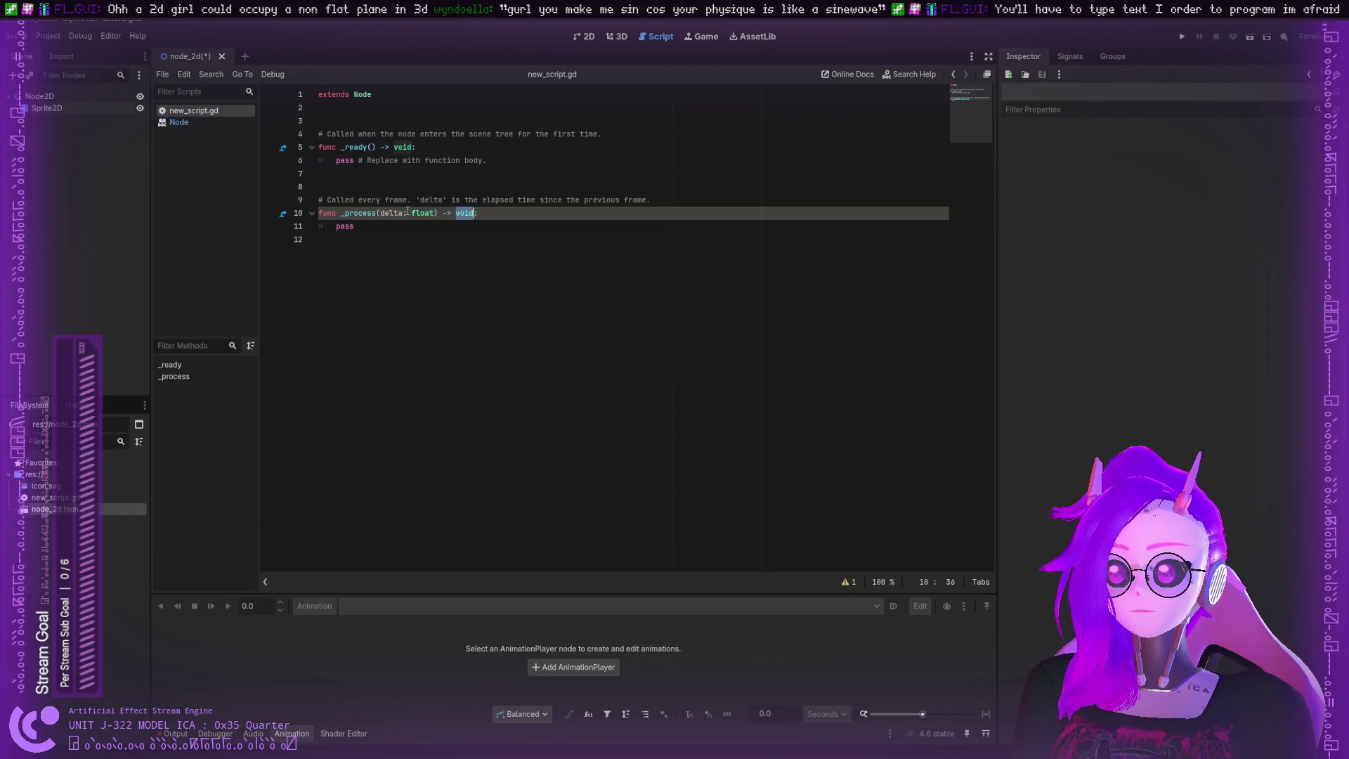
pyautogui.keyDown('ctrl'); pyautogui.click(359, 213); pyautogui.keyUp('ctrl')
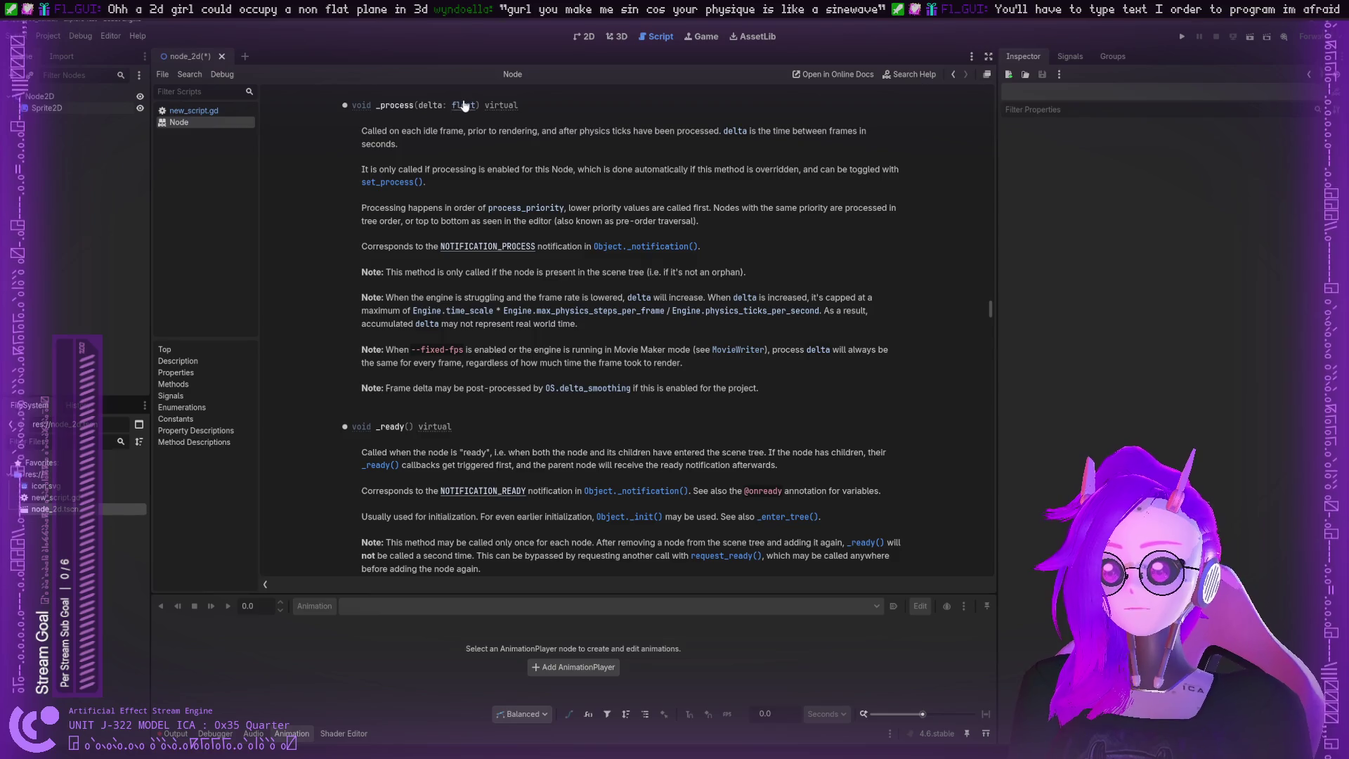
pyautogui.moveTo(420, 106); pyautogui.dragTo(477, 109)
pyautogui.click(425, 106)
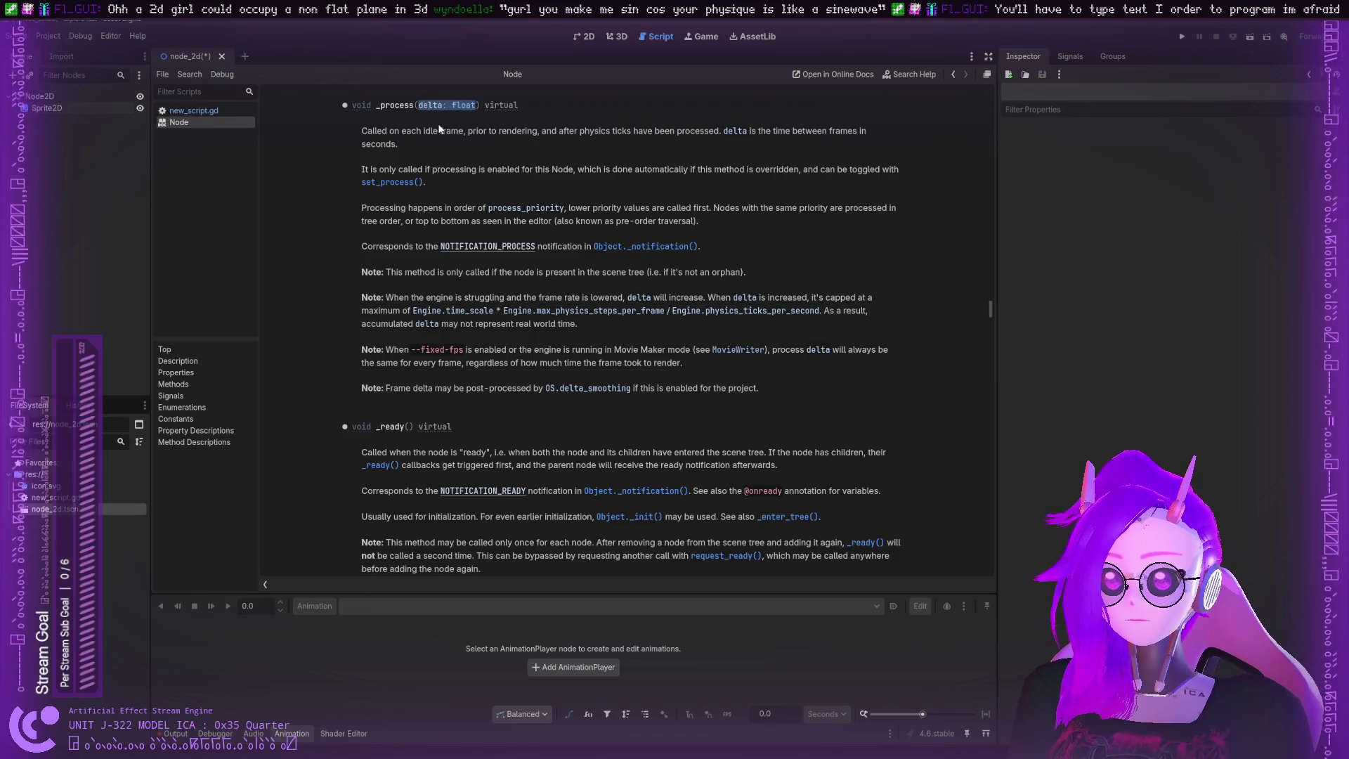
# Step: Return to new_script.gd, inspect the _process signature, then reopen the Node reference at _process
pyautogui.click(168, 110)
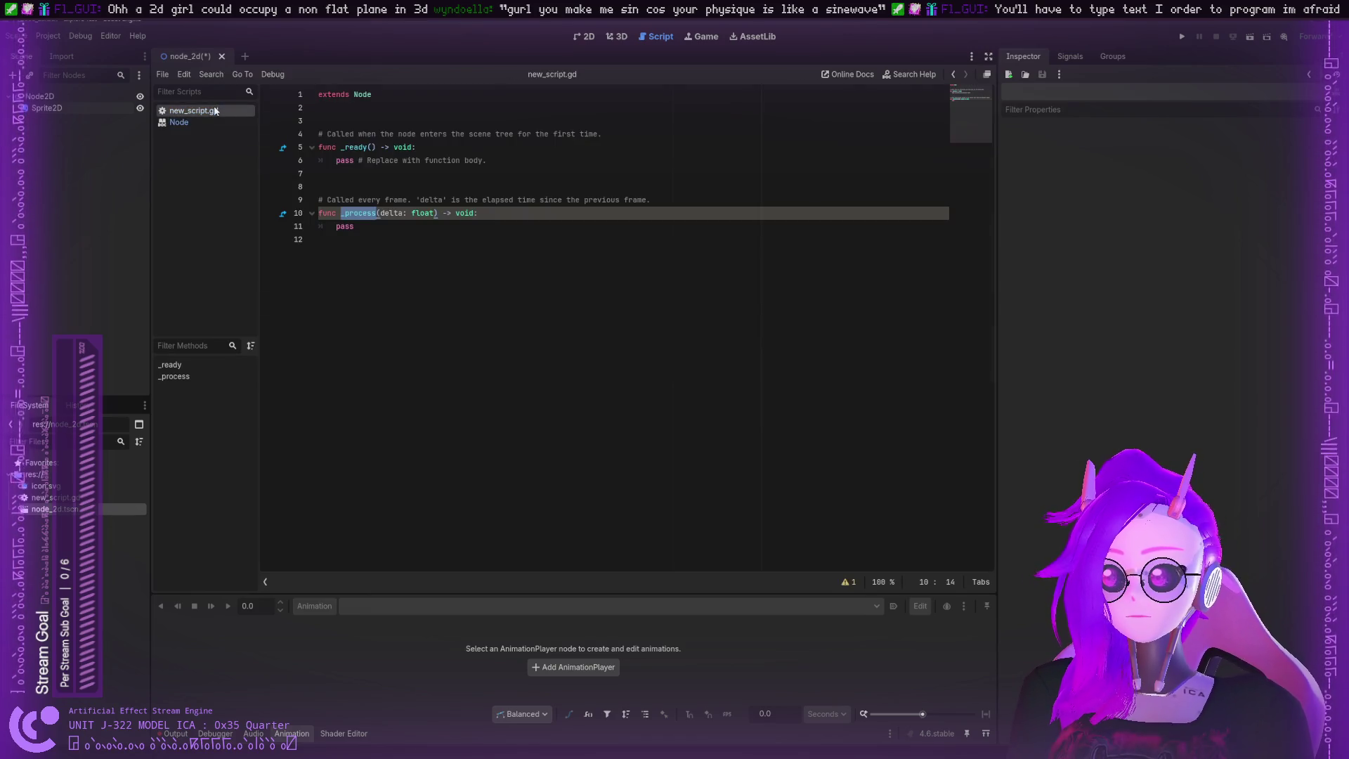
pyautogui.doubleClick(422, 213)
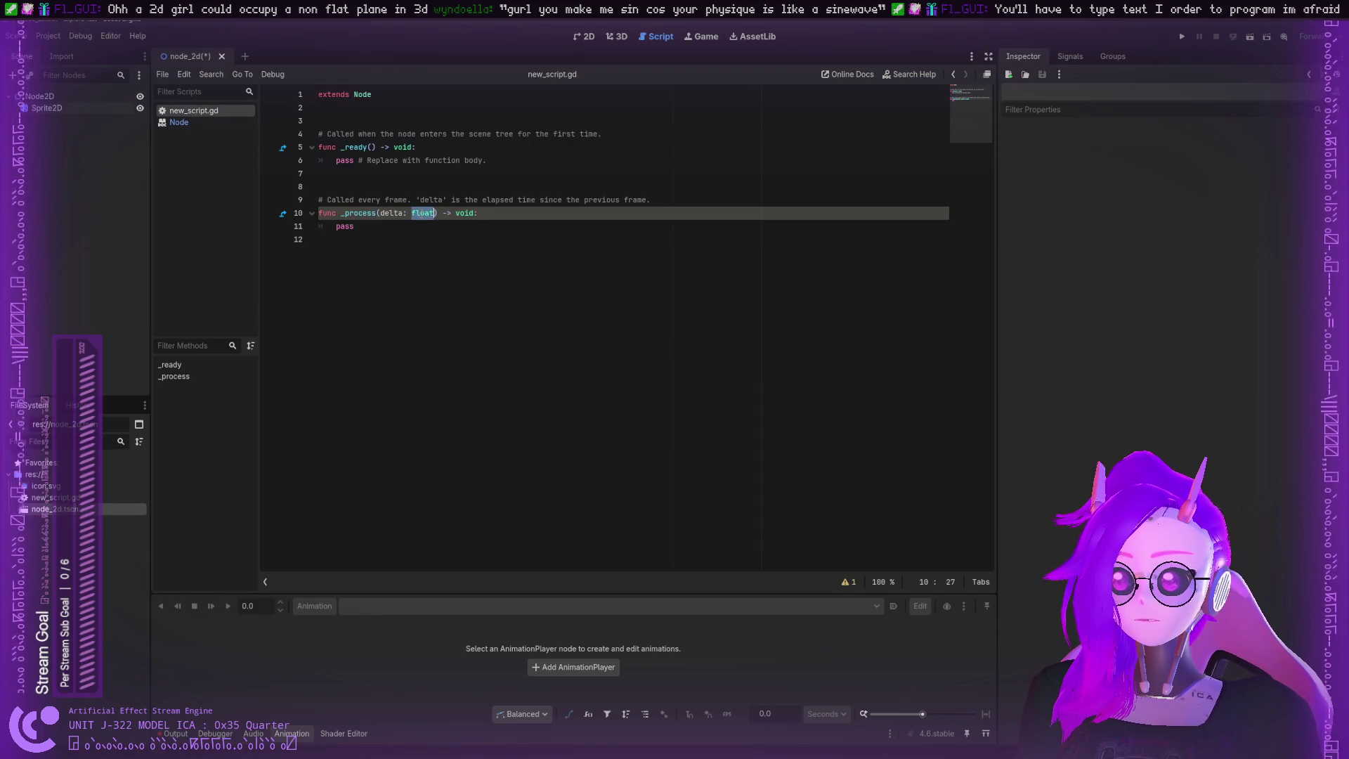
pyautogui.doubleClick(393, 212)
pyautogui.doubleClick(466, 213)
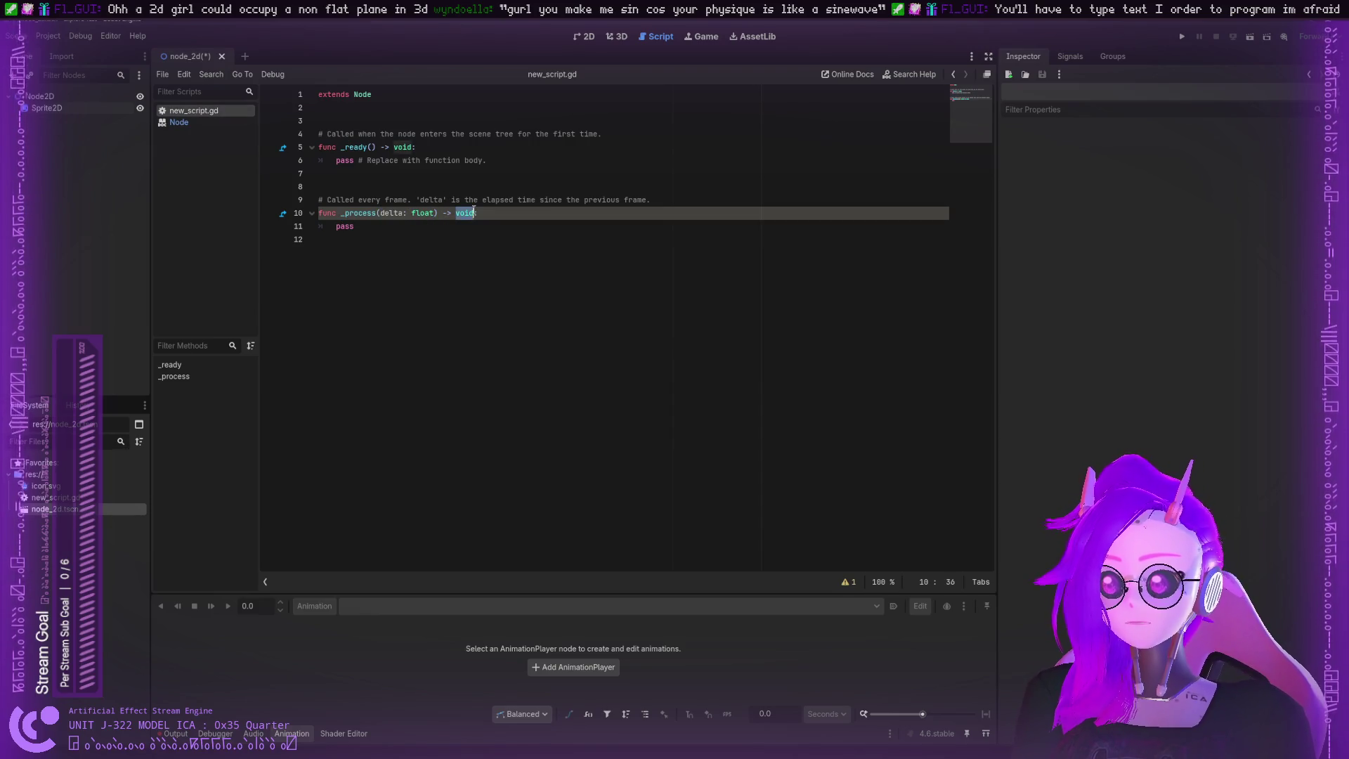
pyautogui.click(196, 121)
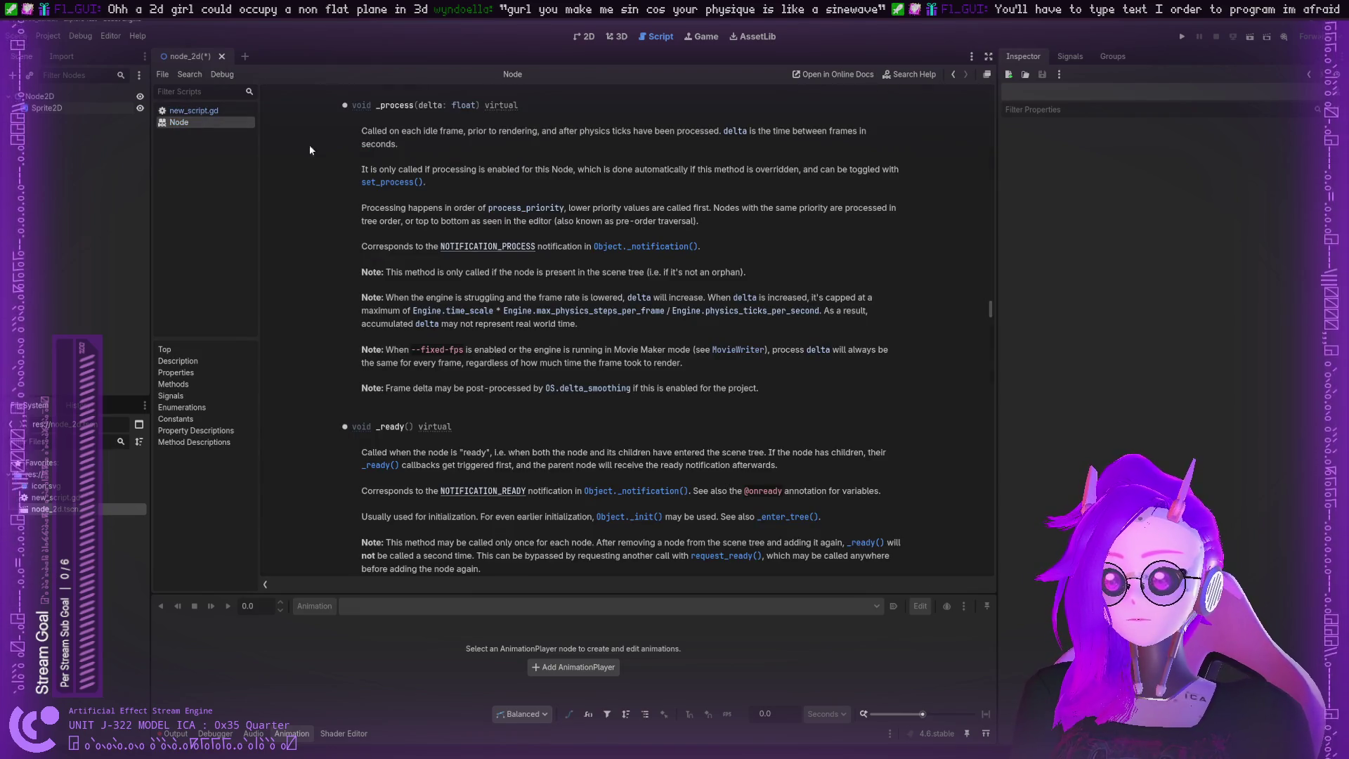
pyautogui.doubleClick(500, 107)
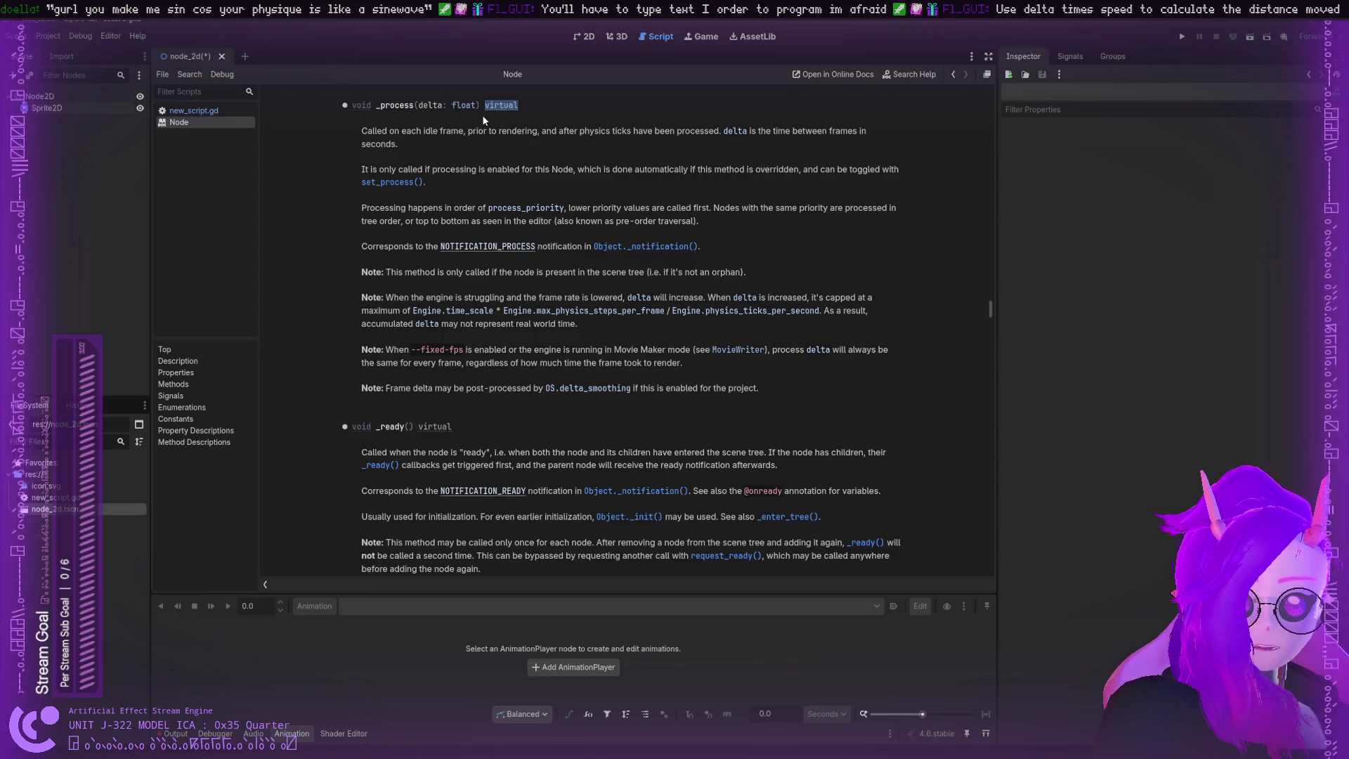
pyautogui.click(422, 131)
pyautogui.moveTo(445, 131); pyautogui.dragTo(466, 130)
pyautogui.moveTo(382, 131)
pyautogui.mouseDown()
pyautogui.moveTo(500, 132)
pyautogui.moveTo(399, 144)
pyautogui.moveTo(707, 131)
pyautogui.mouseUp()
pyautogui.click(584, 134)
pyautogui.moveTo(742, 131)
pyautogui.mouseDown()
pyautogui.moveTo(728, 131)
pyautogui.moveTo(842, 134)
pyautogui.moveTo(382, 146)
pyautogui.mouseUp()
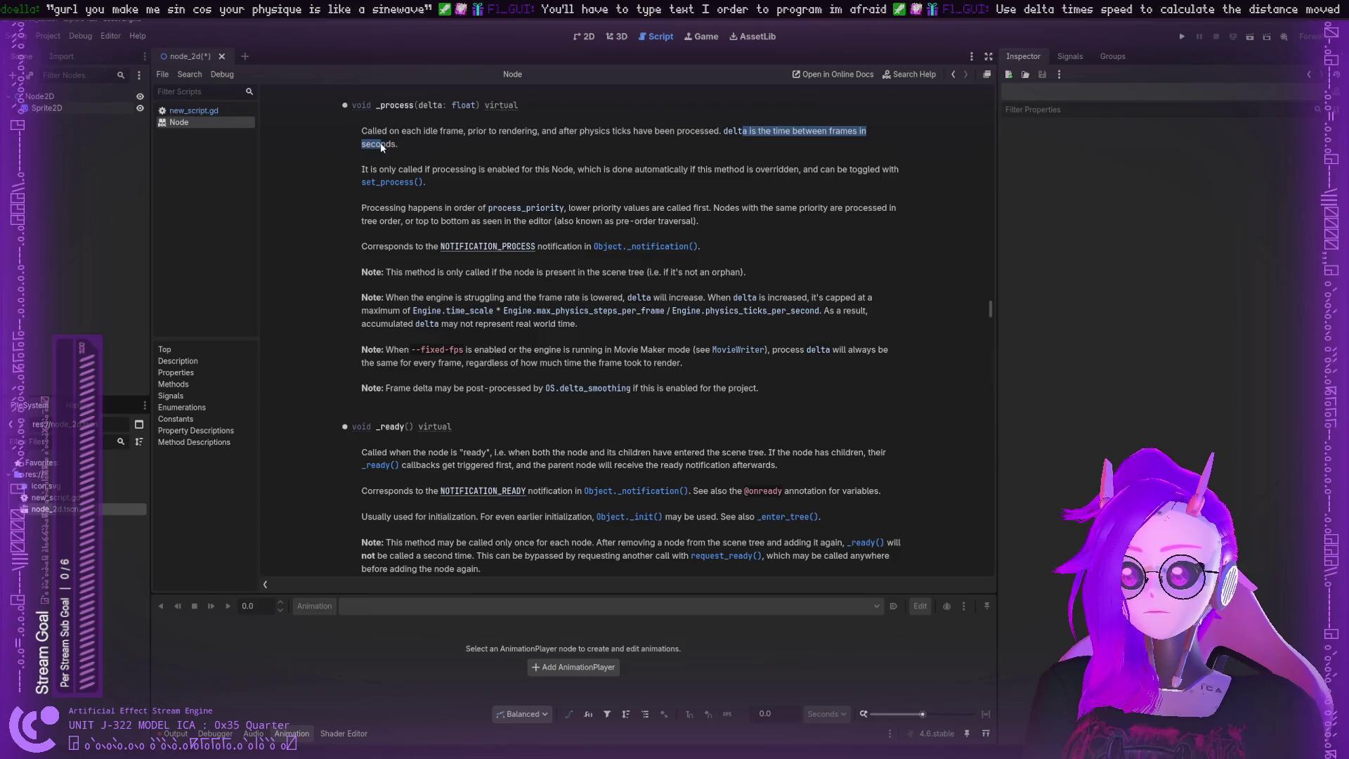
pyautogui.click(397, 173)
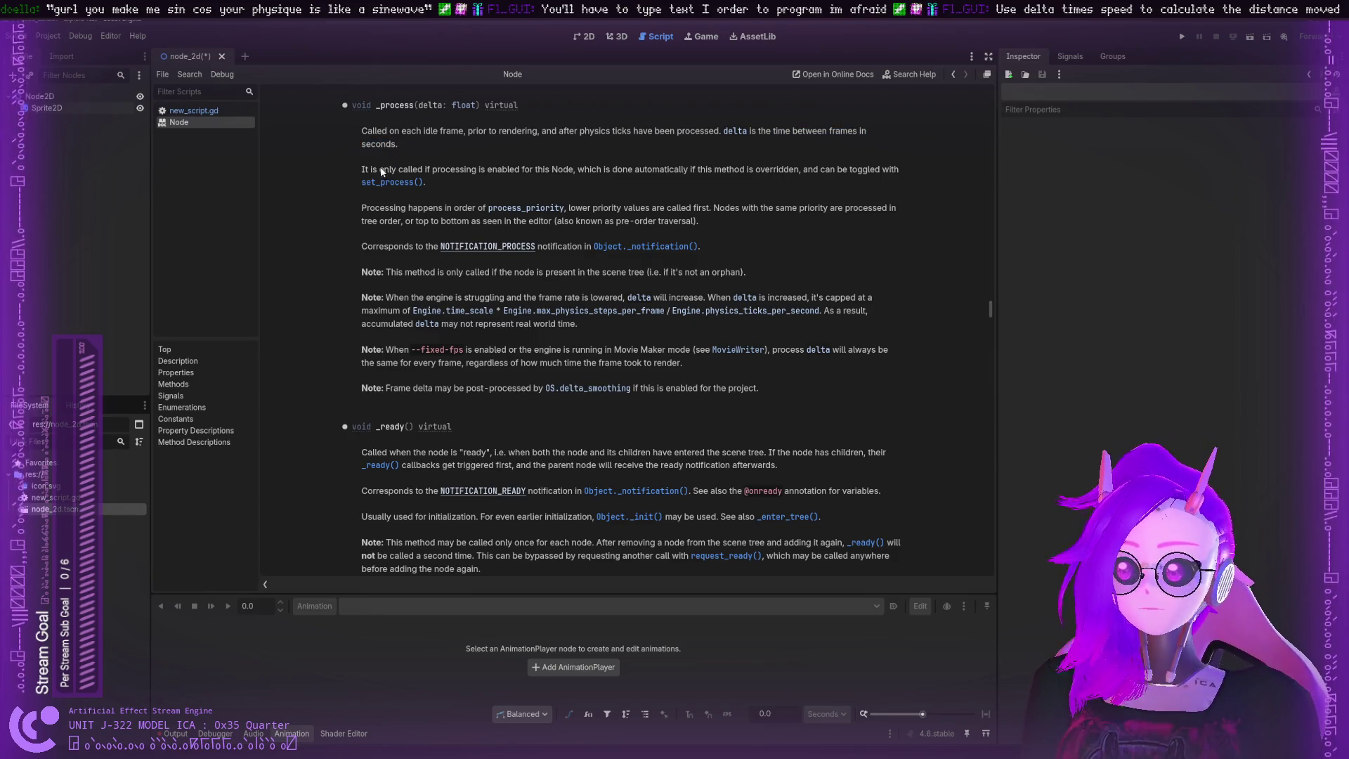
pyautogui.moveTo(374, 170)
pyautogui.mouseDown()
pyautogui.moveTo(813, 171)
pyautogui.moveTo(775, 186)
pyautogui.mouseUp()
pyautogui.click(813, 171)
pyautogui.moveTo(433, 176)
pyautogui.mouseDown()
pyautogui.moveTo(379, 206)
pyautogui.moveTo(711, 207)
pyautogui.mouseUp()
pyautogui.doubleClick(719, 206)
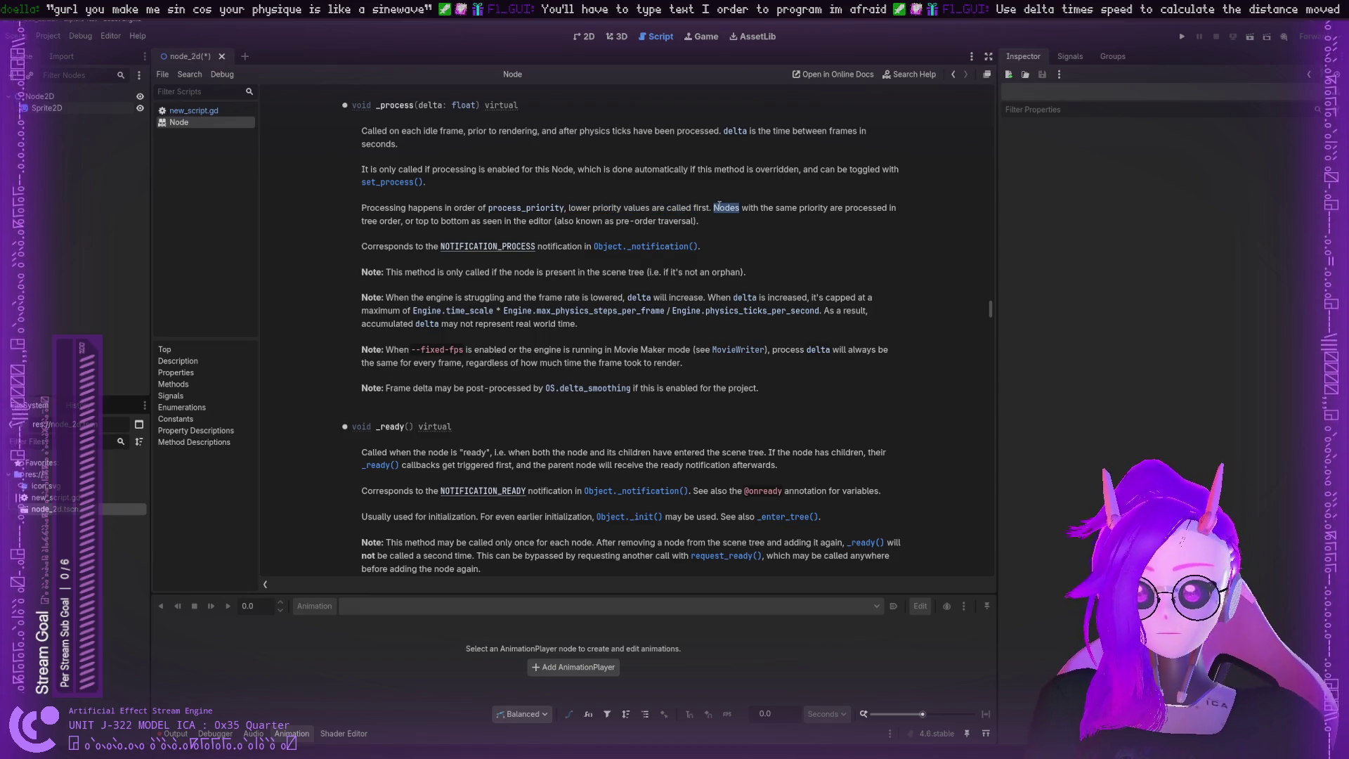
pyautogui.moveTo(844, 208); pyautogui.dragTo(699, 222)
pyautogui.moveTo(559, 225)
pyautogui.mouseDown()
pyautogui.moveTo(410, 223)
pyautogui.moveTo(547, 225)
pyautogui.mouseUp()
pyautogui.click(411, 222)
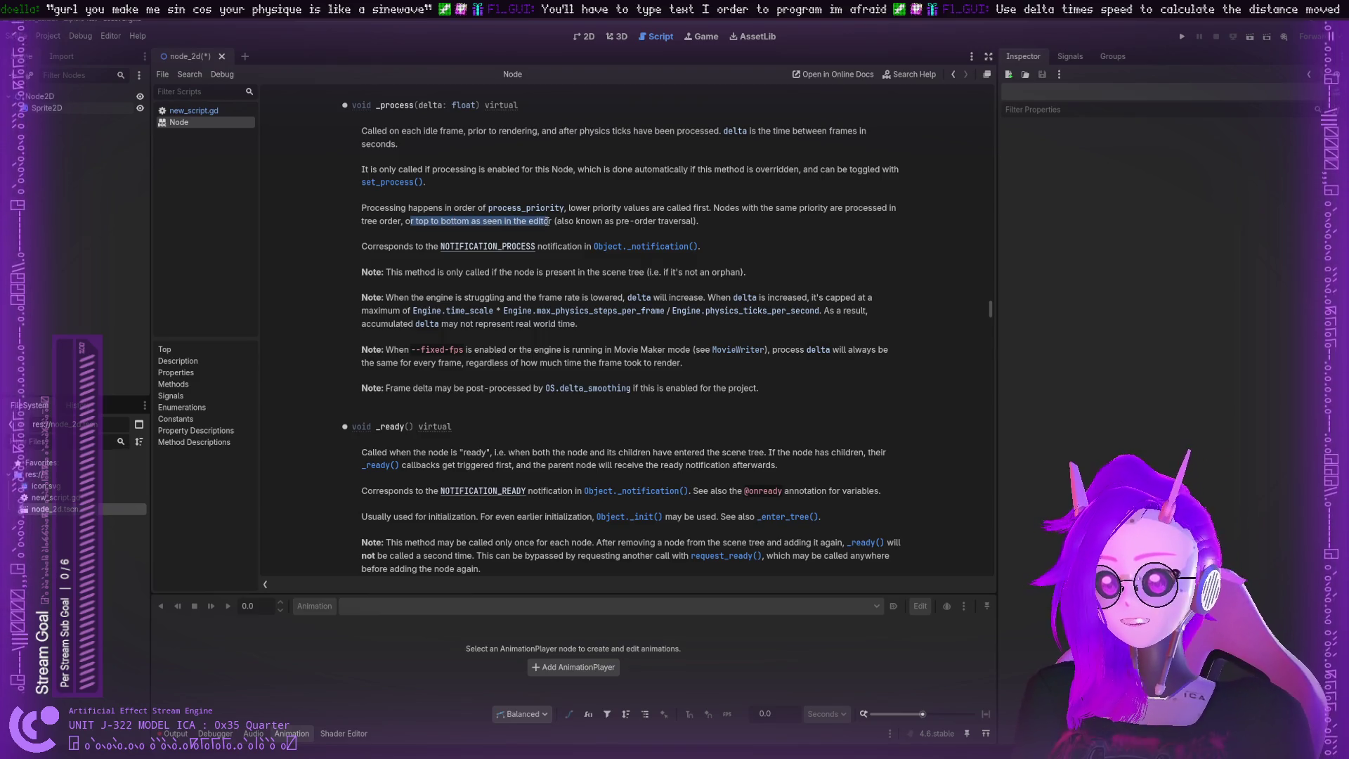
pyautogui.click(547, 225)
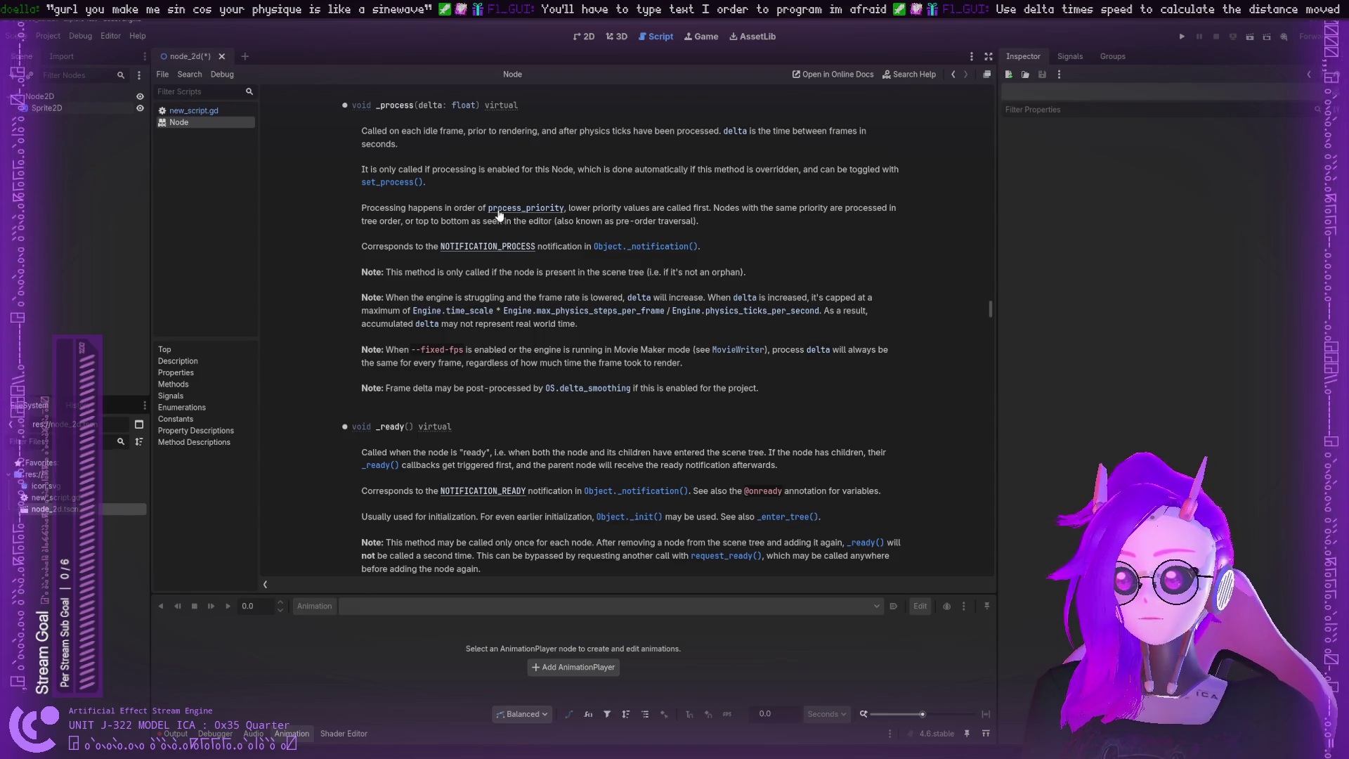
pyautogui.moveTo(575, 208); pyautogui.dragTo(678, 208)
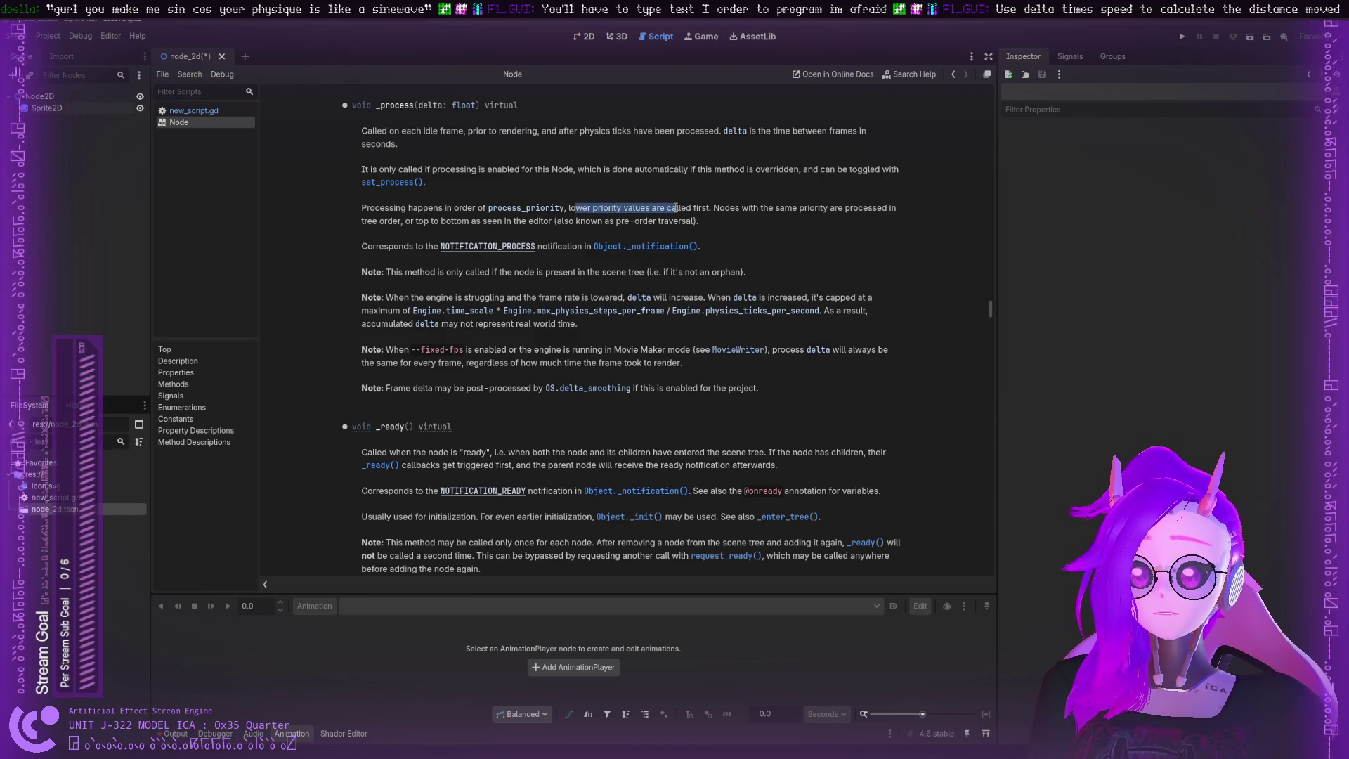
pyautogui.click(45, 126)
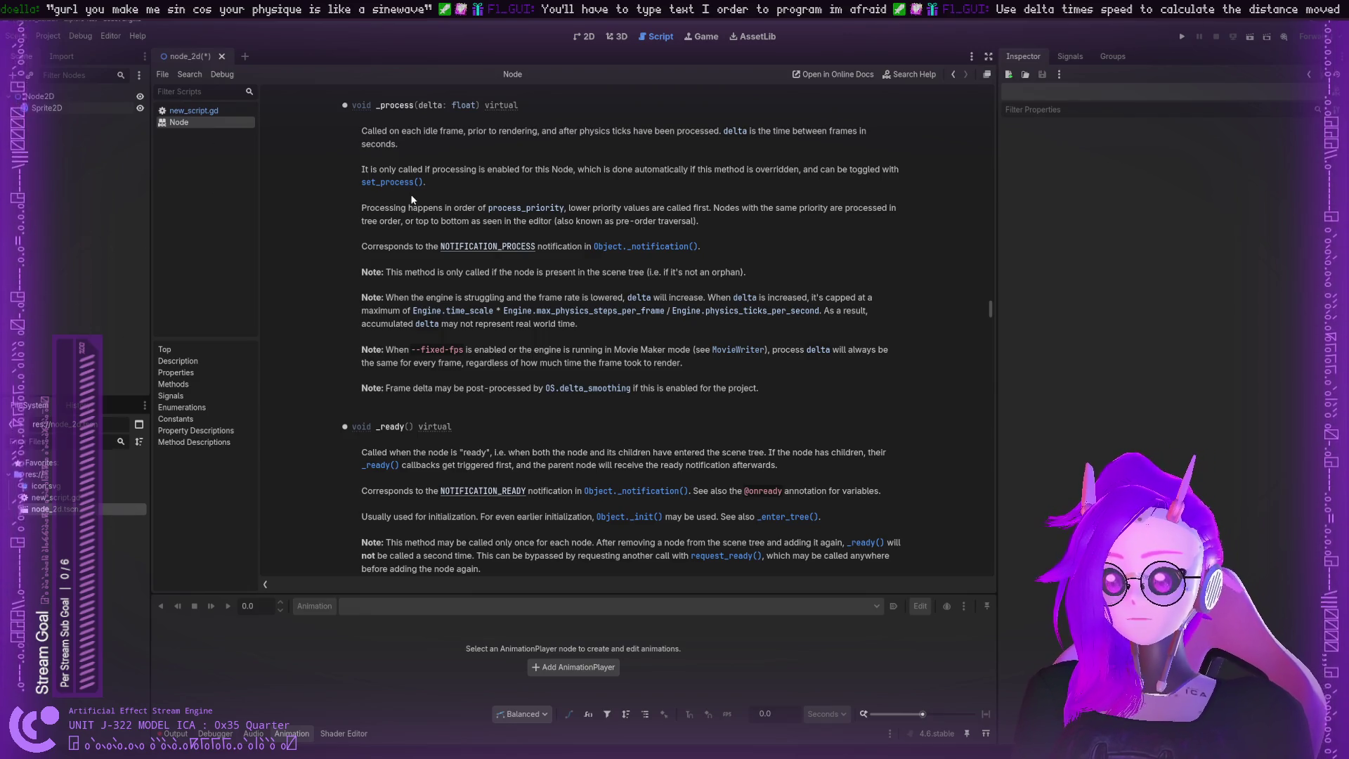
pyautogui.moveTo(362, 245); pyautogui.dragTo(552, 247)
# Step: Highlight the _process notes on the scene-tree requirement and the accumulated delta time
pyautogui.click(408, 273)
pyautogui.click(563, 247)
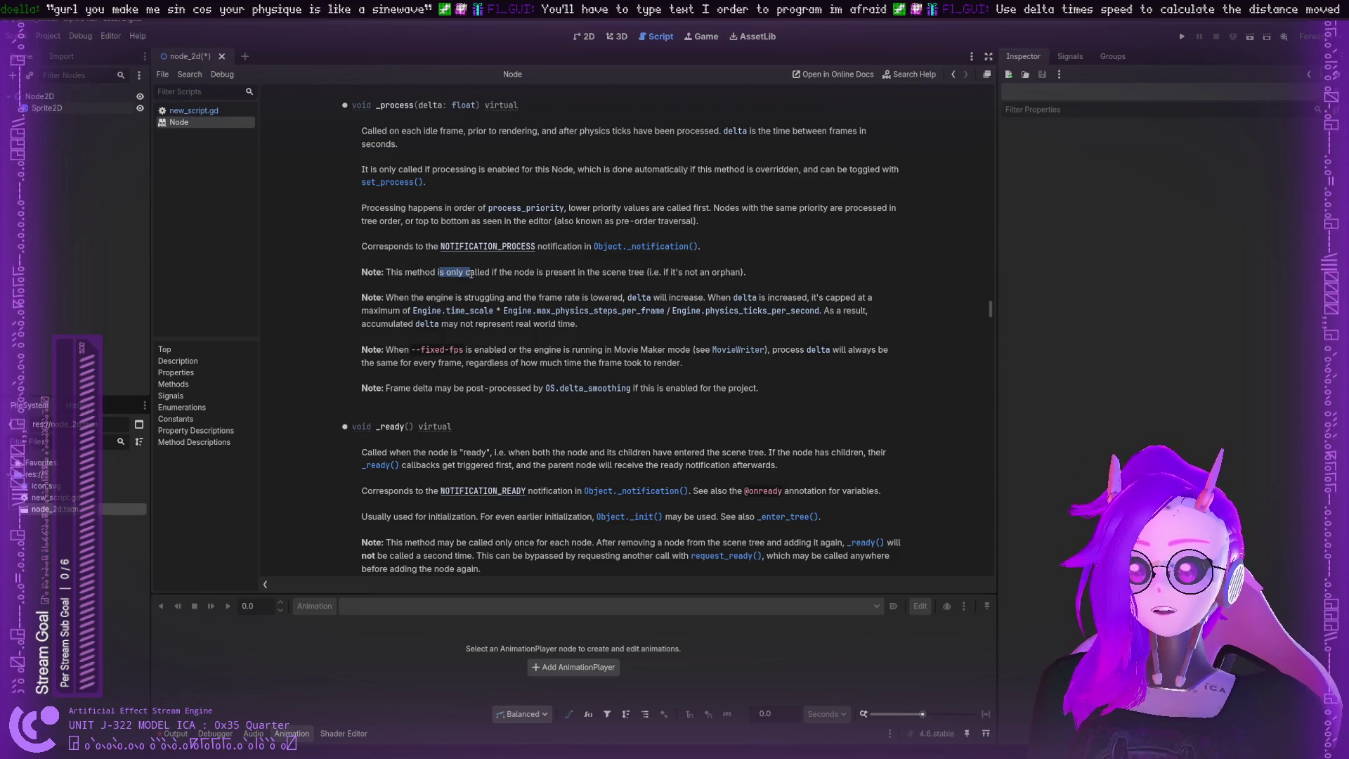
pyautogui.moveTo(440, 272); pyautogui.dragTo(676, 273)
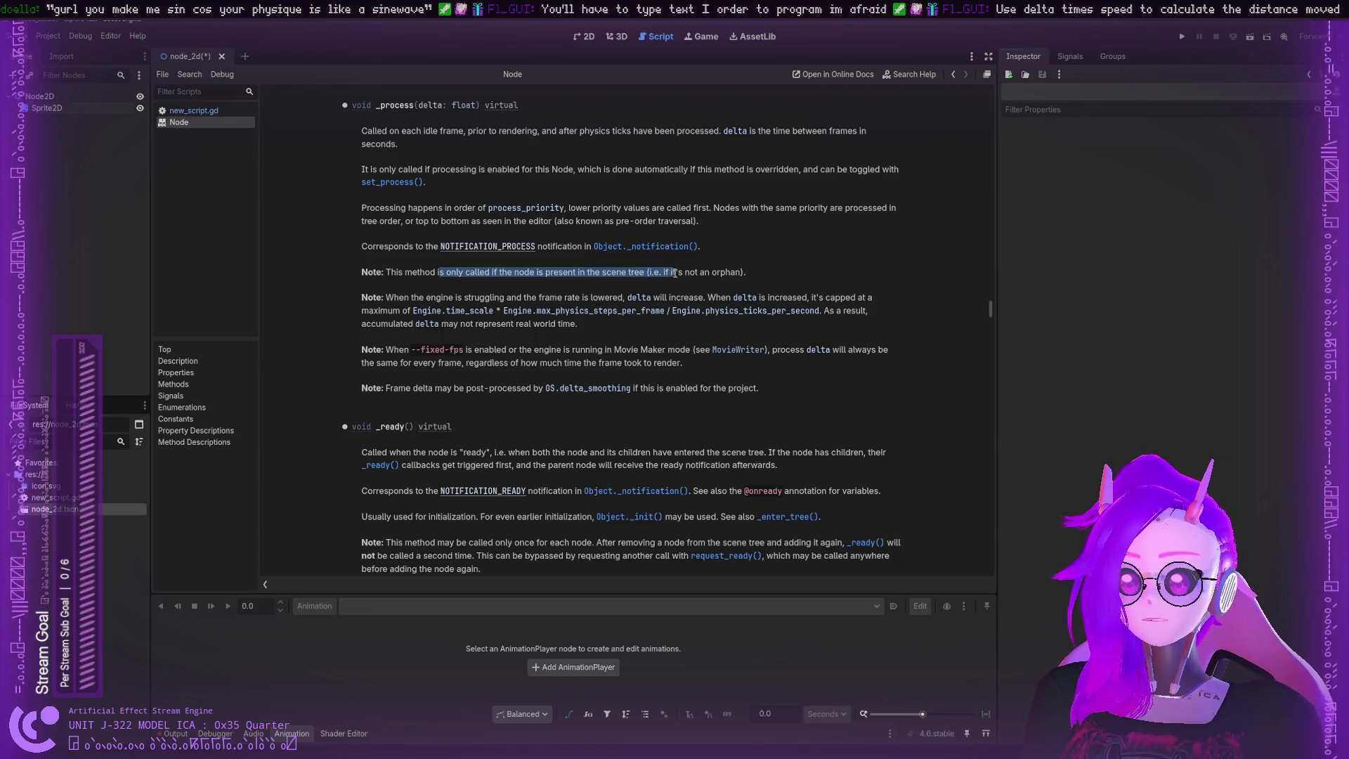
pyautogui.click(672, 271)
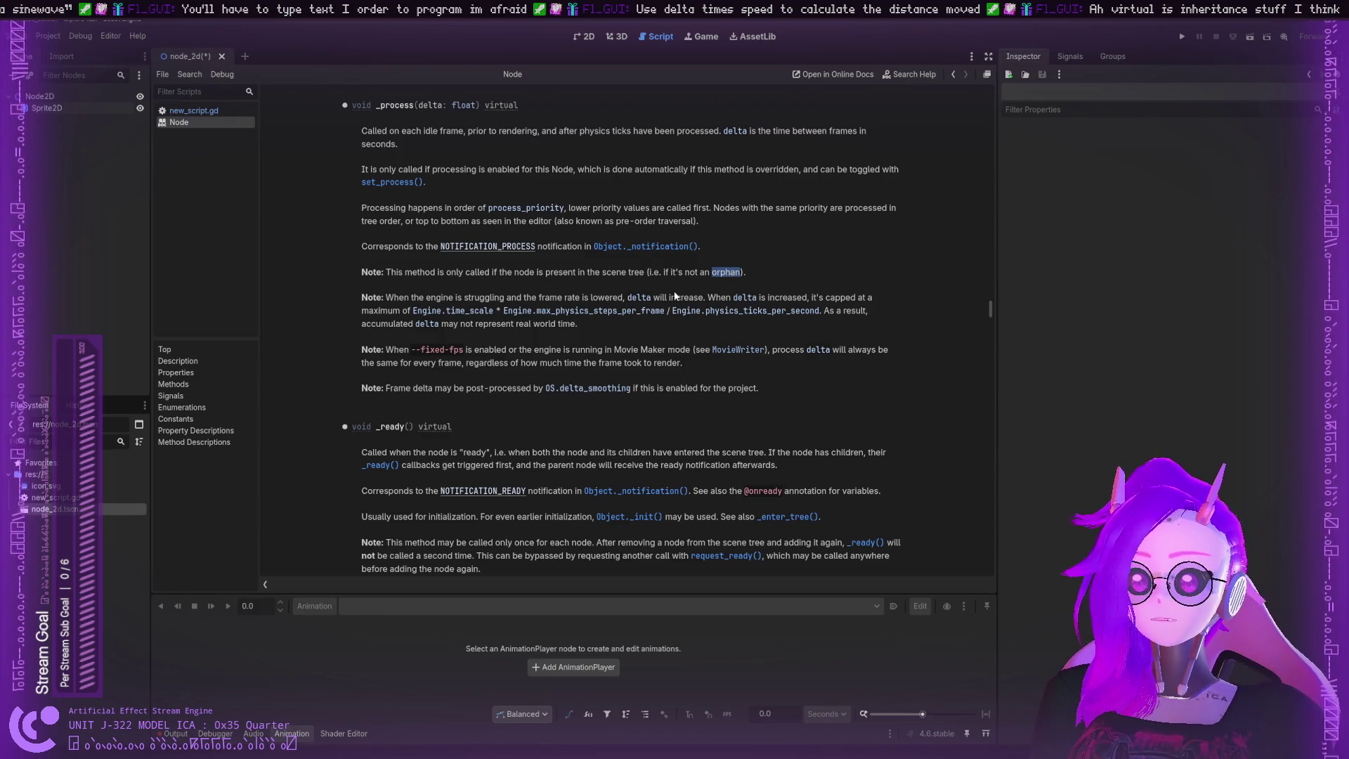
pyautogui.click(415, 298)
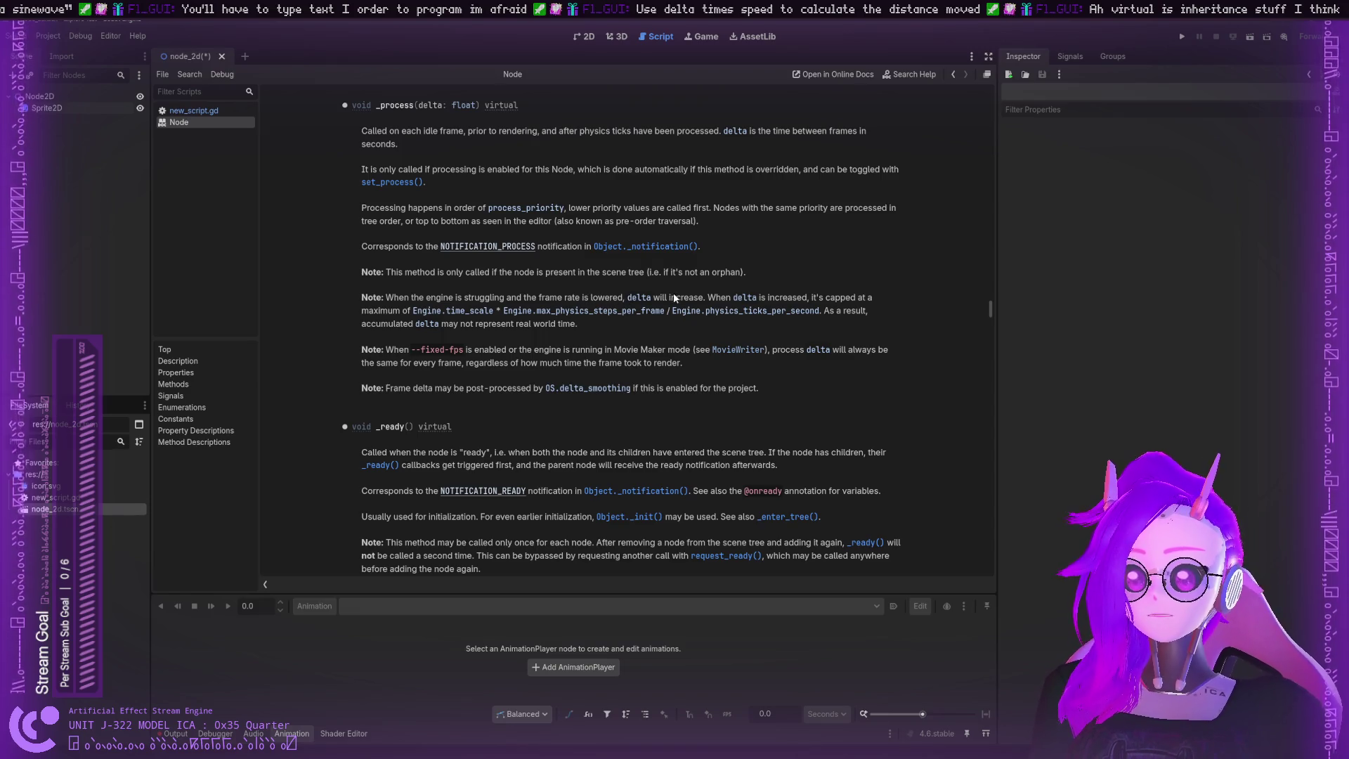
pyautogui.moveTo(710, 297)
pyautogui.mouseDown()
pyautogui.moveTo(818, 297)
pyautogui.moveTo(411, 312)
pyautogui.moveTo(745, 321)
pyautogui.mouseUp()
pyautogui.click(823, 297)
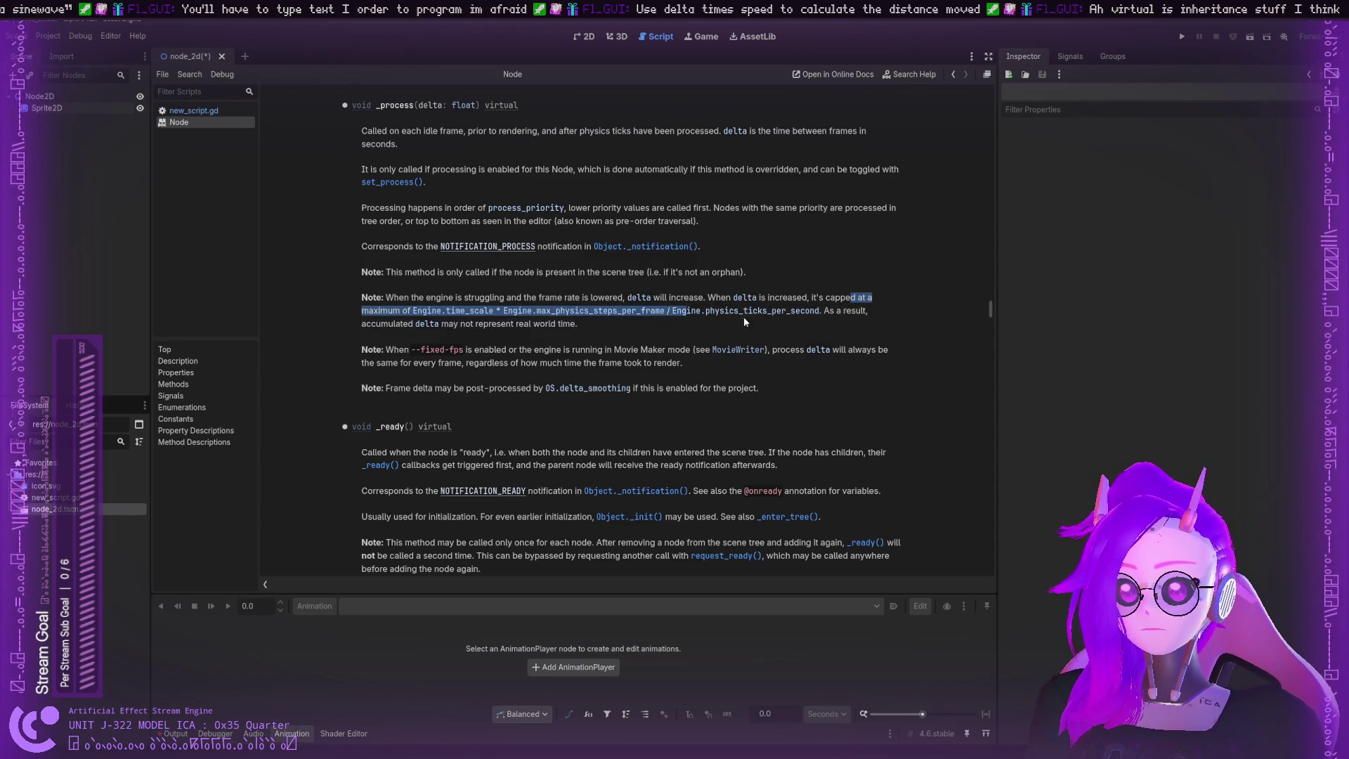
pyautogui.moveTo(409, 324); pyautogui.dragTo(568, 324)
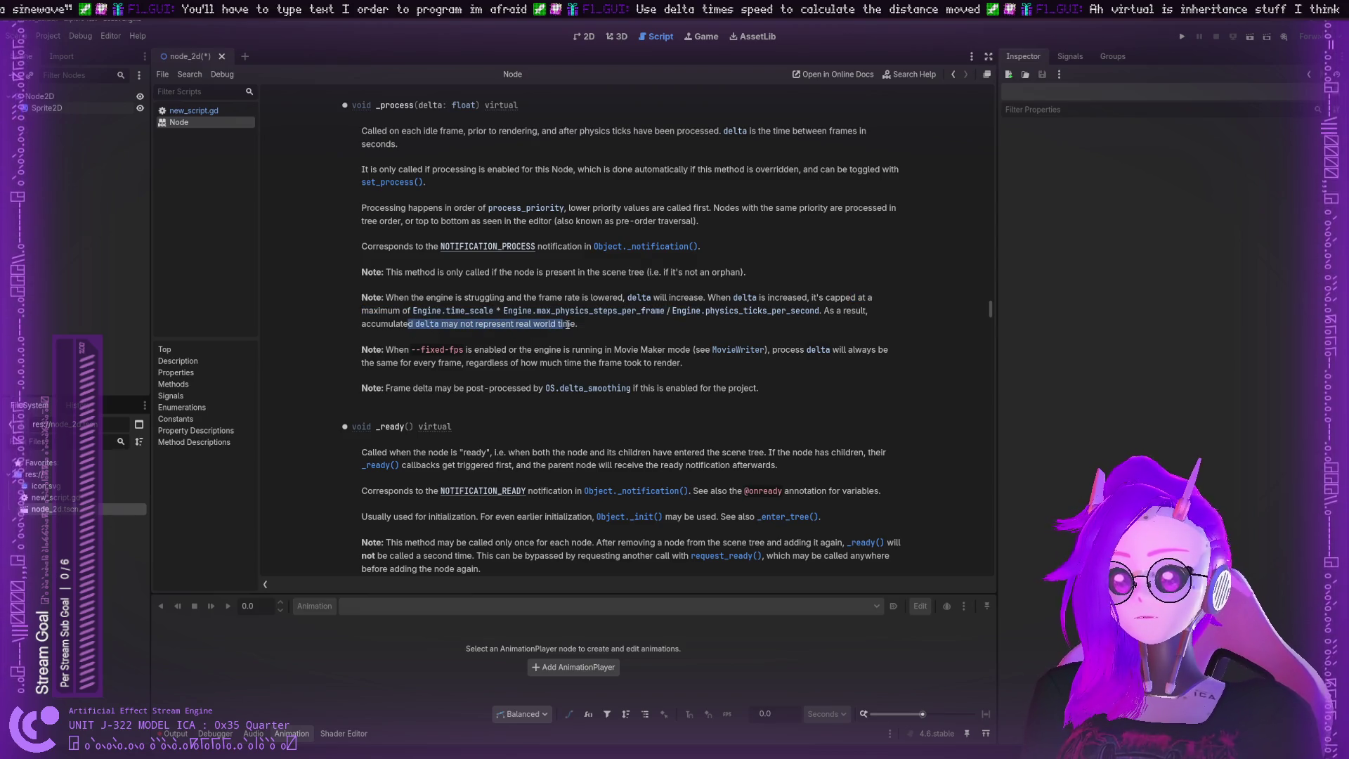
pyautogui.doubleClick(568, 324)
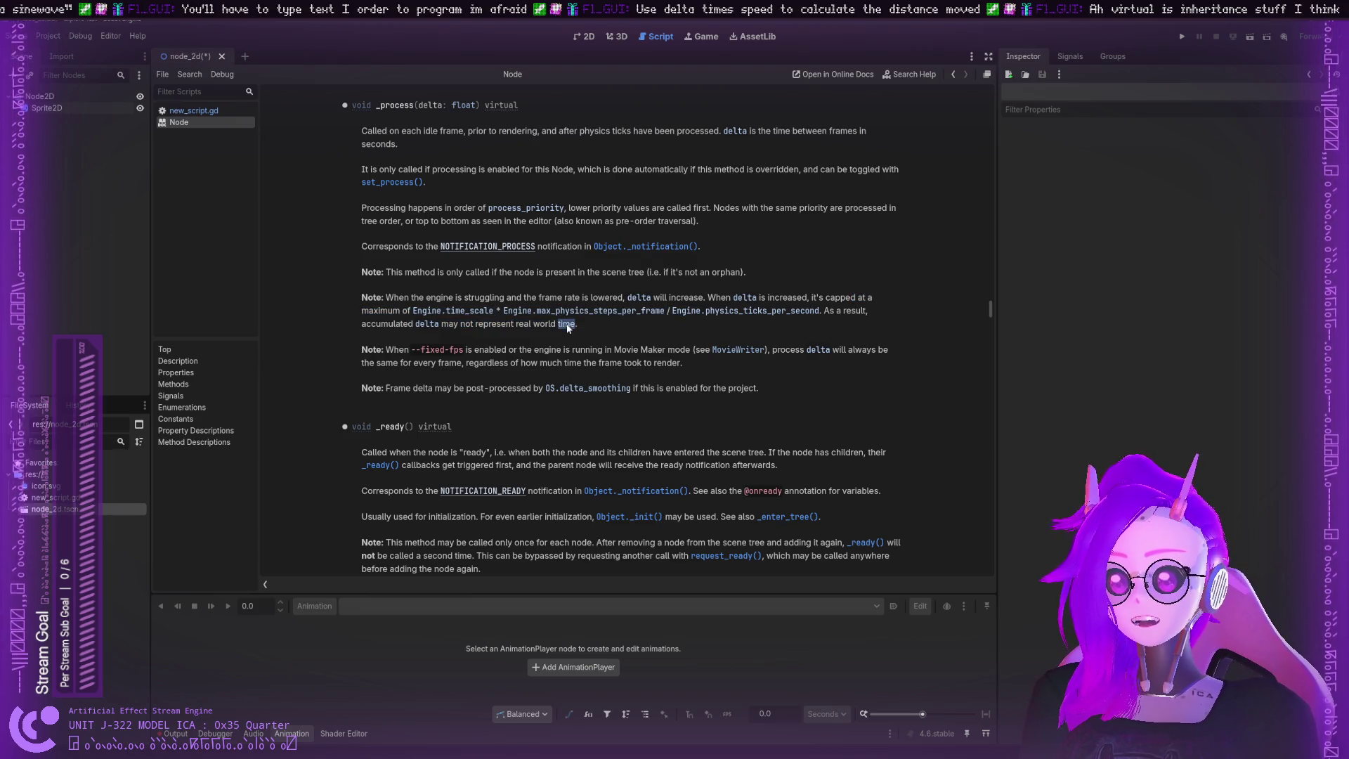
pyautogui.click(400, 326)
# Step: Highlight the --fixed-fps note and the delta post-processing note, then scroll back up
pyautogui.moveTo(386, 349)
pyautogui.mouseDown()
pyautogui.moveTo(879, 351)
pyautogui.moveTo(633, 388)
pyautogui.moveTo(437, 363)
pyautogui.moveTo(680, 363)
pyautogui.mouseUp()
pyautogui.doubleClick(796, 350)
pyautogui.doubleClick(667, 363)
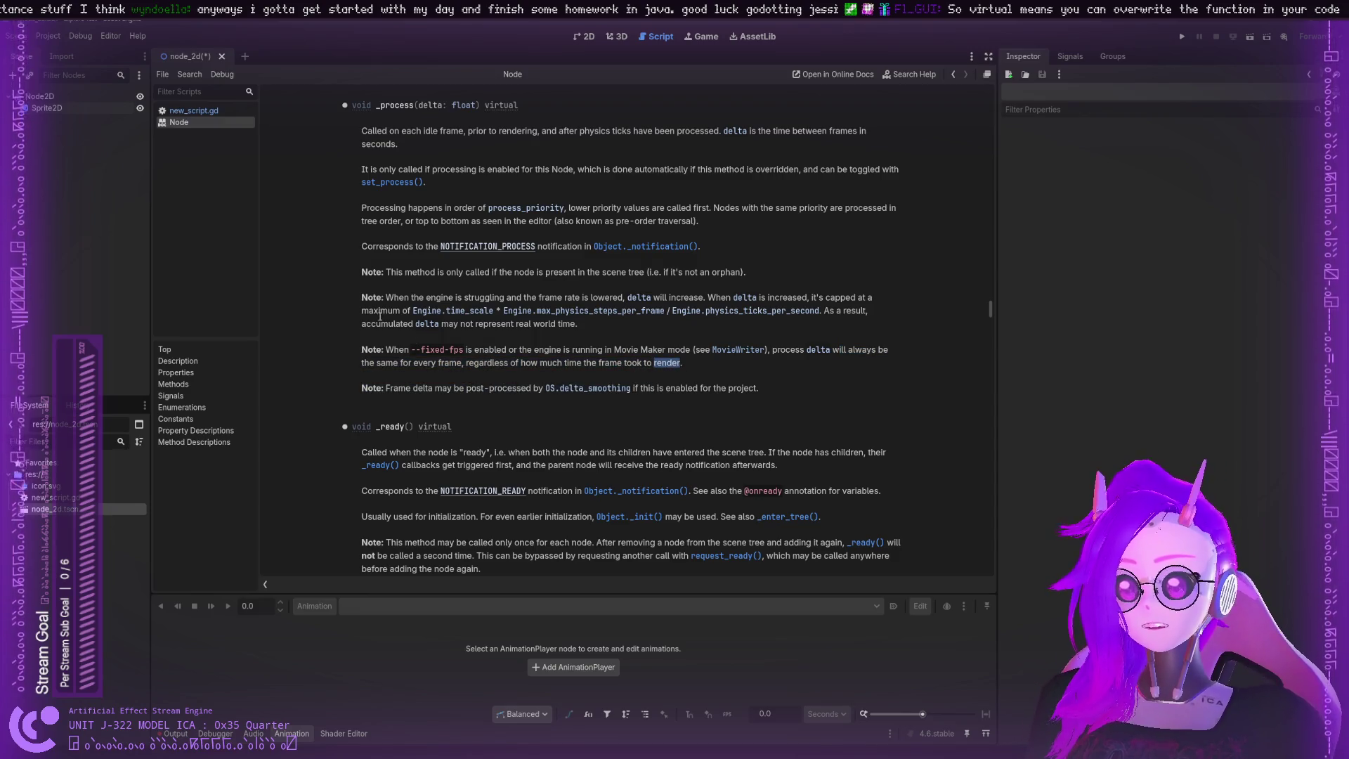
pyautogui.moveTo(395, 346)
pyautogui.mouseDown()
pyautogui.moveTo(683, 364)
pyautogui.moveTo(625, 373)
pyautogui.moveTo(676, 380)
pyautogui.mouseUp()
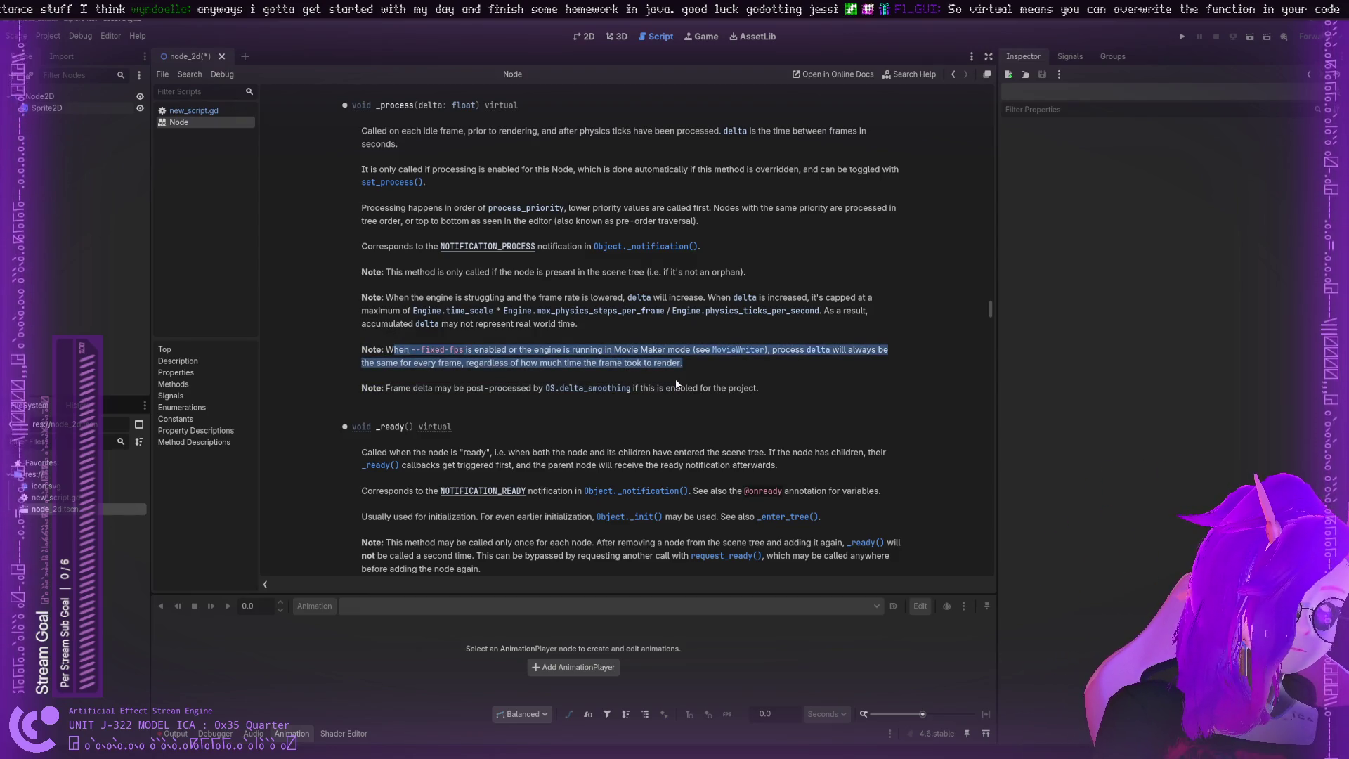
pyautogui.click(677, 382)
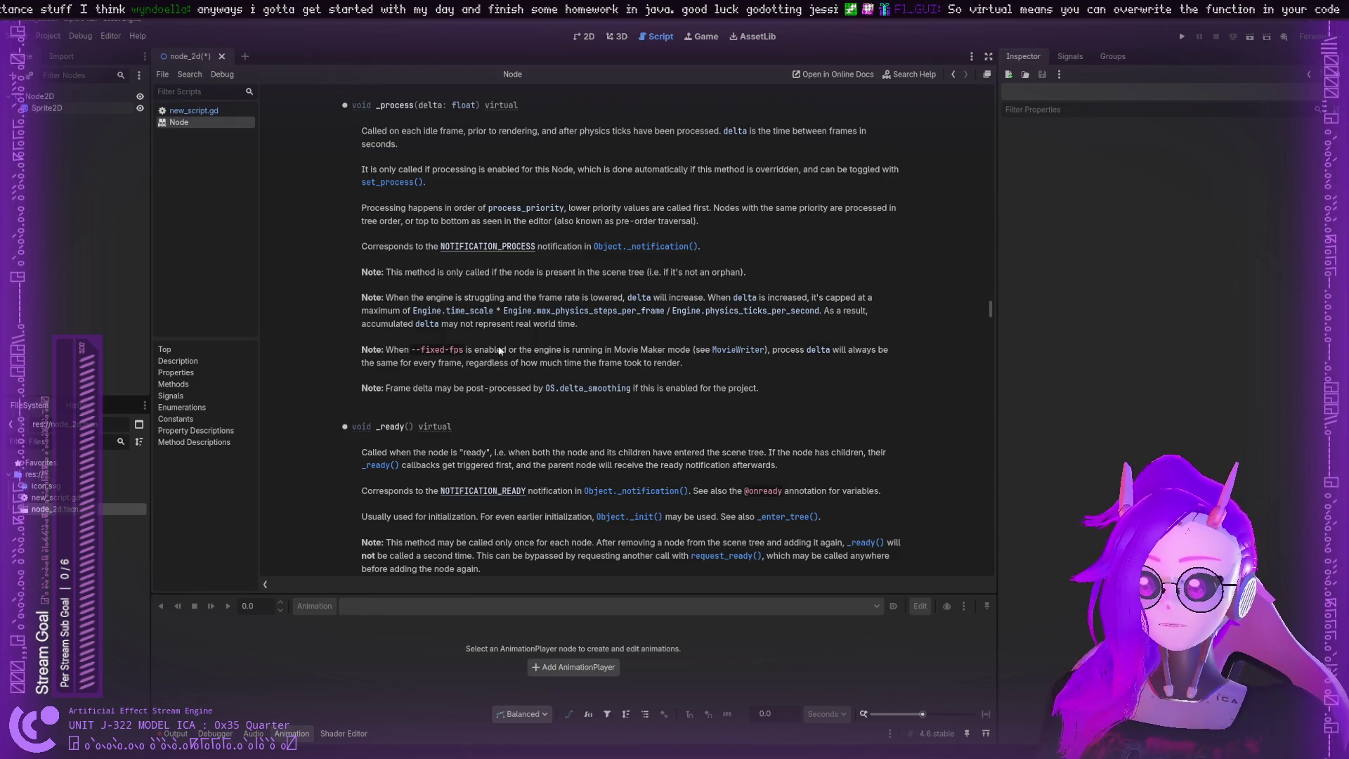
pyautogui.moveTo(394, 388); pyautogui.dragTo(650, 388)
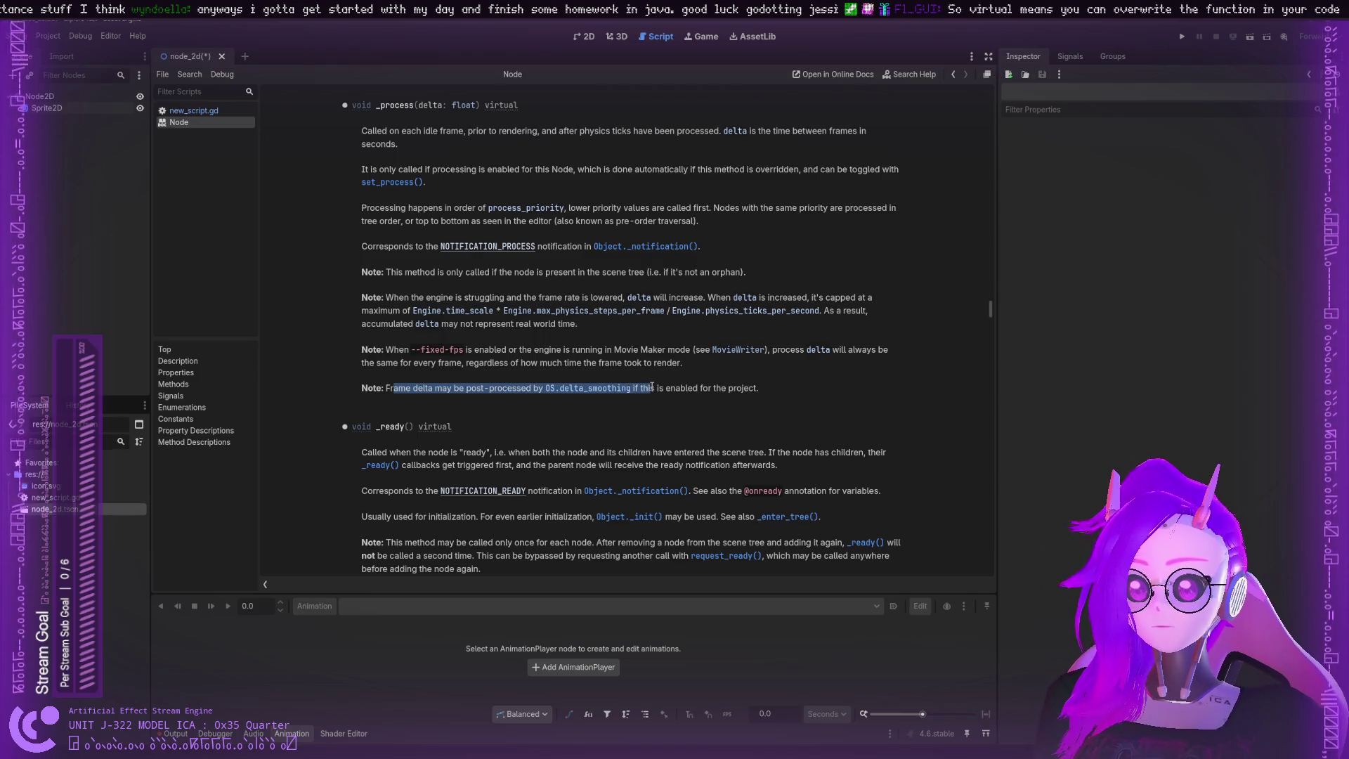
pyautogui.click(650, 388)
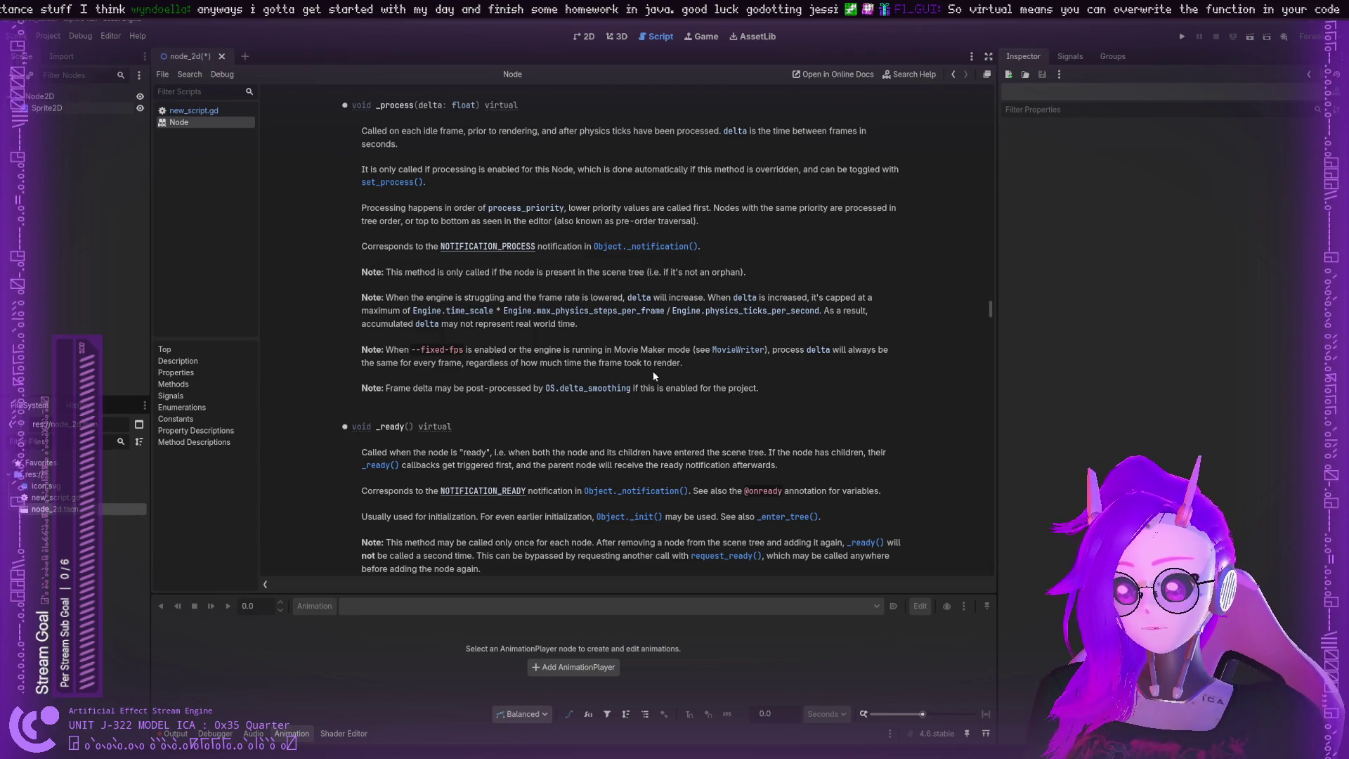
pyautogui.moveTo(422, 386); pyautogui.dragTo(537, 389)
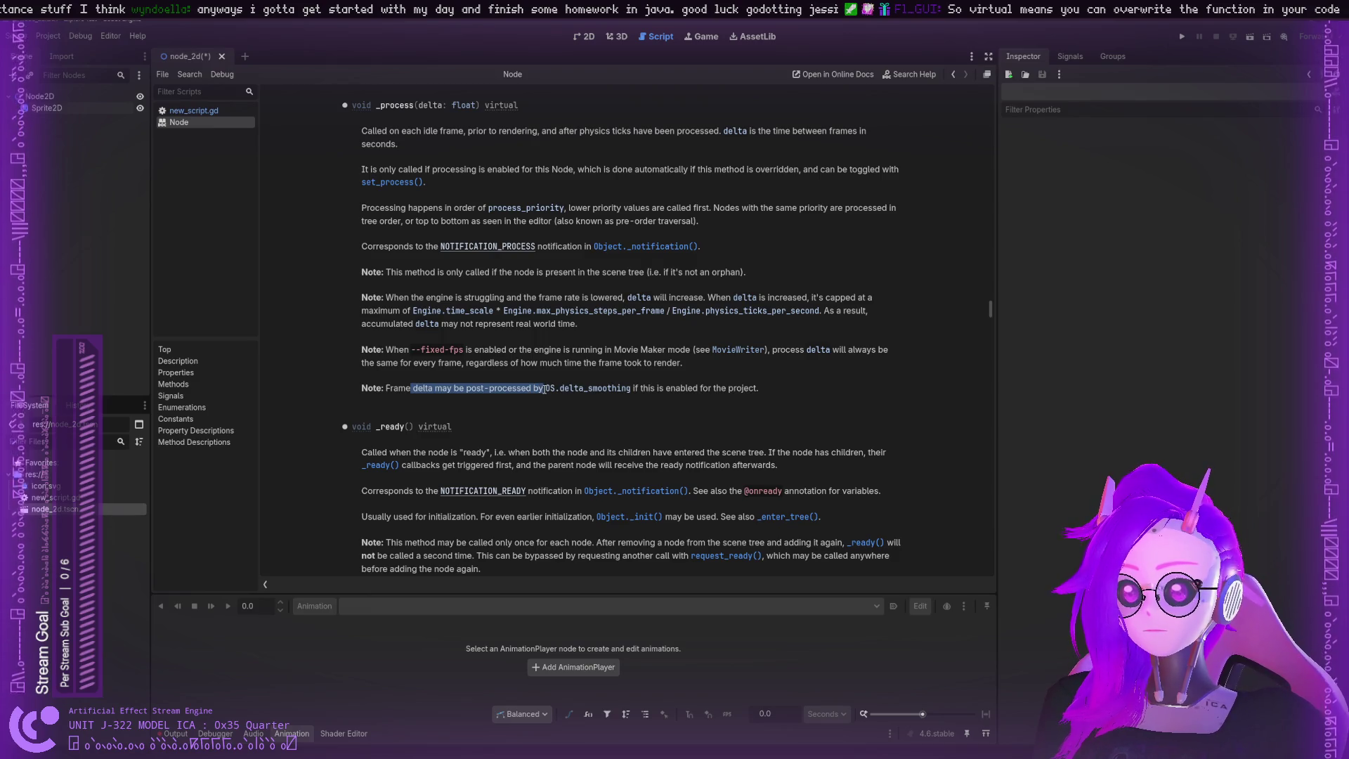
pyautogui.click(544, 390)
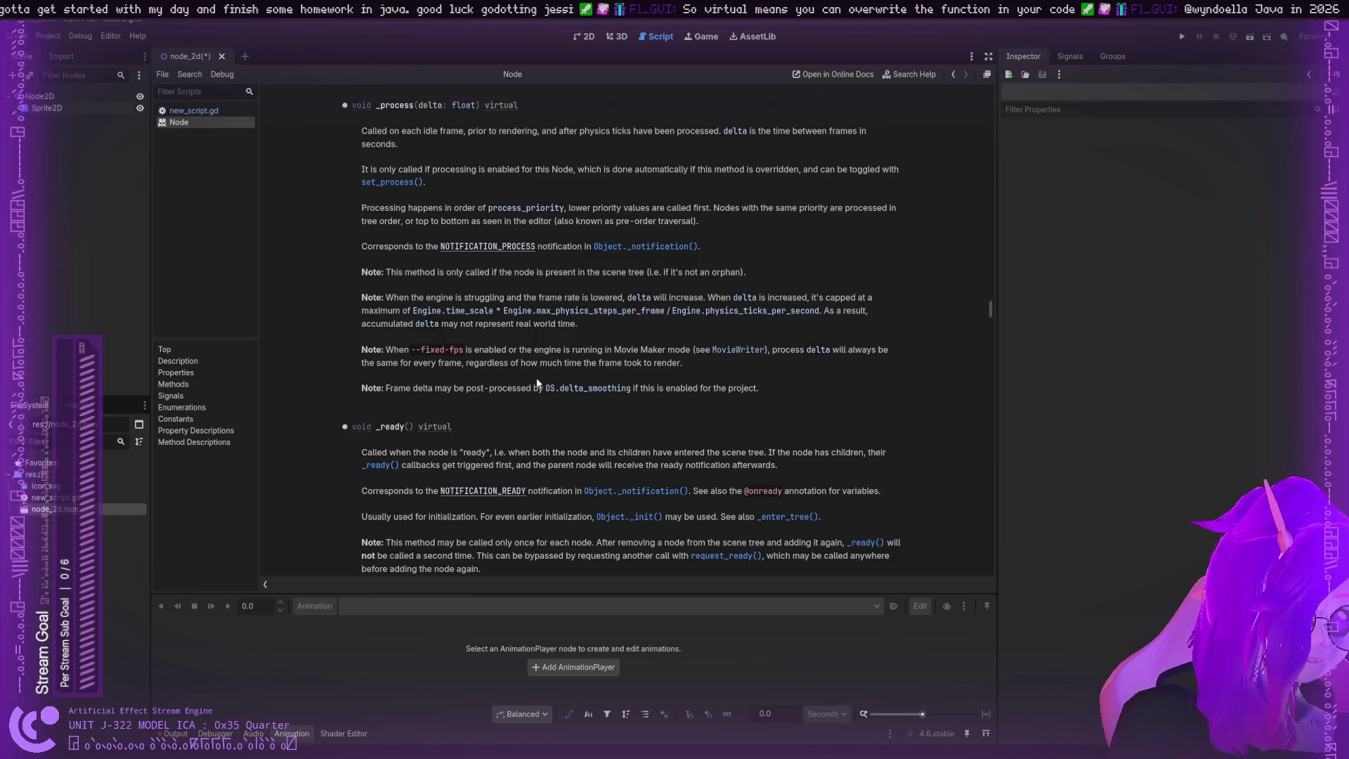
pyautogui.scroll(3, 482, 369)
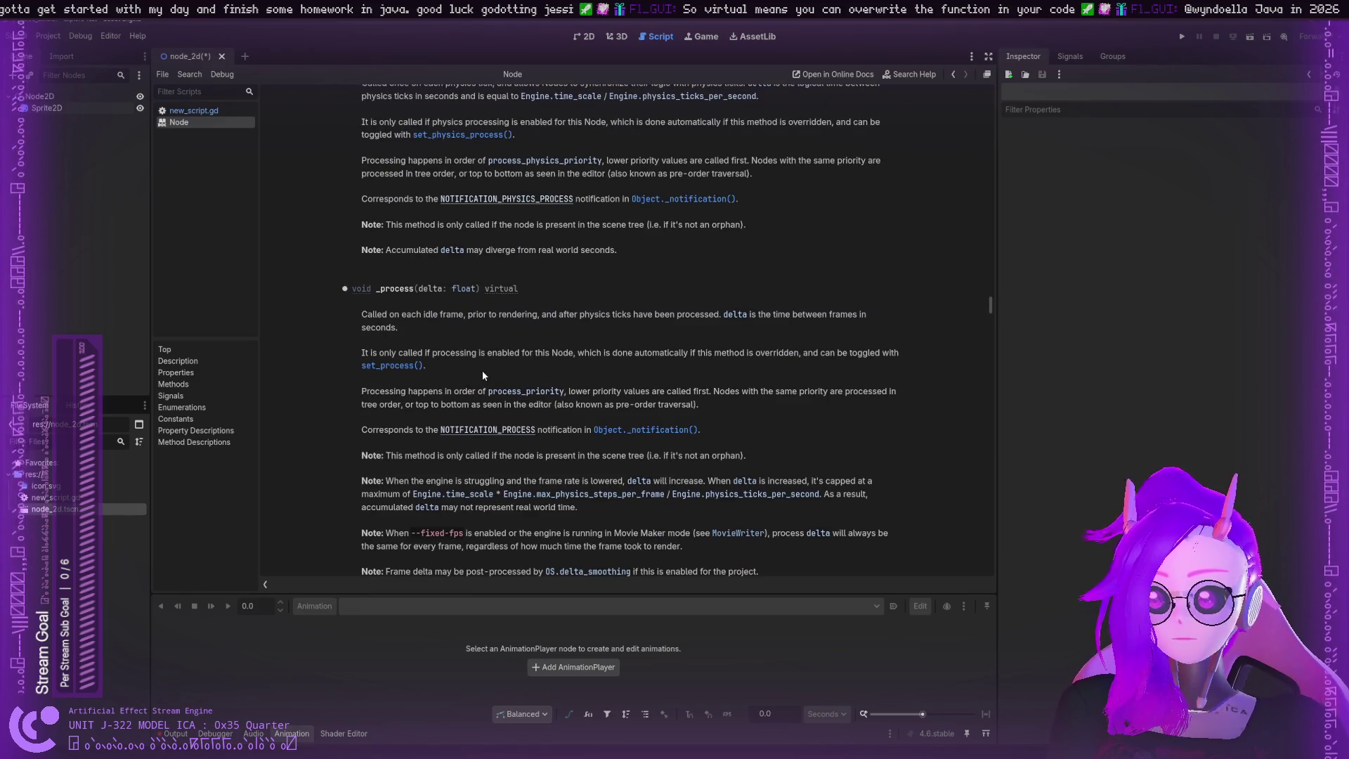
pyautogui.doubleClick(507, 289)
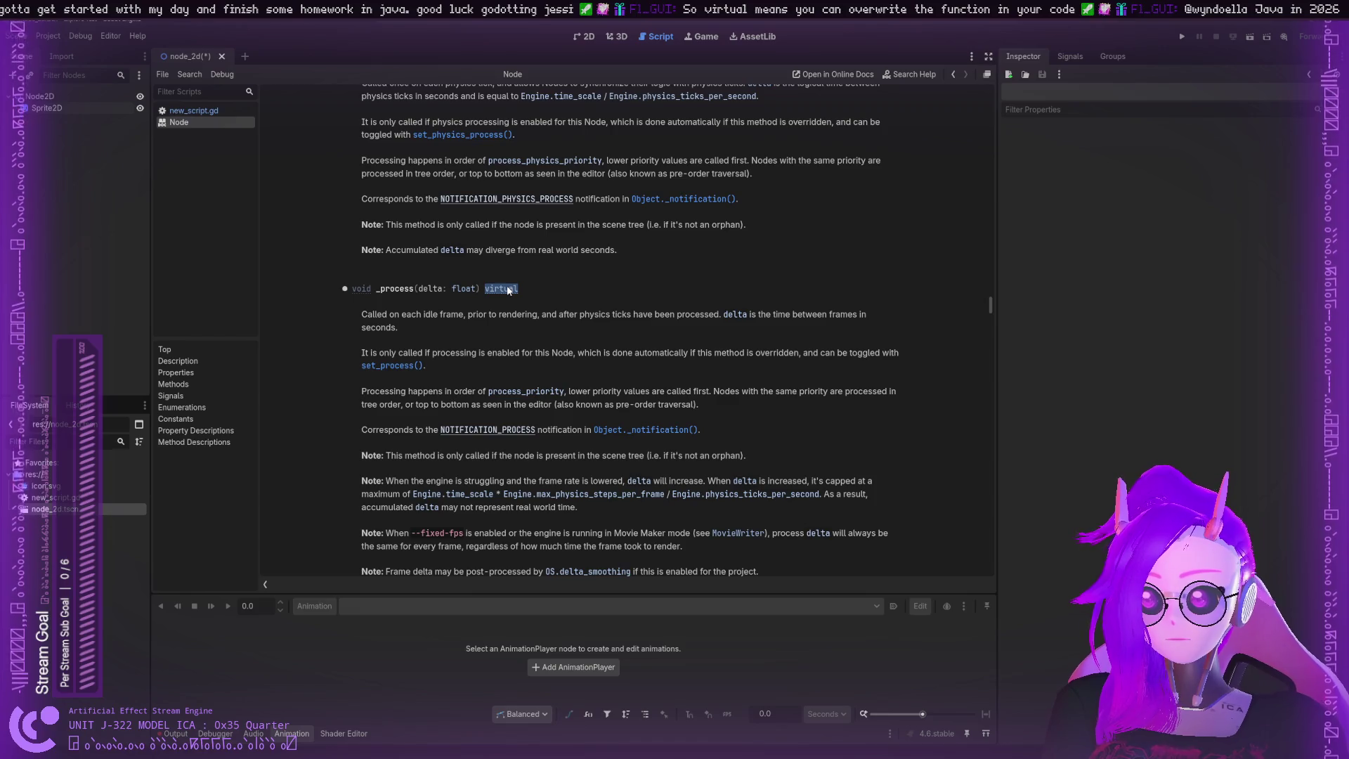
pyautogui.click(194, 110)
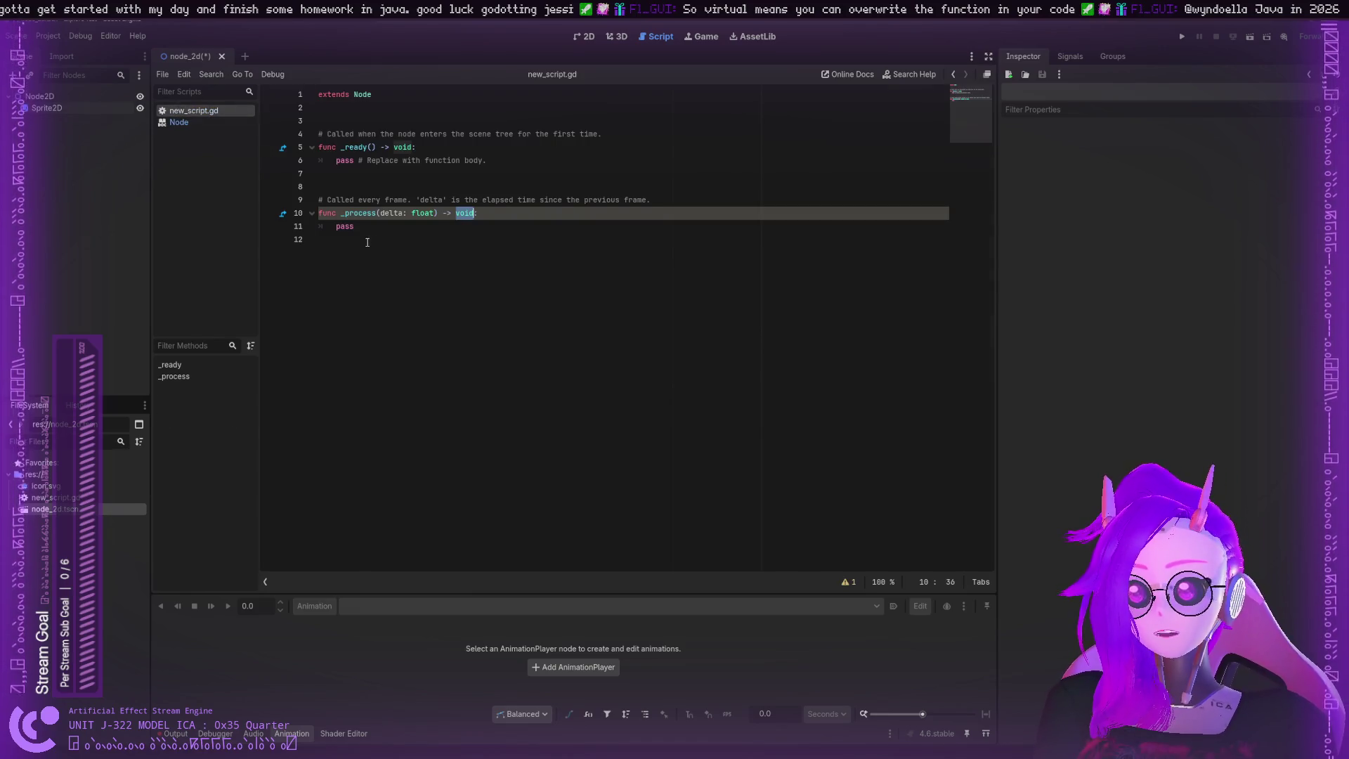
pyautogui.doubleClick(342, 213)
pyautogui.doubleClick(466, 214)
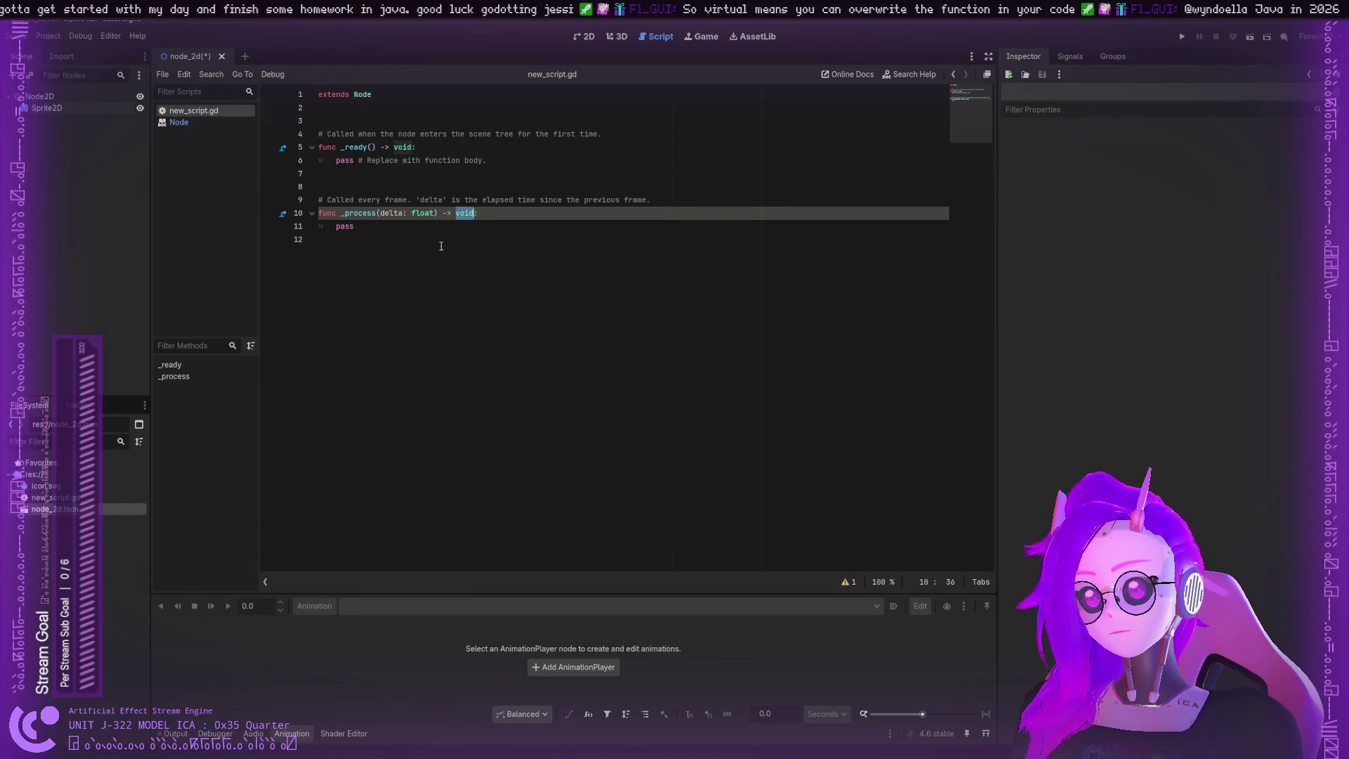
pyautogui.click(284, 213)
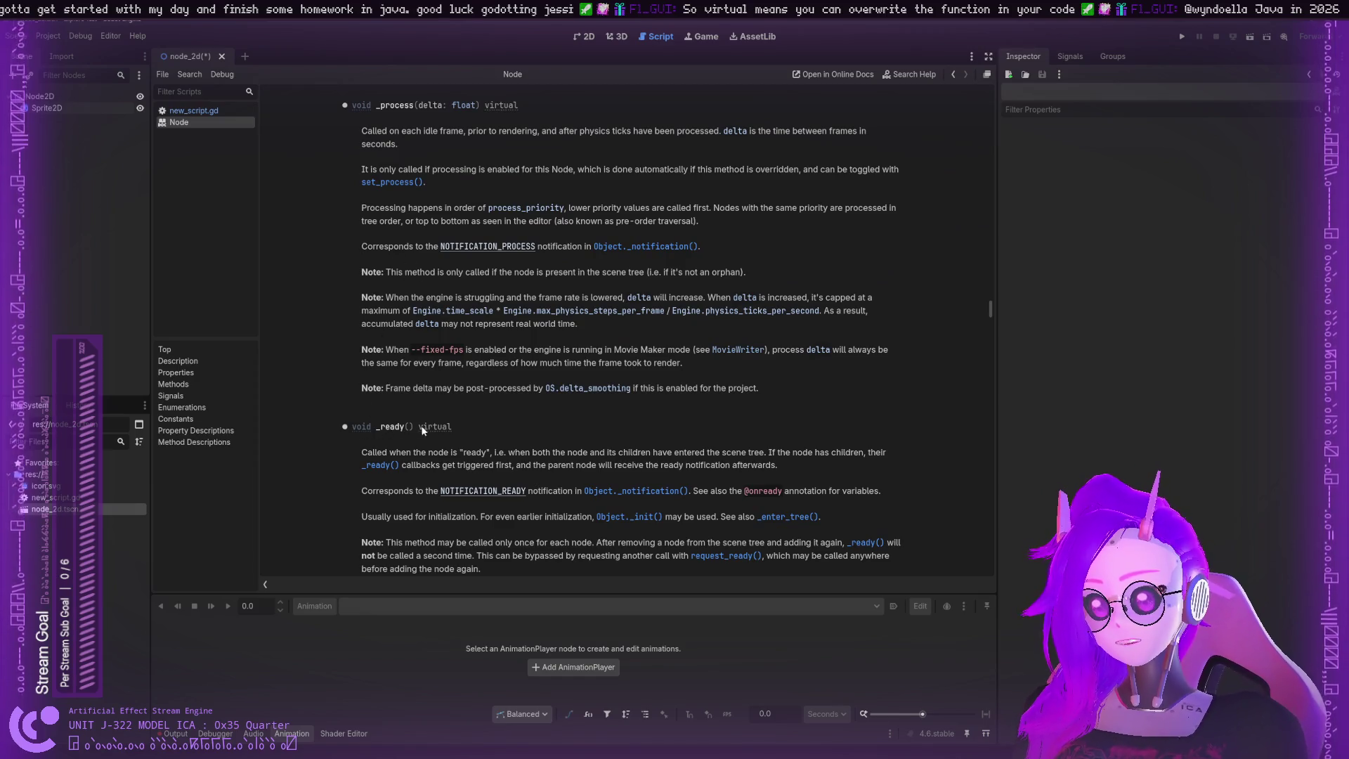
pyautogui.scroll(-3, 432, 425)
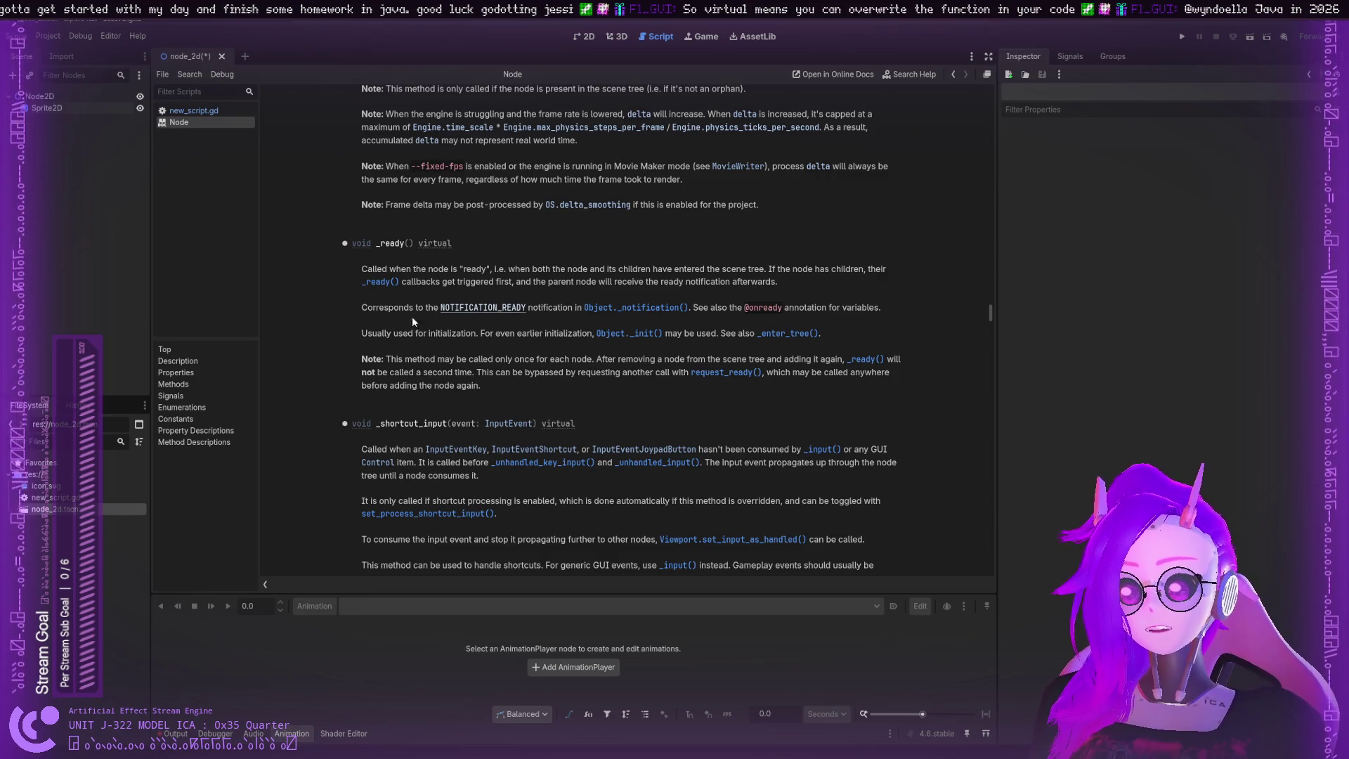
pyautogui.click(191, 111)
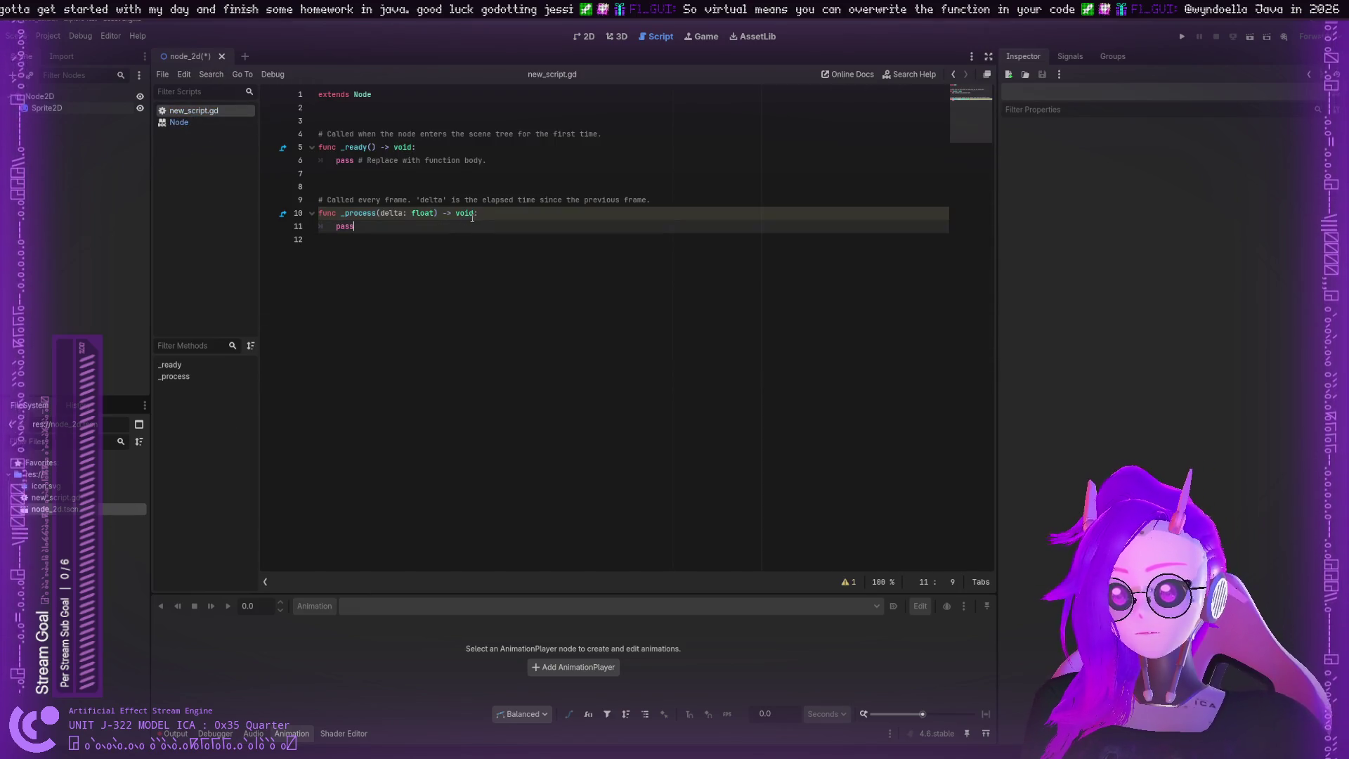
pyautogui.click(345, 227)
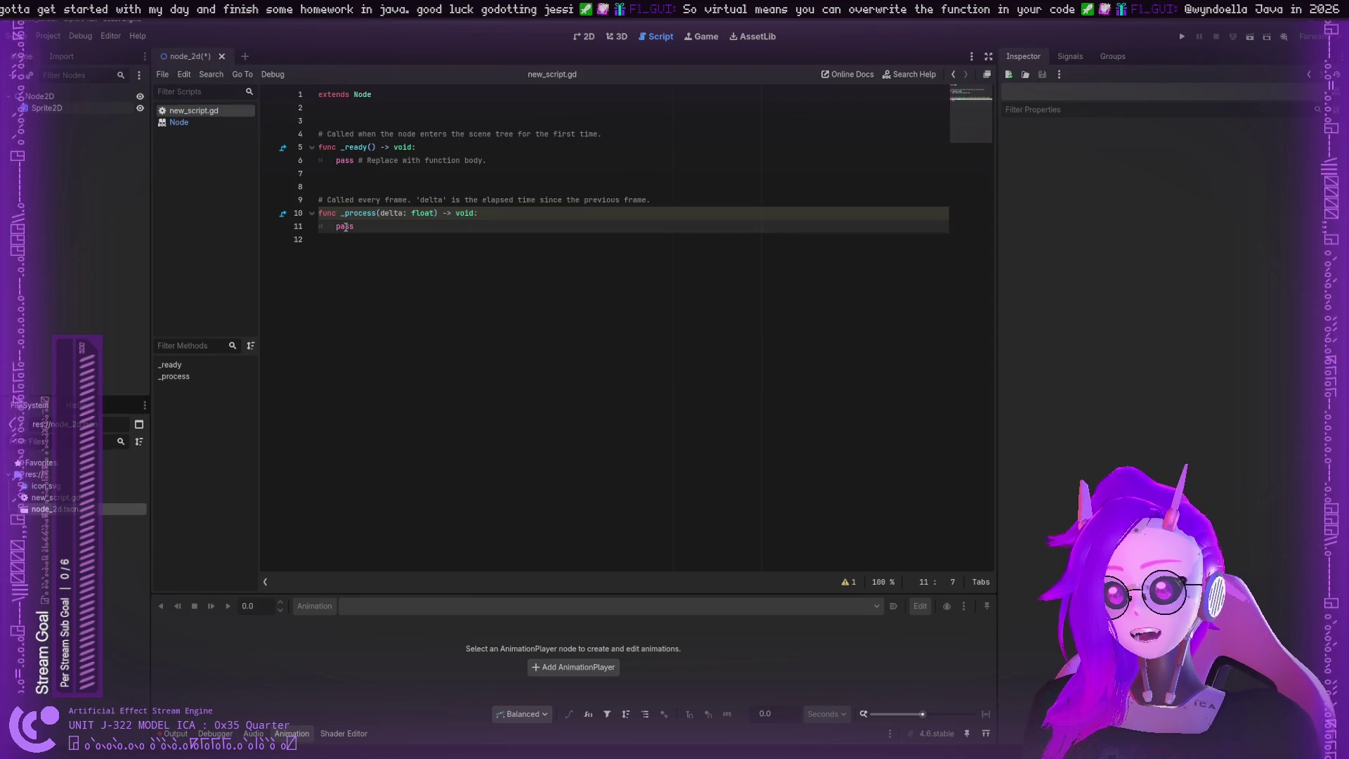
pyautogui.click(201, 122)
pyautogui.scroll(5, 347, 292)
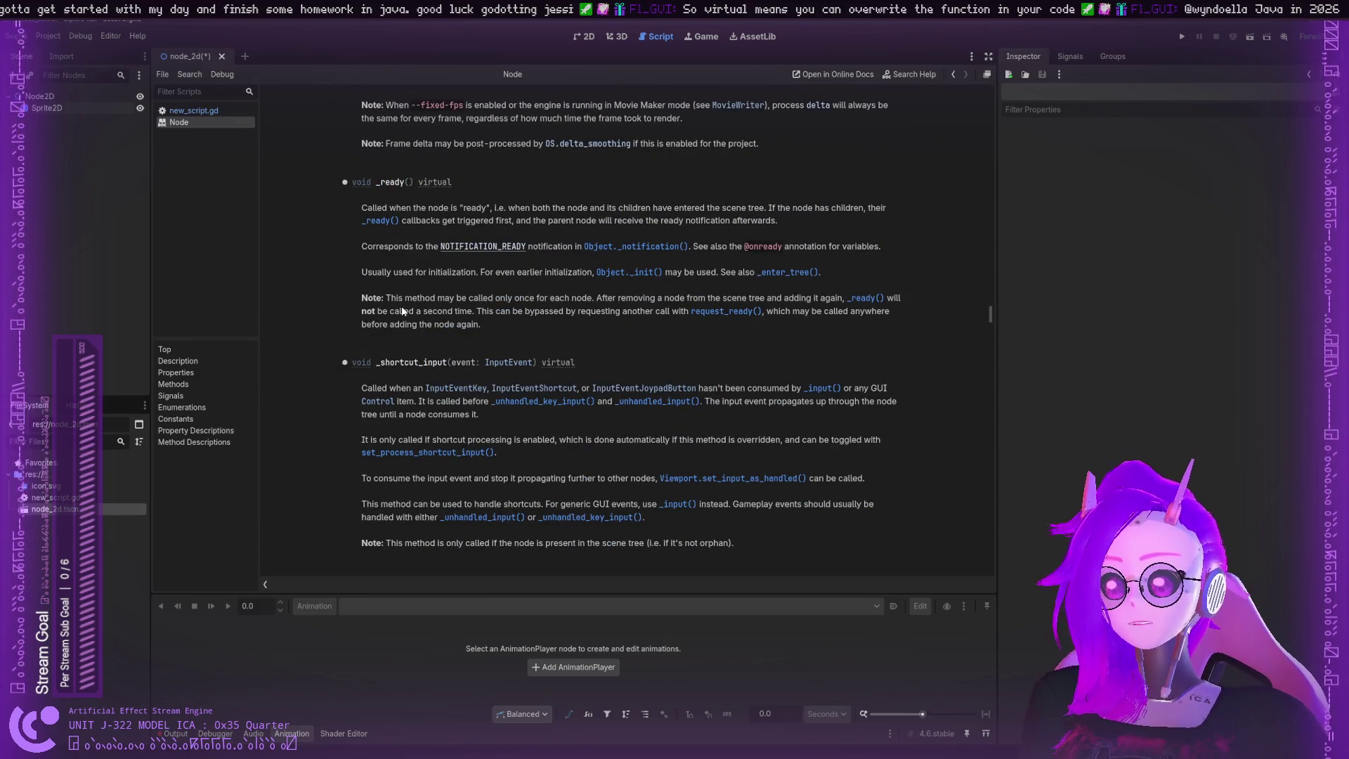
# Step: Search the Node reference for 'pass' and step through all six matches
pyautogui.hotkey('ctrl', 'f')
pyautogui.write('pass')
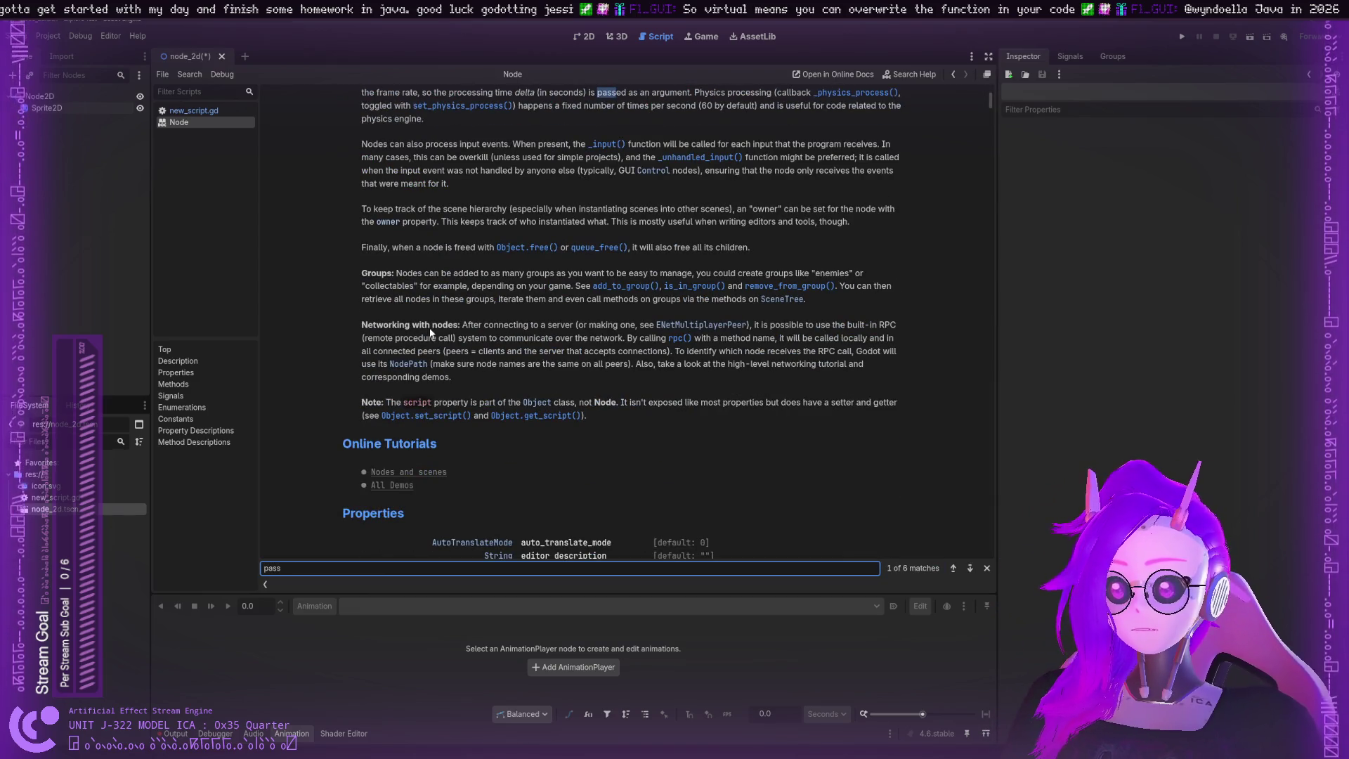
pyautogui.click(969, 569)
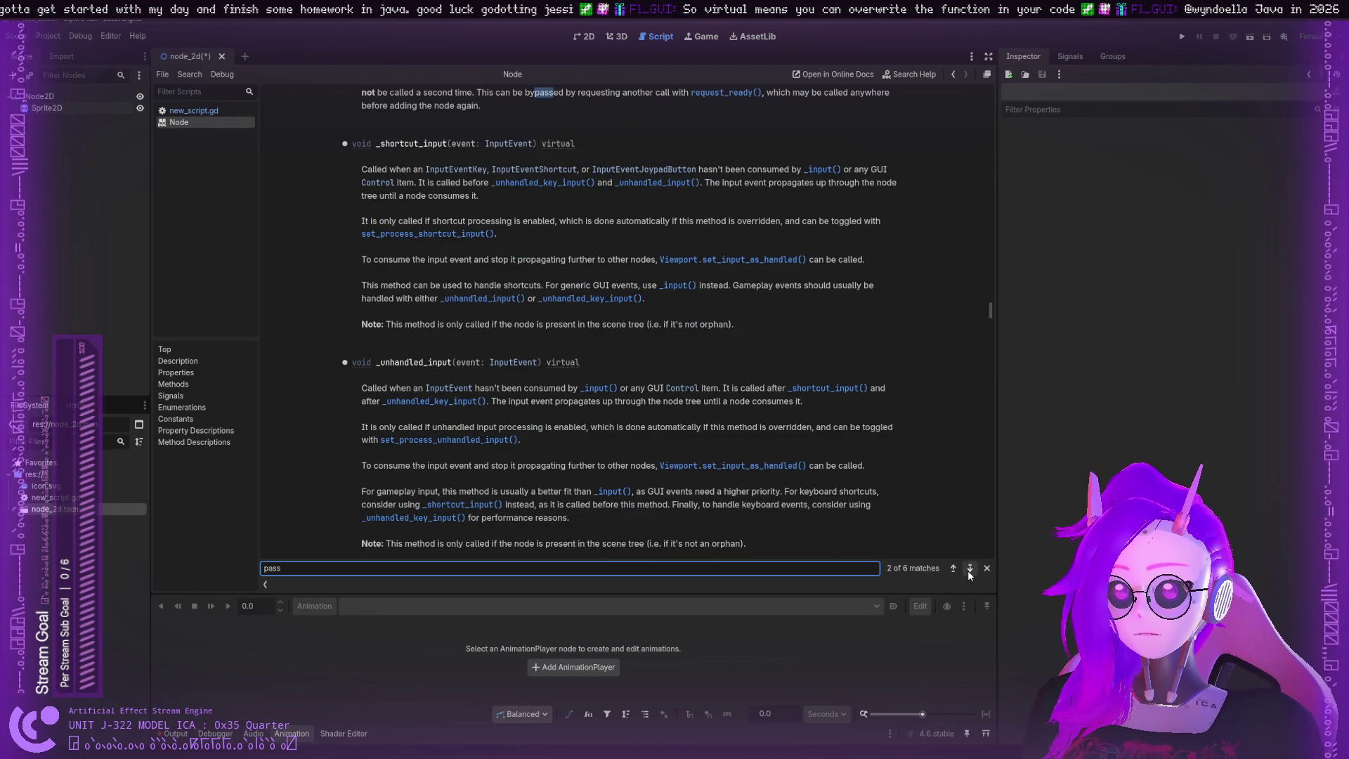
pyautogui.click(969, 570)
pyautogui.click(969, 569)
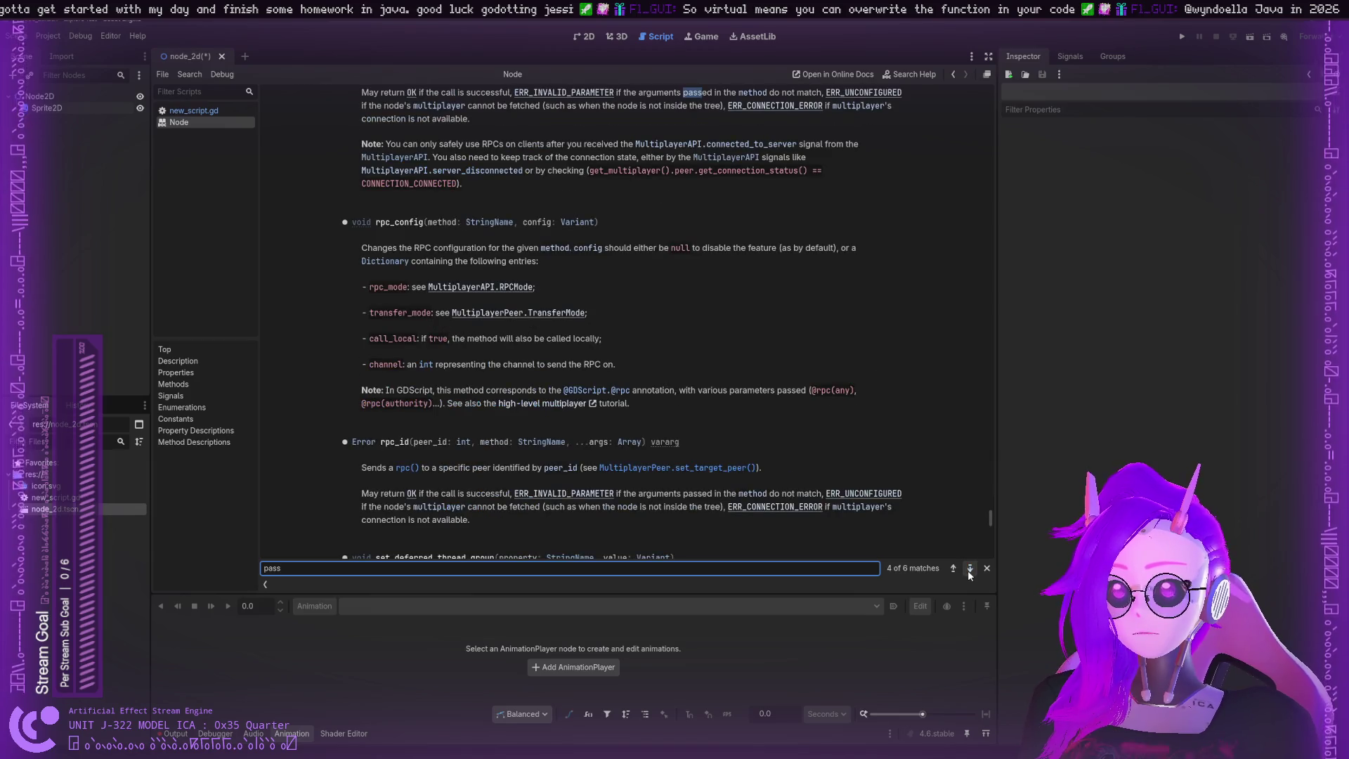
pyautogui.click(969, 569)
pyautogui.click(969, 569)
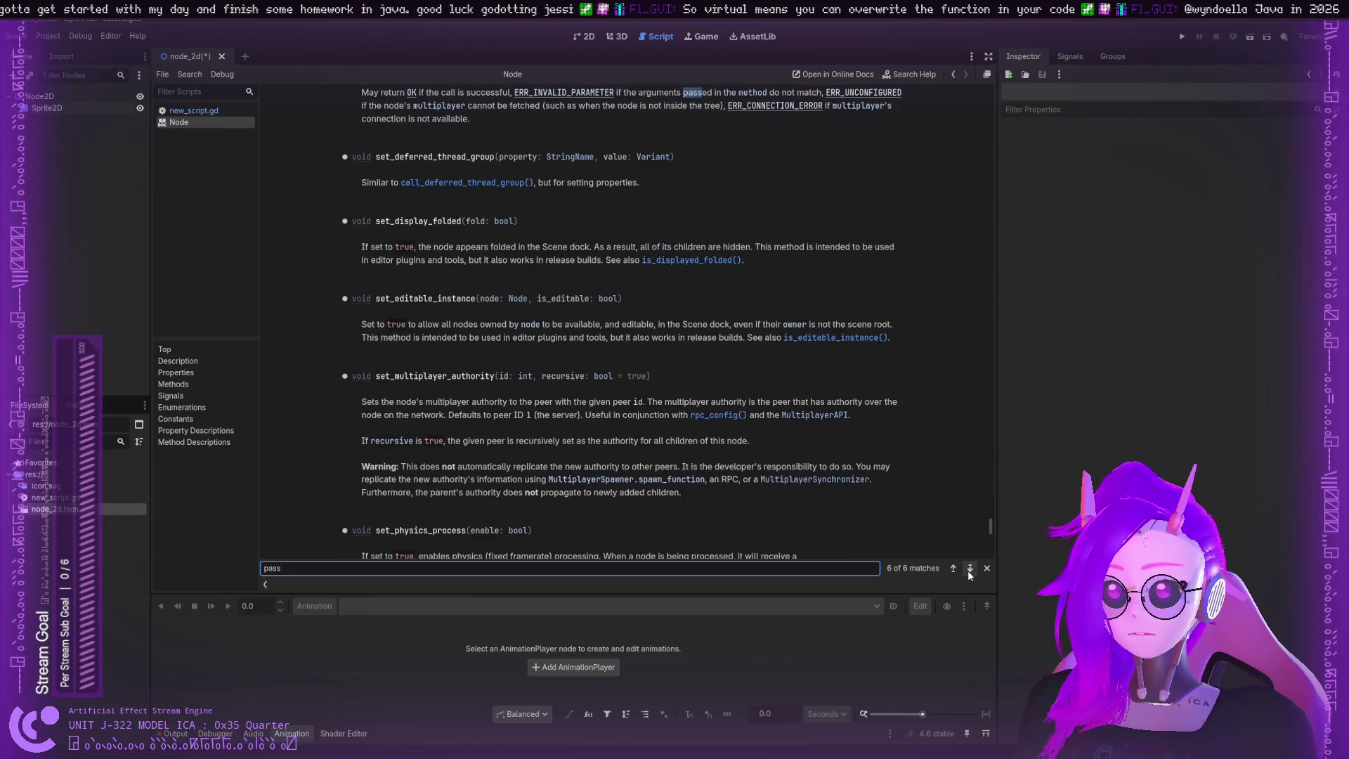
pyautogui.click(969, 569)
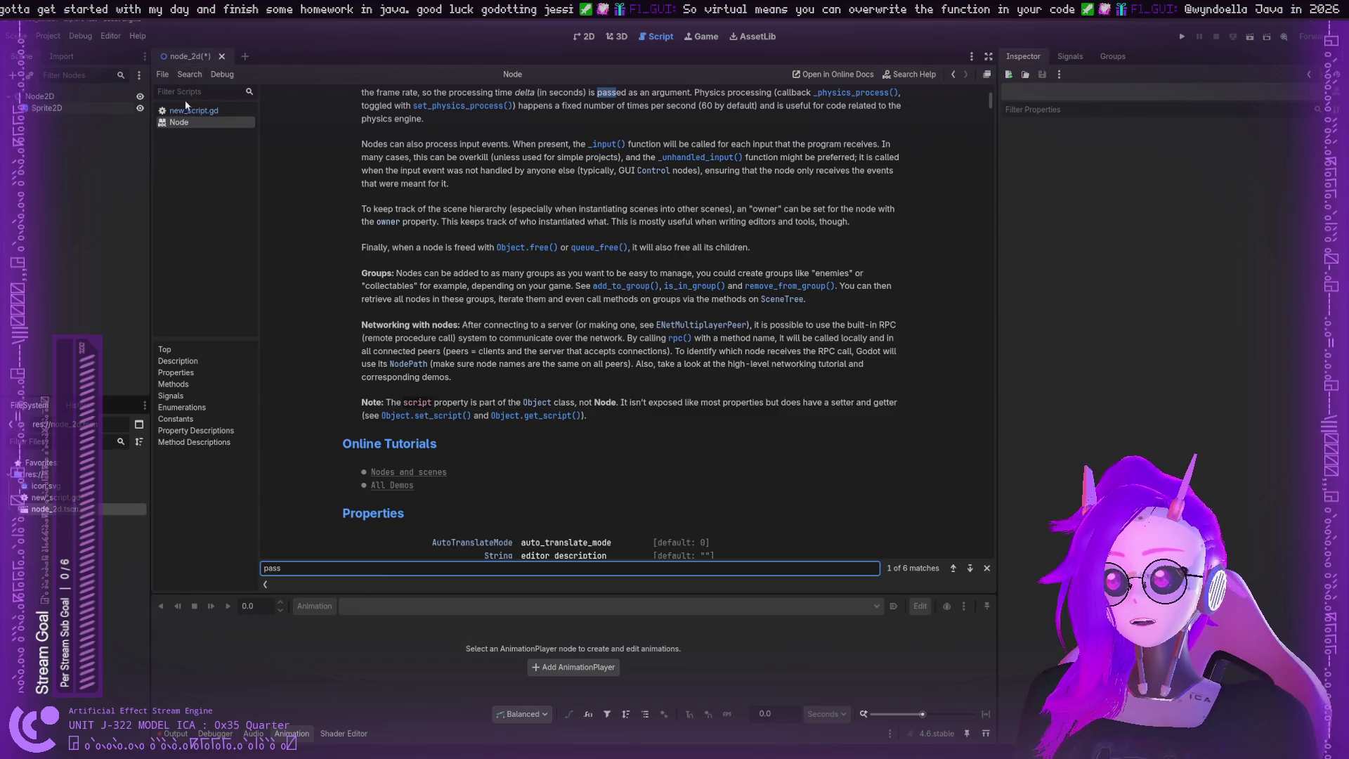
# Step: Return to new_script.gd and select pass on line 11 and the line 6 comment
pyautogui.click(186, 110)
pyautogui.click(346, 226)
pyautogui.doubleClick(346, 226)
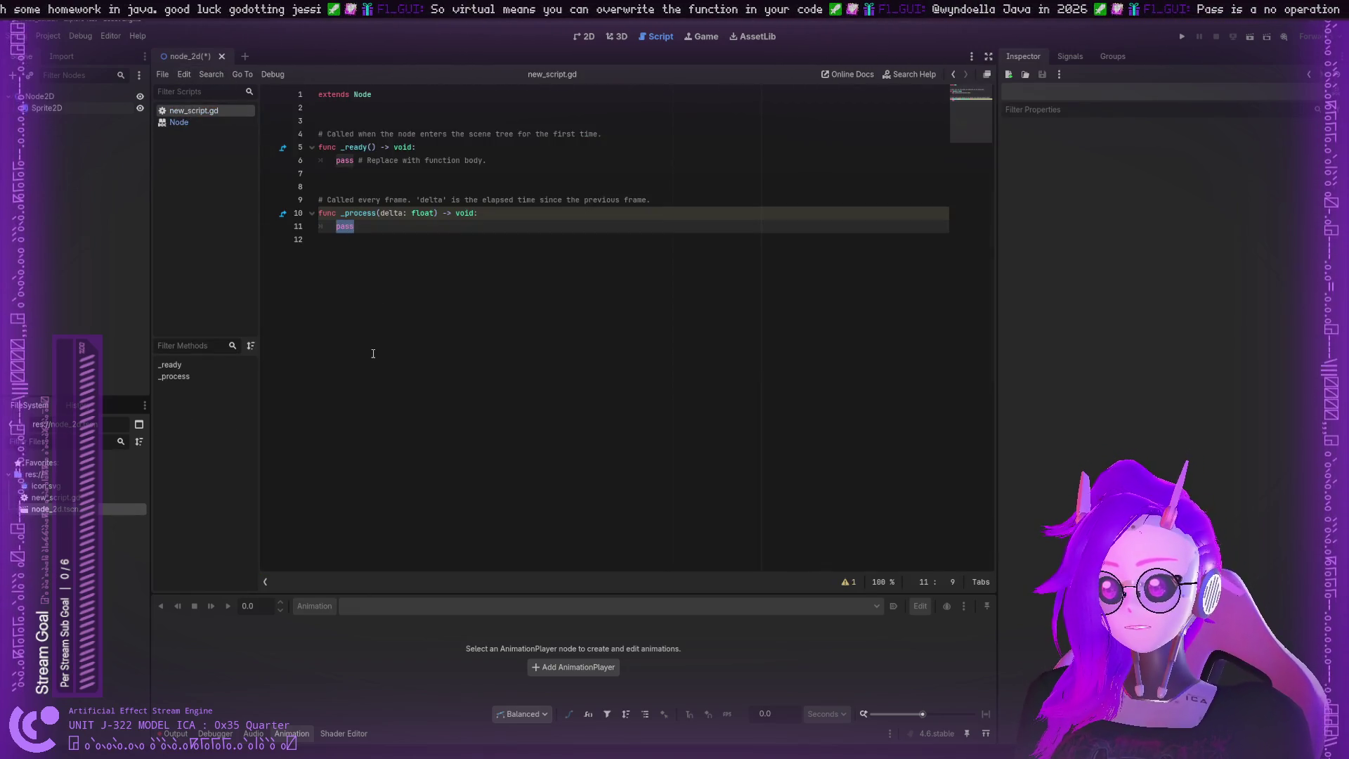
pyautogui.moveTo(358, 161); pyautogui.dragTo(486, 160)
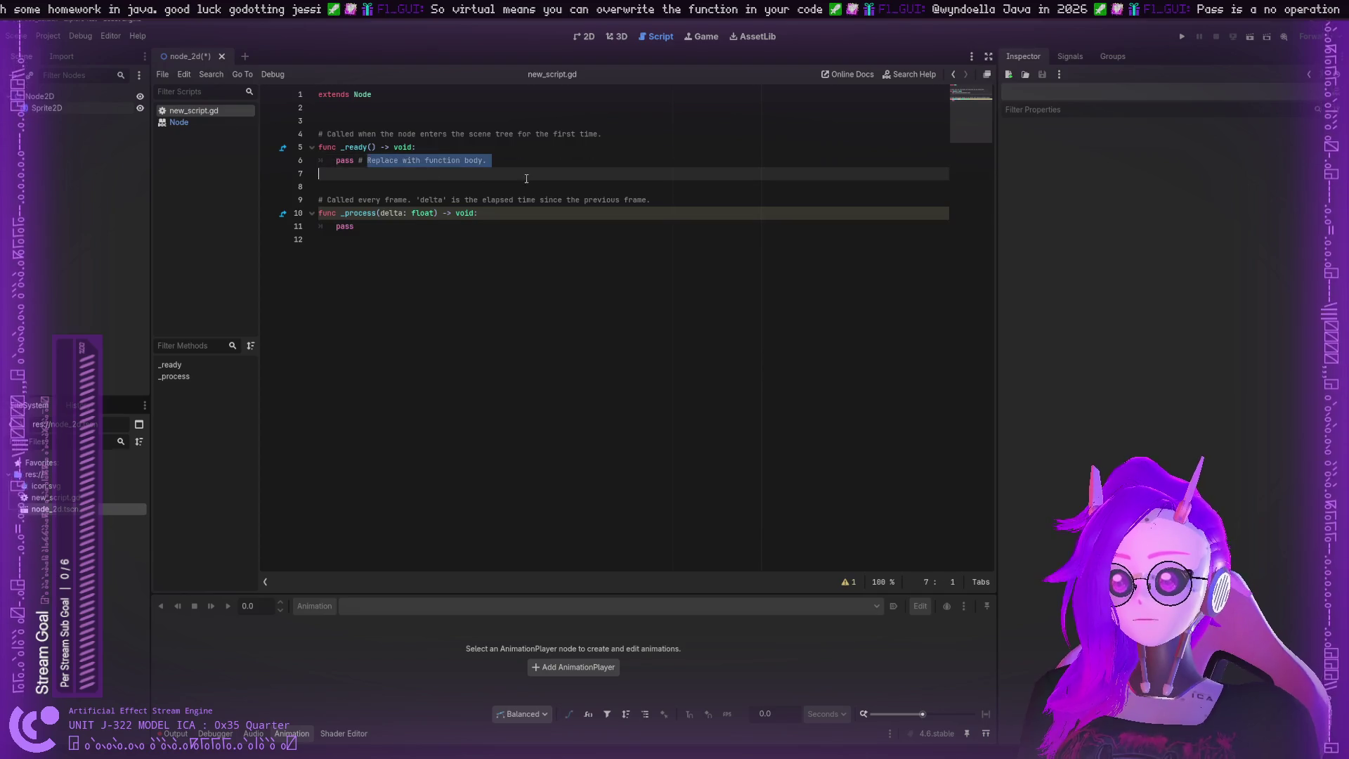
pyautogui.click(481, 163)
pyautogui.moveTo(358, 160); pyautogui.dragTo(442, 160)
pyautogui.click(442, 161)
pyautogui.click(428, 172)
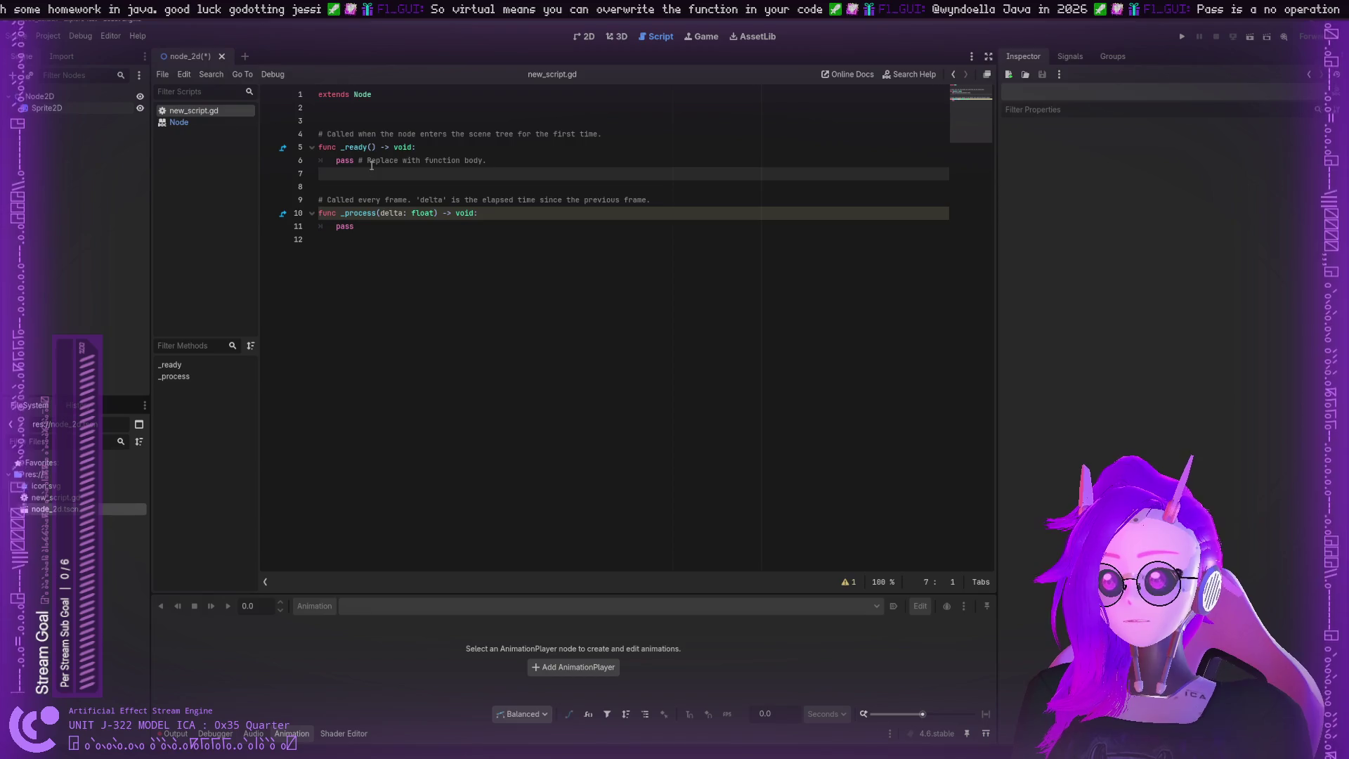
pyautogui.tripleClick(347, 160)
pyautogui.doubleClick(346, 161)
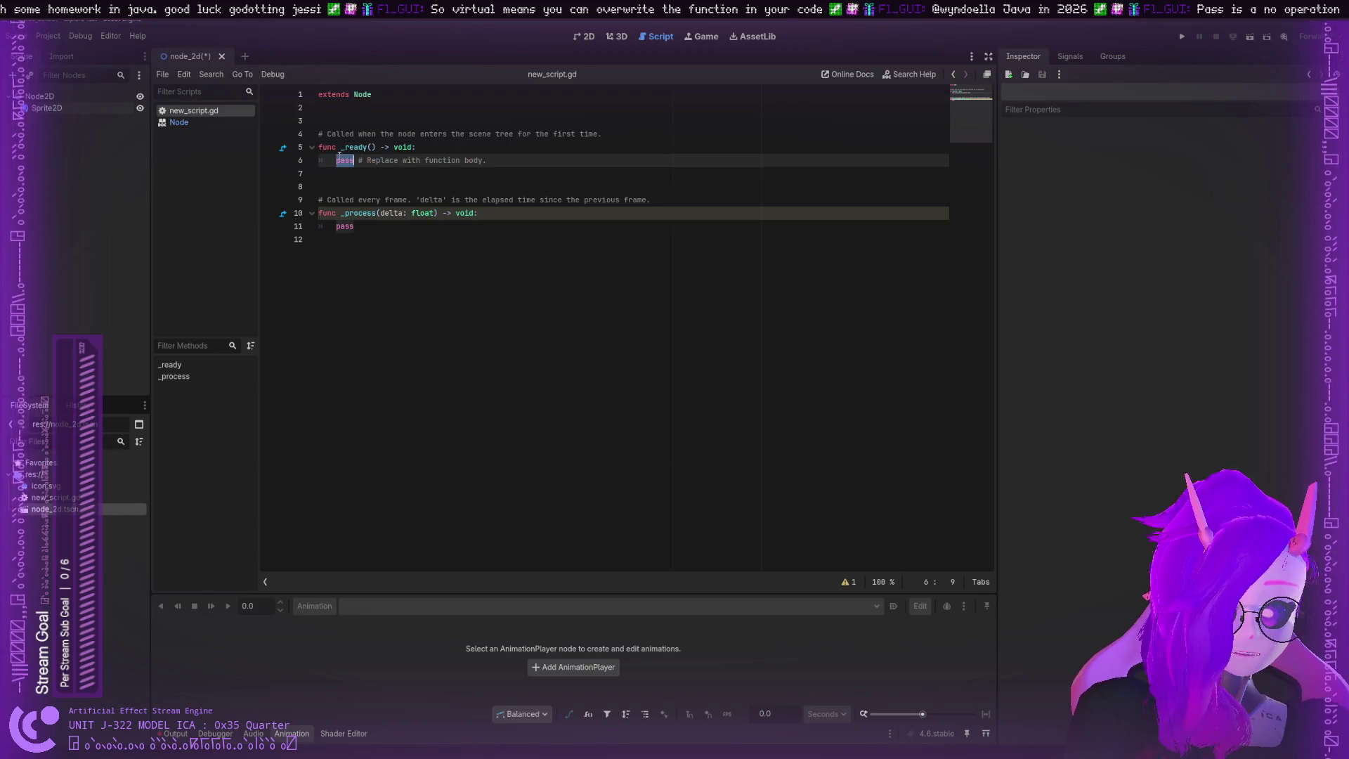
pyautogui.doubleClick(345, 227)
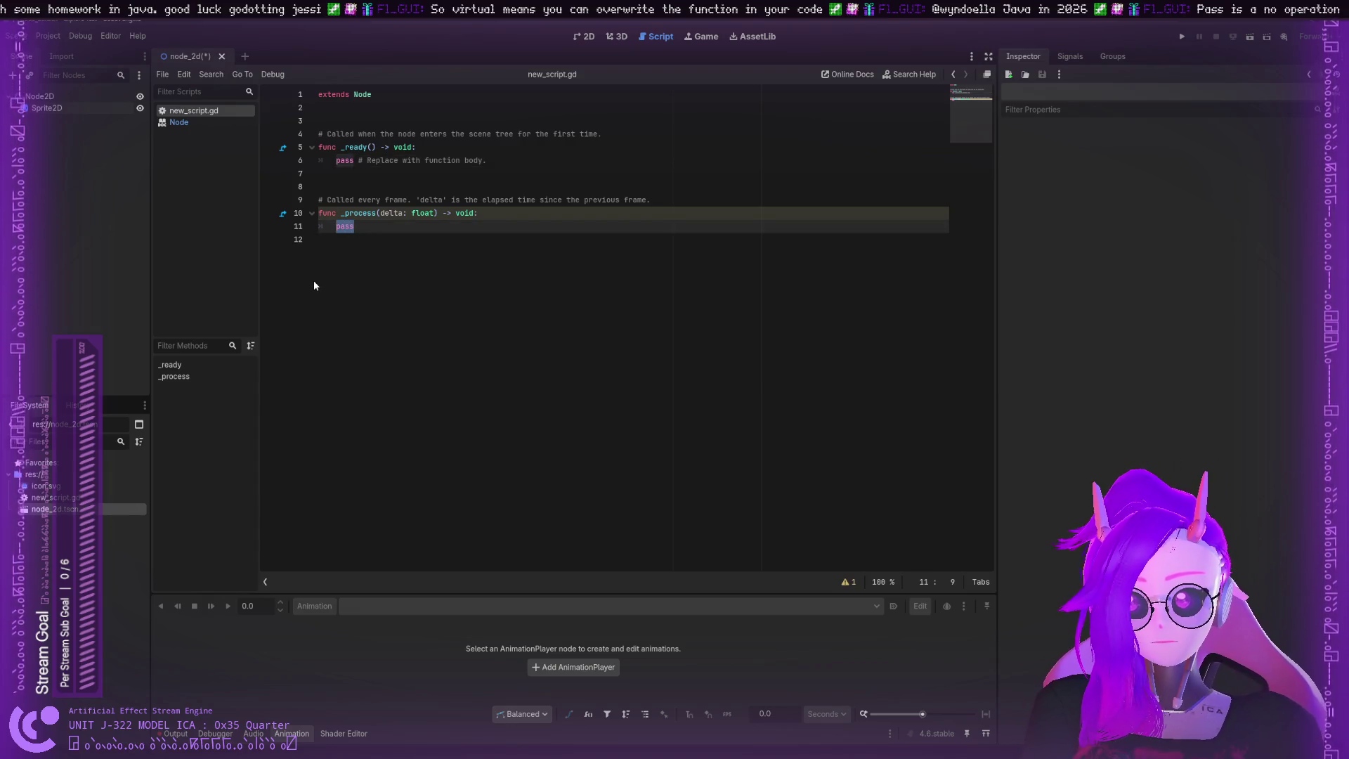
pyautogui.doubleClick(387, 214)
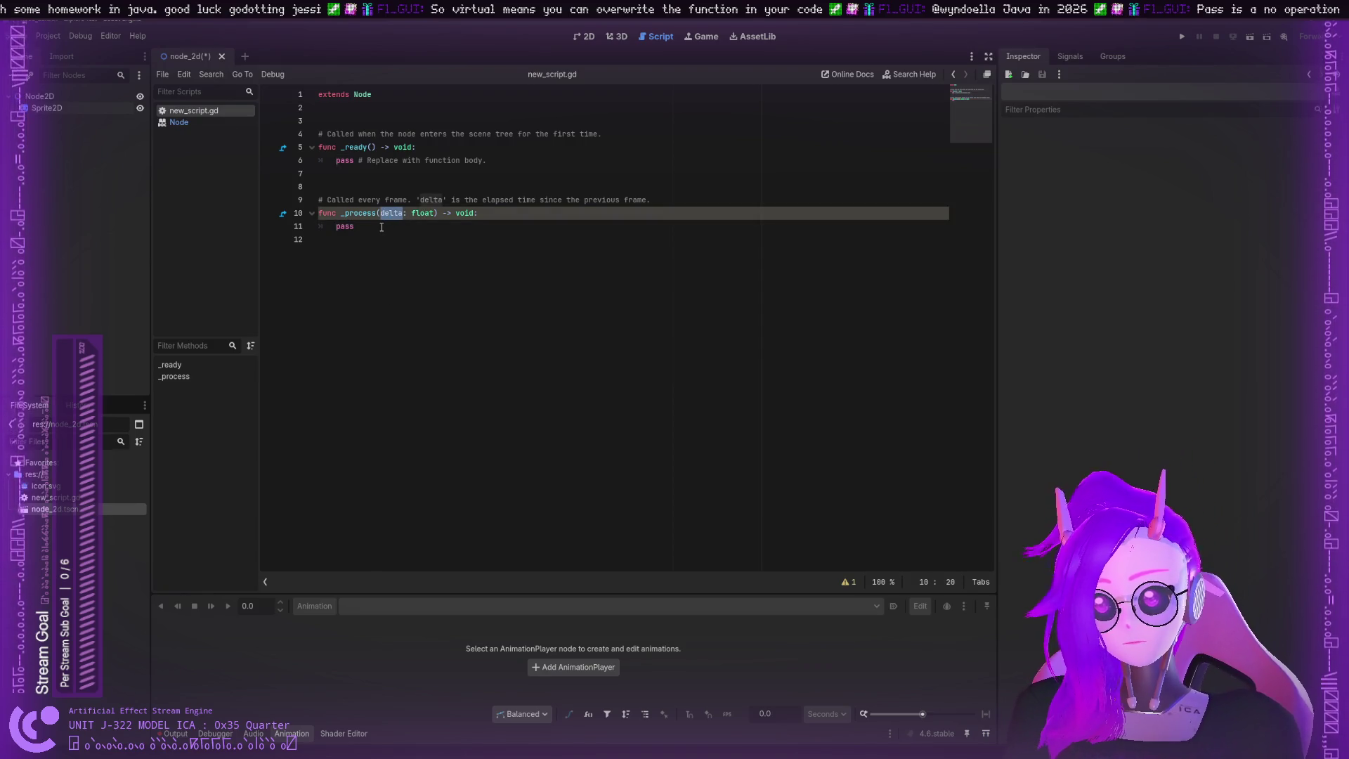
pyautogui.moveTo(380, 213); pyautogui.dragTo(435, 213)
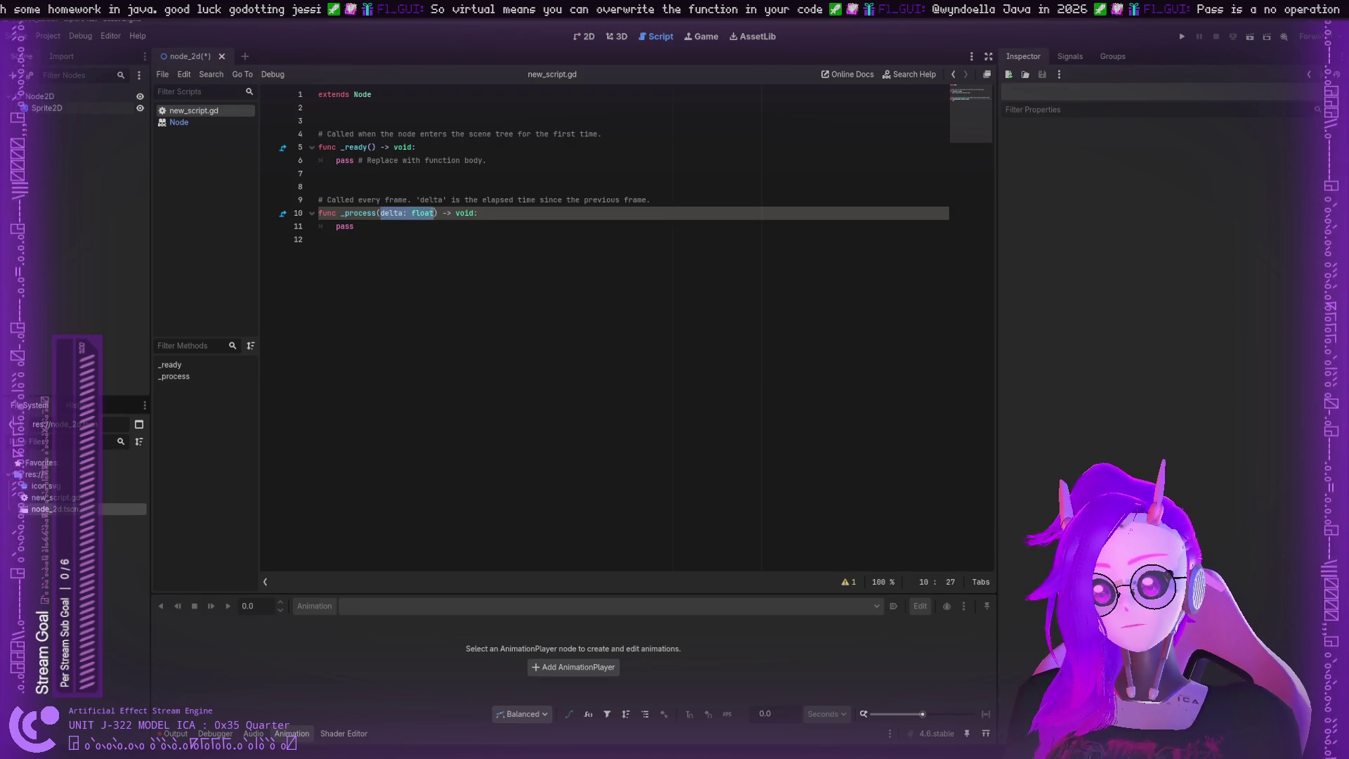
pyautogui.click(406, 230)
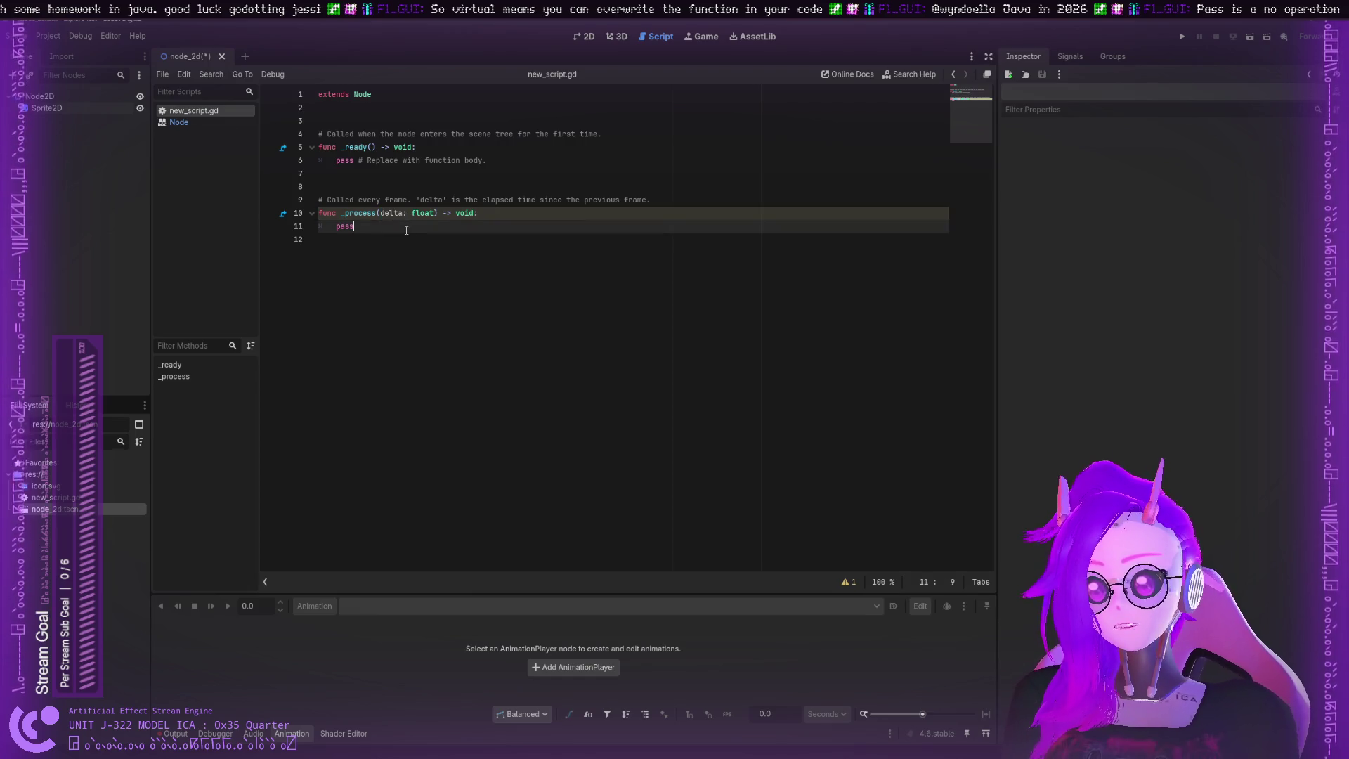
pyautogui.write(' delta ')
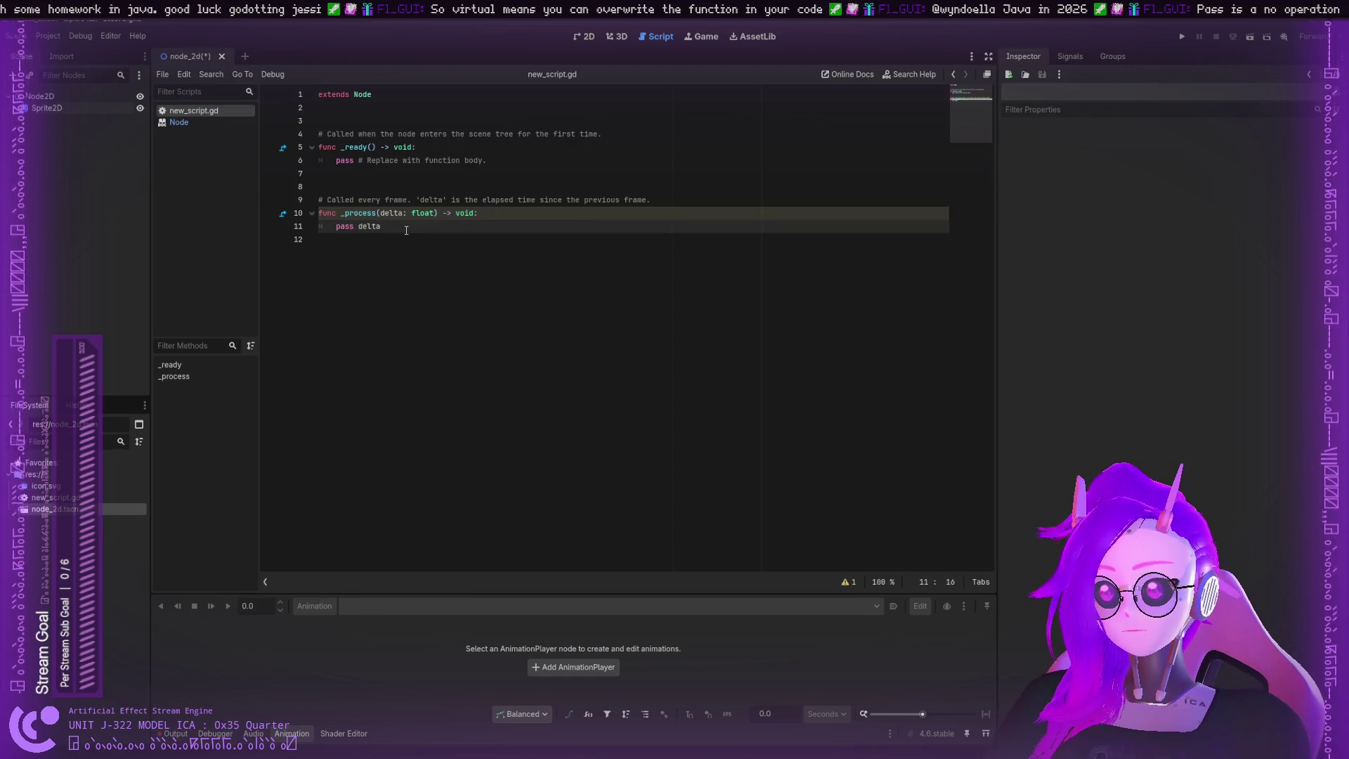
pyautogui.write('fuck!')
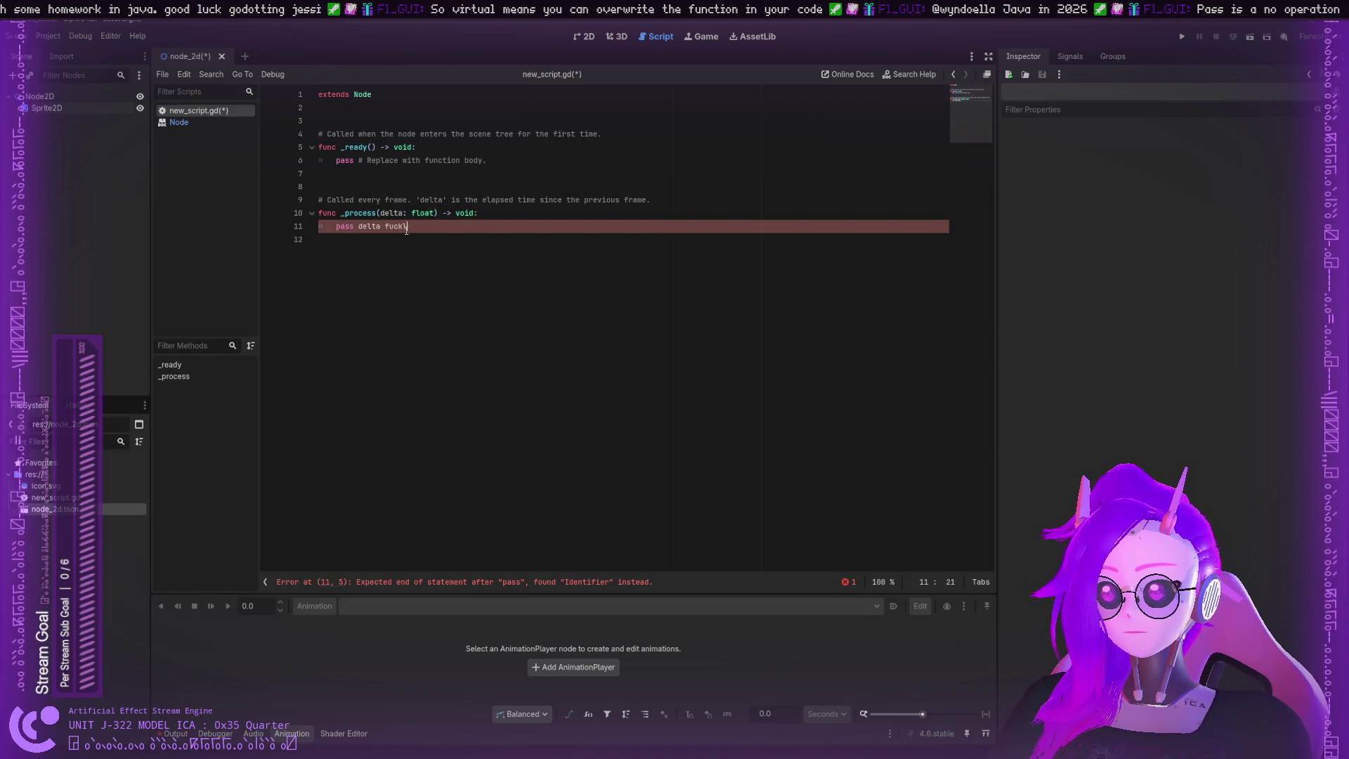
pyautogui.press('BackSpace')
pyautogui.press('BackSpace')
pyautogui.press('BackSpace')
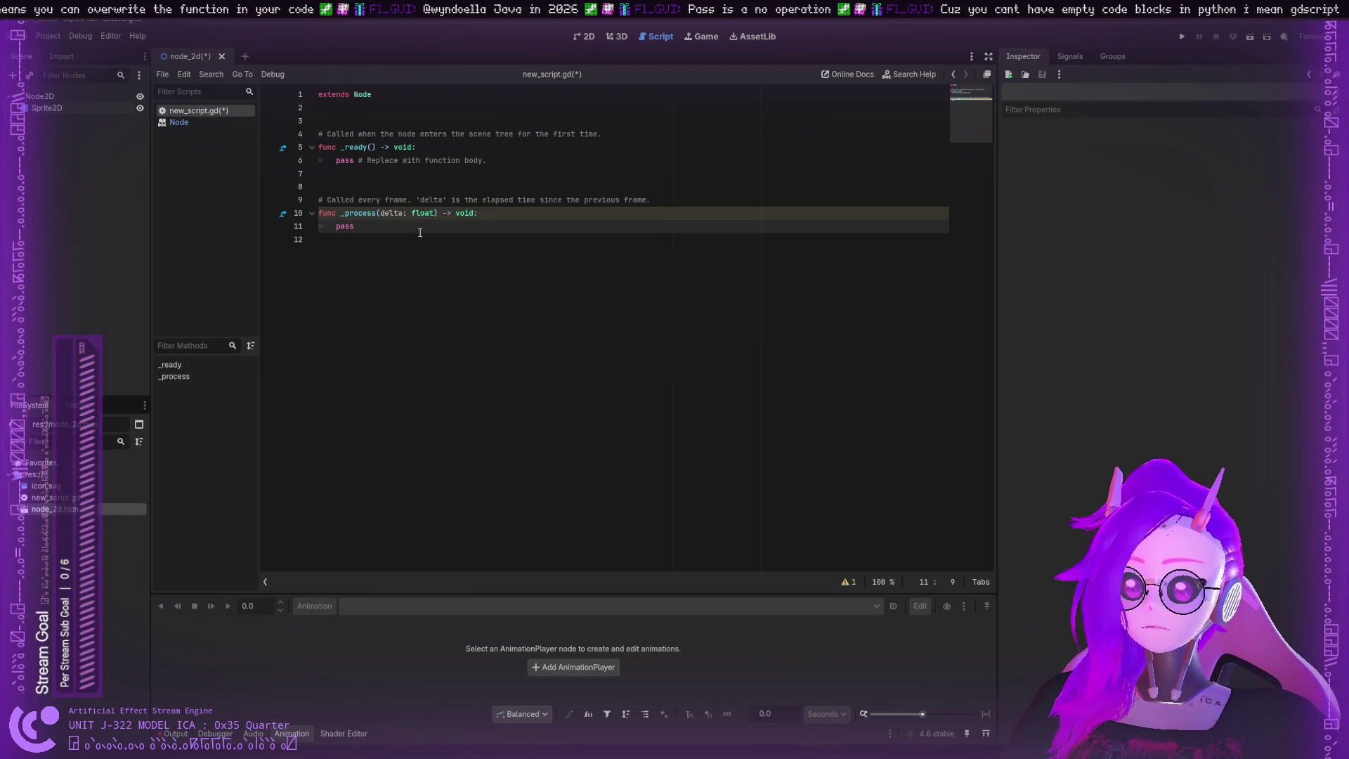
pyautogui.click(426, 239)
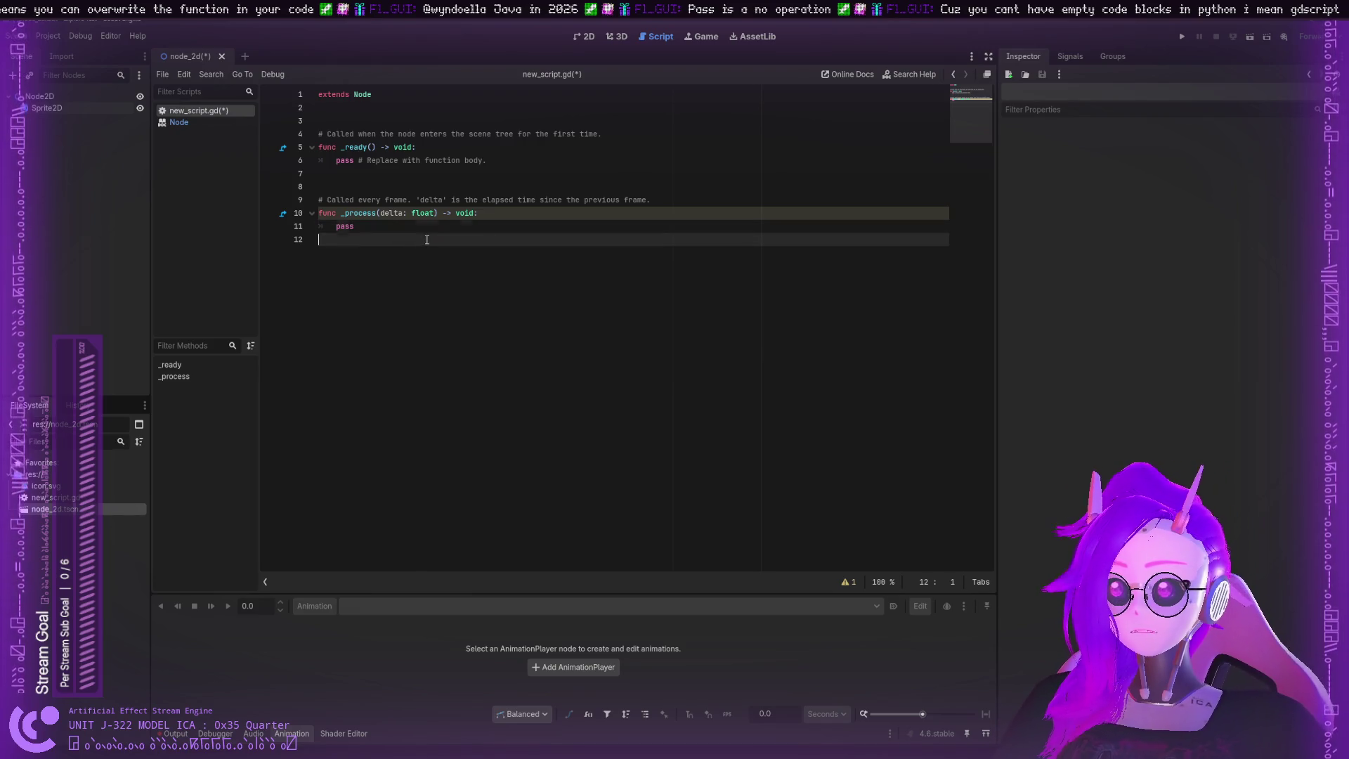
pyautogui.click(847, 581)
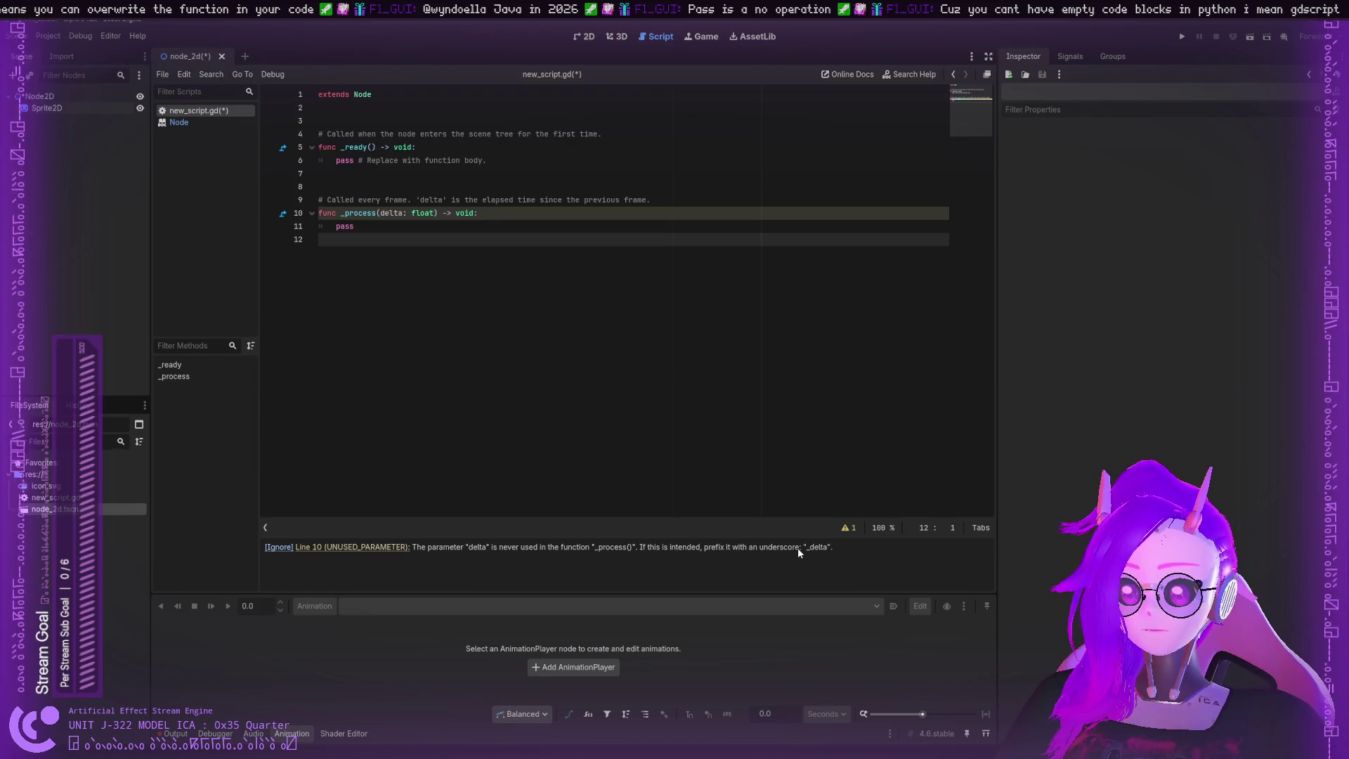
pyautogui.click(382, 214)
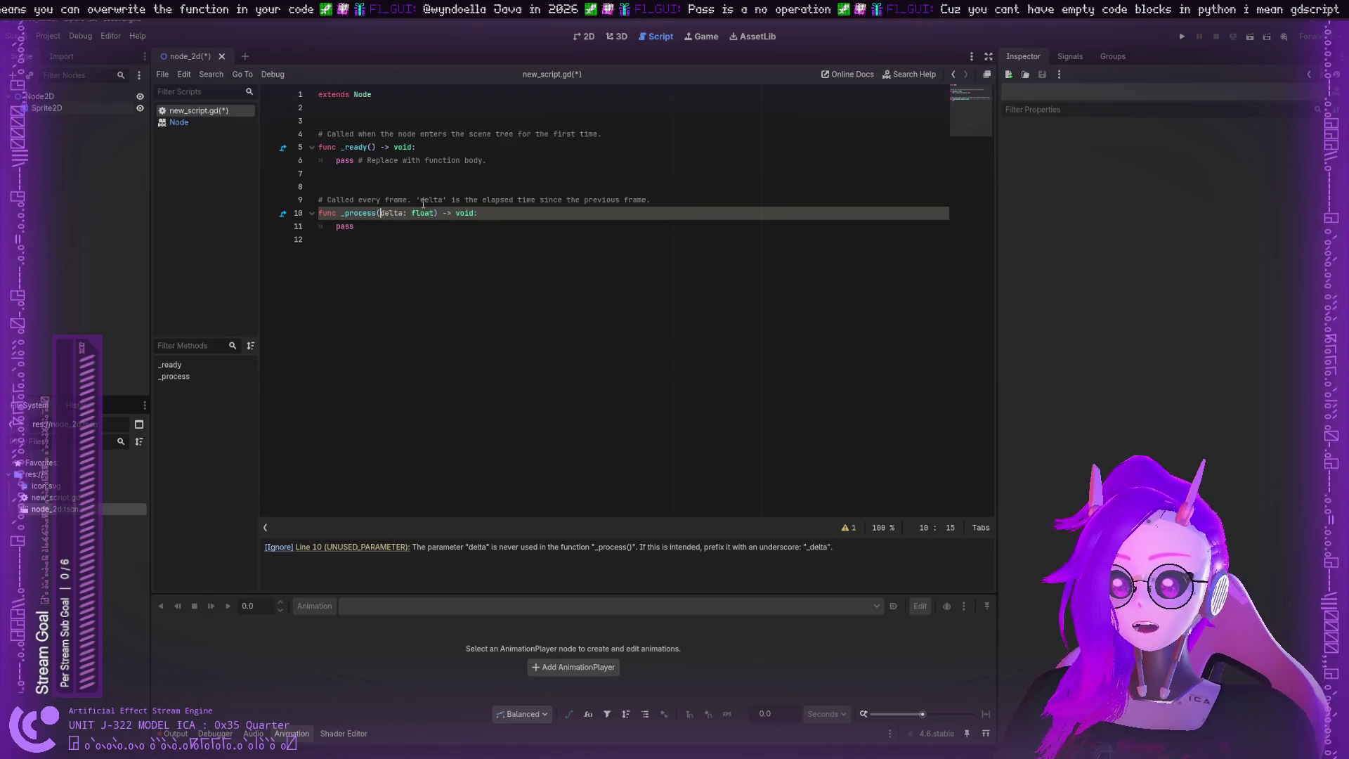
pyautogui.write('_')
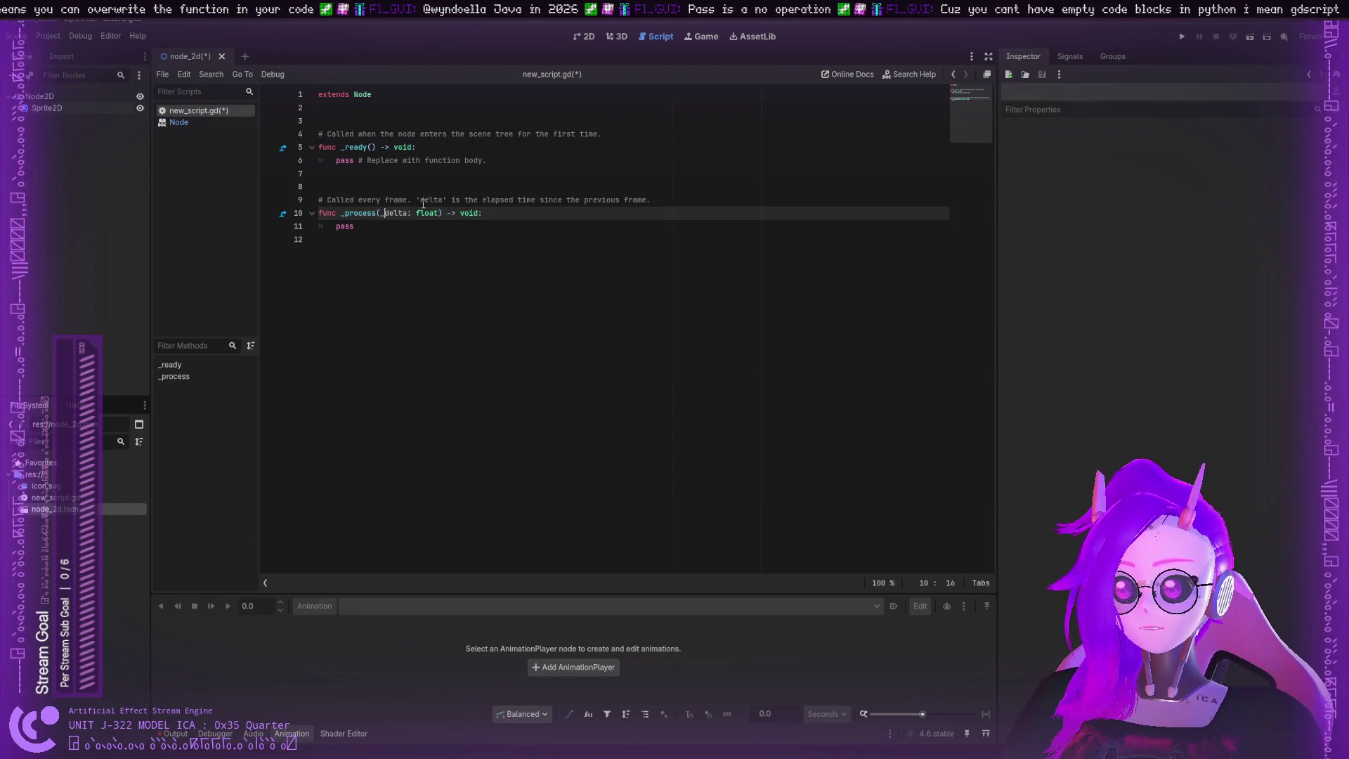
pyautogui.press('BackSpace')
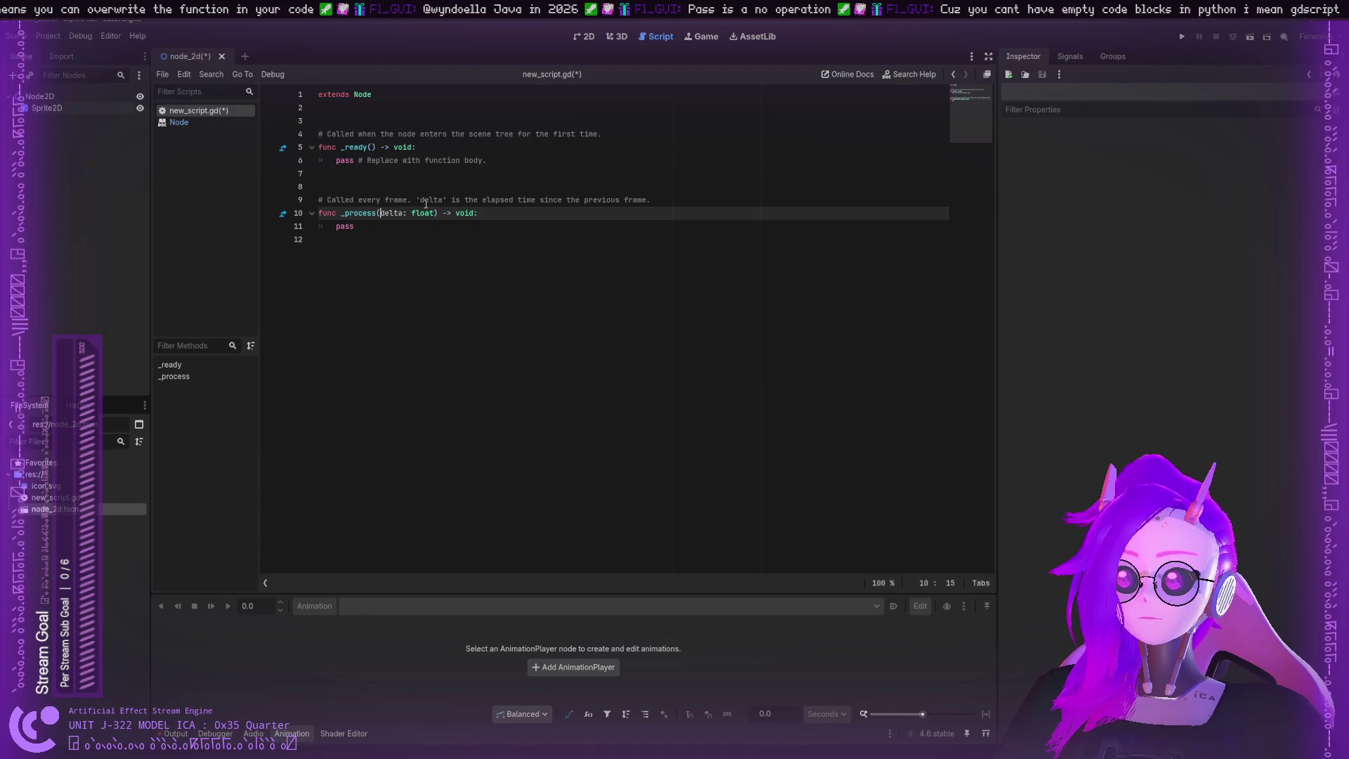
pyautogui.click(413, 222)
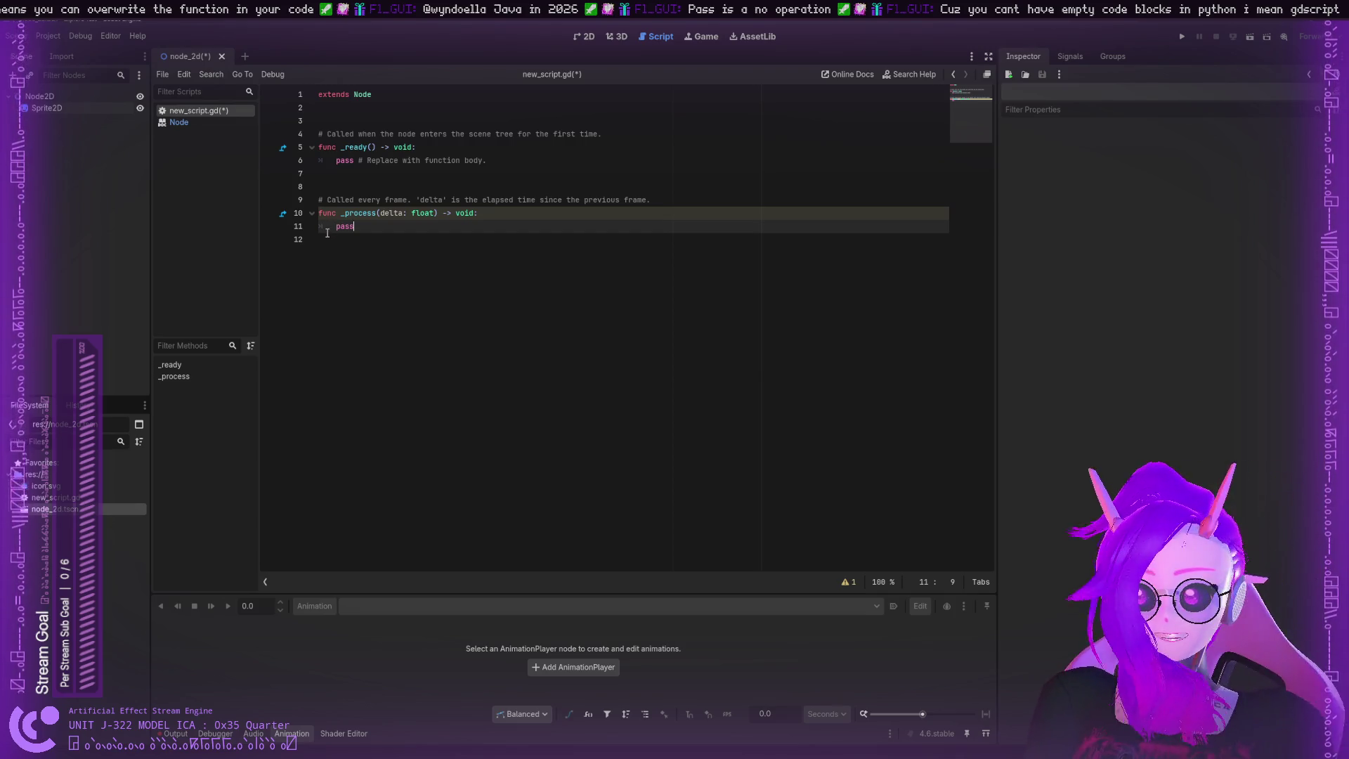
pyautogui.click(206, 121)
pyautogui.scroll(-5, 413, 251)
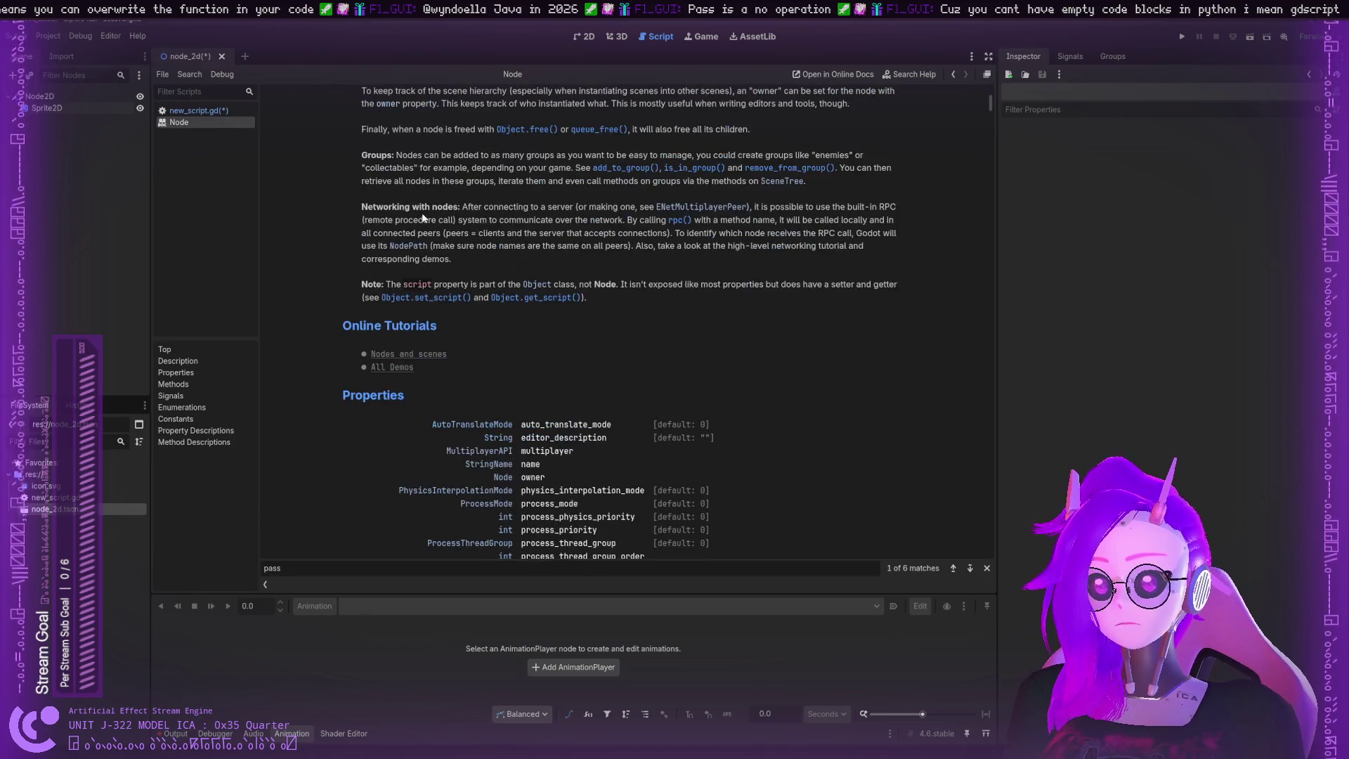
pyautogui.scroll(2, 415, 250)
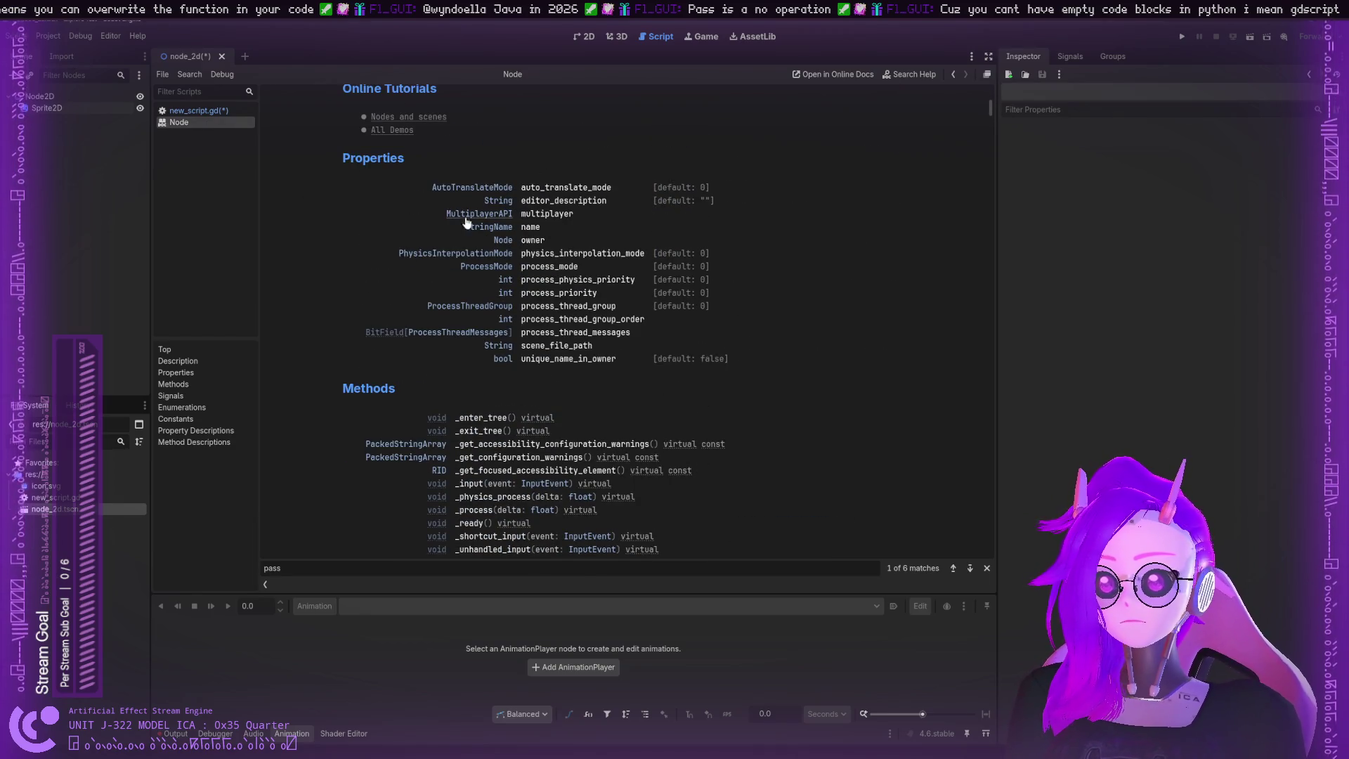
pyautogui.scroll(-5, 482, 190)
pyautogui.scroll(-2, 446, 221)
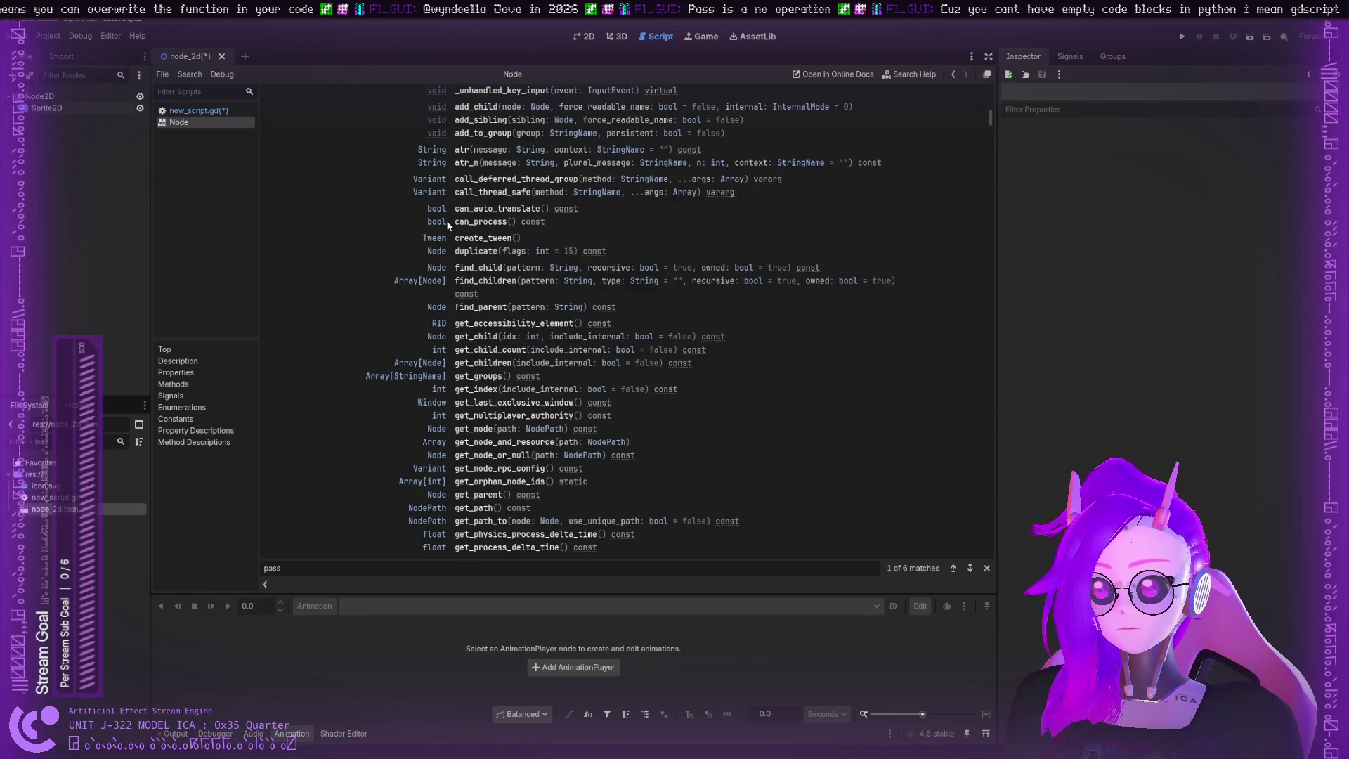
pyautogui.scroll(2, 446, 221)
pyautogui.scroll(-7, 436, 211)
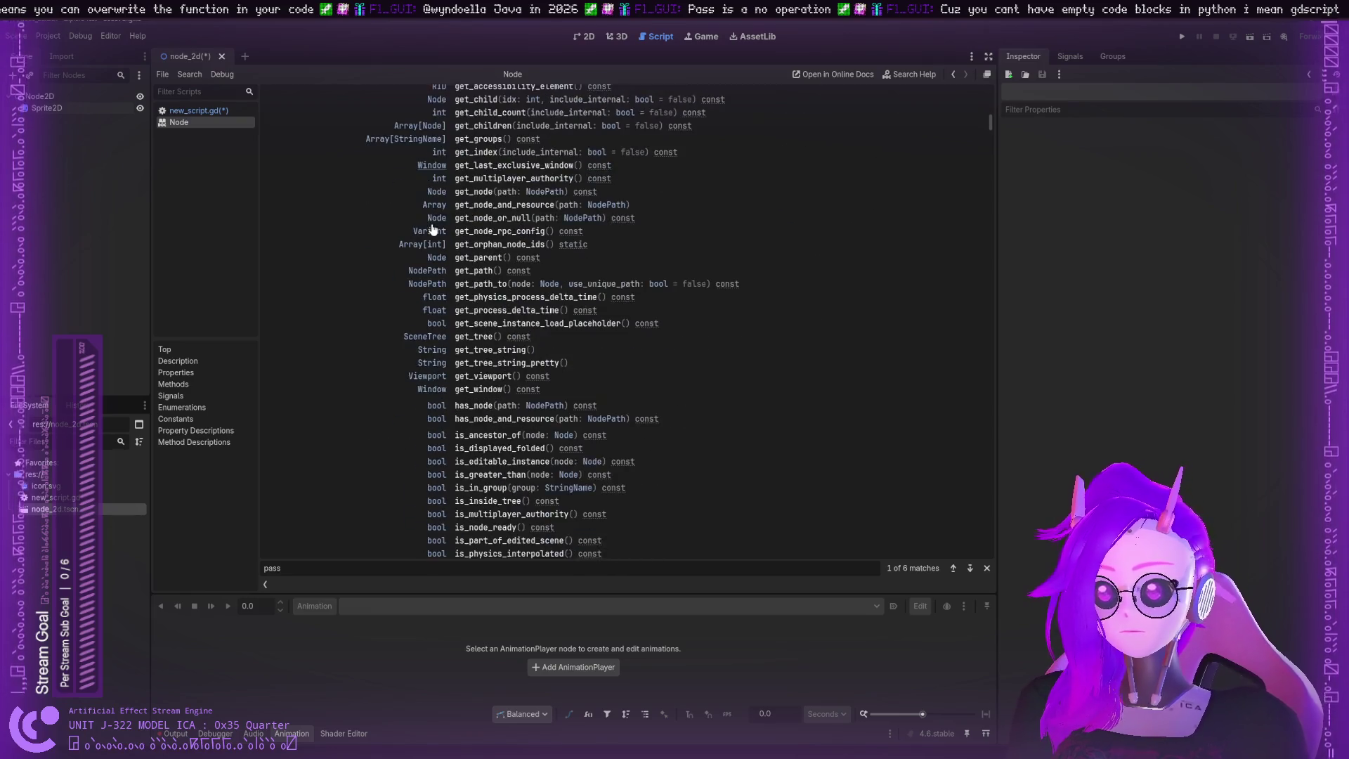
pyautogui.scroll(3, 433, 233)
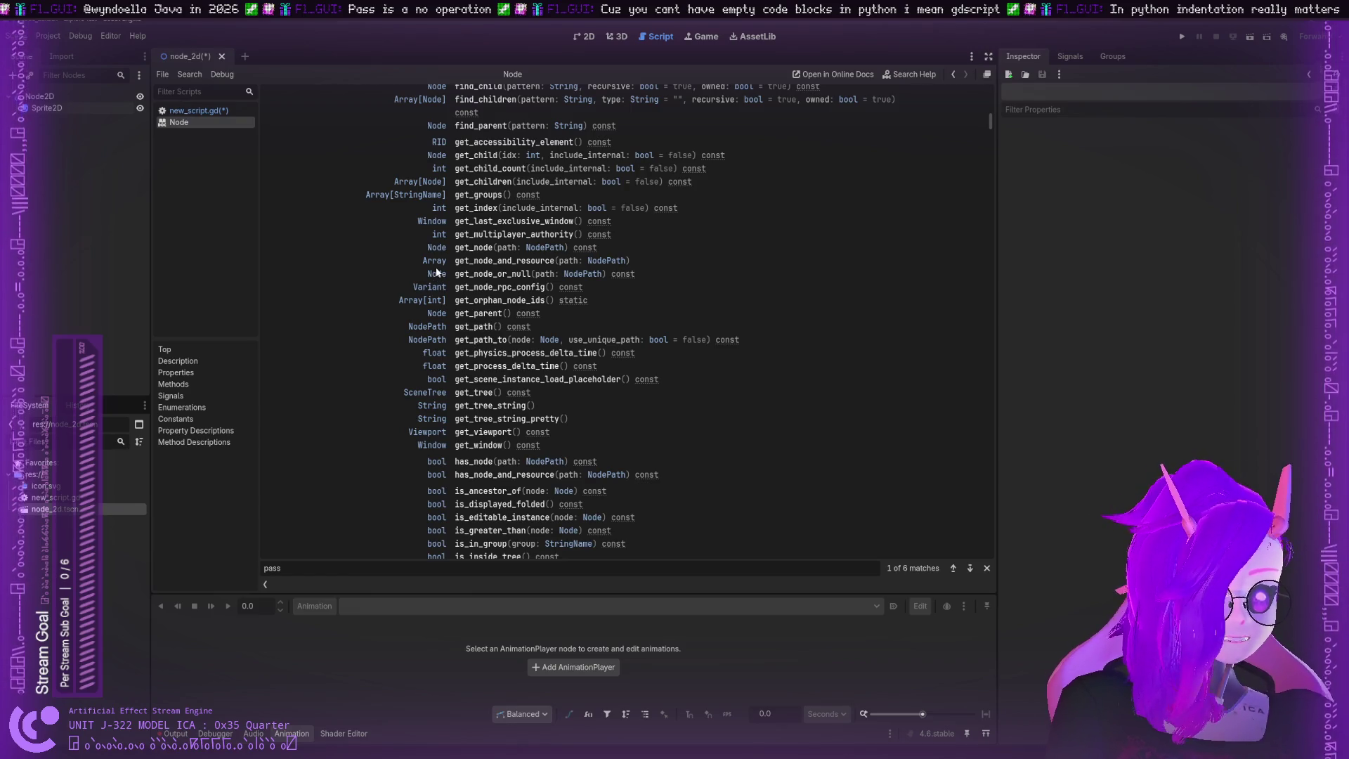
pyautogui.click(211, 110)
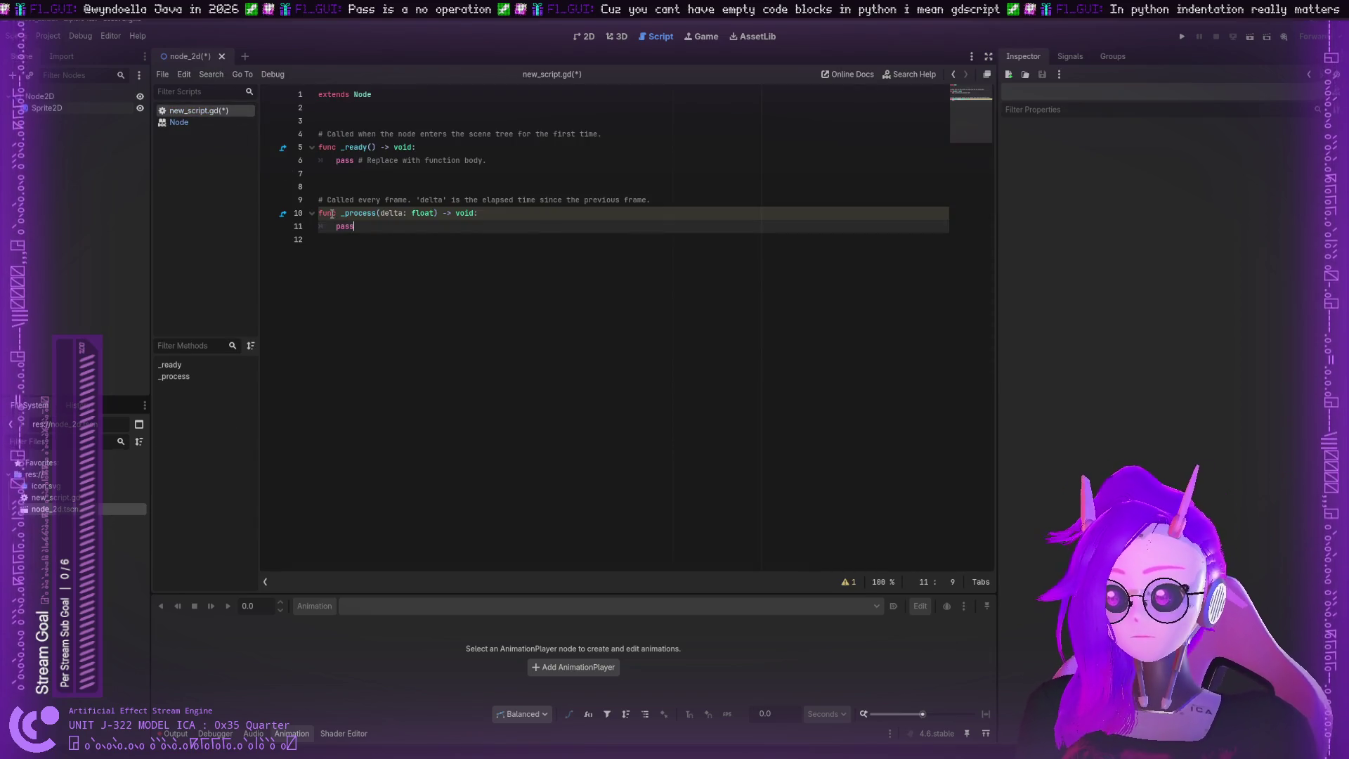
# Step: Jump between _ready and _process, go to the last line, then select the Sprite2D node
pyautogui.click(211, 373)
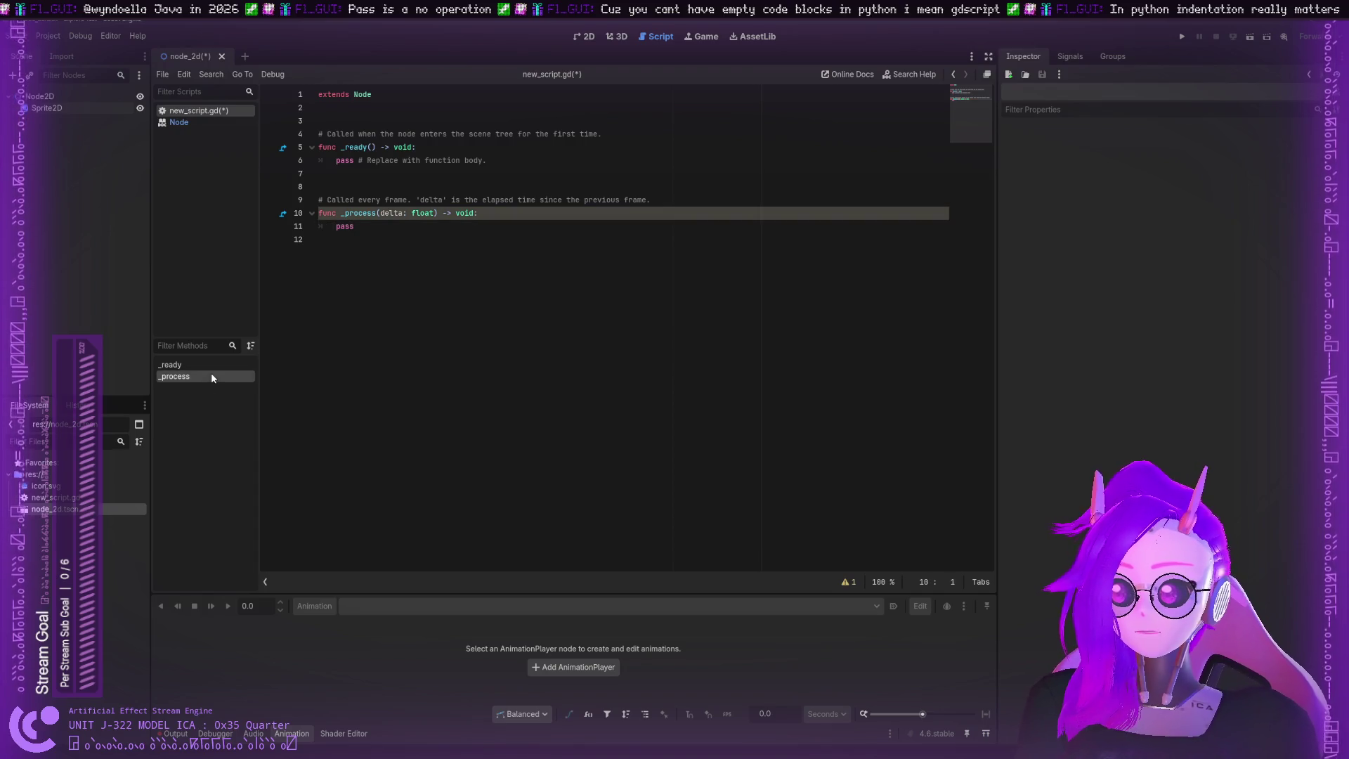
pyautogui.click(210, 369)
pyautogui.click(205, 374)
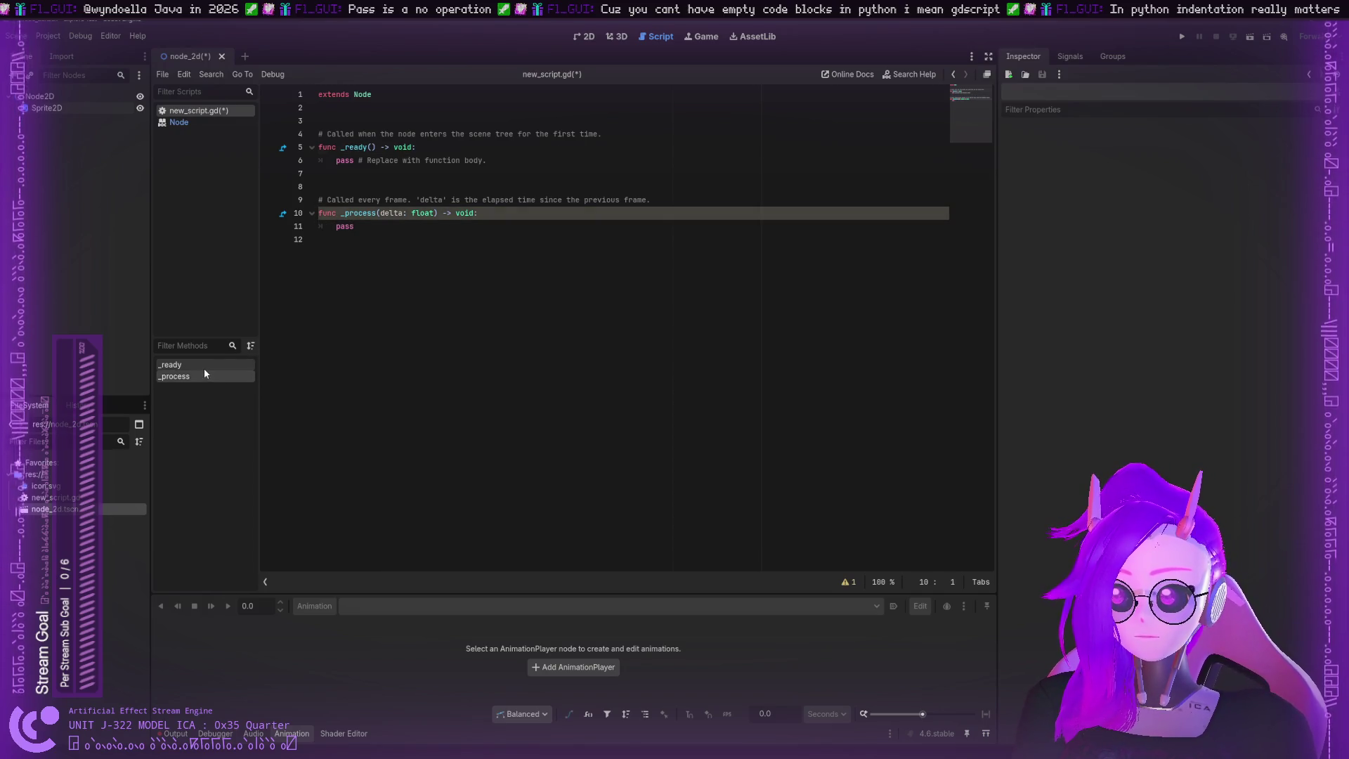
pyautogui.click(204, 369)
pyautogui.click(205, 374)
pyautogui.click(391, 297)
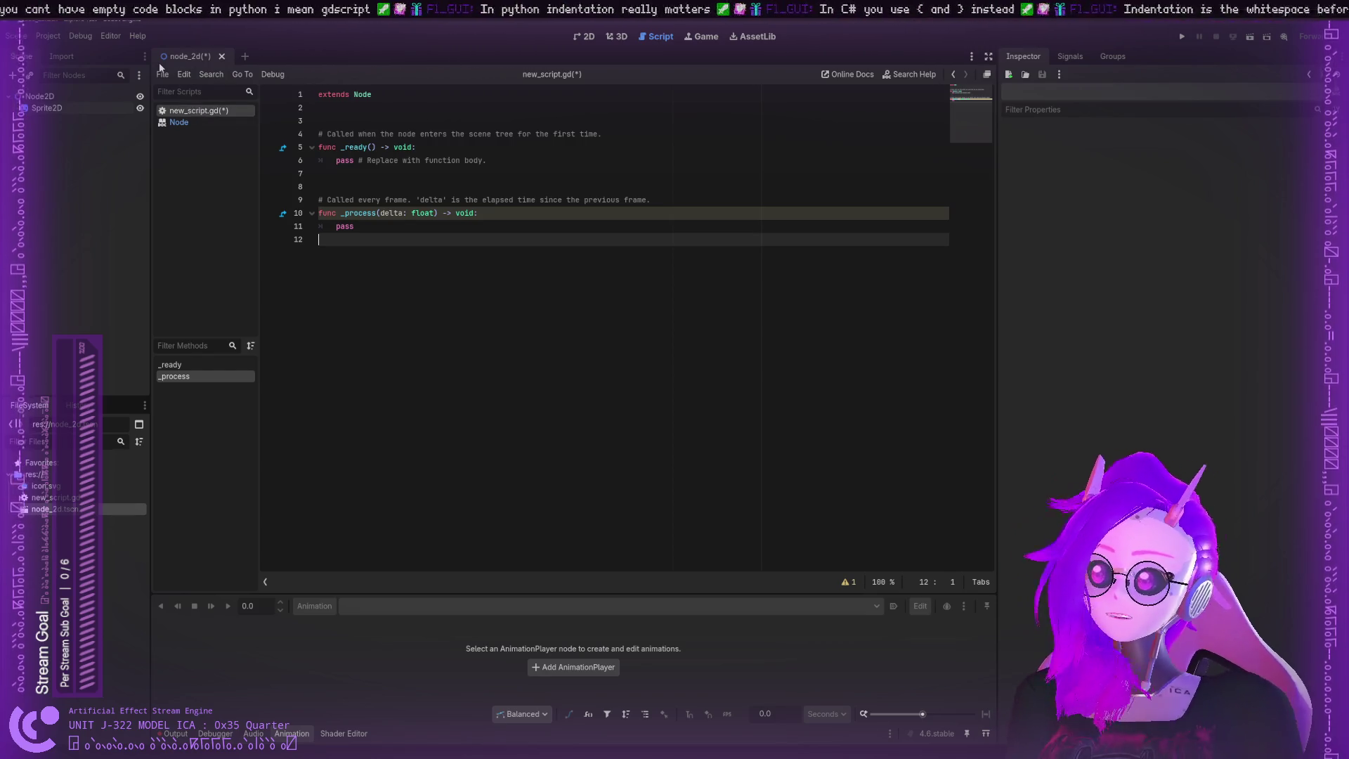
pyautogui.click(78, 108)
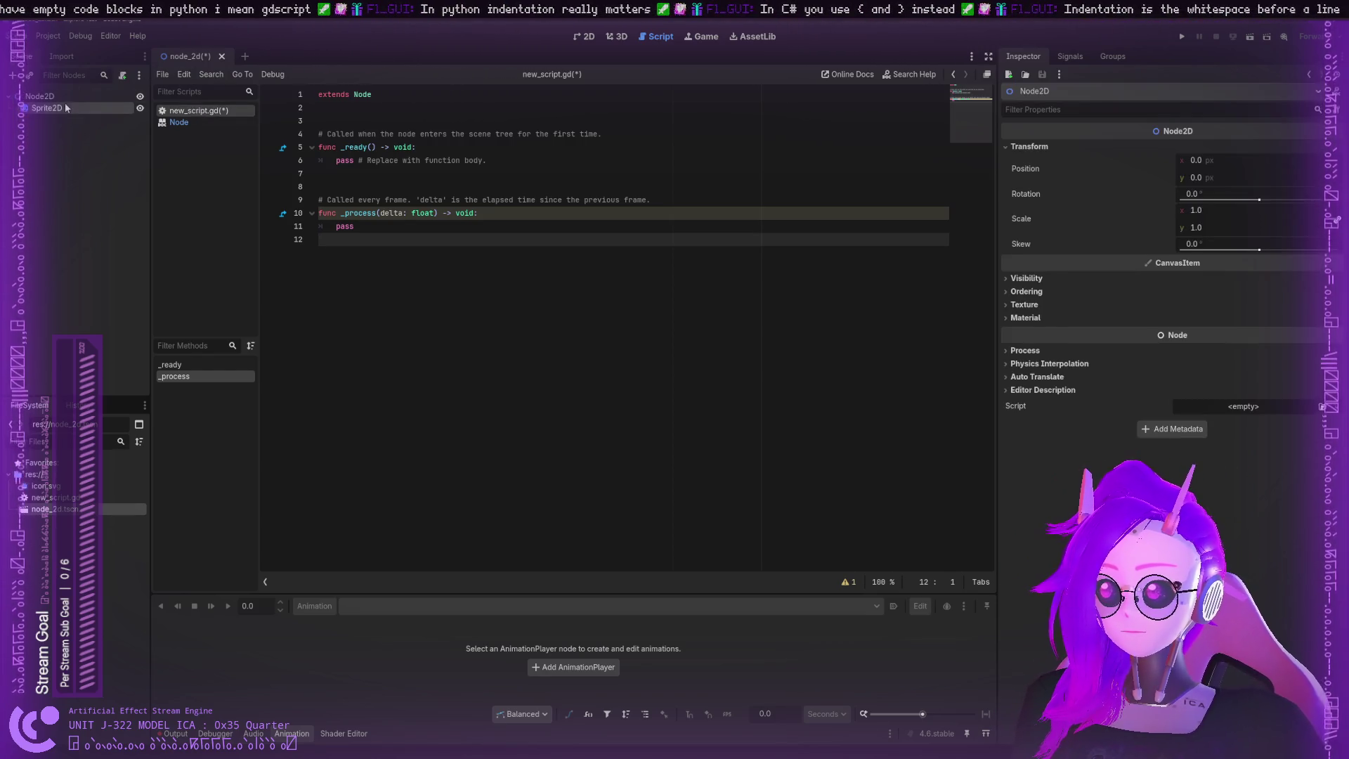
# Step: Replace pass on line 11 of _process with the autocompleted KEY_A constant
pyautogui.click(656, 37)
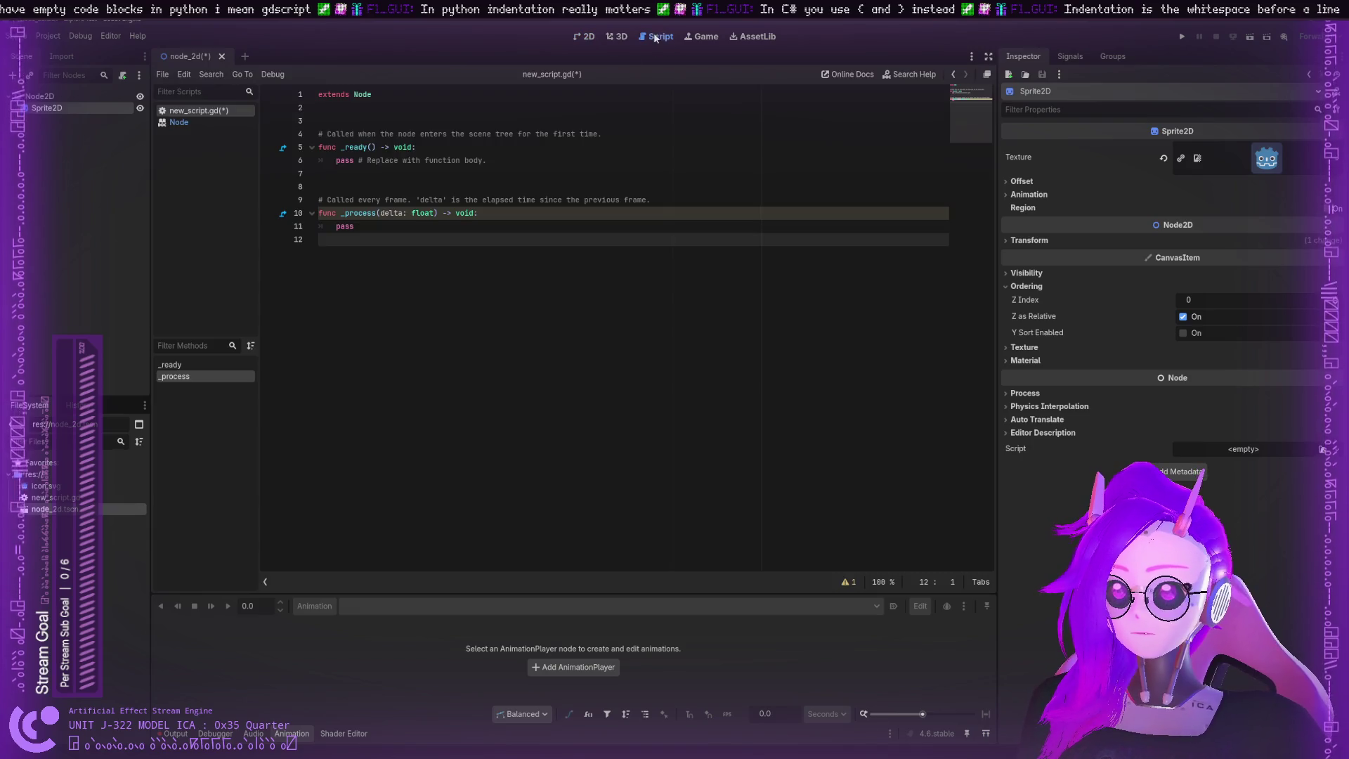
pyautogui.click(376, 224)
pyautogui.press('Return')
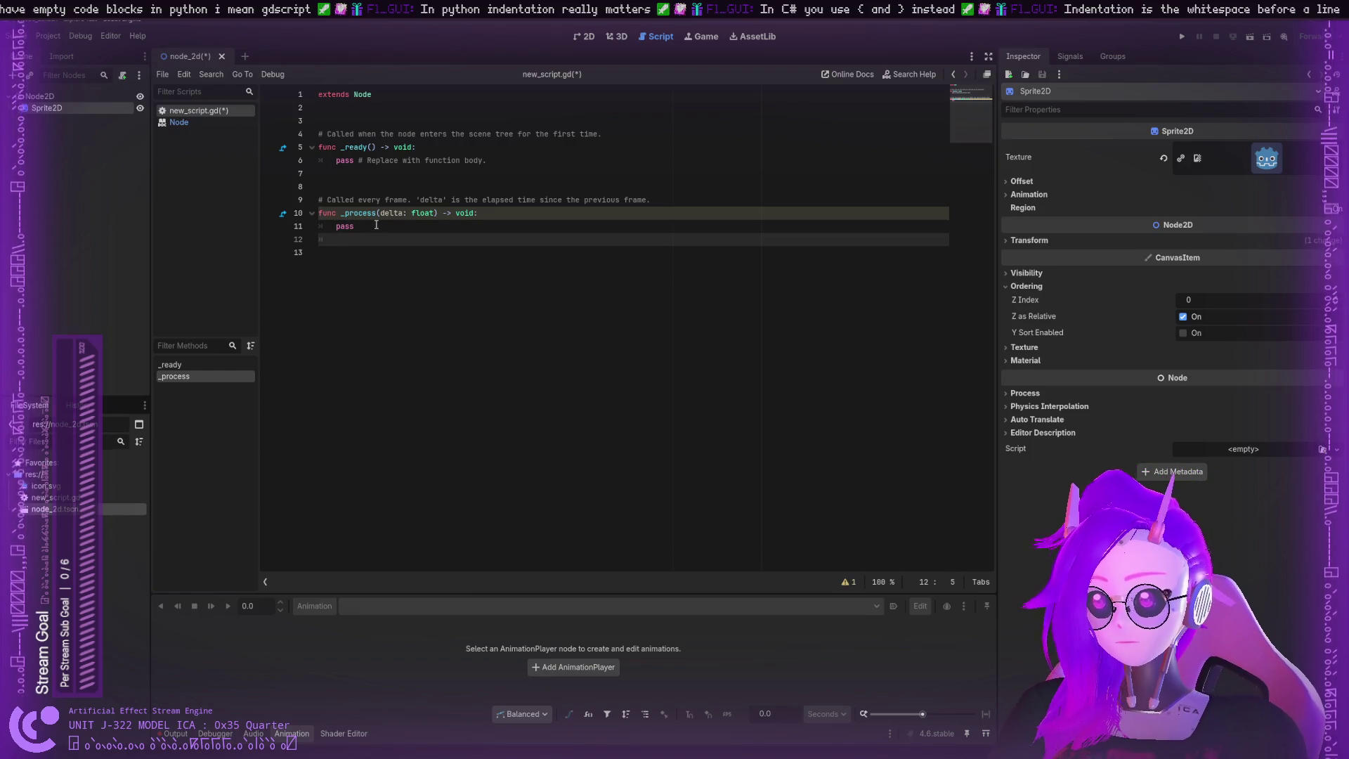
pyautogui.press('BackSpace')
pyautogui.press('BackSpace')
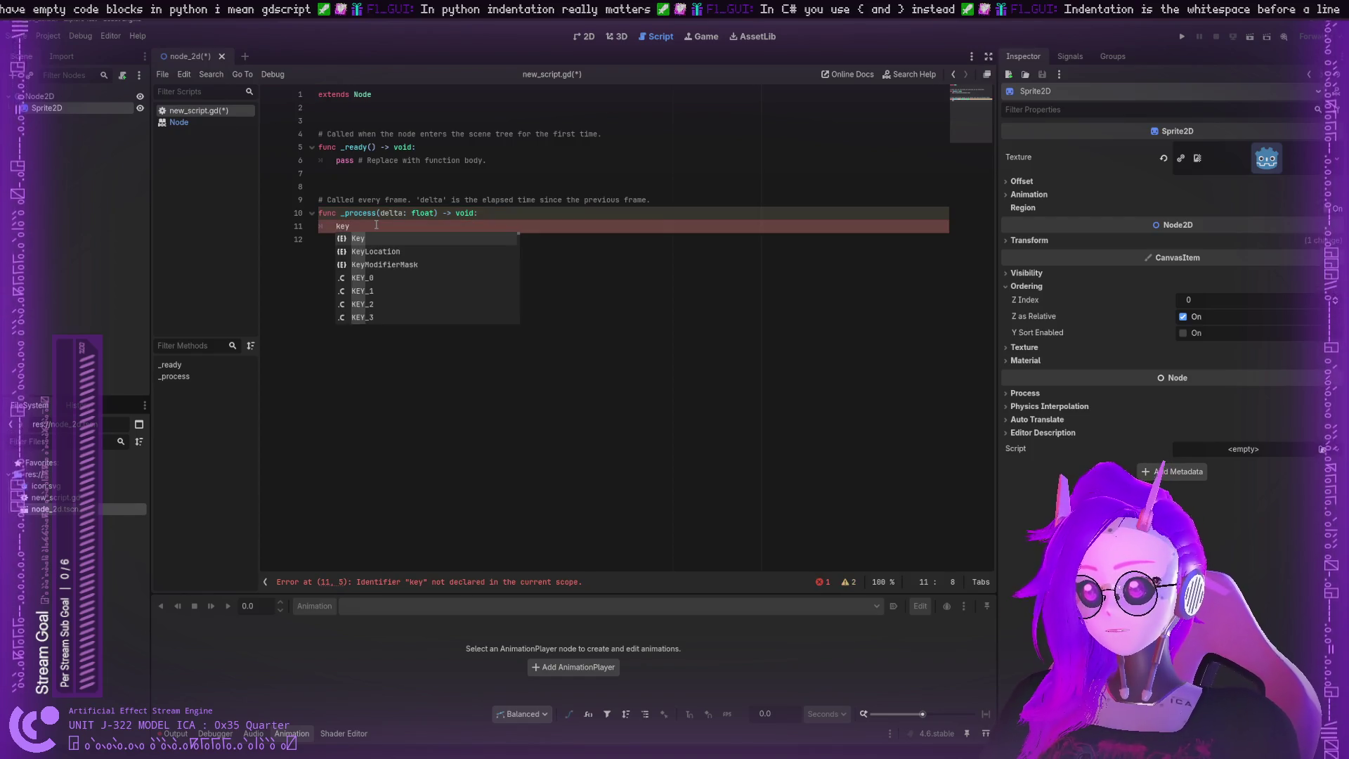
pyautogui.press('Down')
pyautogui.press('Down')
pyautogui.press('Down')
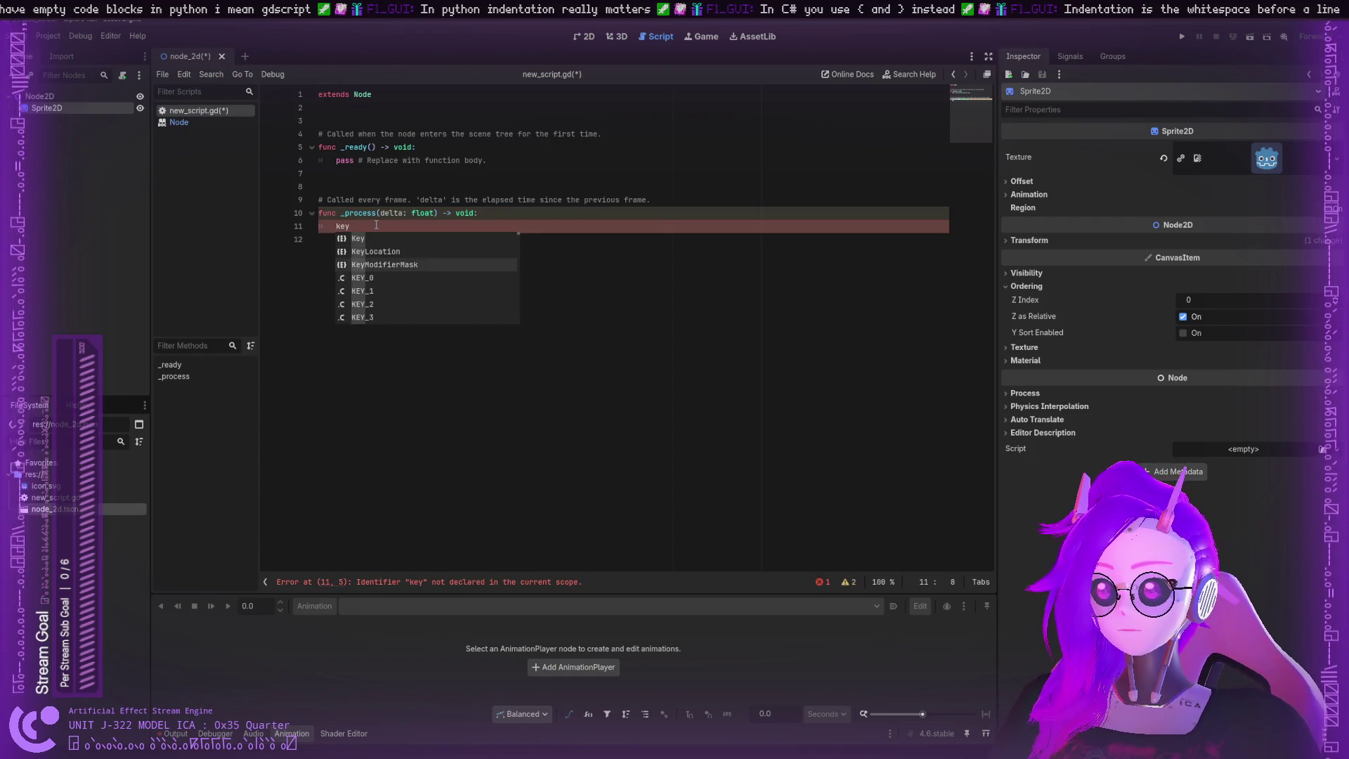
pyautogui.press('Down')
pyautogui.press('Down')
pyautogui.press('Down')
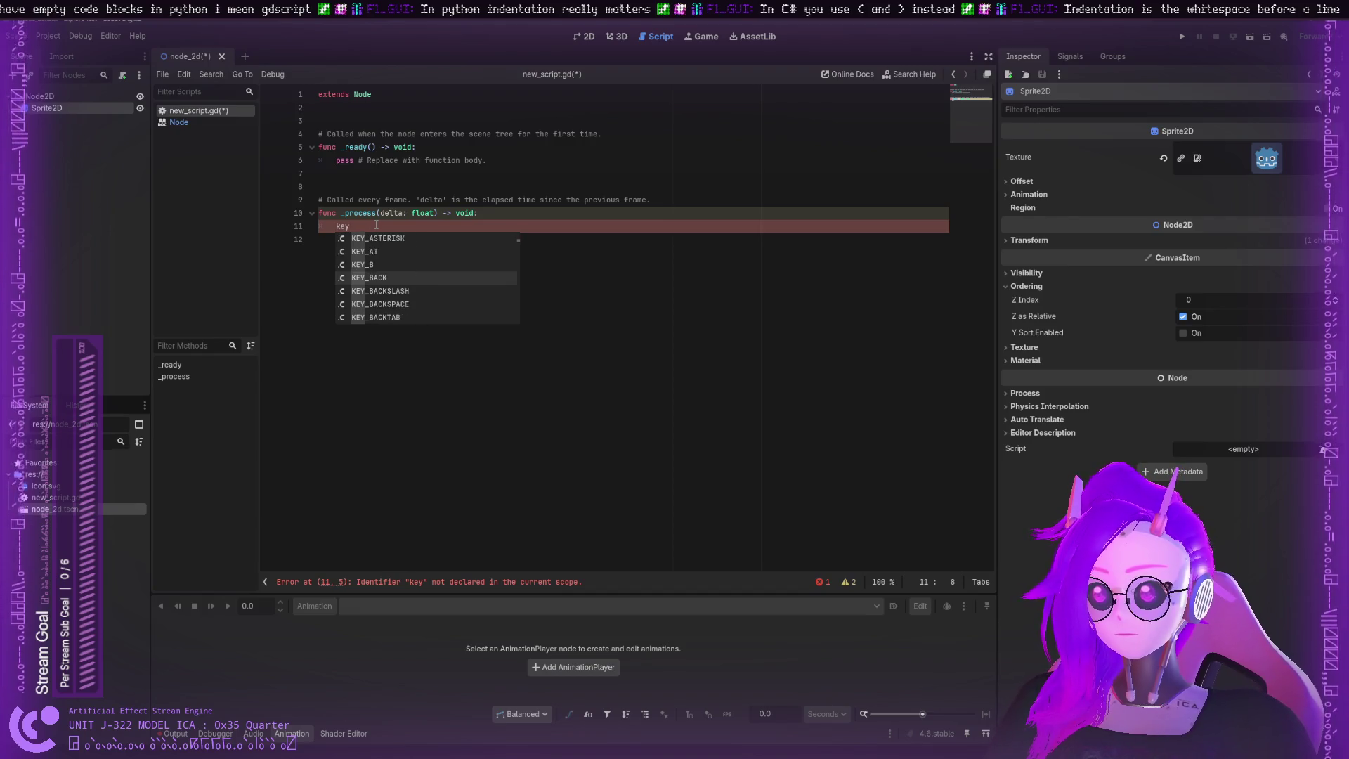
pyautogui.press('Down')
pyautogui.press('Down')
pyautogui.press('Down')
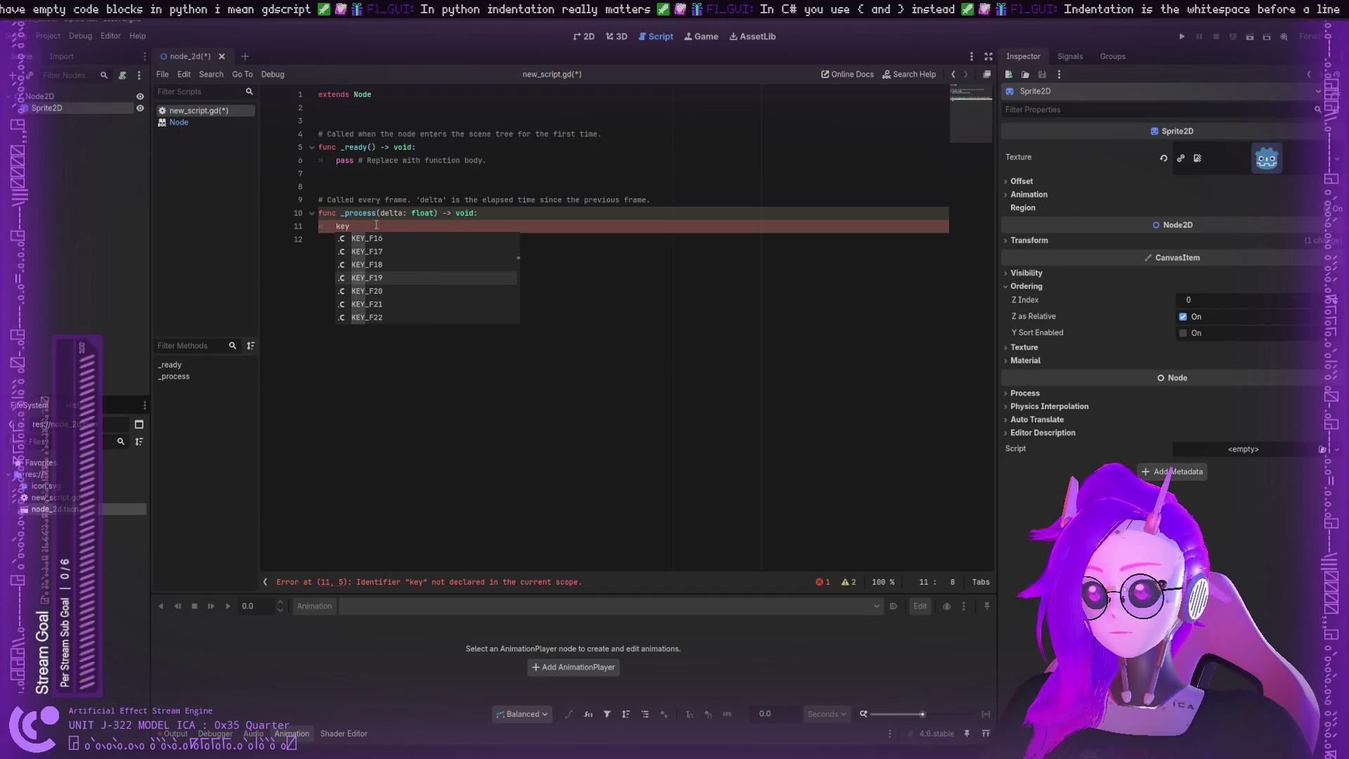
pyautogui.press('Down')
pyautogui.press('Down')
pyautogui.press('Down')
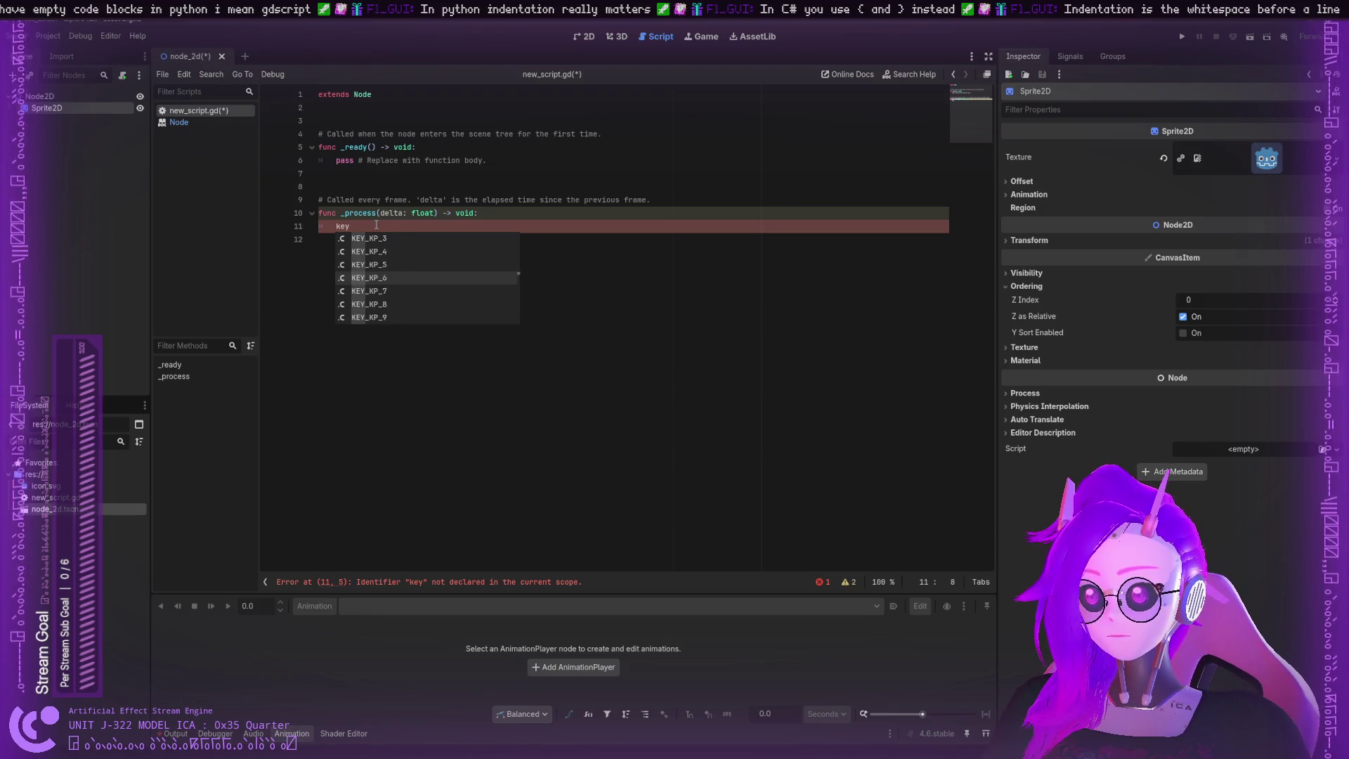
pyautogui.press('Down')
pyautogui.press('Down')
pyautogui.press('Down')
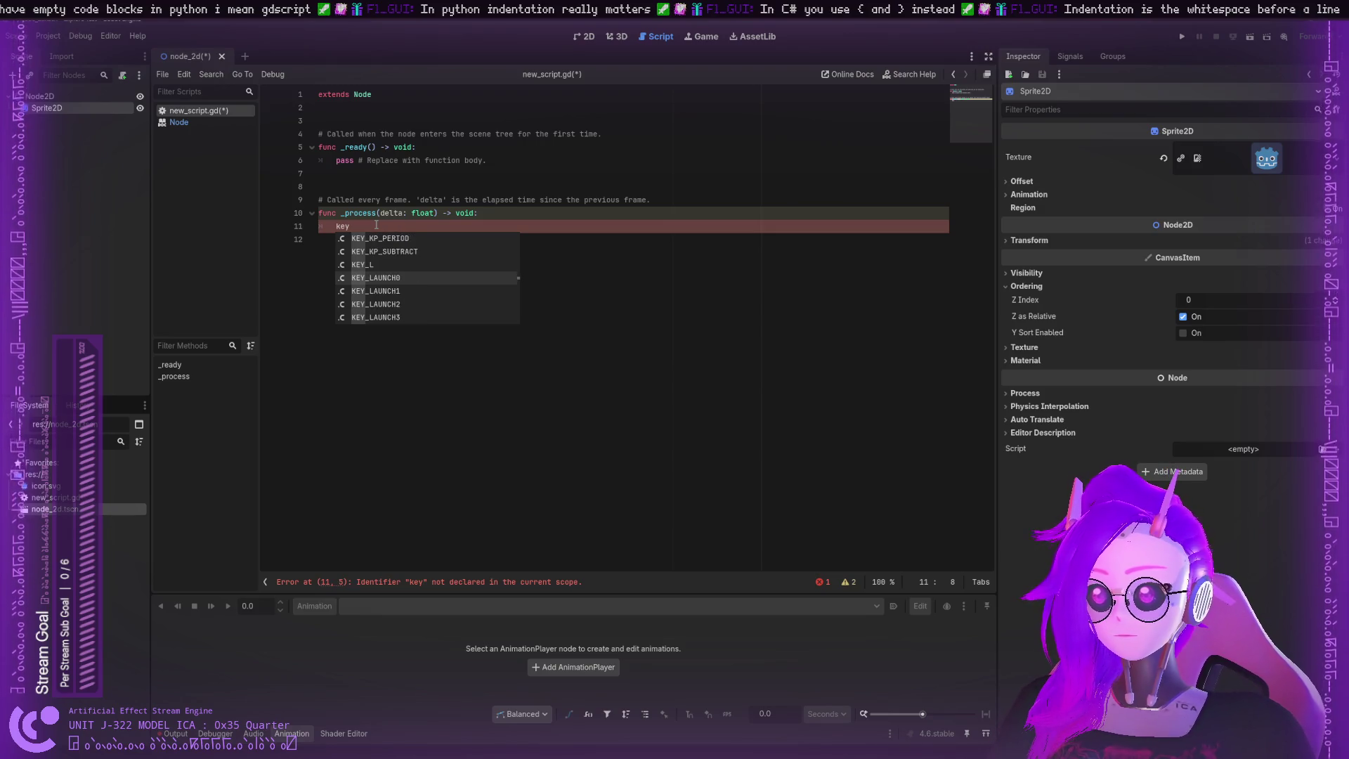
pyautogui.press('Down')
pyautogui.press('Down')
pyautogui.press('Down')
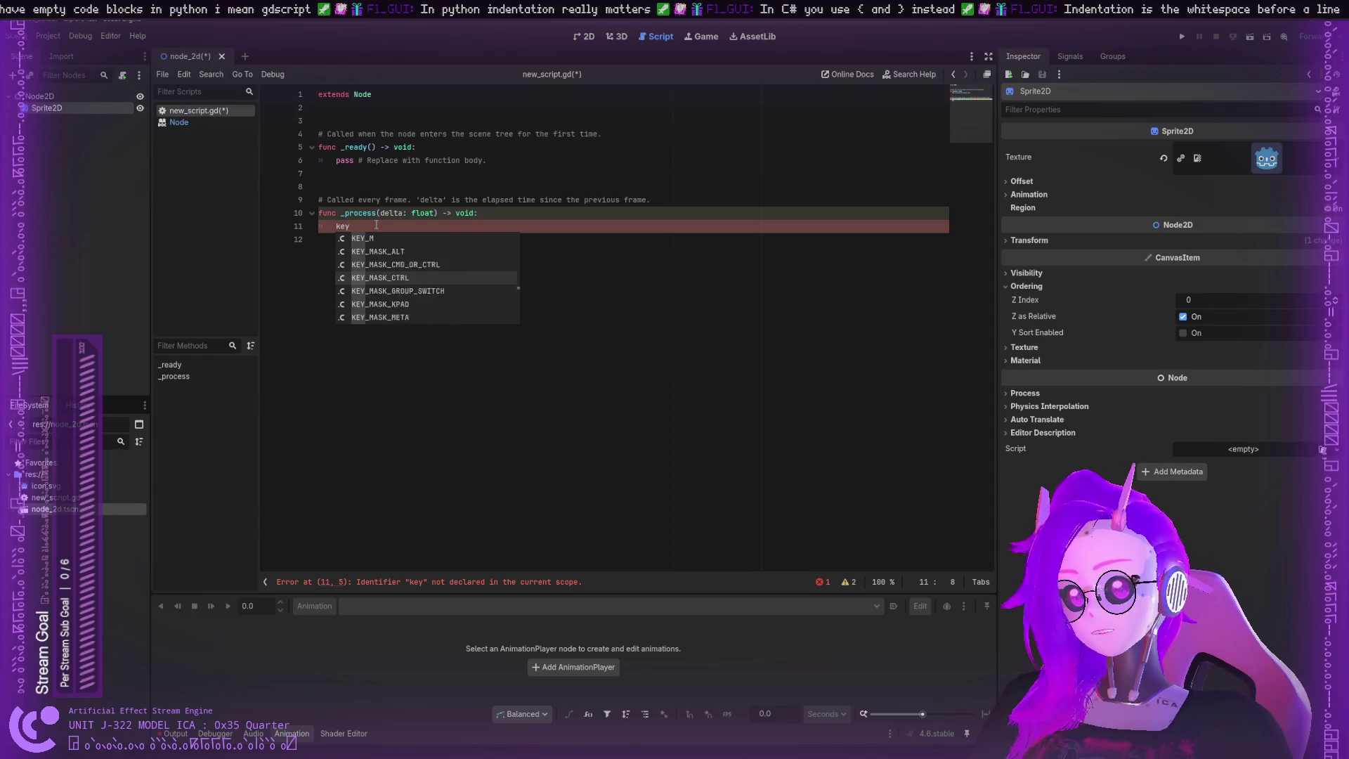
pyautogui.write('_a')
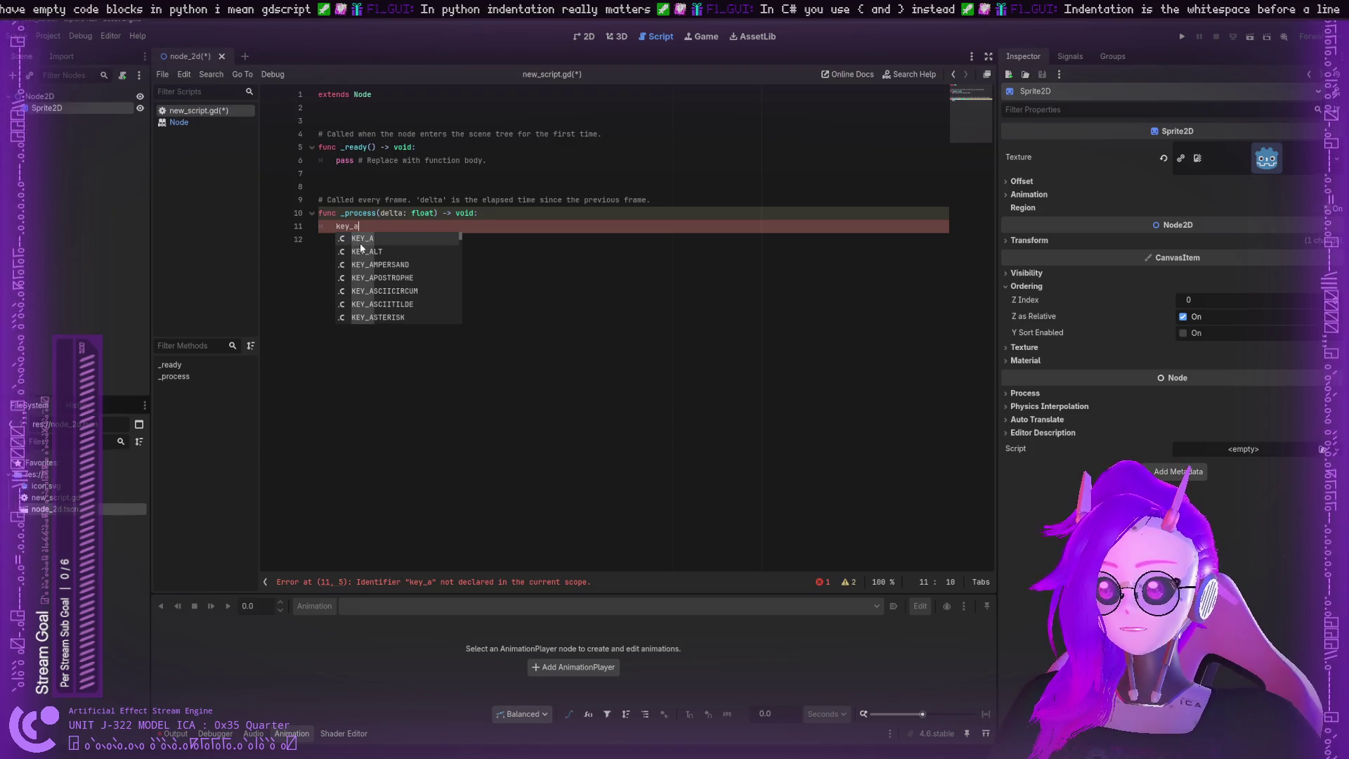
pyautogui.press('Return')
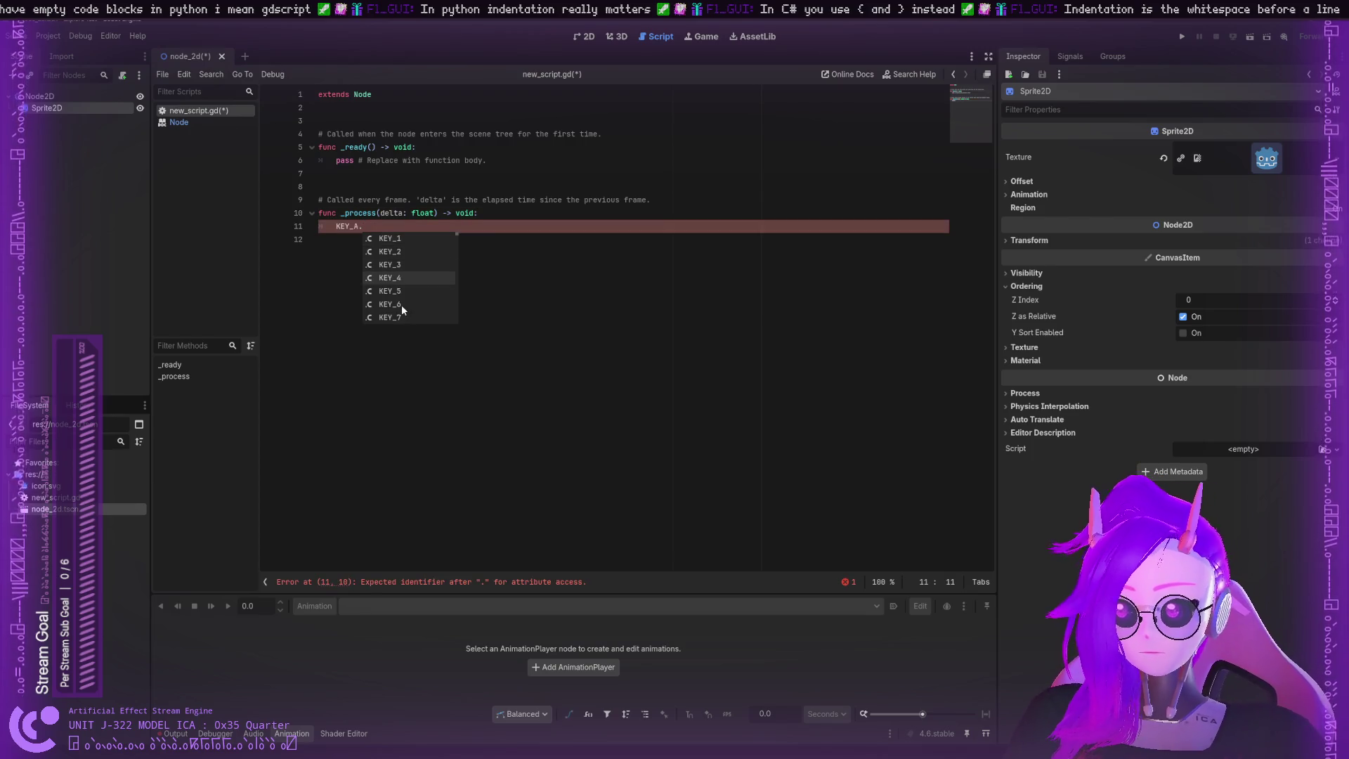
# Step: Type ispressed after KEY_A, then delete the invalid word again
pyautogui.scroll(-11, 403, 292)
pyautogui.scroll(-7, 405, 294)
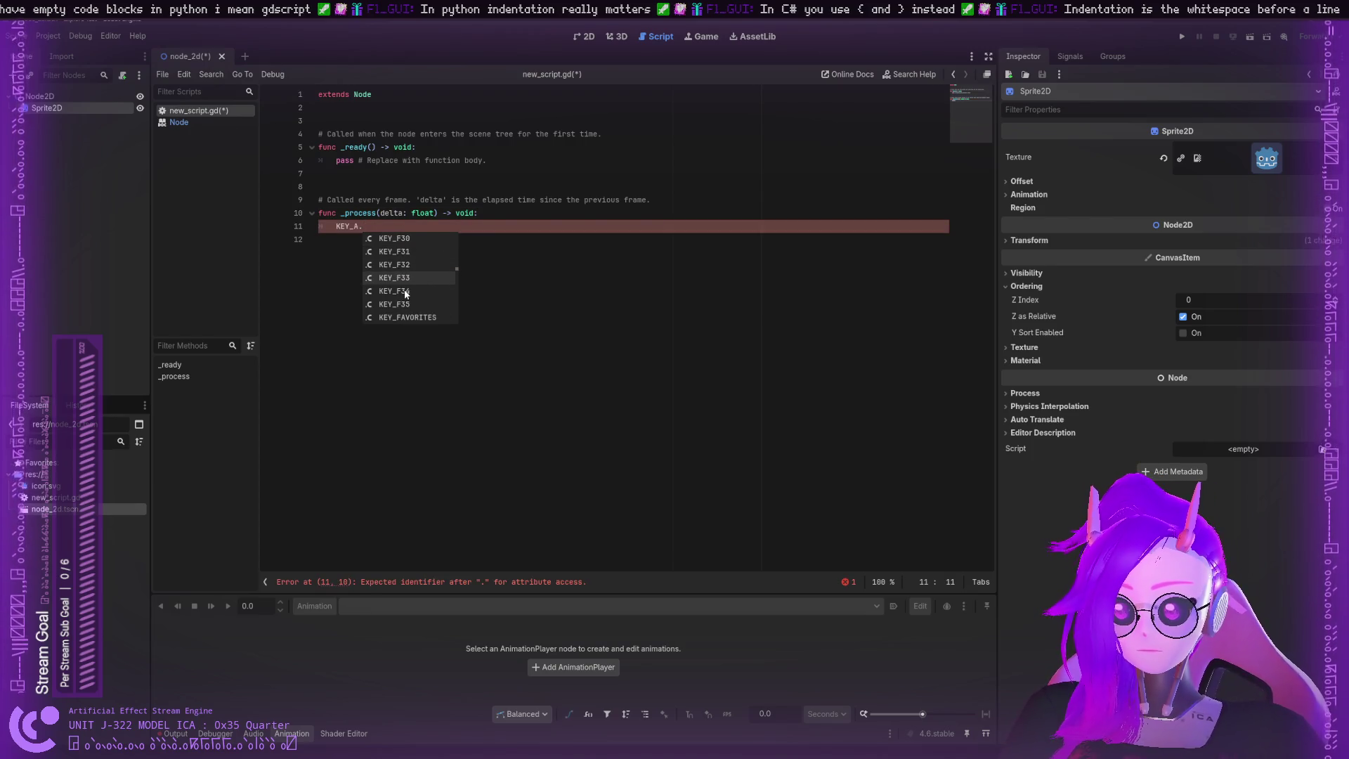
pyautogui.click(329, 242)
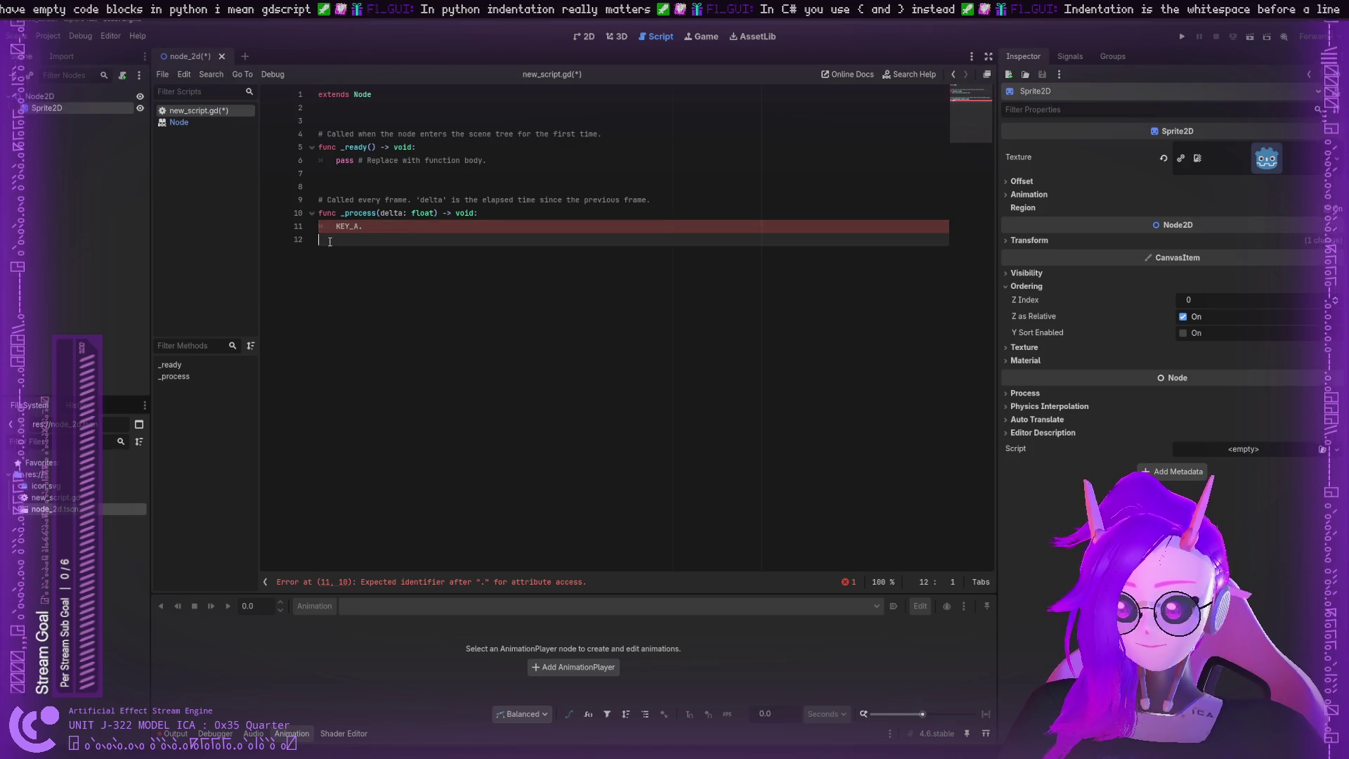
pyautogui.click(373, 226)
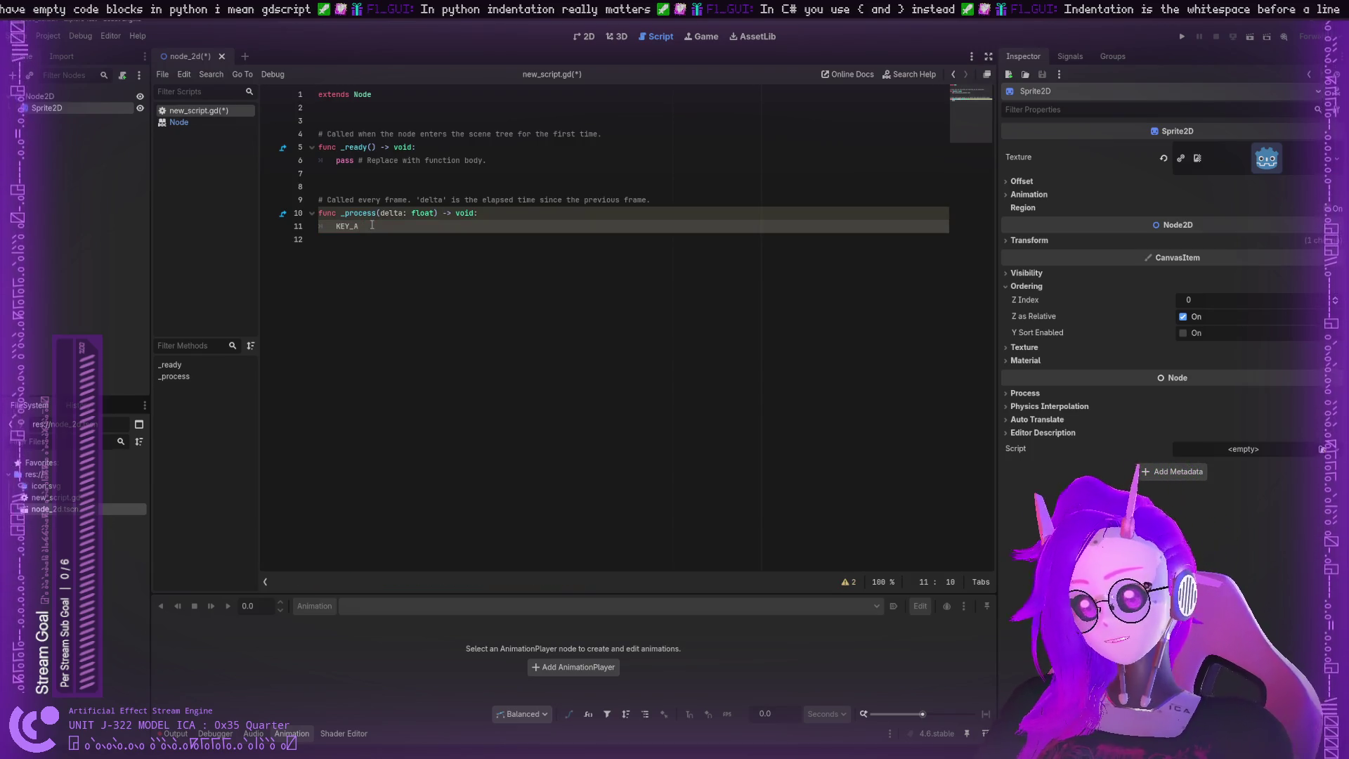
pyautogui.write(' is')
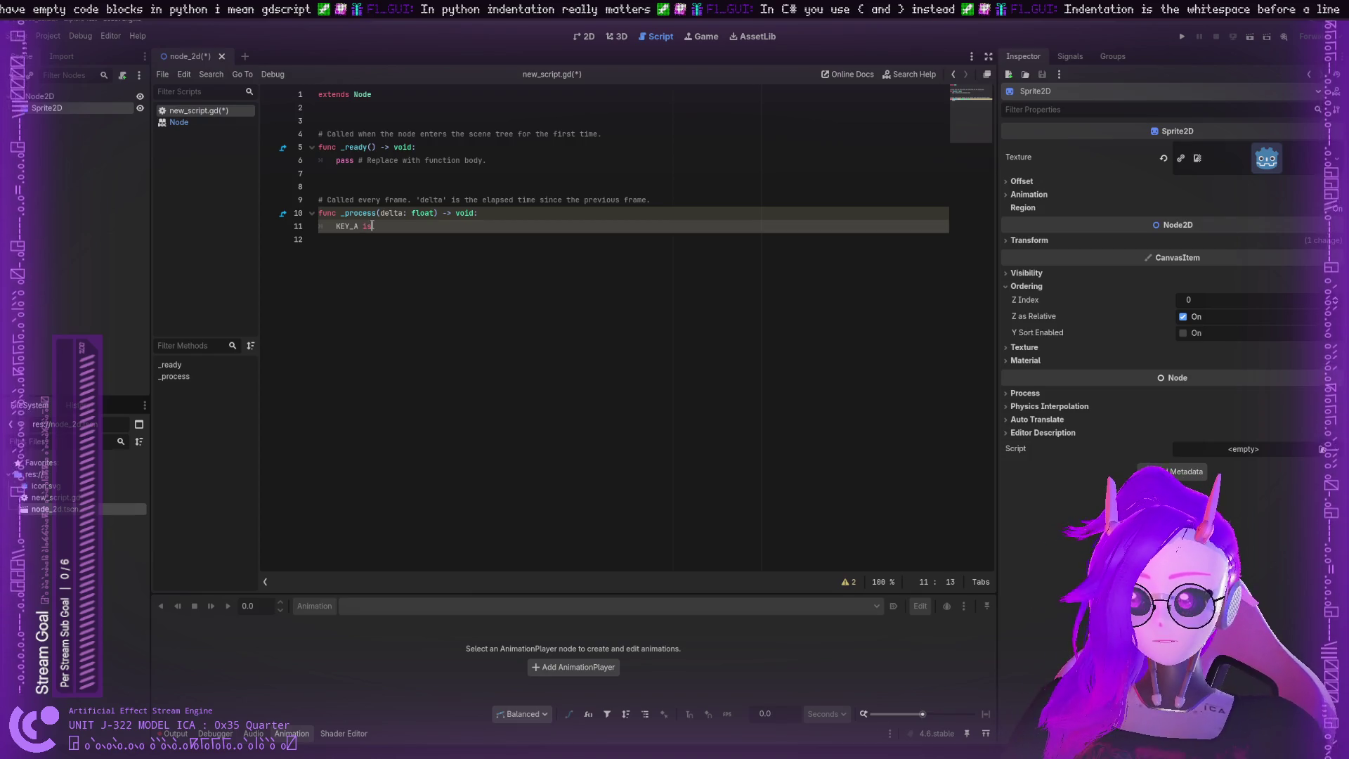
pyautogui.write('presse')
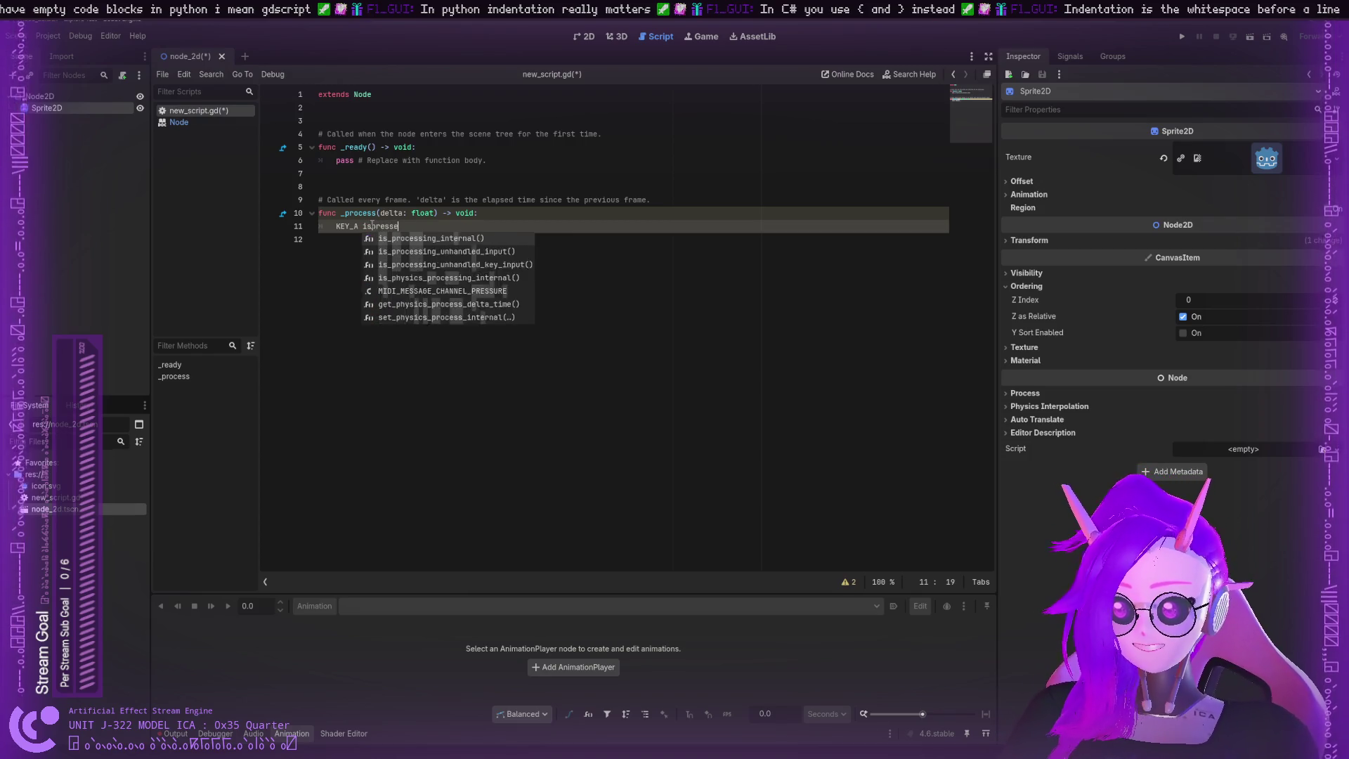
pyautogui.write('d')
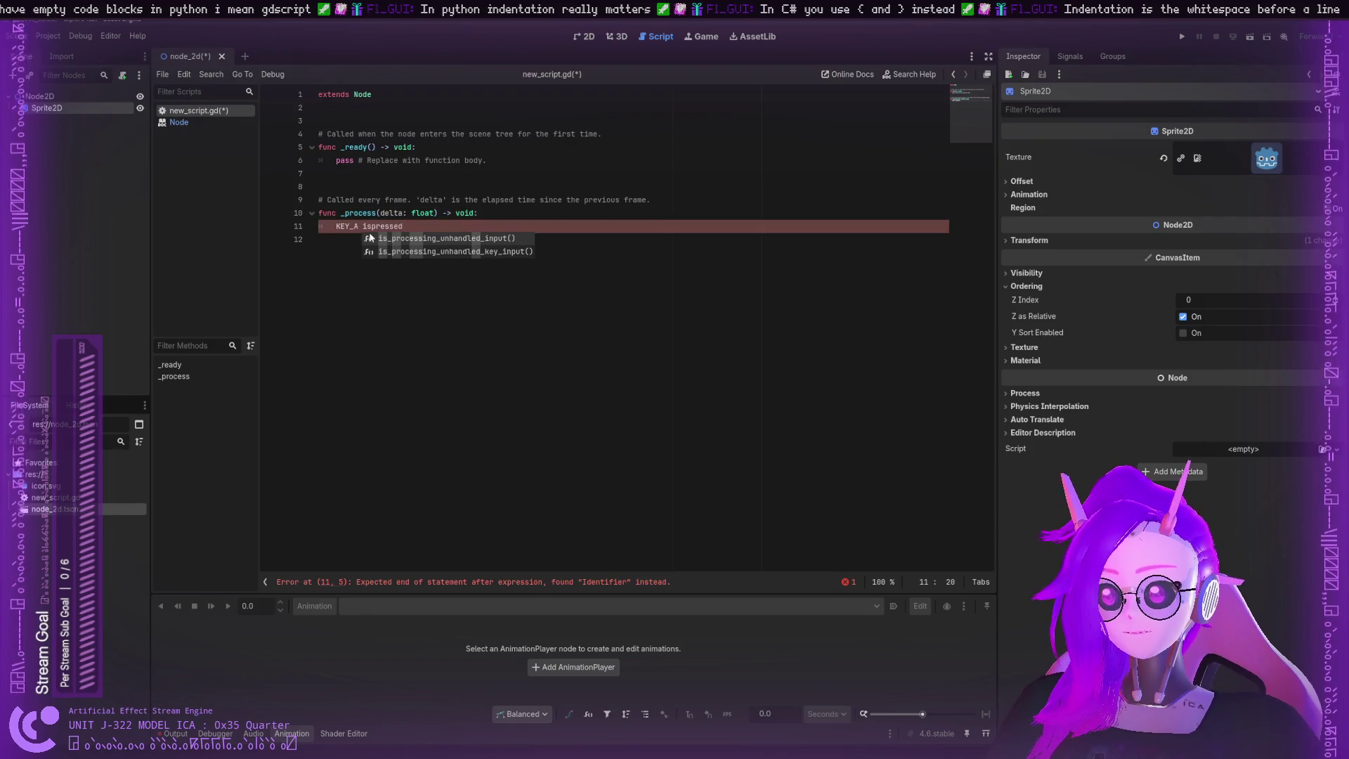
pyautogui.doubleClick(380, 226)
pyautogui.press('BackSpace')
pyautogui.press('BackSpace')
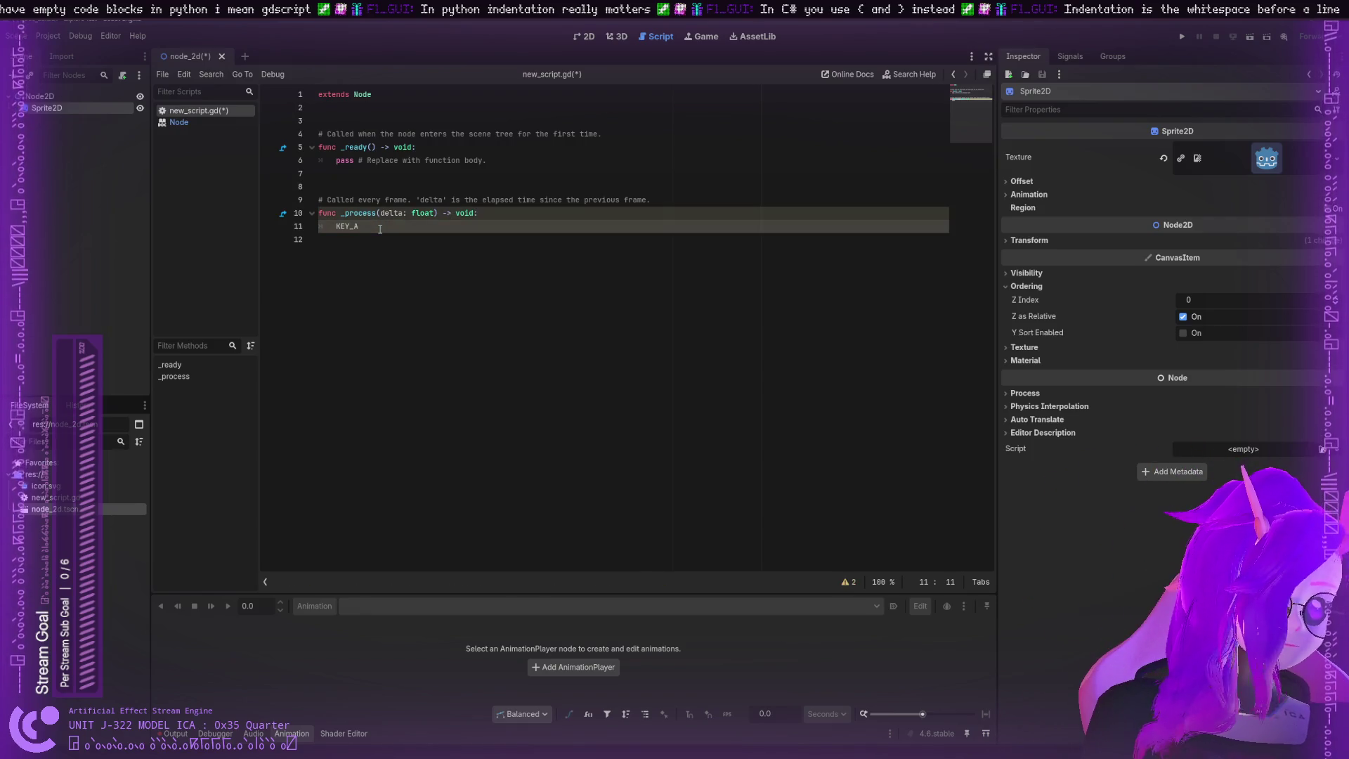
pyautogui.click(180, 124)
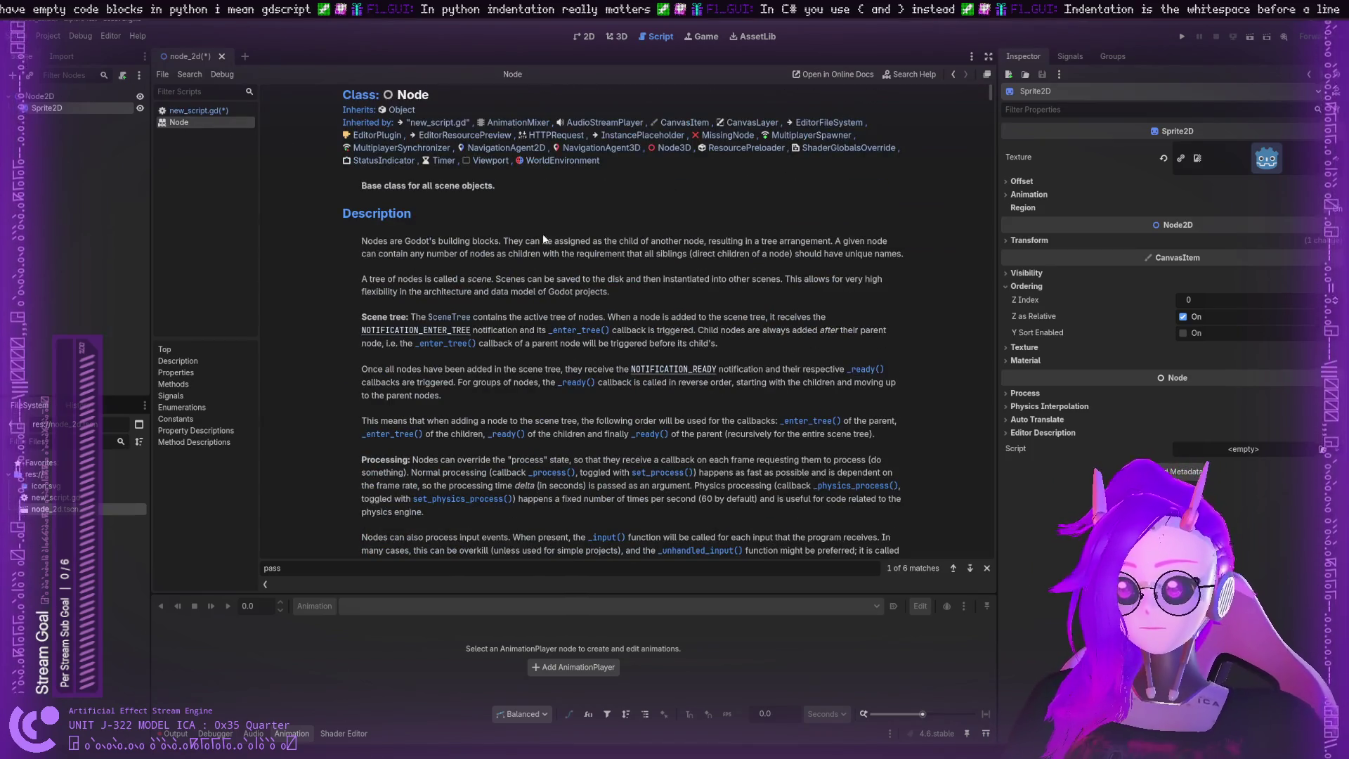
pyautogui.scroll(-15, 511, 243)
pyautogui.hotkey('ctrl', 'f')
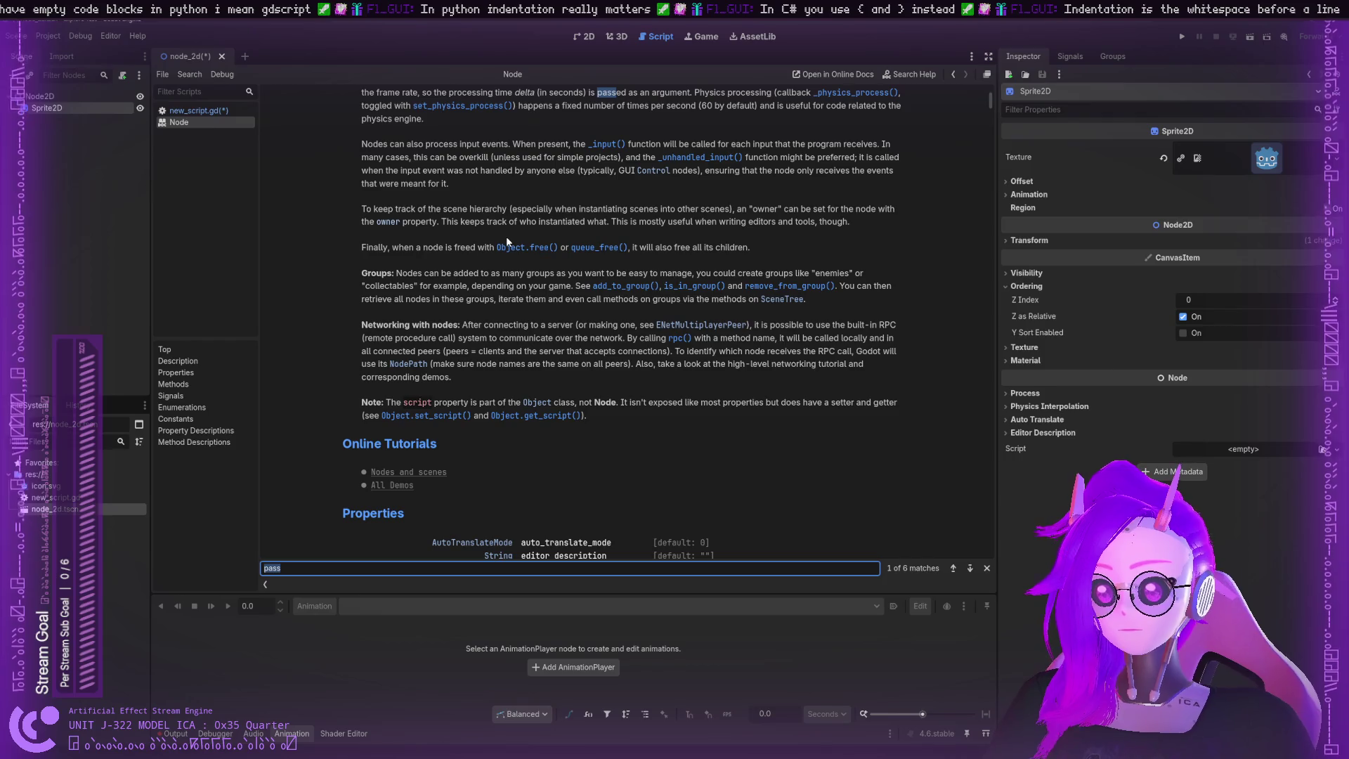
pyautogui.write('key pr')
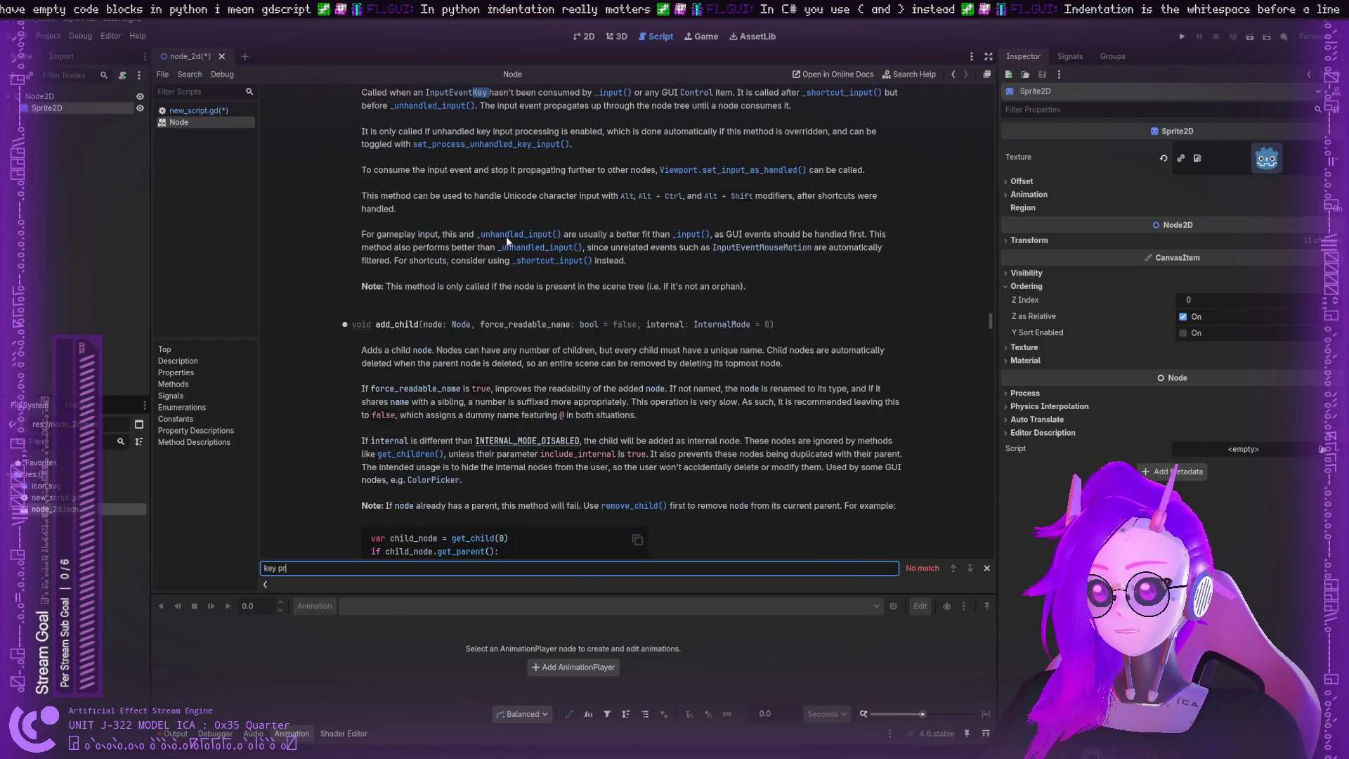
pyautogui.press('BackSpace')
pyautogui.write('press')
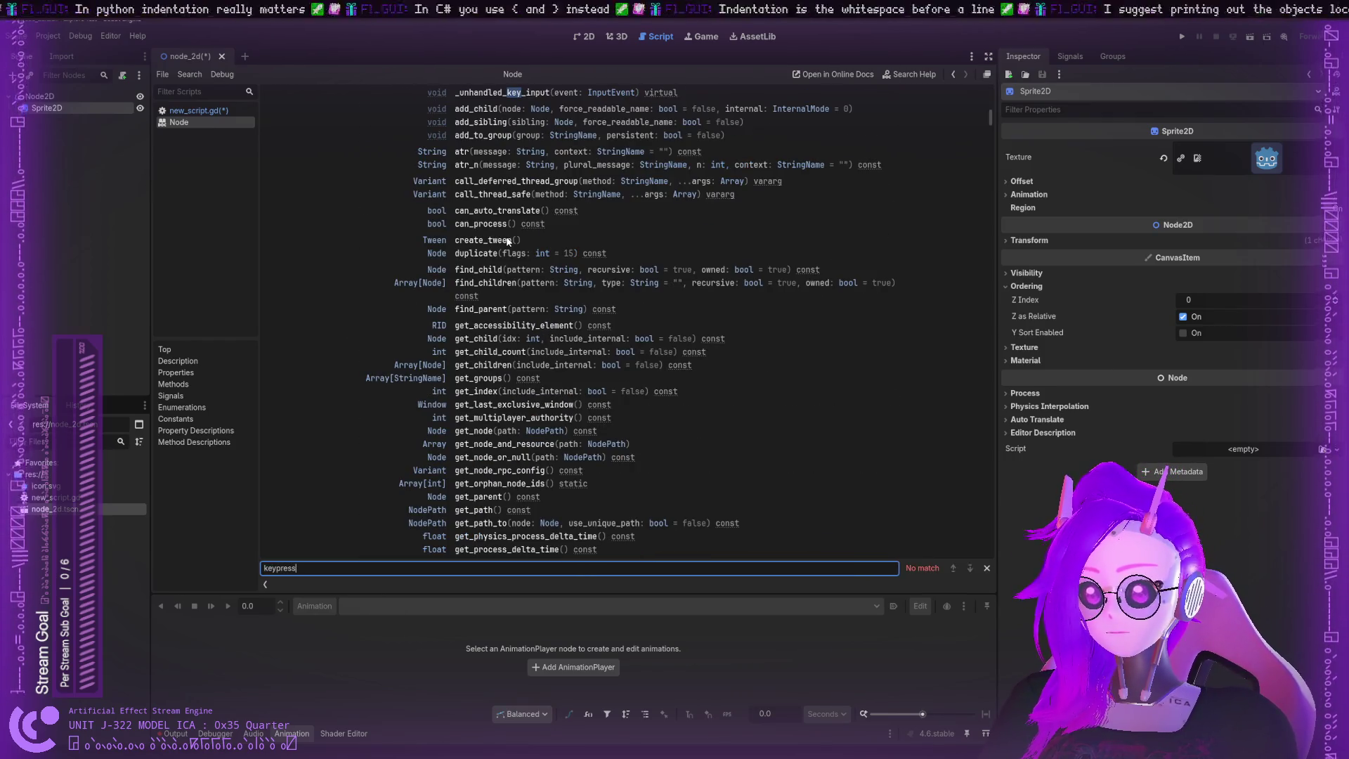
pyautogui.write('ed')
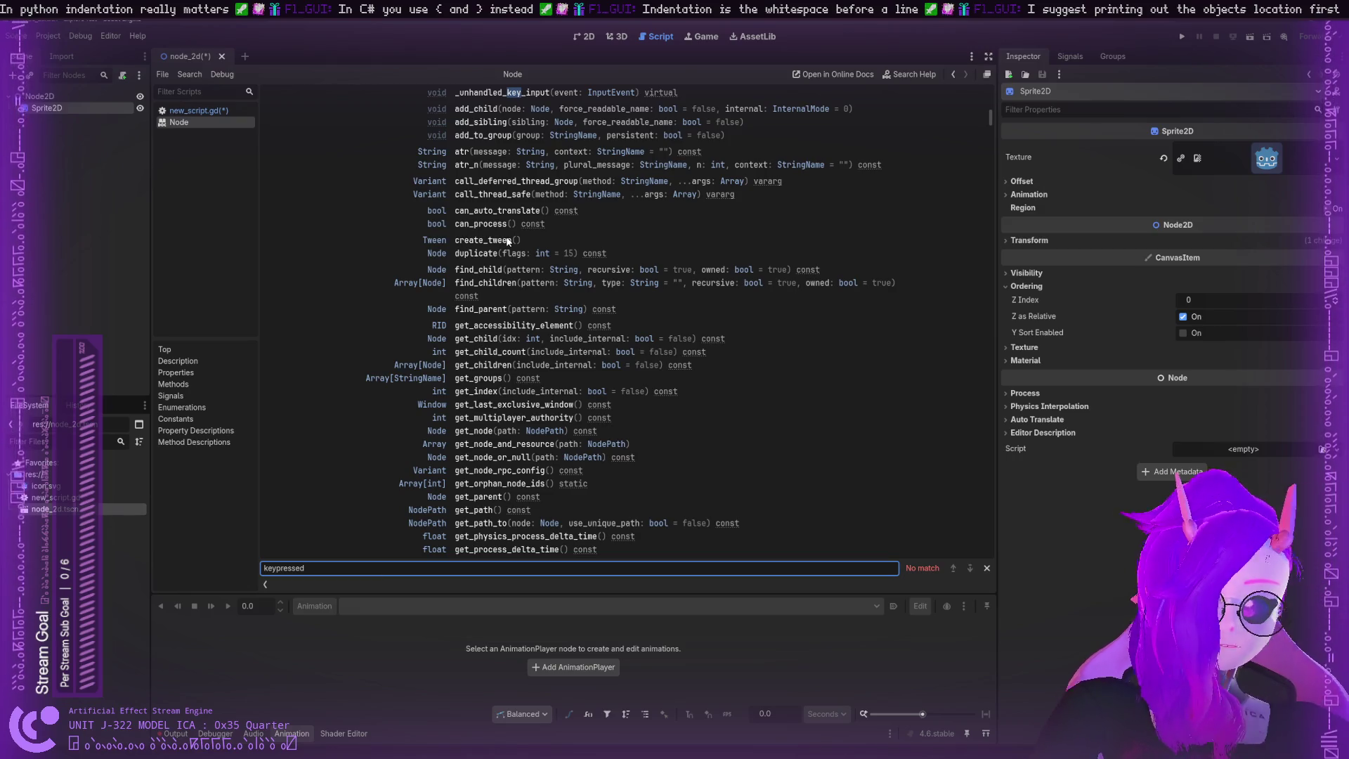
pyautogui.click(198, 110)
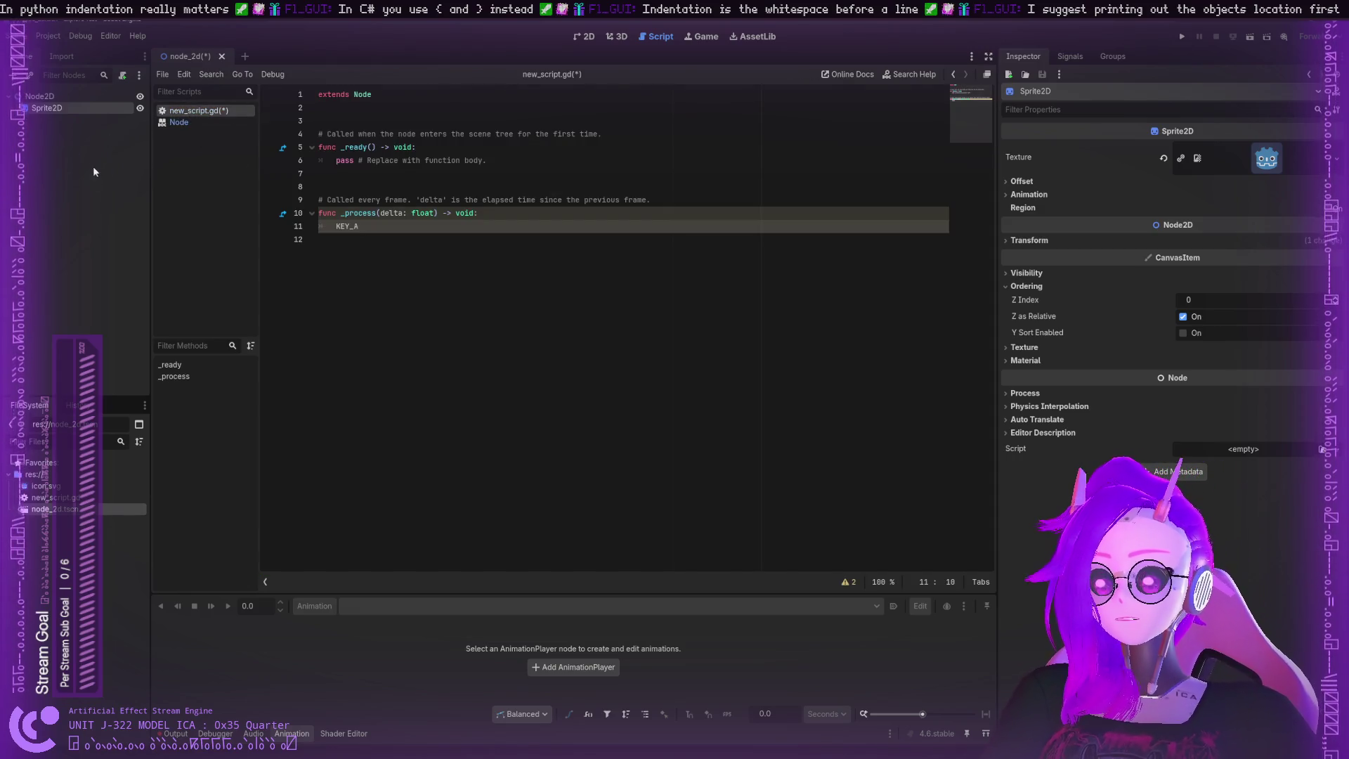
# Step: Switch to the 2D workspace to show the node_2d scene with the icon sprite
pyautogui.click(588, 37)
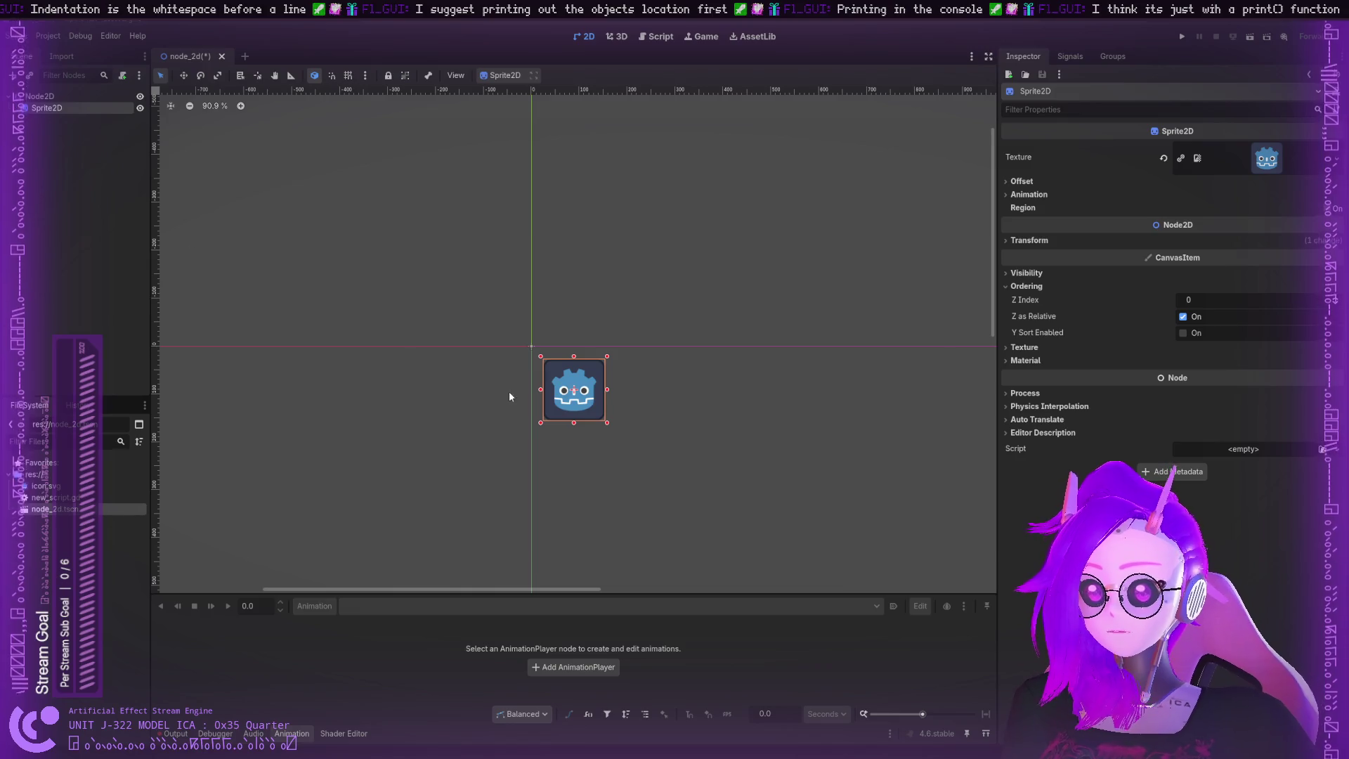
# Step: Add a new Label node and stretch its box wider on the canvas
pyautogui.hotkey('ctrl', 'shift', 'z')
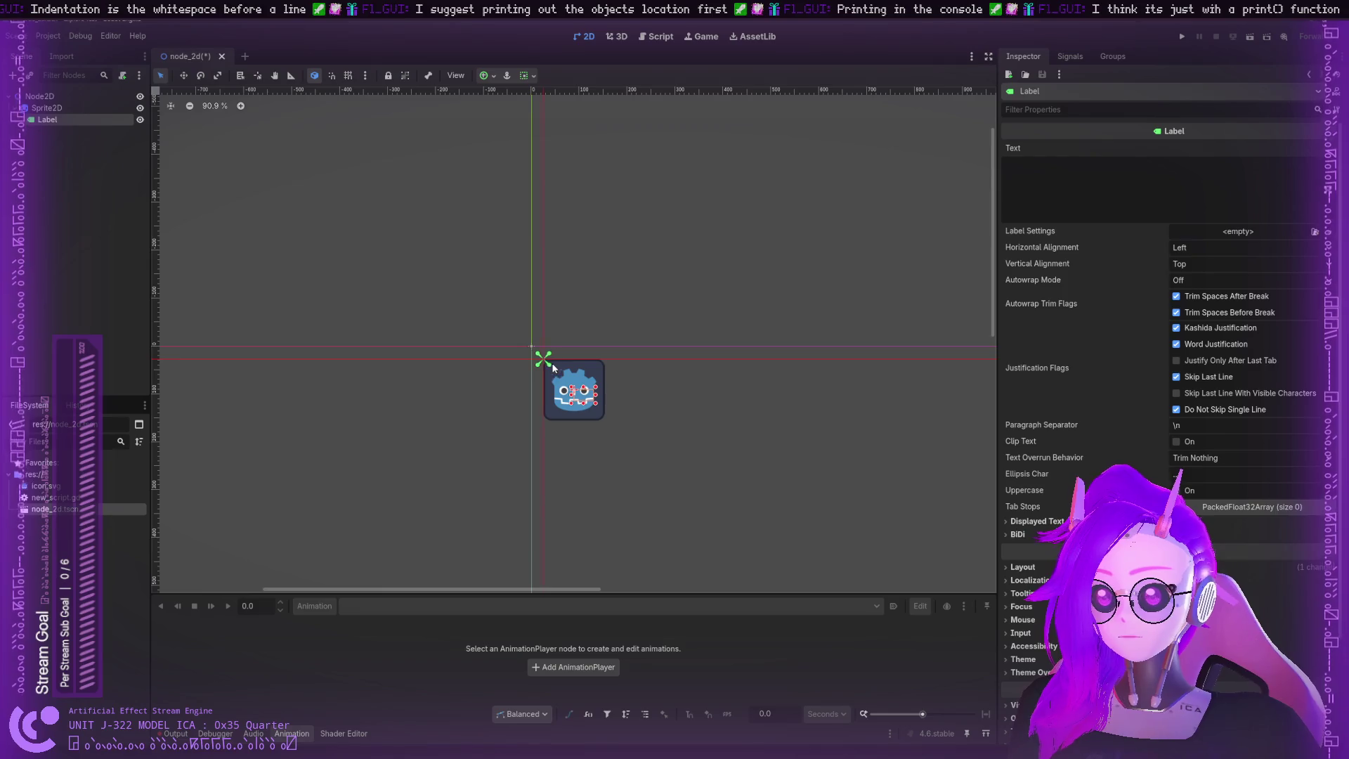
pyautogui.moveTo(549, 366)
pyautogui.mouseDown()
pyautogui.moveTo(702, 378)
pyautogui.moveTo(738, 394)
pyautogui.mouseUp()
pyautogui.click(693, 370)
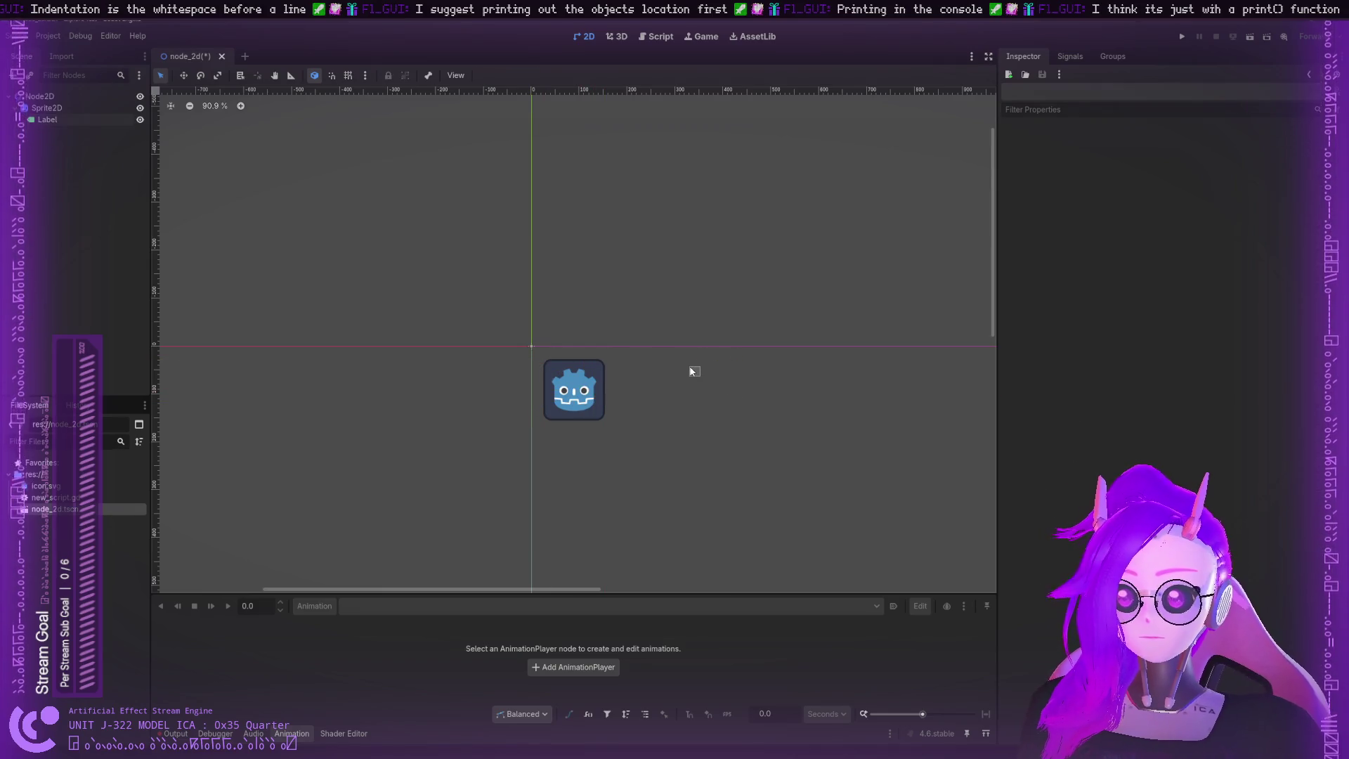
pyautogui.click(49, 107)
pyautogui.click(891, 156)
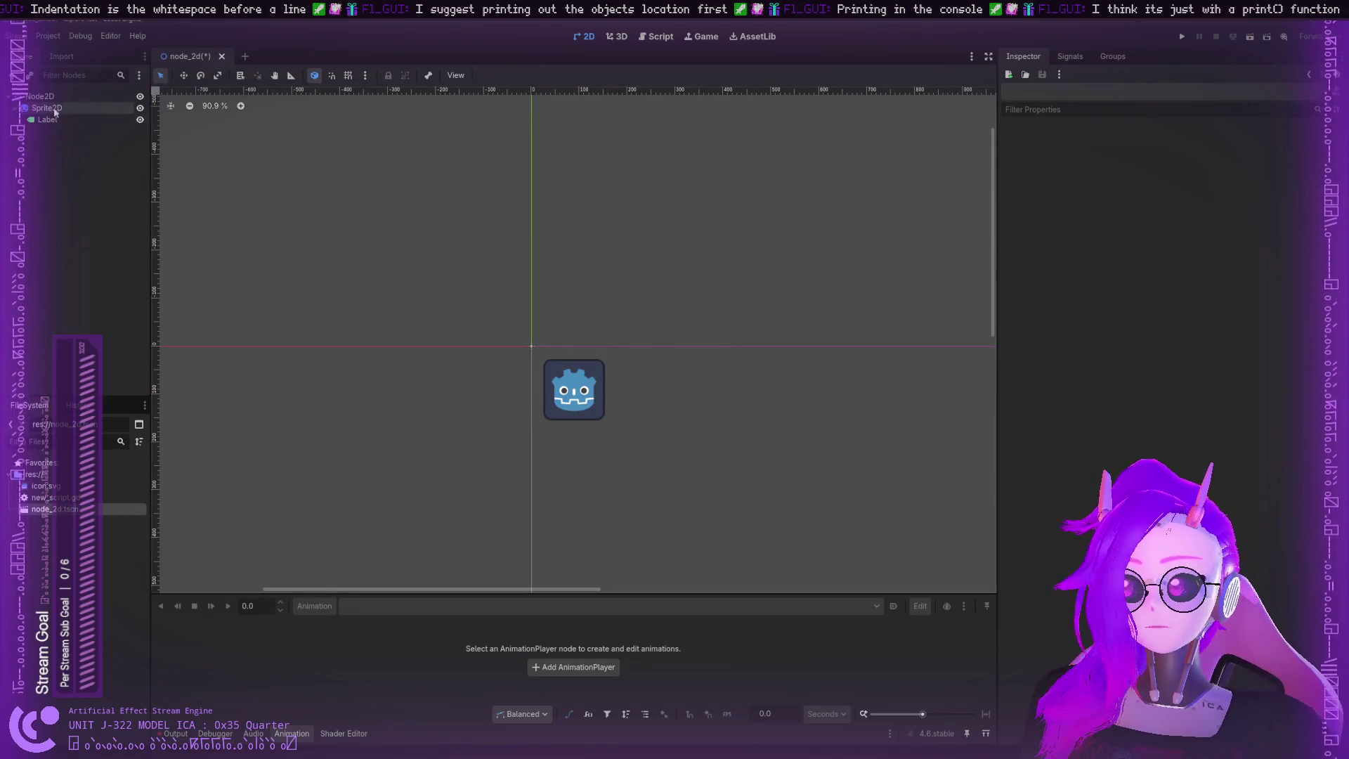
# Step: Set the Label's text to 'I AM TEXT' and enlarge its box to fit
pyautogui.click(703, 376)
pyautogui.click(1115, 177)
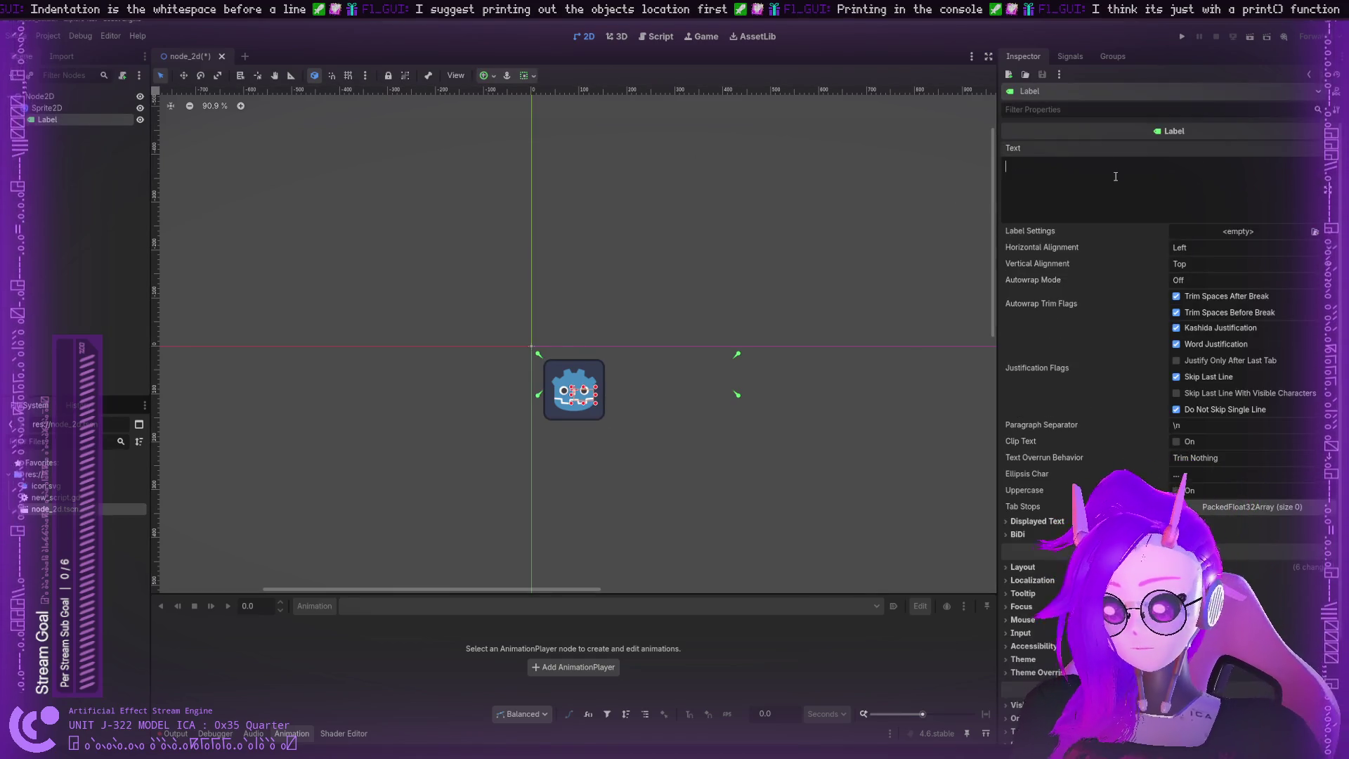
pyautogui.write('I AM TESX')
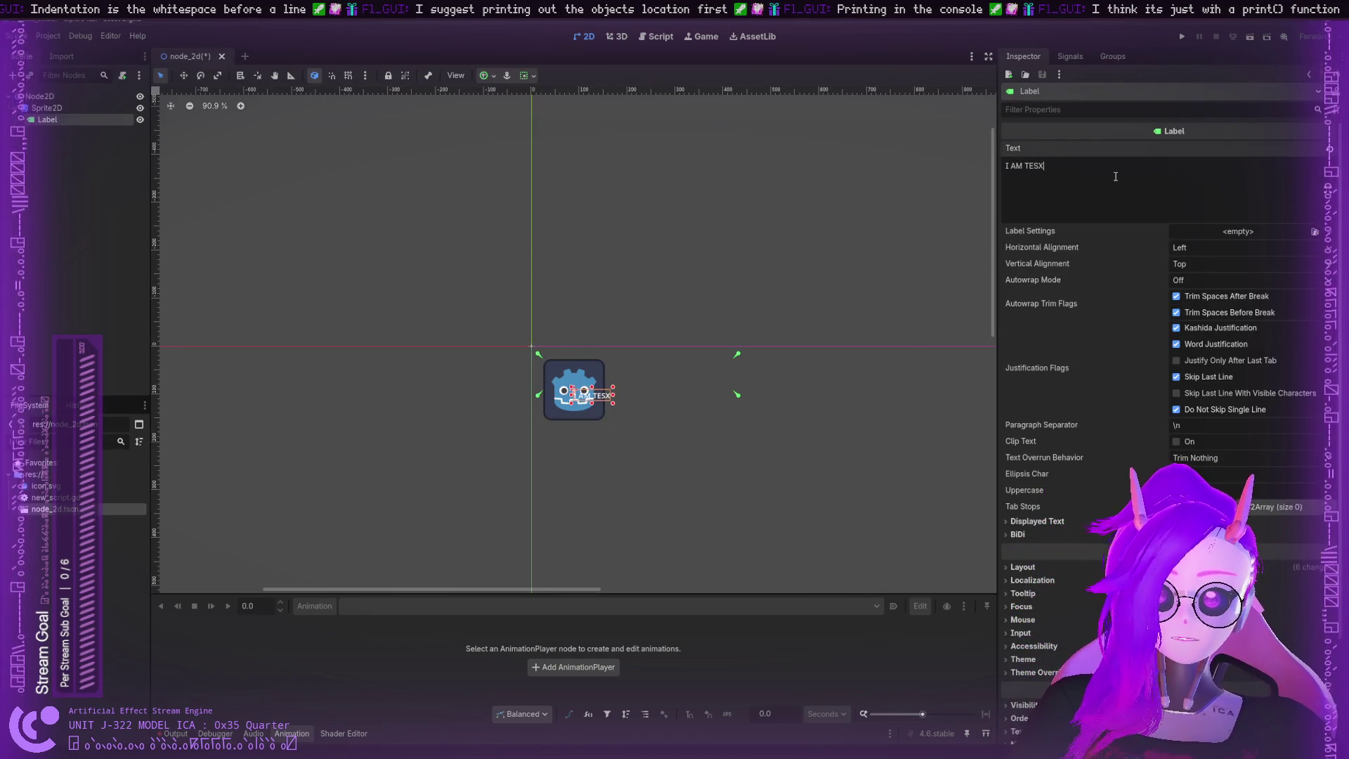
pyautogui.press('BackSpace')
pyautogui.press('BackSpace')
pyautogui.write('XT')
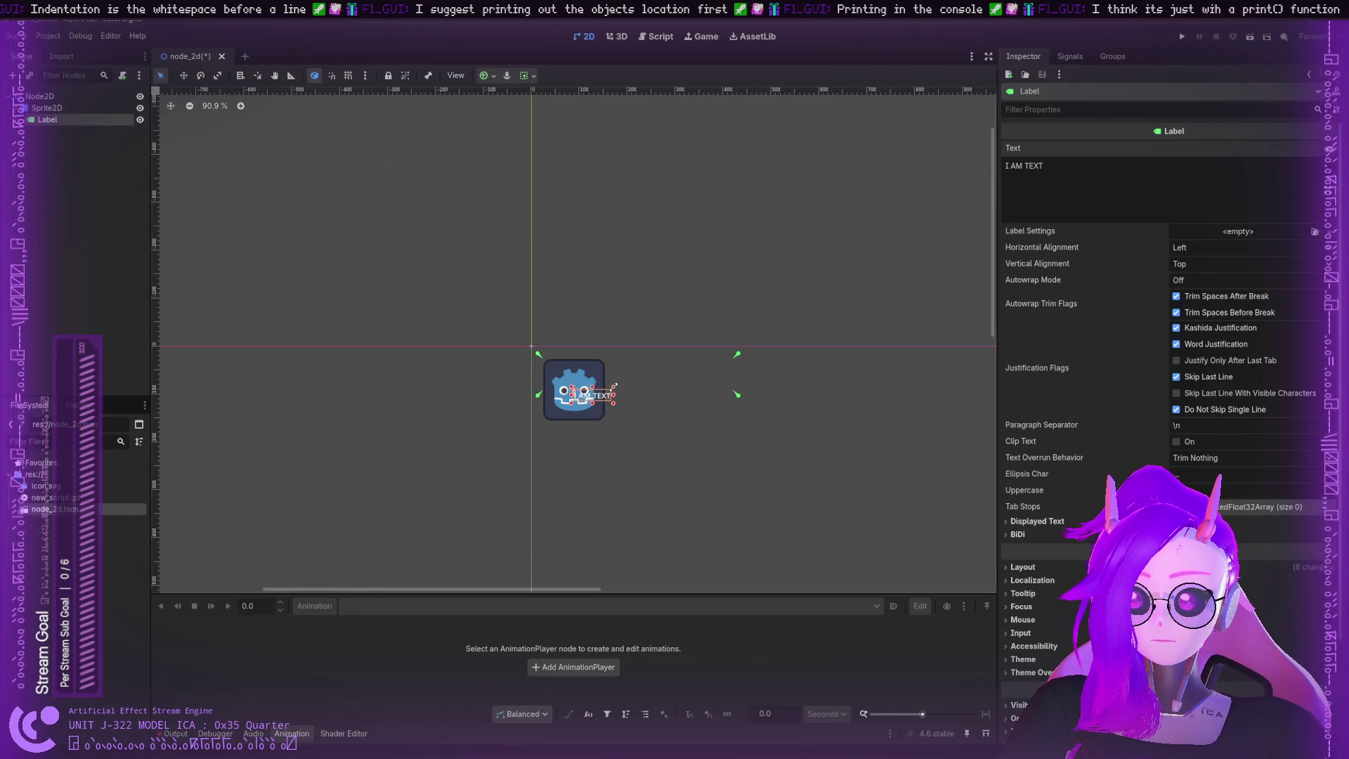
pyautogui.moveTo(613, 388)
pyautogui.mouseDown()
pyautogui.moveTo(669, 357)
pyautogui.moveTo(595, 379)
pyautogui.mouseUp()
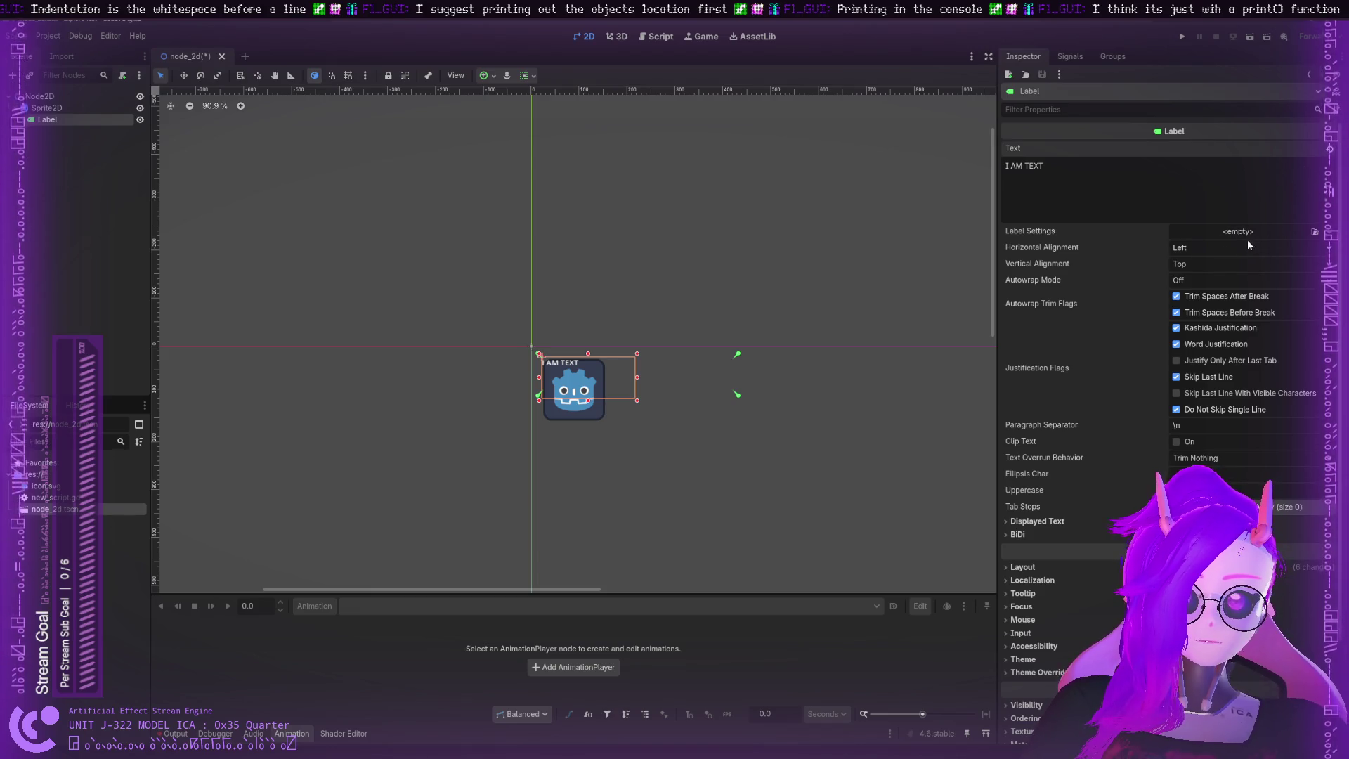
# Step: Expand Displayed Text, raise the Visible Ratio, and drag the label above the sprite
pyautogui.scroll(-3, 1075, 372)
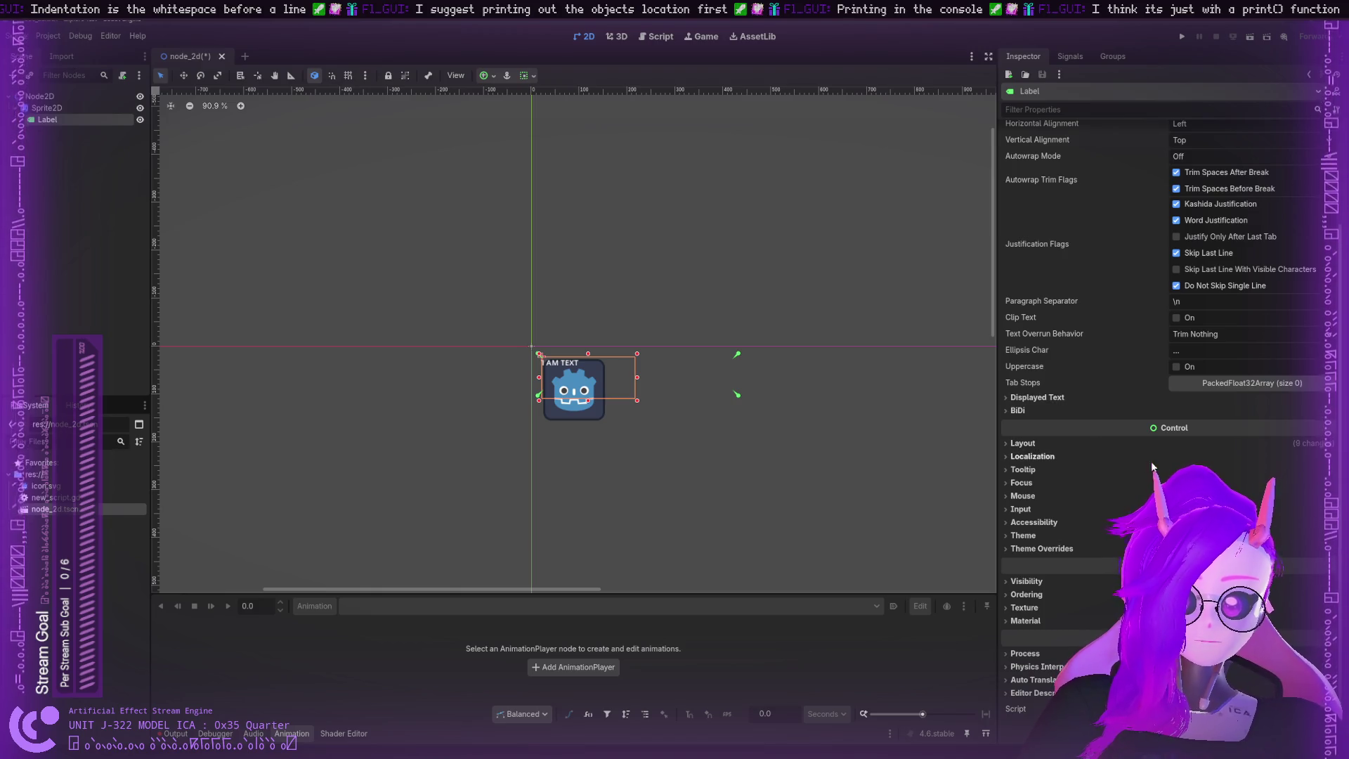
pyautogui.scroll(3, 1043, 432)
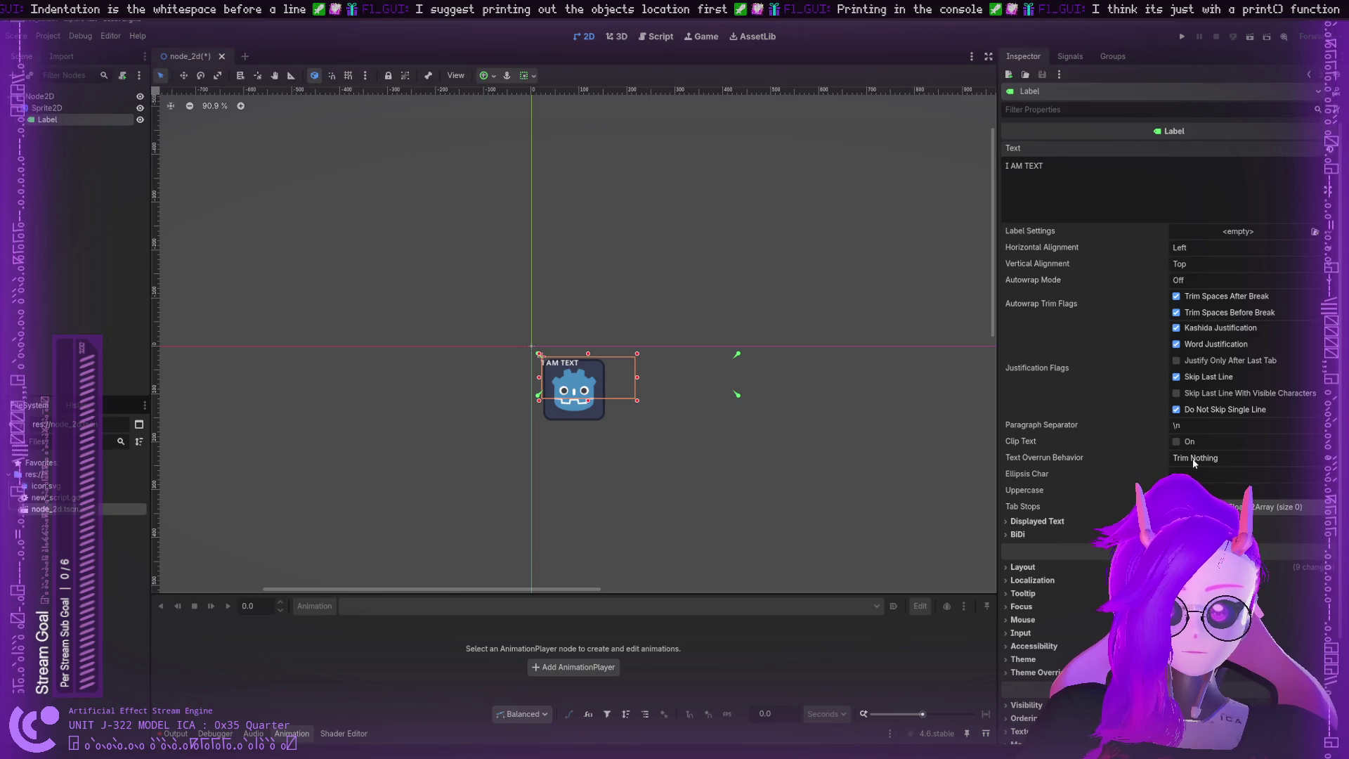
pyautogui.click(1019, 521)
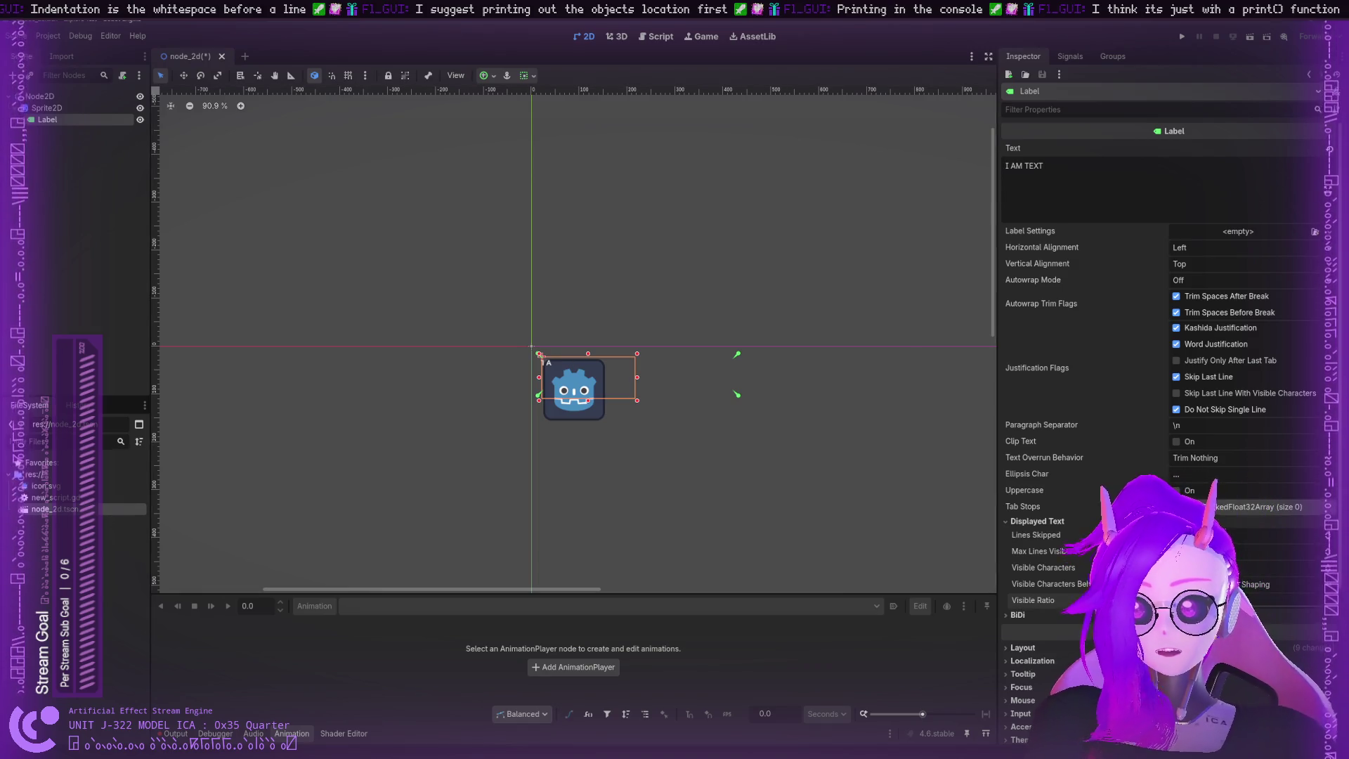
pyautogui.moveTo(1258, 606); pyautogui.dragTo(1325, 606)
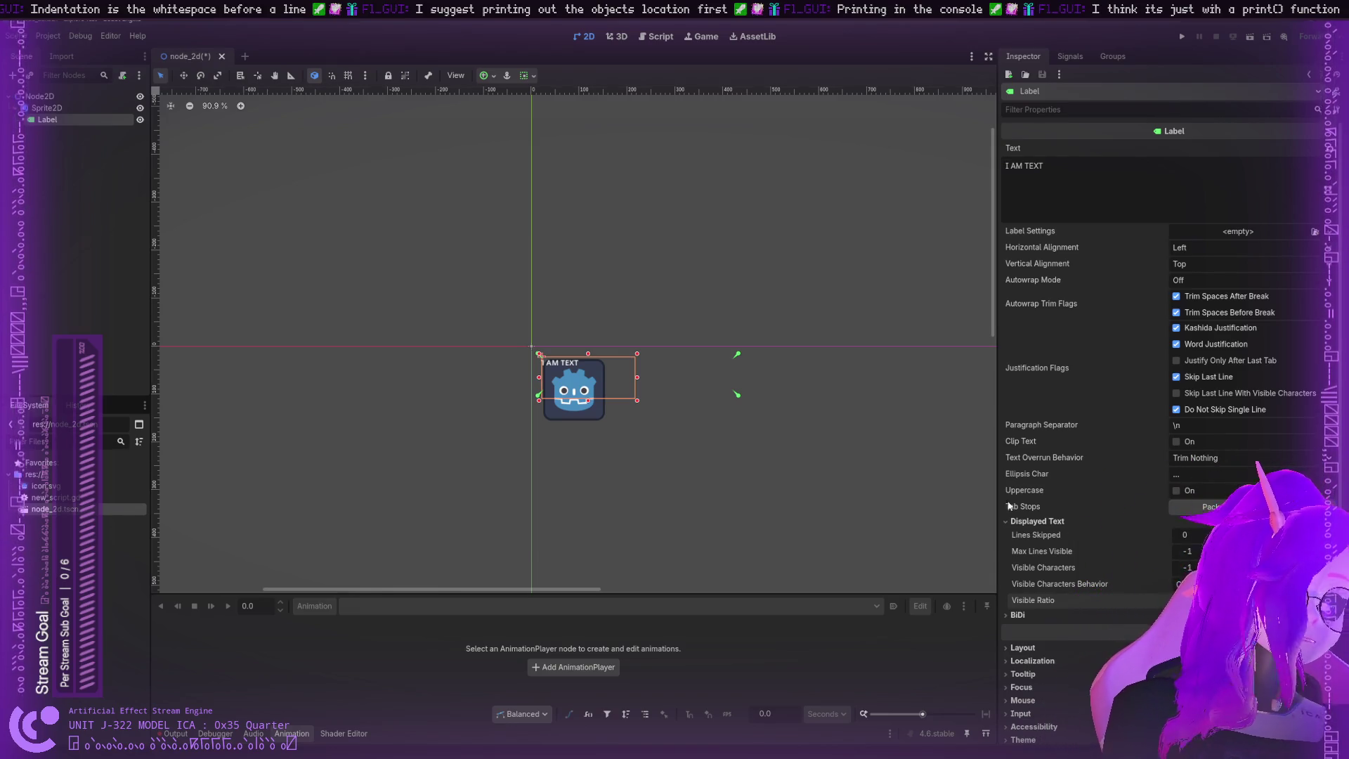
pyautogui.moveTo(573, 366); pyautogui.dragTo(588, 312)
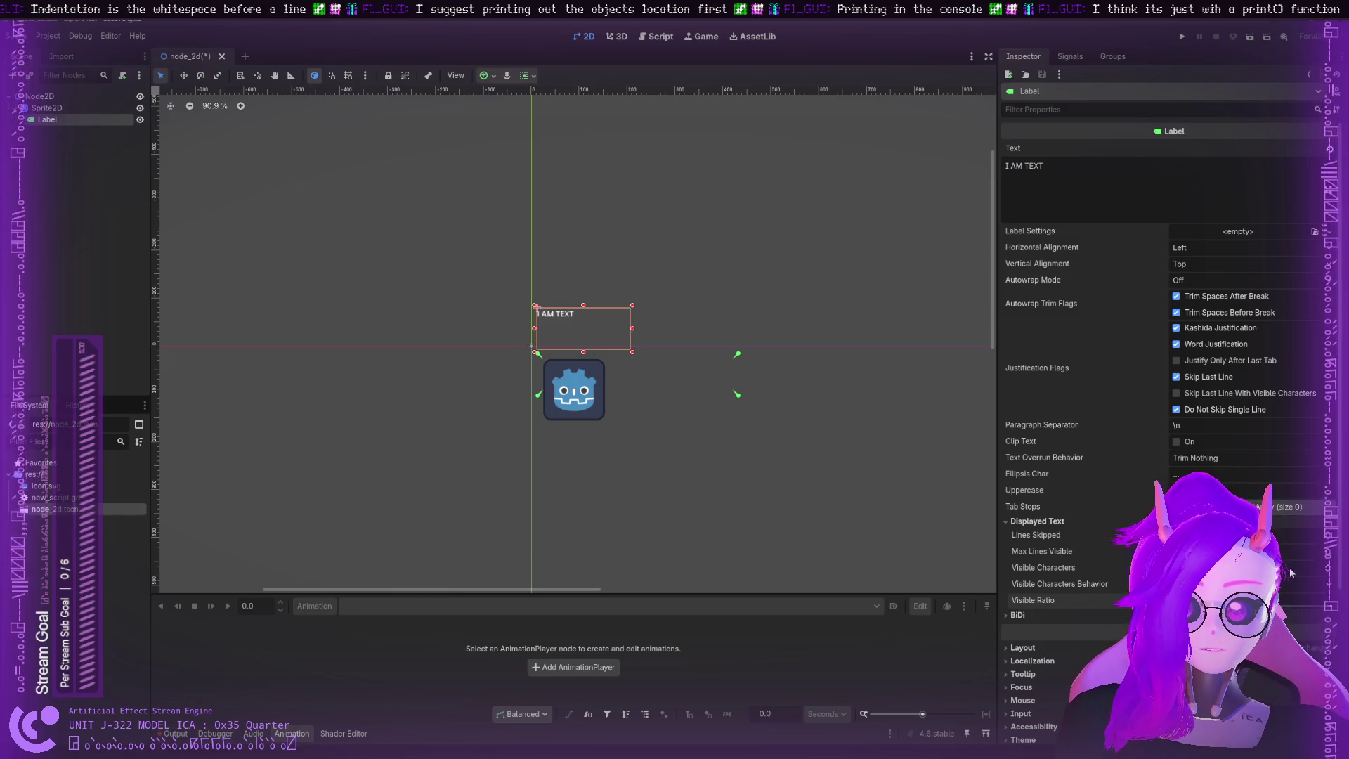
# Step: Change the label's Visible Characters value, which hides its text
pyautogui.click(1329, 569)
pyautogui.click(1329, 570)
pyautogui.click(1329, 569)
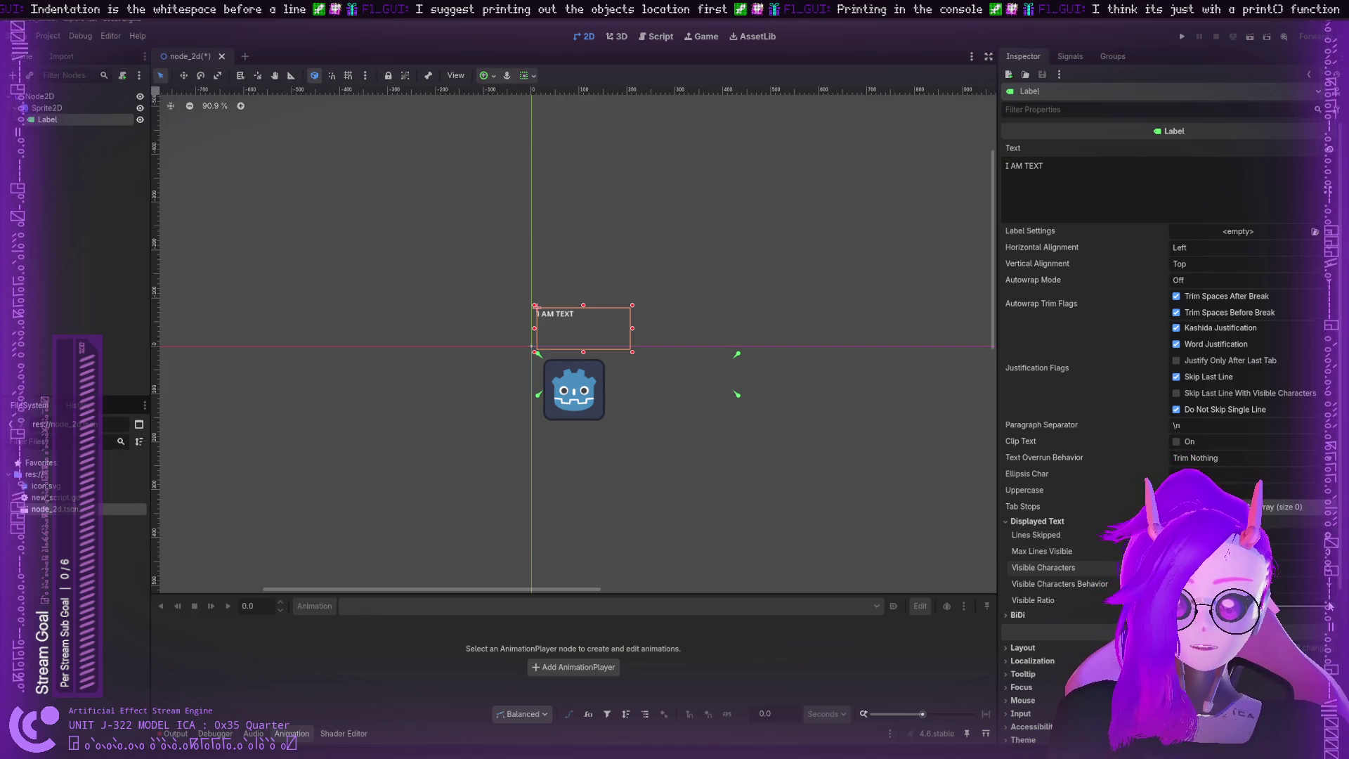
pyautogui.moveTo(1237, 567); pyautogui.dragTo(1245, 567)
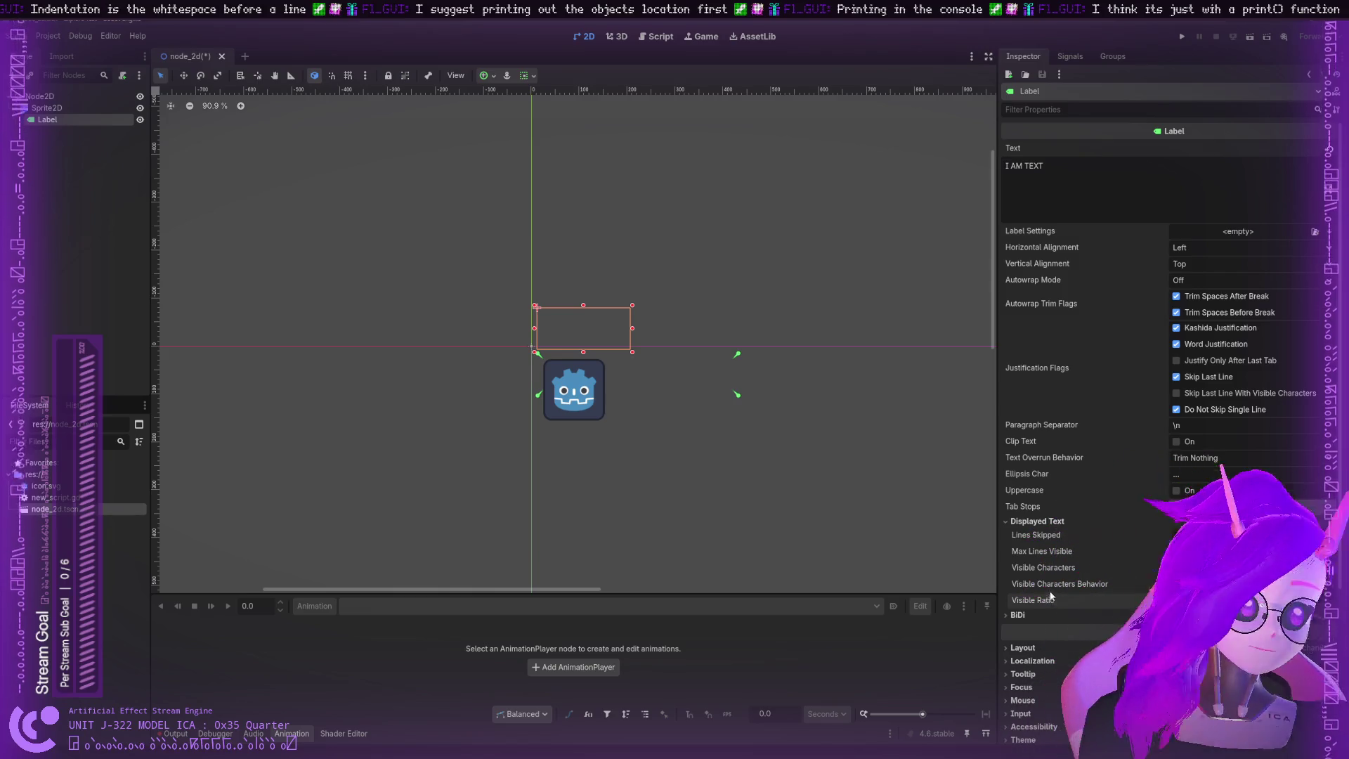
# Step: Undo to restore the full label text, then review its BiDi, Layout, Focus, Mouse and Accessibility sections
pyautogui.hotkey('ctrl', 'z')
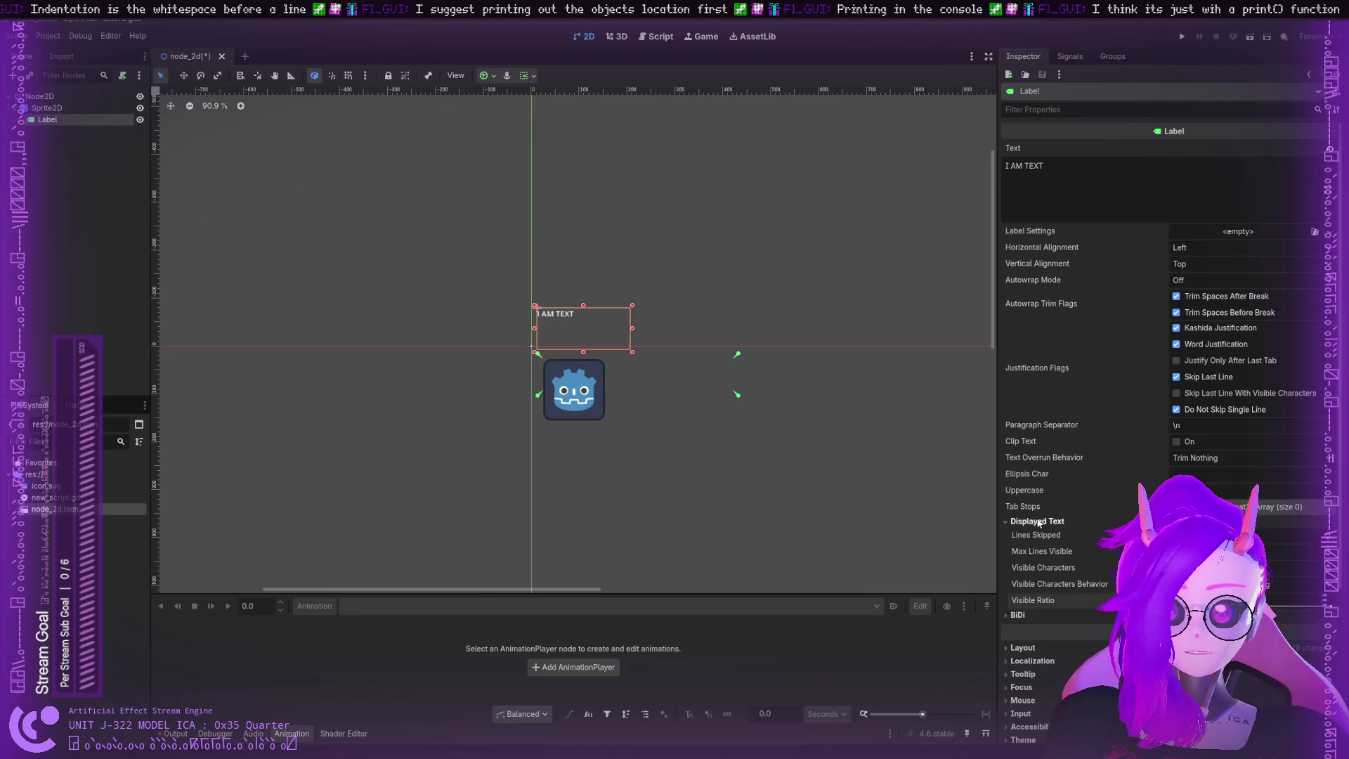
pyautogui.click(1009, 522)
pyautogui.click(1010, 534)
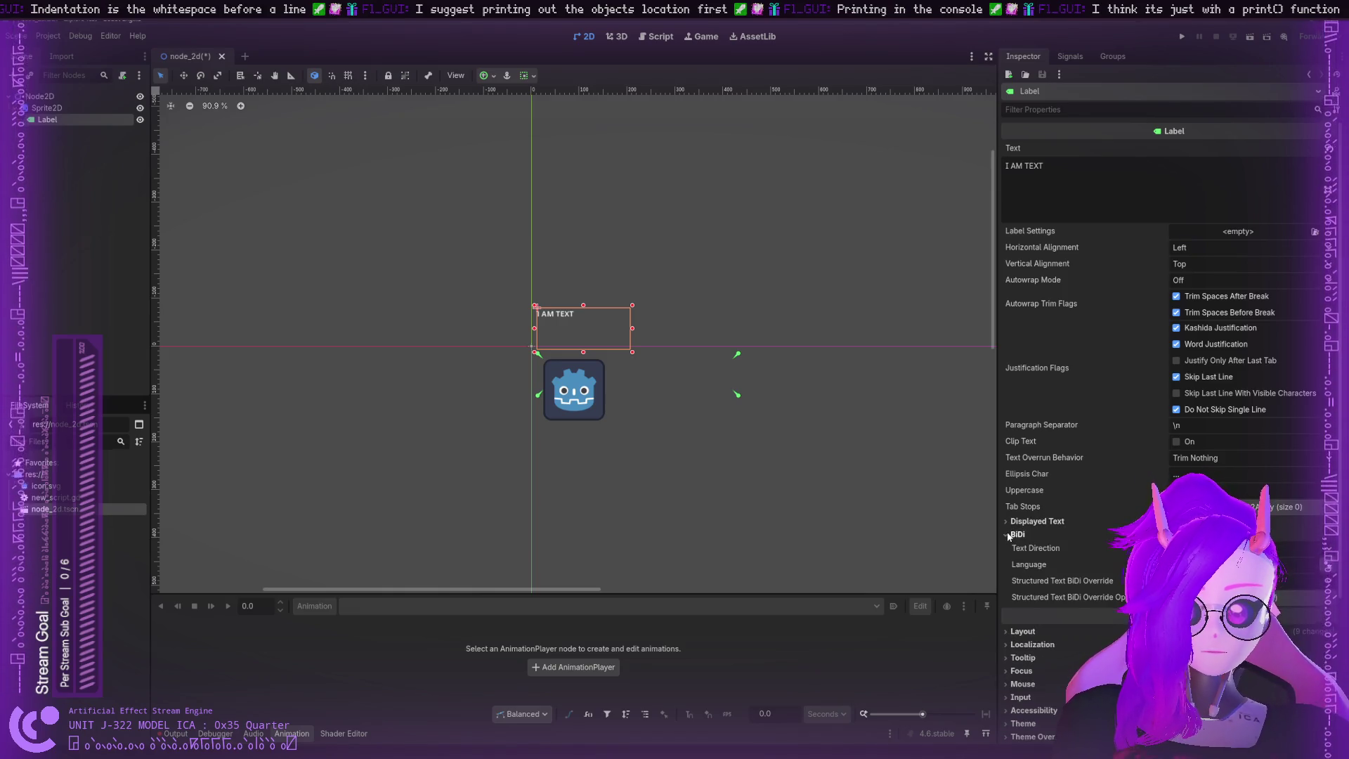
pyautogui.click(1009, 535)
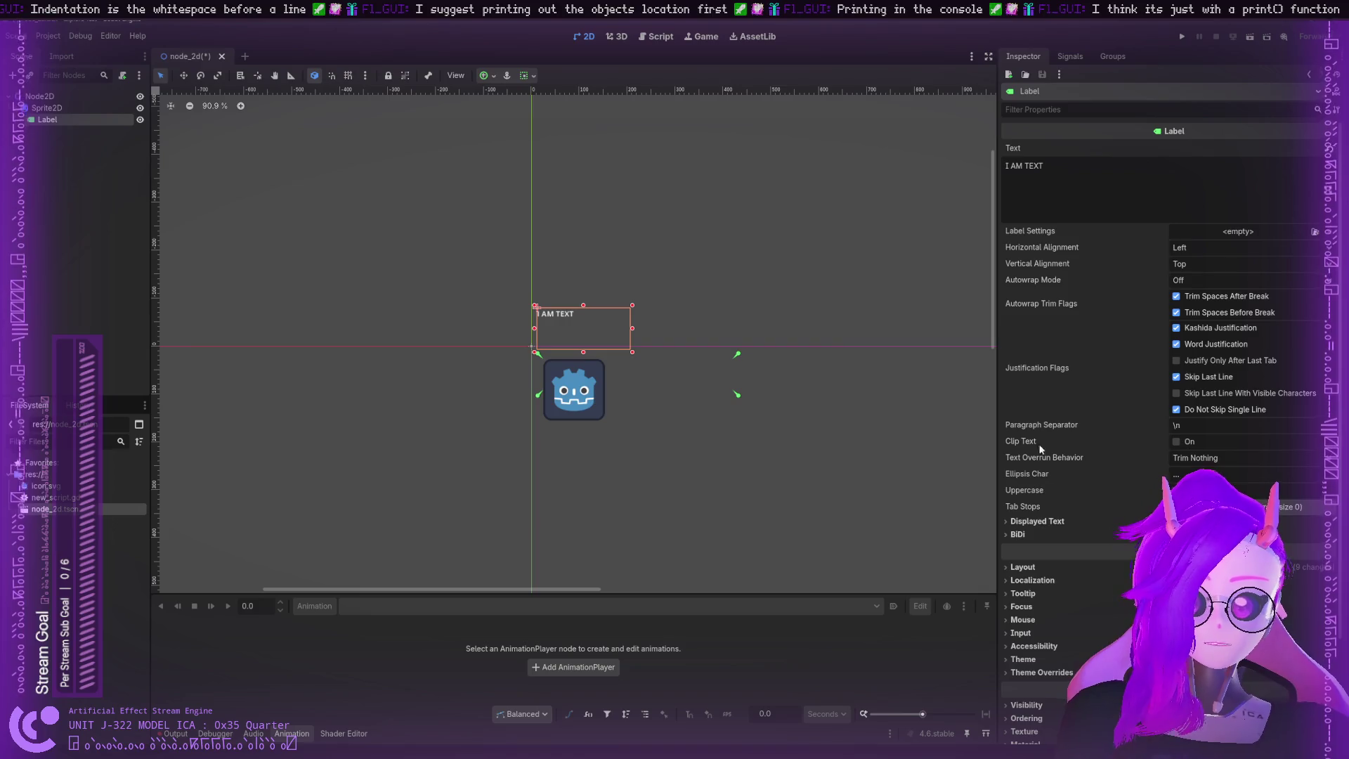
pyautogui.click(1020, 567)
pyautogui.click(1020, 568)
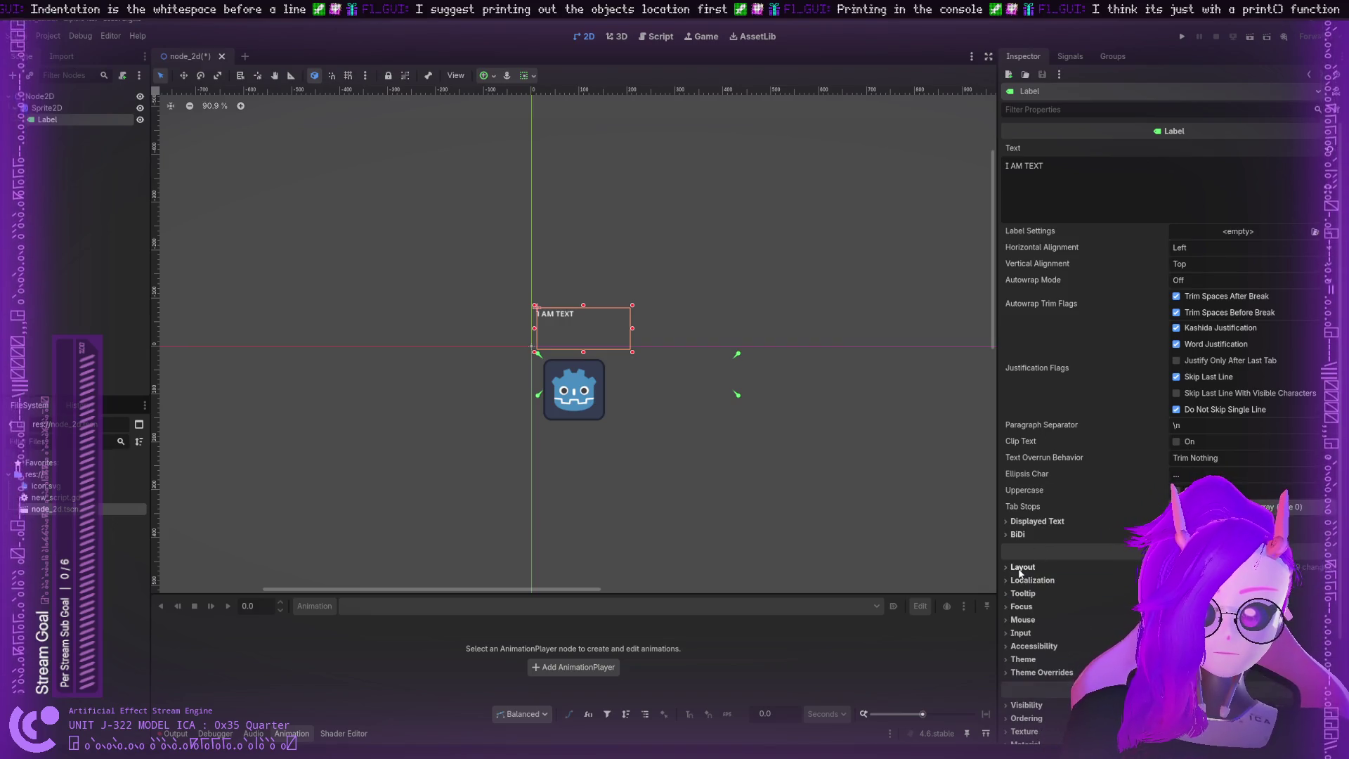
pyautogui.click(1022, 608)
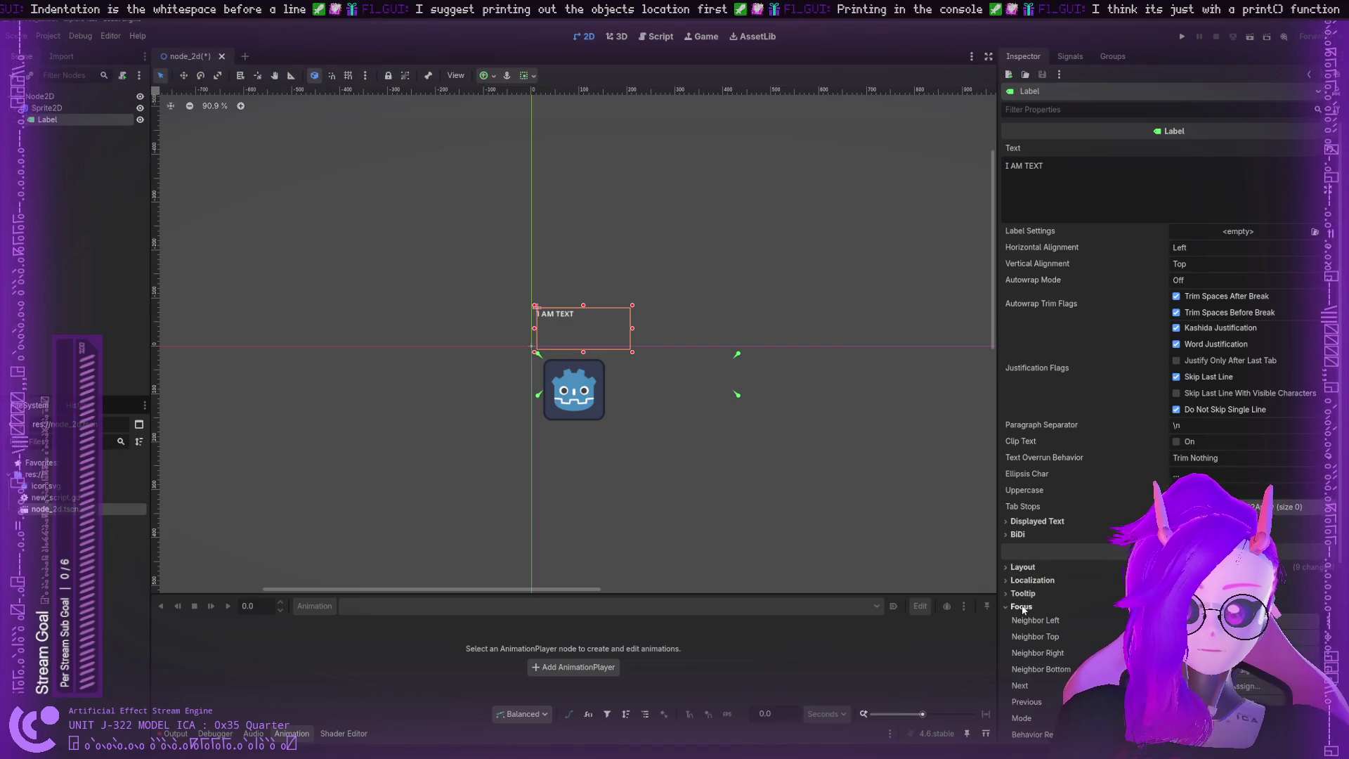
pyautogui.click(1022, 607)
pyautogui.scroll(-2, 1023, 608)
pyautogui.click(1023, 544)
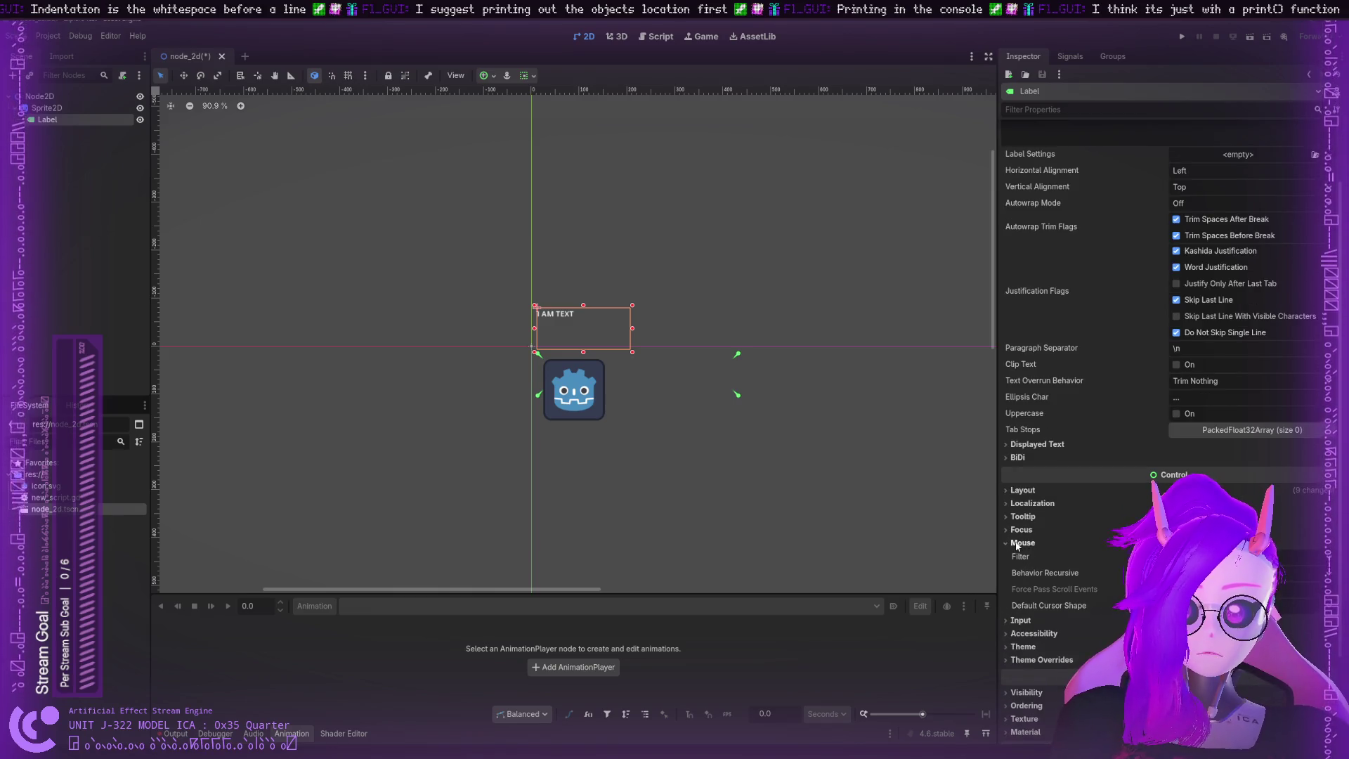
pyautogui.click(1017, 545)
pyautogui.click(1023, 571)
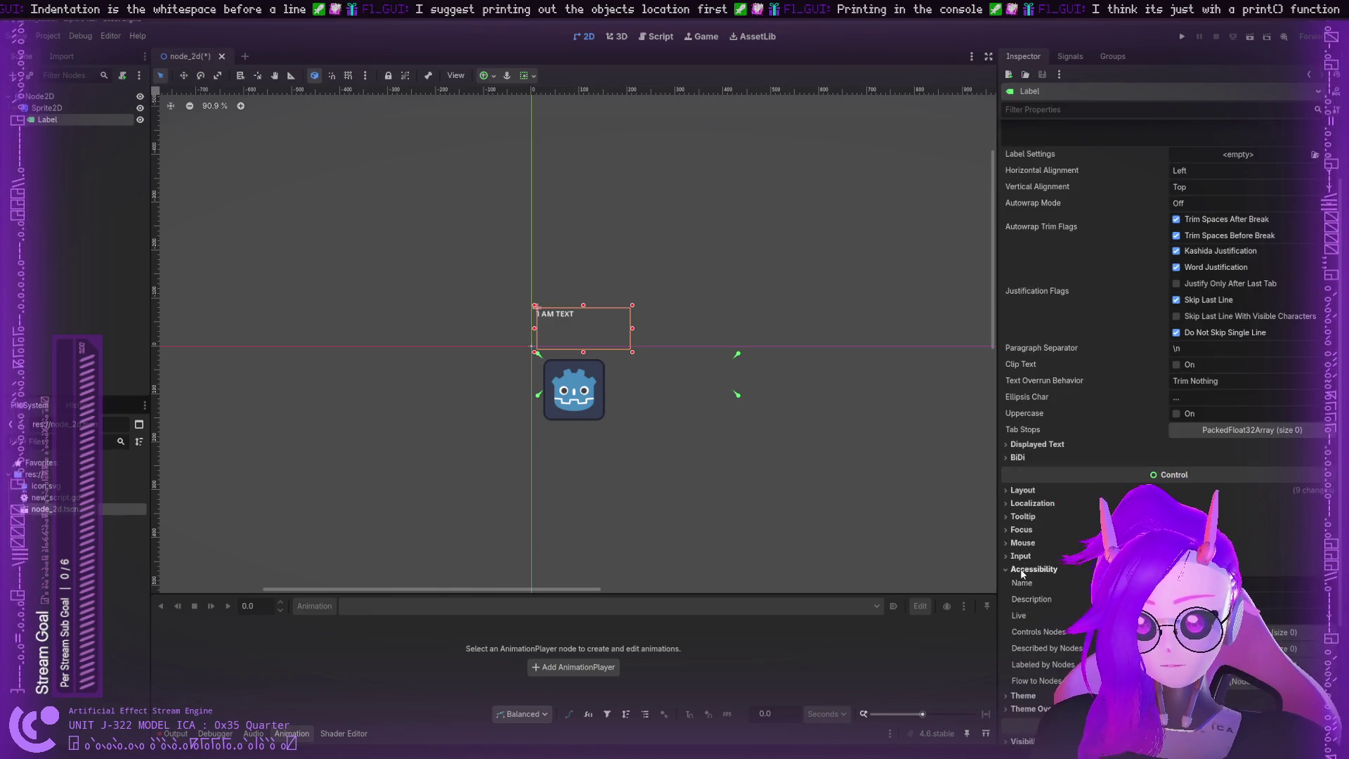
pyautogui.click(1023, 571)
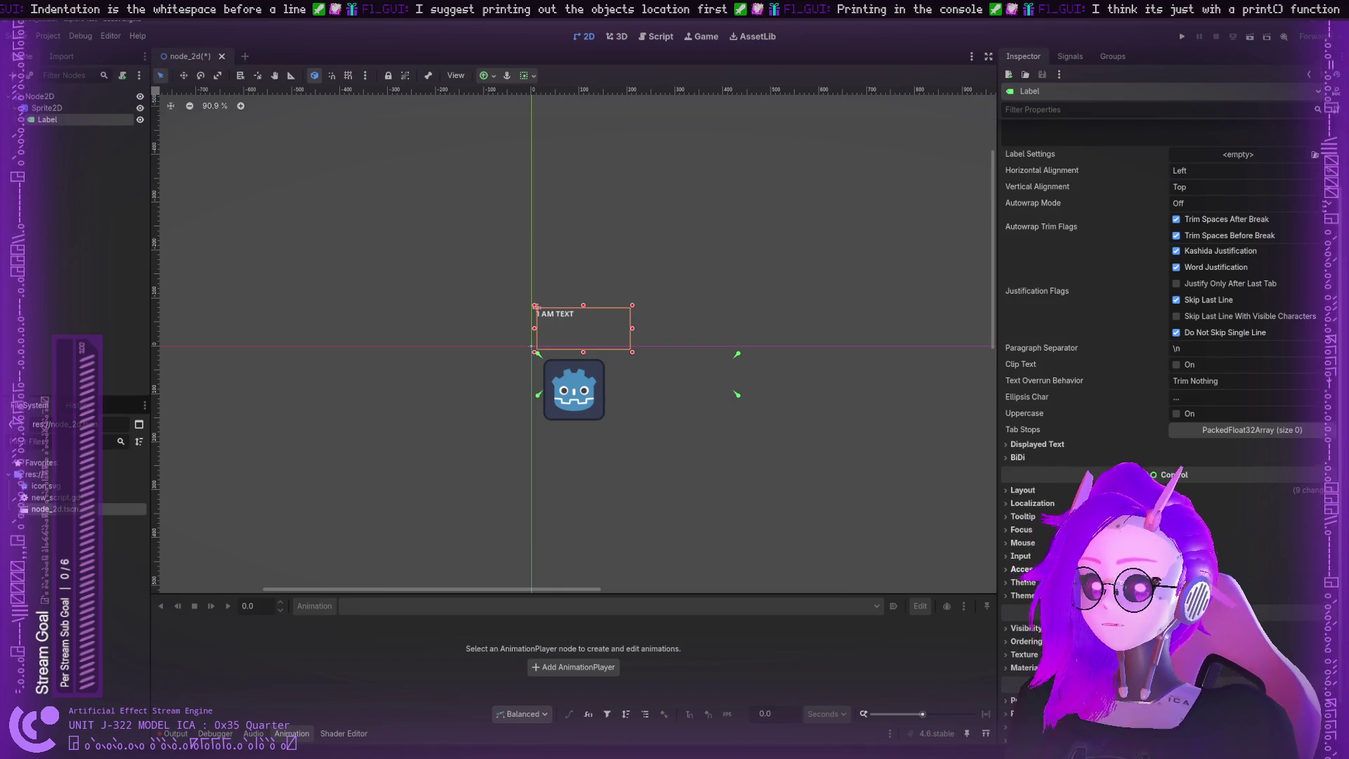
pyautogui.scroll(2, 1086, 406)
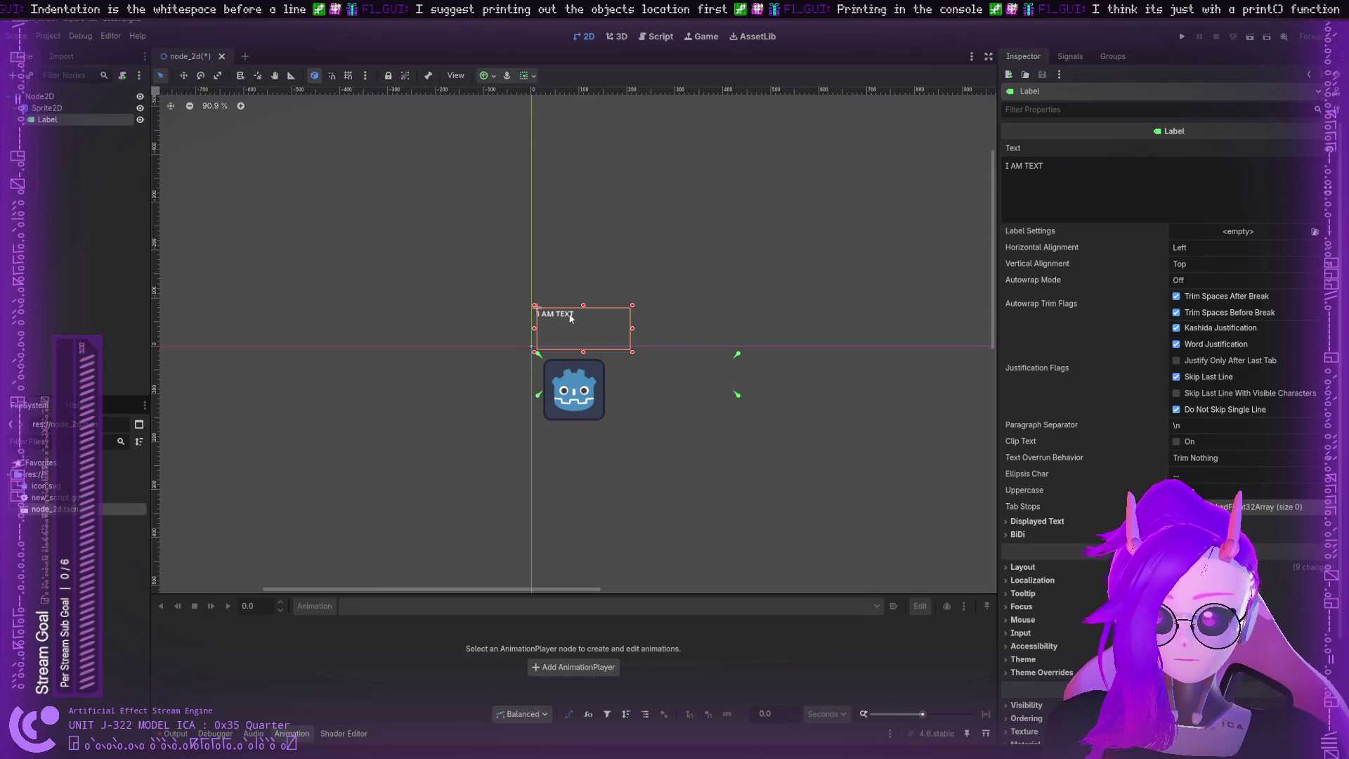
# Step: Nudge the I AM TEXT label slightly down-right, then inspect its Visibility and Ordering settings
pyautogui.moveTo(571, 318); pyautogui.dragTo(580, 331)
pyautogui.scroll(-3, 1057, 515)
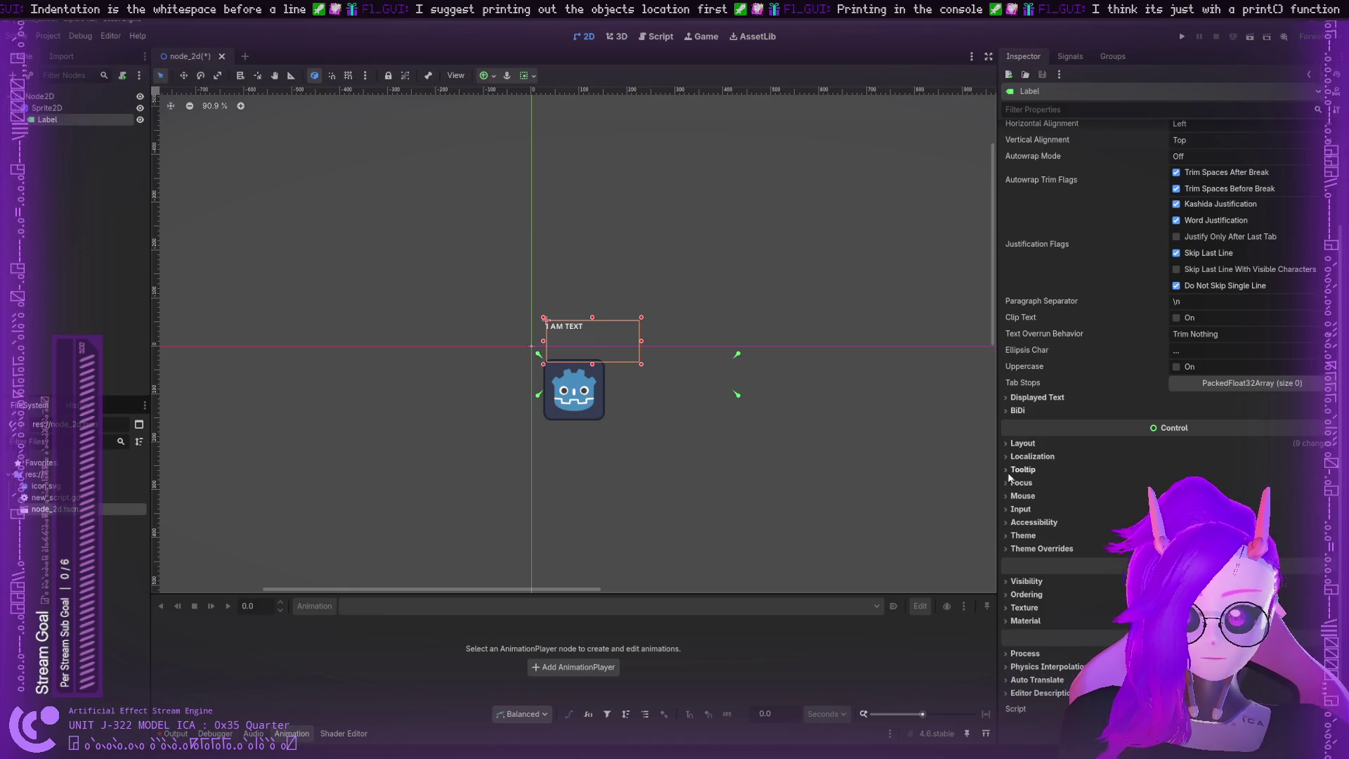
pyautogui.click(1028, 583)
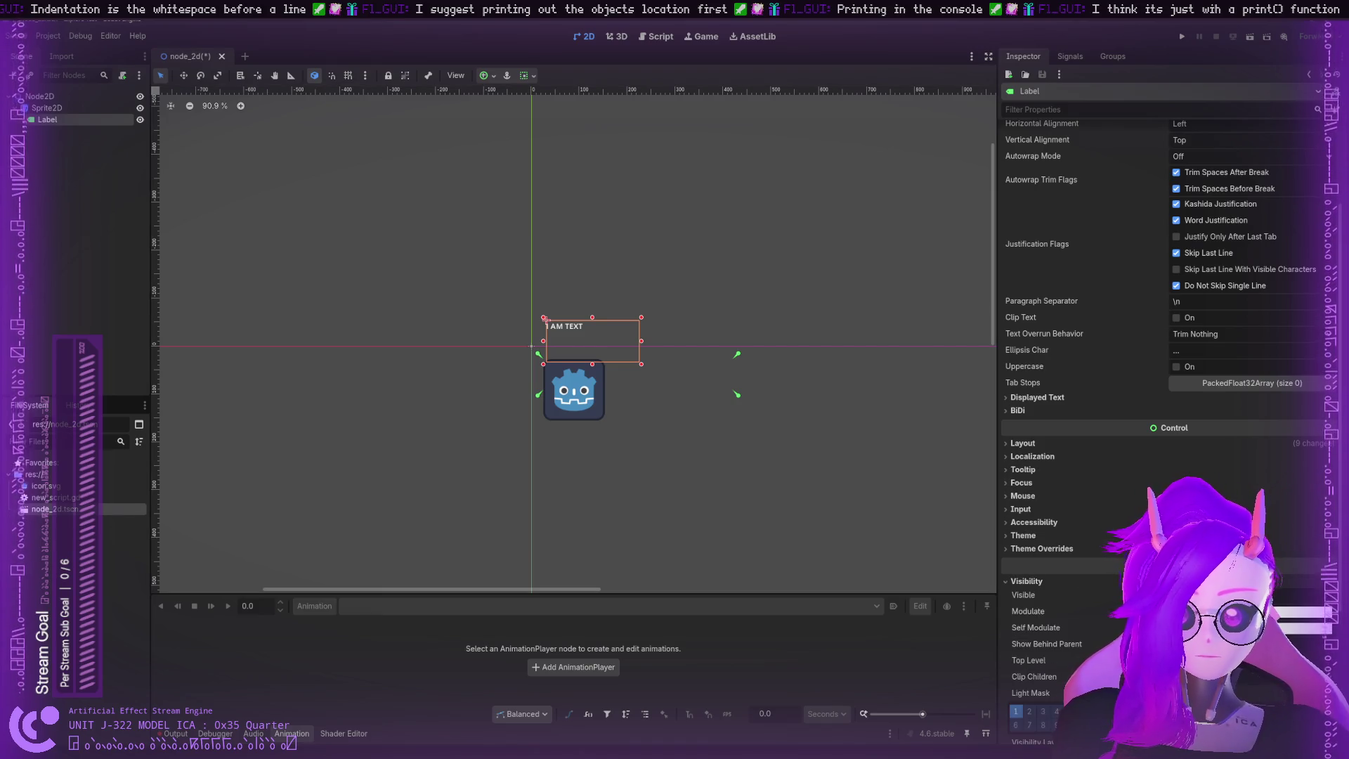
pyautogui.click(1012, 582)
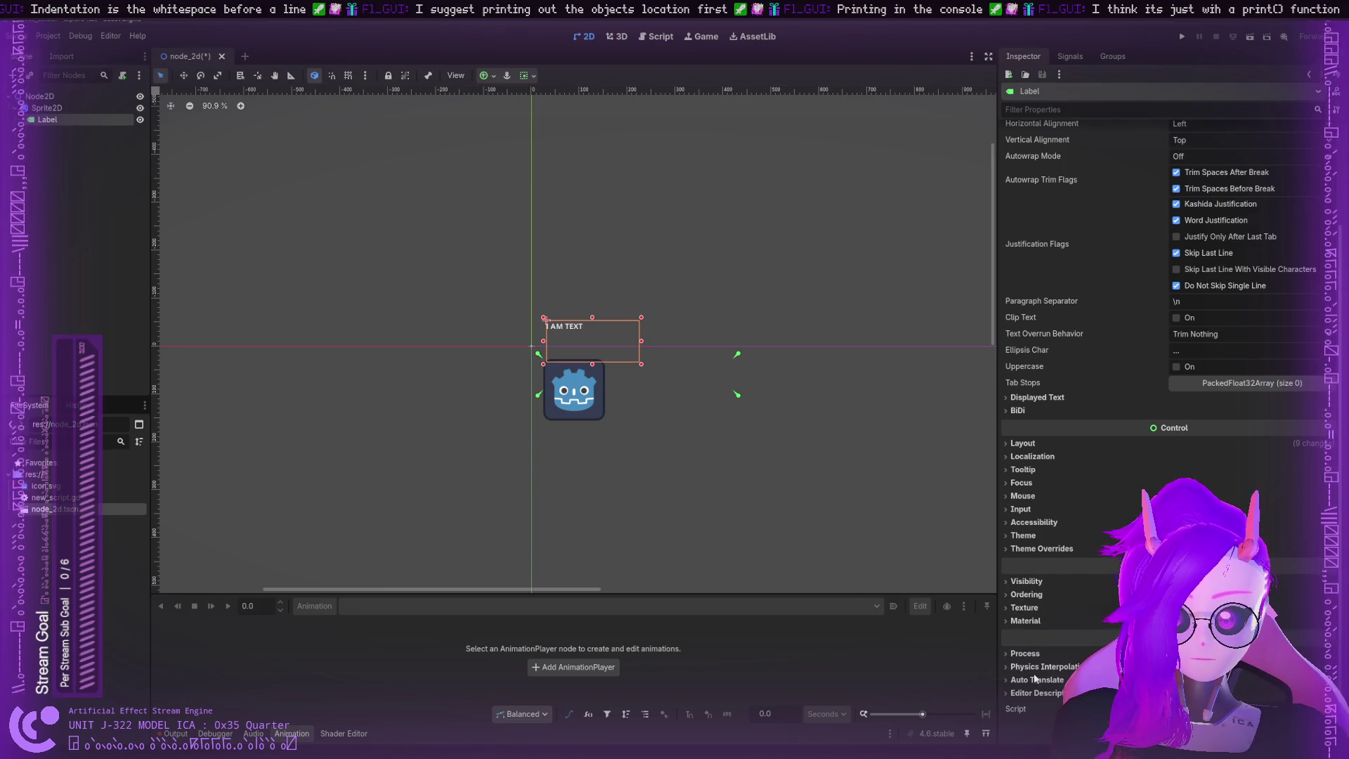
pyautogui.click(1017, 596)
pyautogui.click(1016, 596)
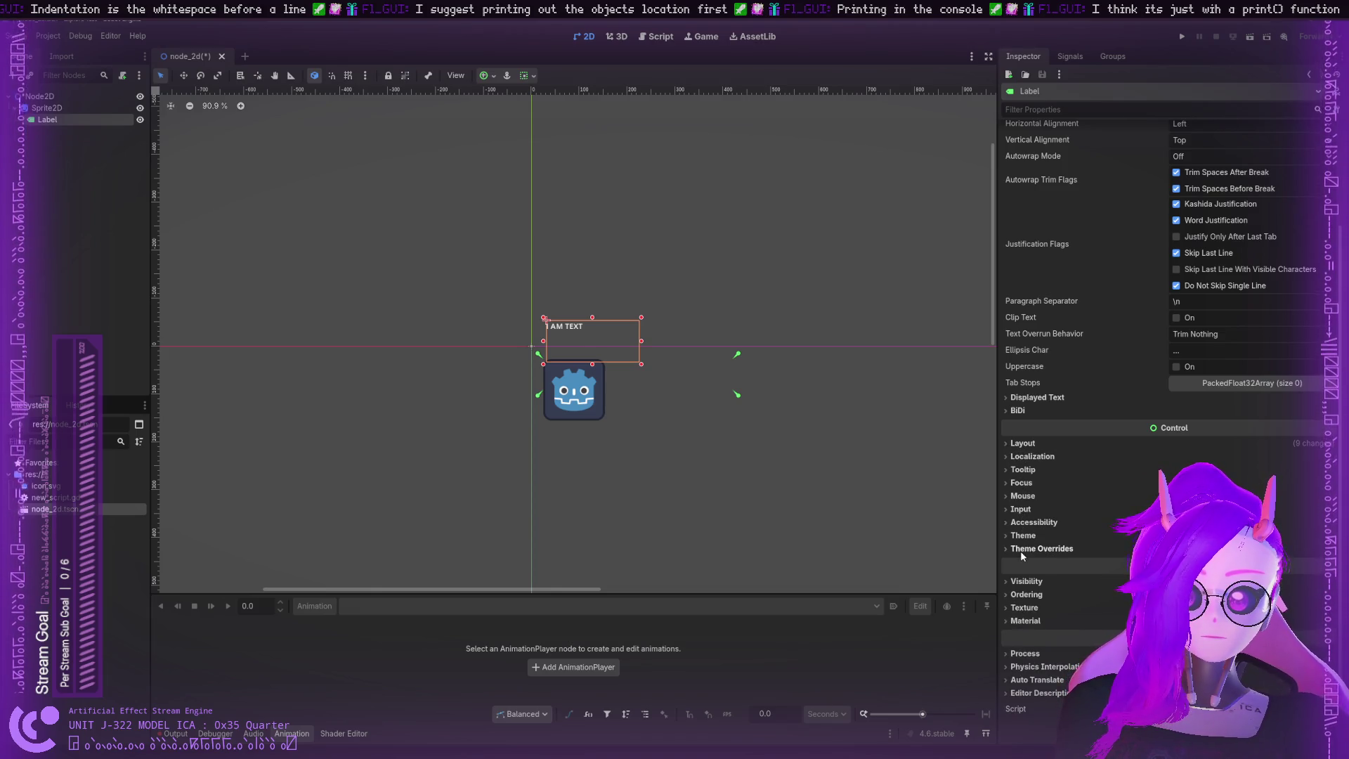
# Step: Browse the label's Accessibility, Mouse, Focus, Localization, Layout and Tooltip sections and select the paragraph separator
pyautogui.click(1023, 523)
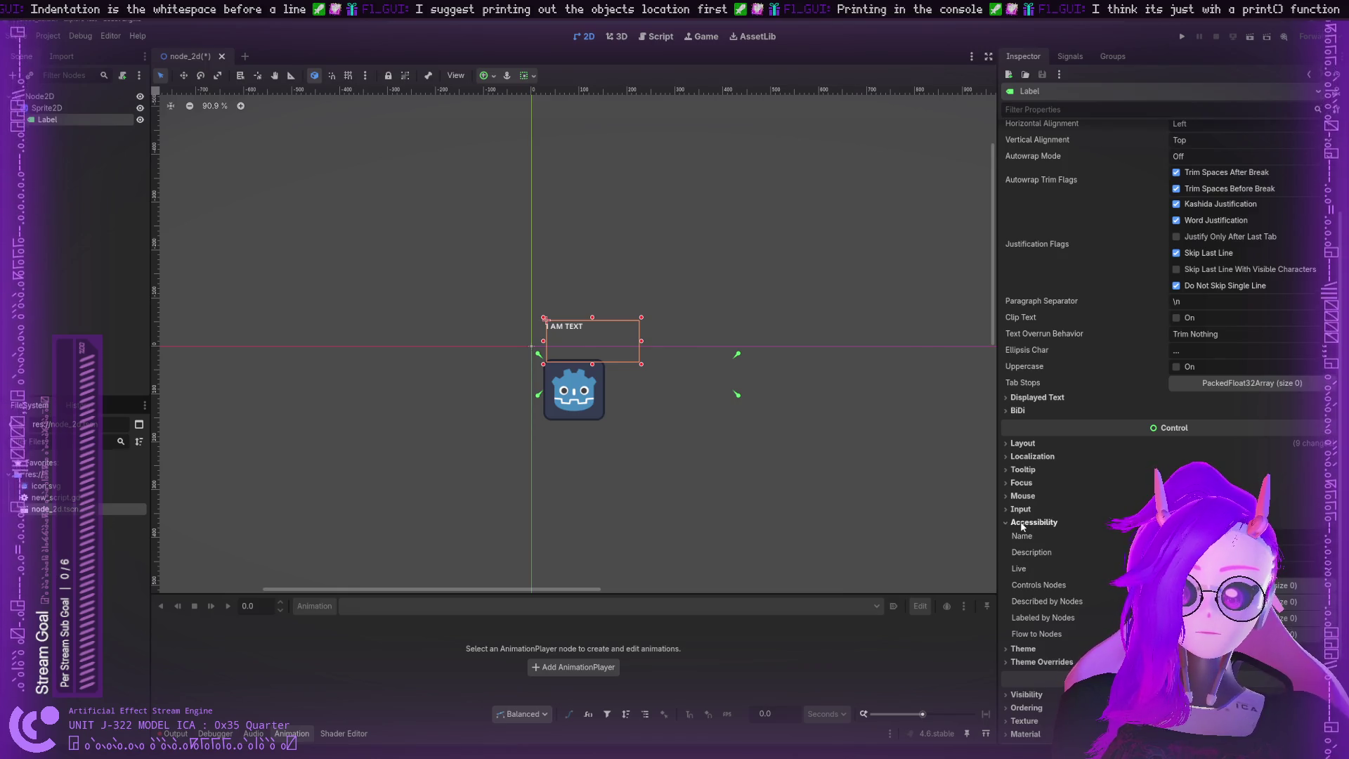
pyautogui.click(1026, 524)
pyautogui.click(1021, 509)
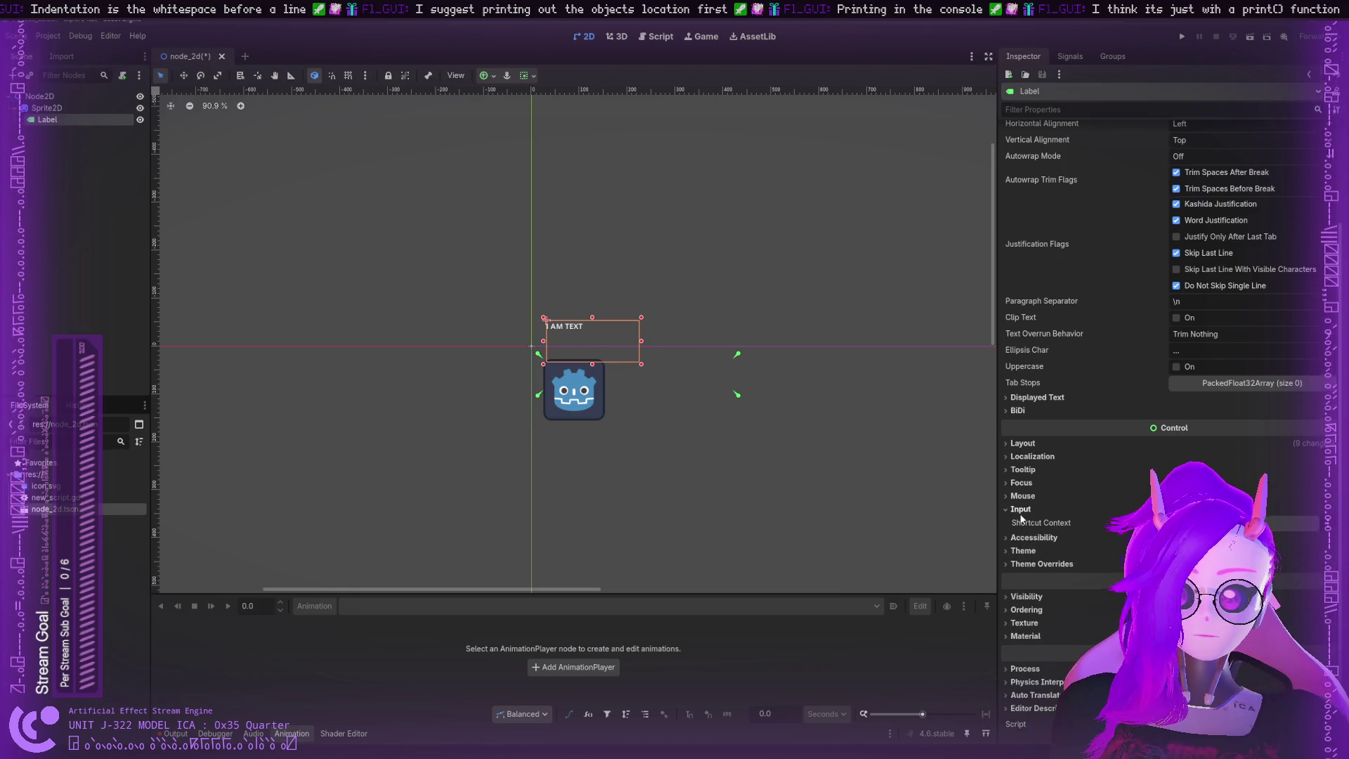
pyautogui.click(1021, 509)
pyautogui.click(1023, 496)
pyautogui.click(1021, 498)
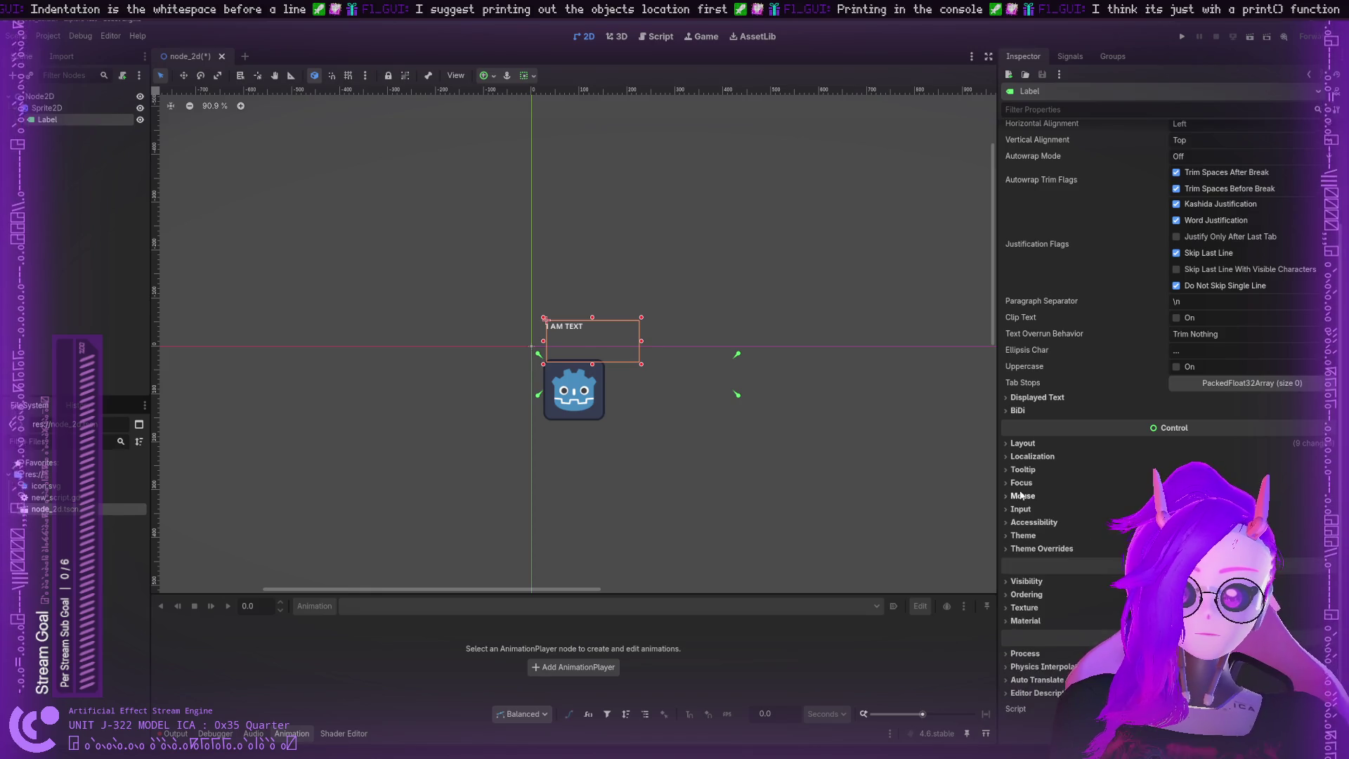
pyautogui.click(1023, 484)
pyautogui.click(1022, 484)
pyautogui.click(1023, 470)
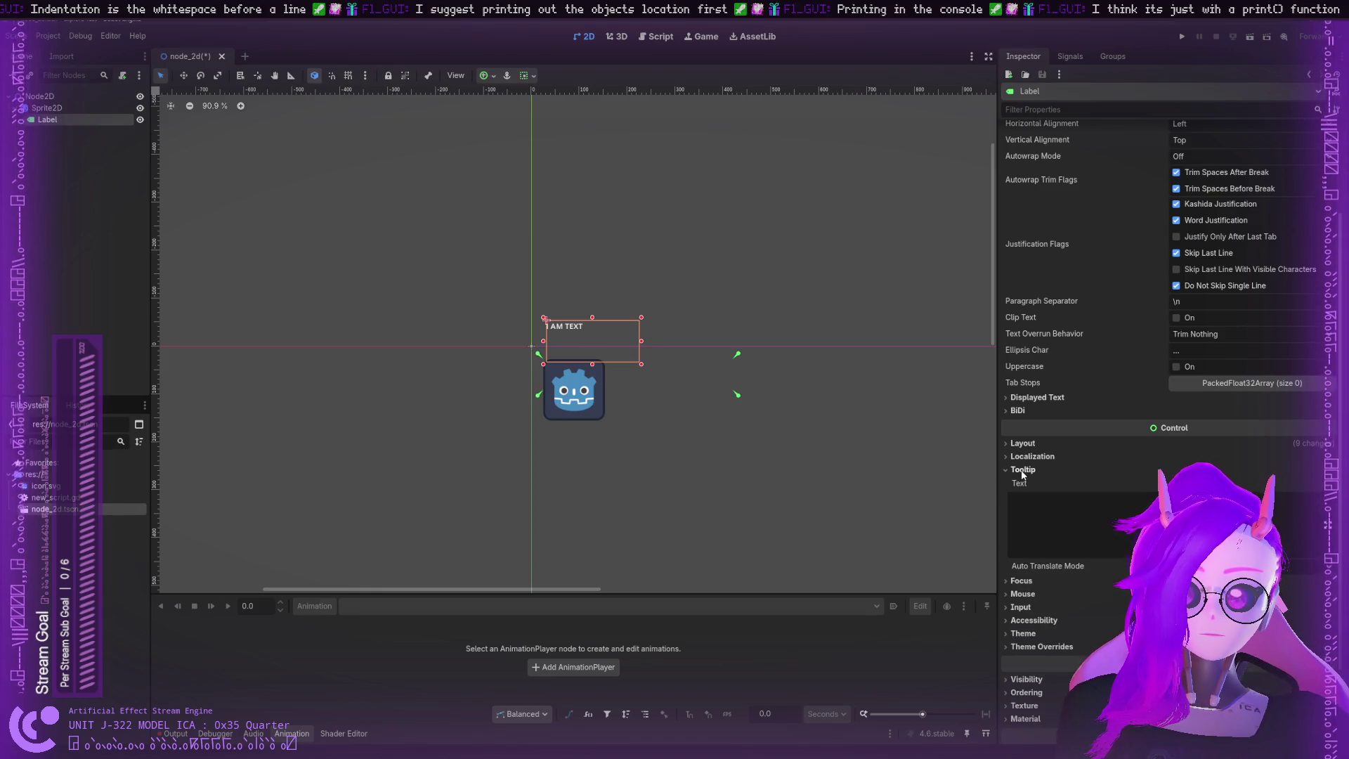
pyautogui.click(1023, 469)
pyautogui.click(1024, 457)
pyautogui.click(1024, 457)
pyautogui.click(1023, 444)
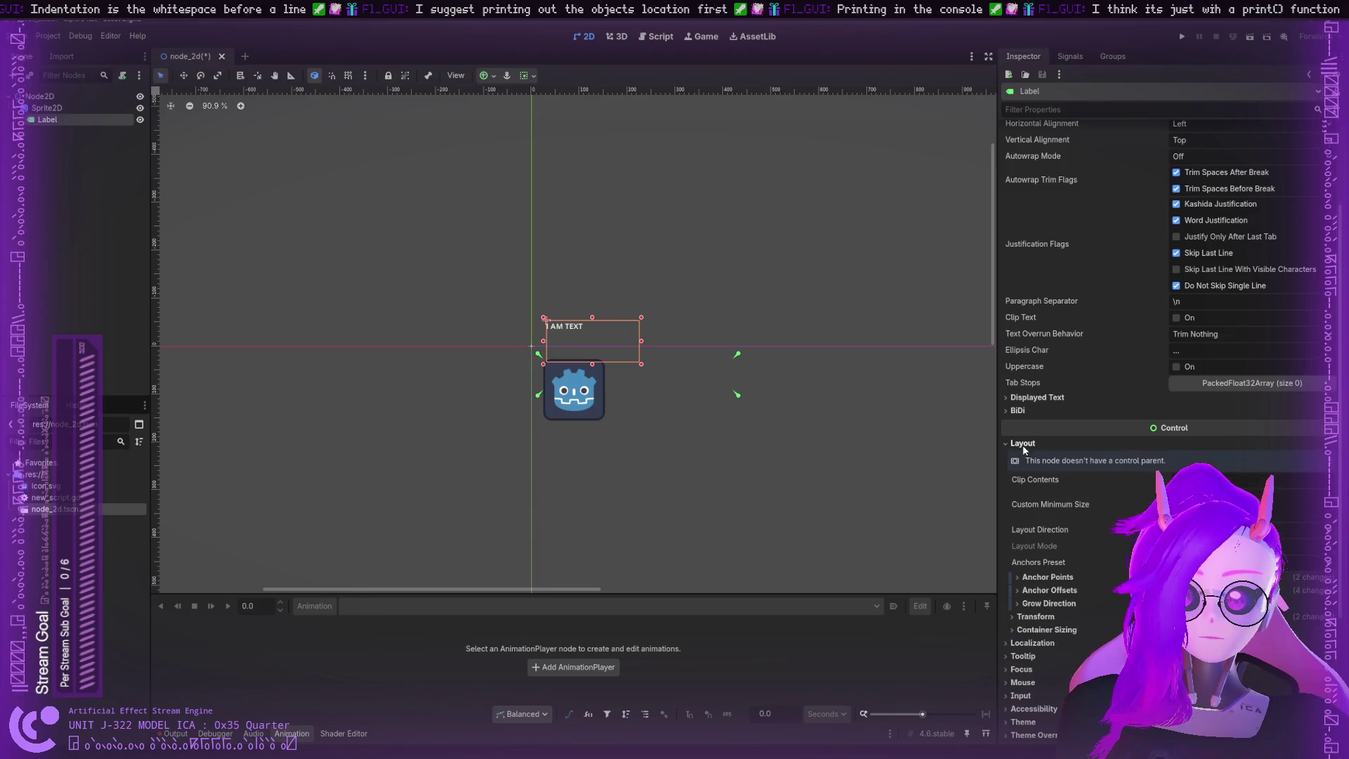
pyautogui.click(1024, 446)
pyautogui.click(1031, 471)
pyautogui.click(1031, 470)
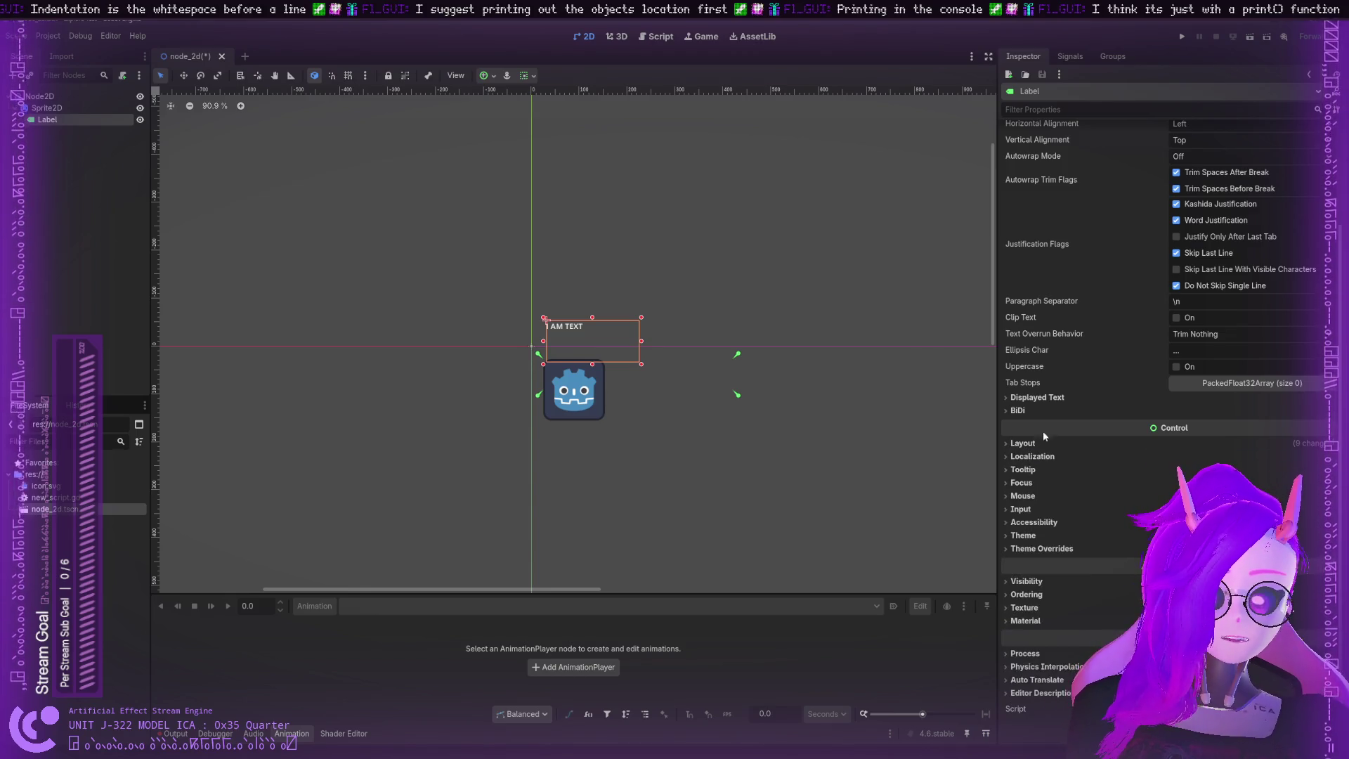
pyautogui.scroll(3, 1043, 432)
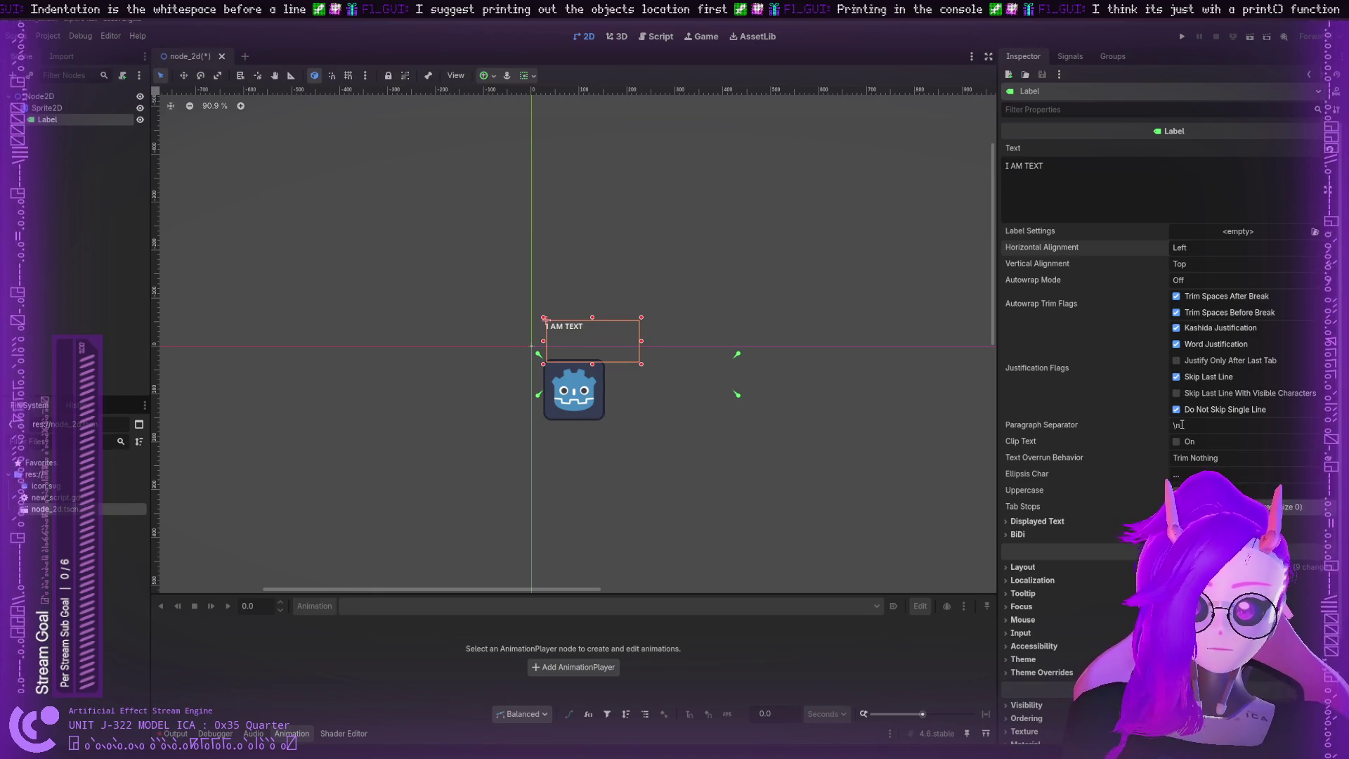
pyautogui.moveTo(1183, 426)
pyautogui.mouseDown()
pyautogui.moveTo(1165, 428)
pyautogui.moveTo(1192, 456)
pyautogui.mouseUp()
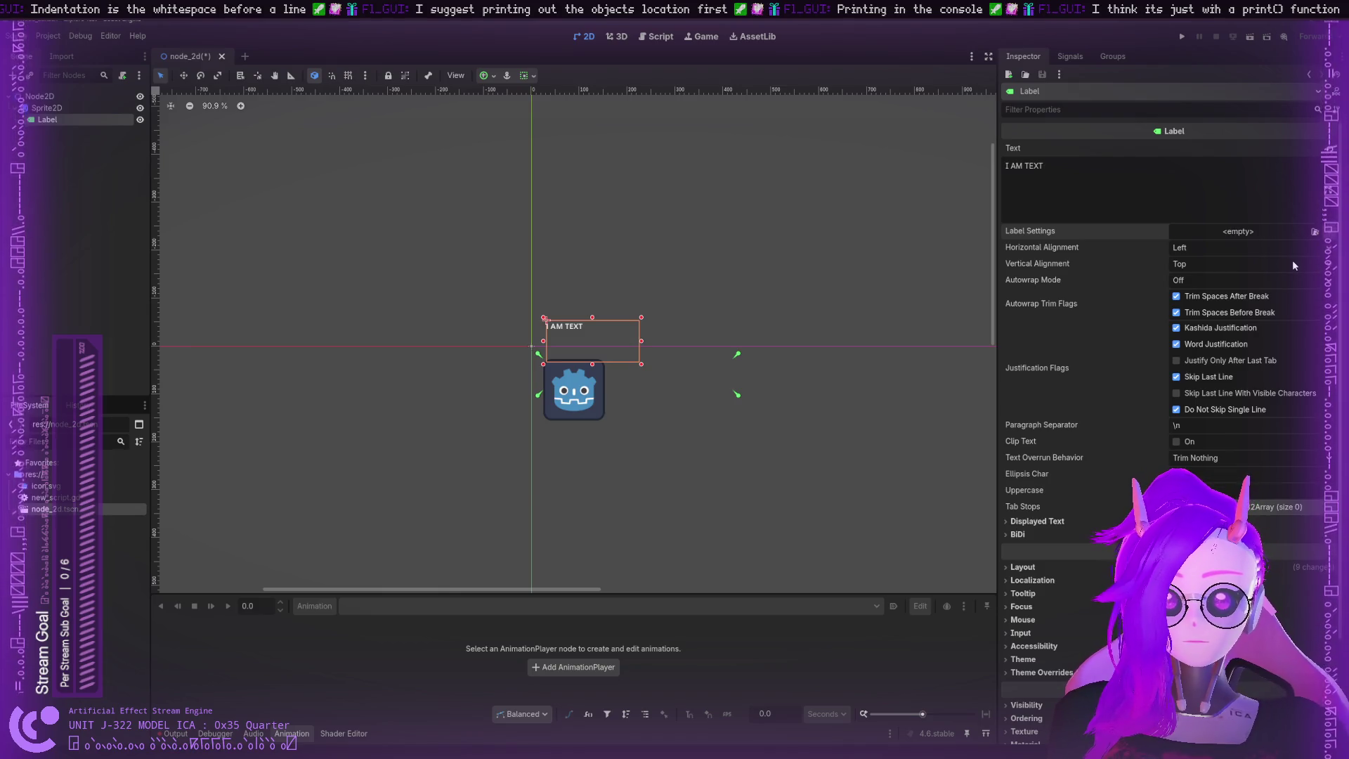
# Step: Add a new LabelSettings with 40 px font size and drag the label onto the icon
pyautogui.click(1238, 232)
pyautogui.click(1254, 247)
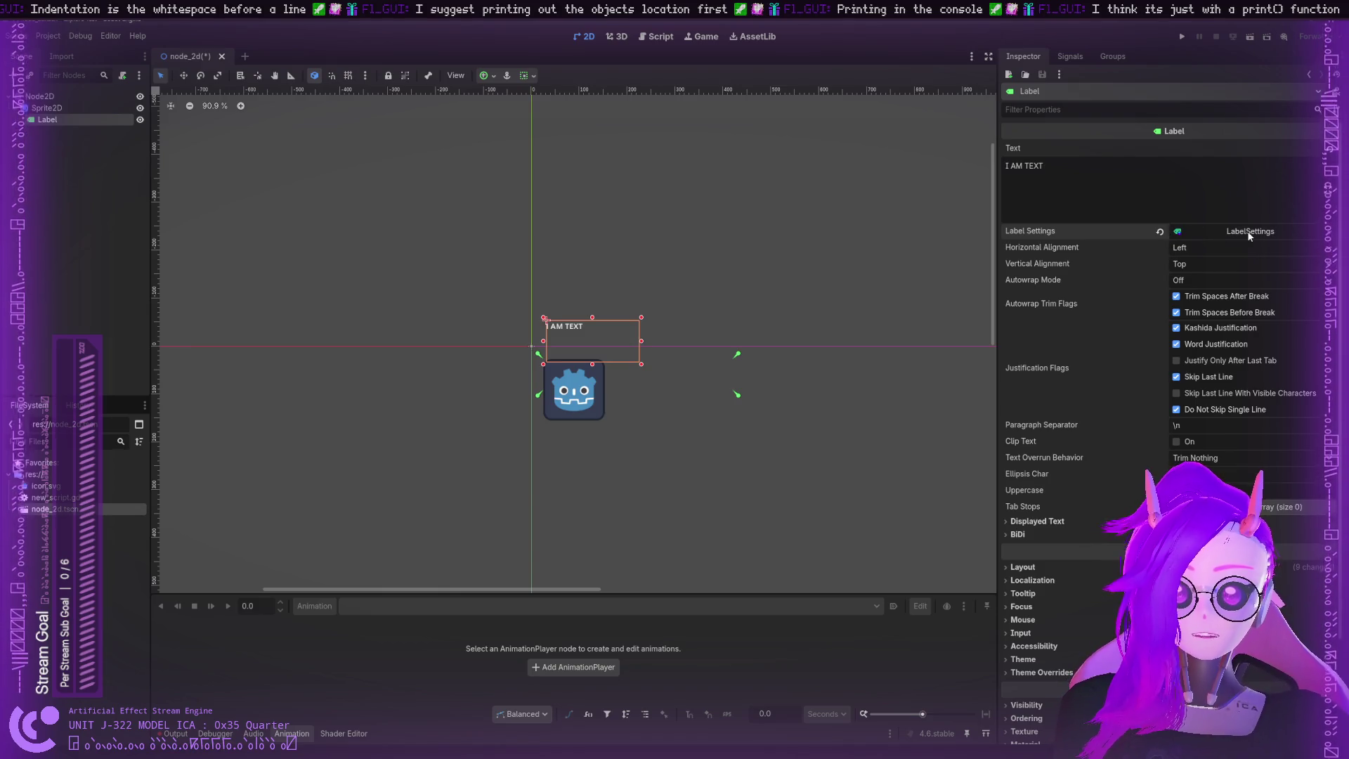
pyautogui.click(1244, 232)
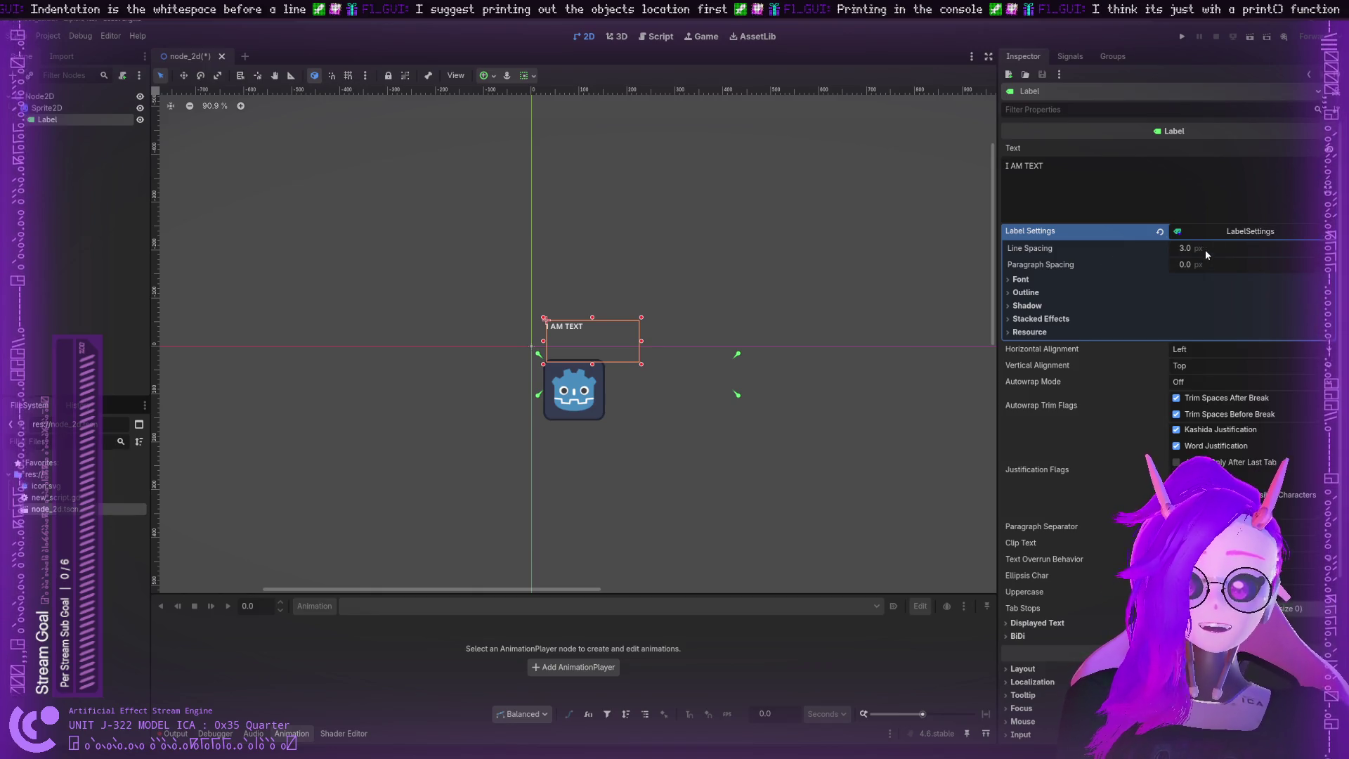
pyautogui.click(1012, 280)
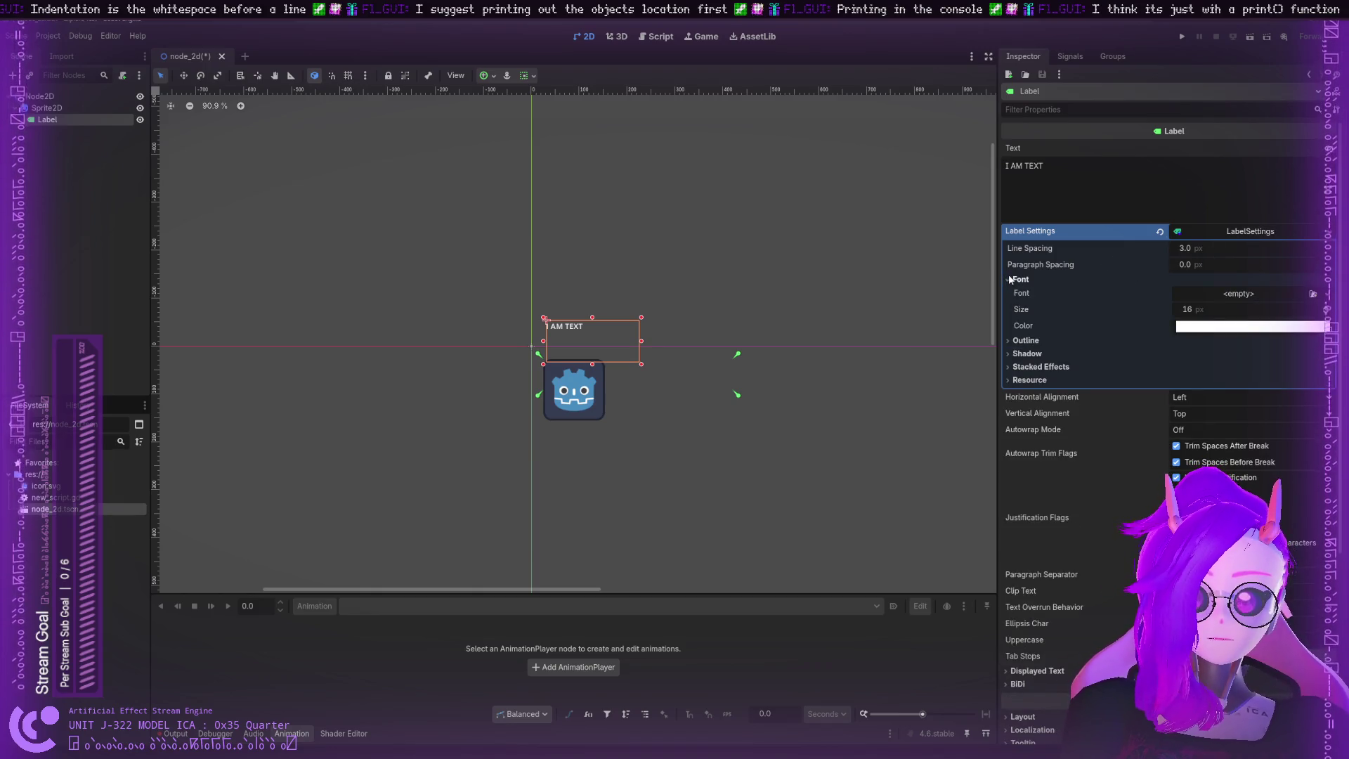
pyautogui.click(1012, 279)
pyautogui.click(1015, 279)
pyautogui.click(1328, 307)
pyautogui.click(1328, 308)
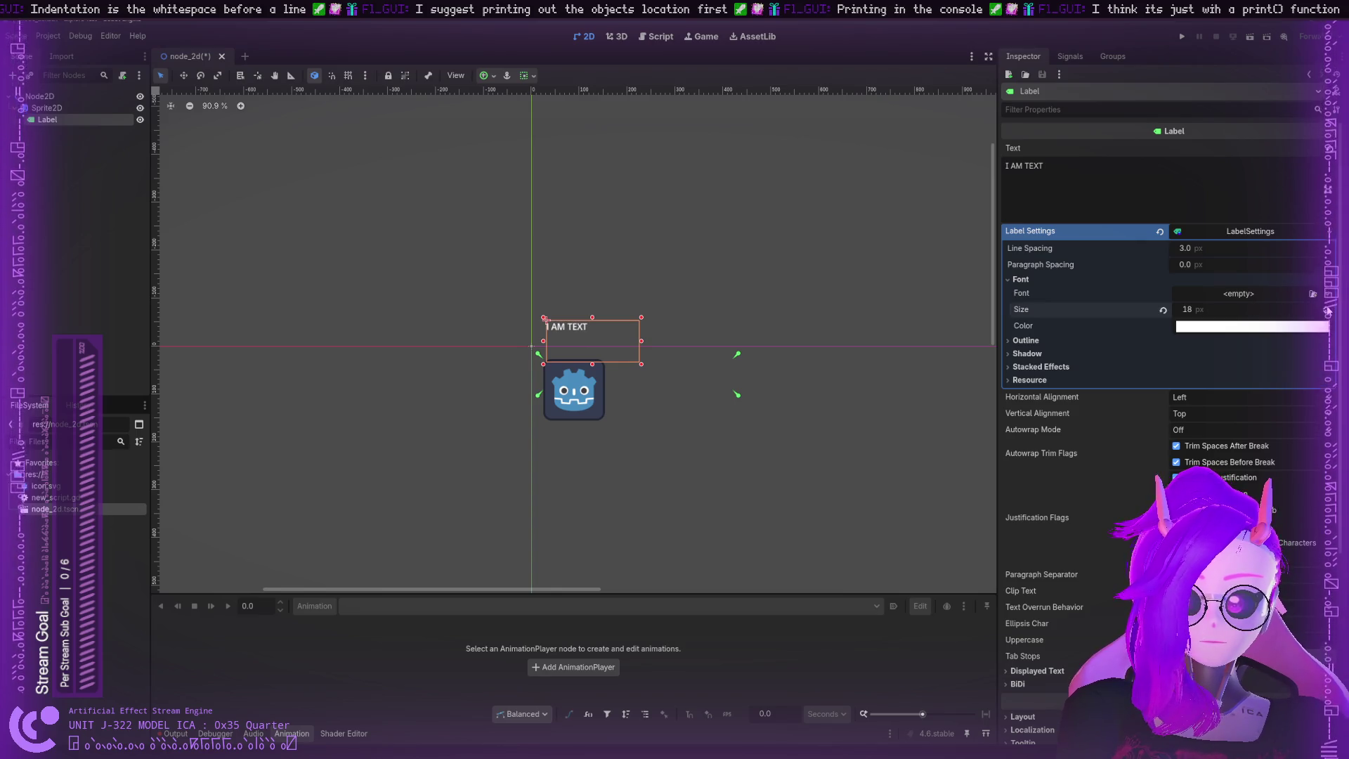
pyautogui.click(1327, 307)
pyautogui.click(1328, 307)
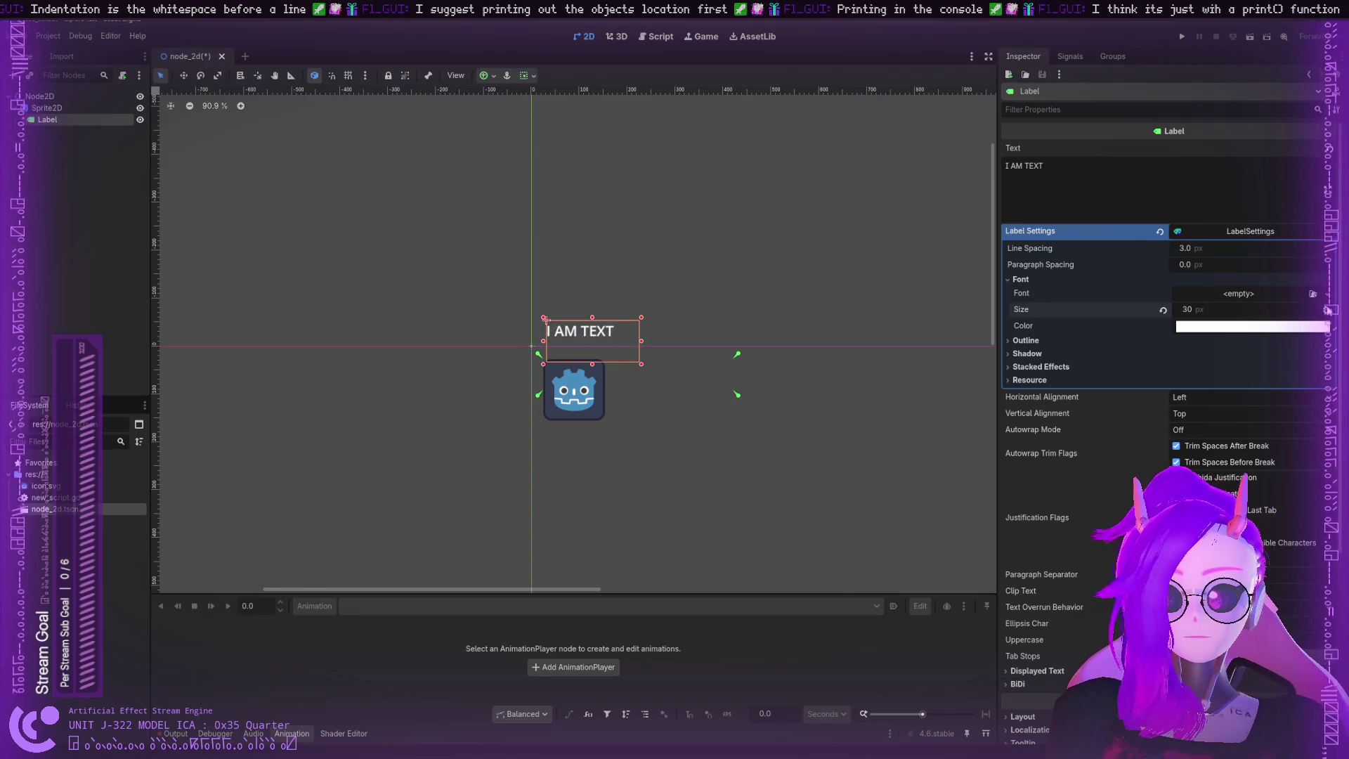
pyautogui.click(1327, 307)
pyautogui.click(1327, 307)
pyautogui.click(1327, 307)
pyautogui.click(1327, 307)
pyautogui.click(1328, 307)
pyautogui.click(1328, 308)
pyautogui.click(1328, 307)
pyautogui.click(1327, 307)
pyautogui.click(1327, 308)
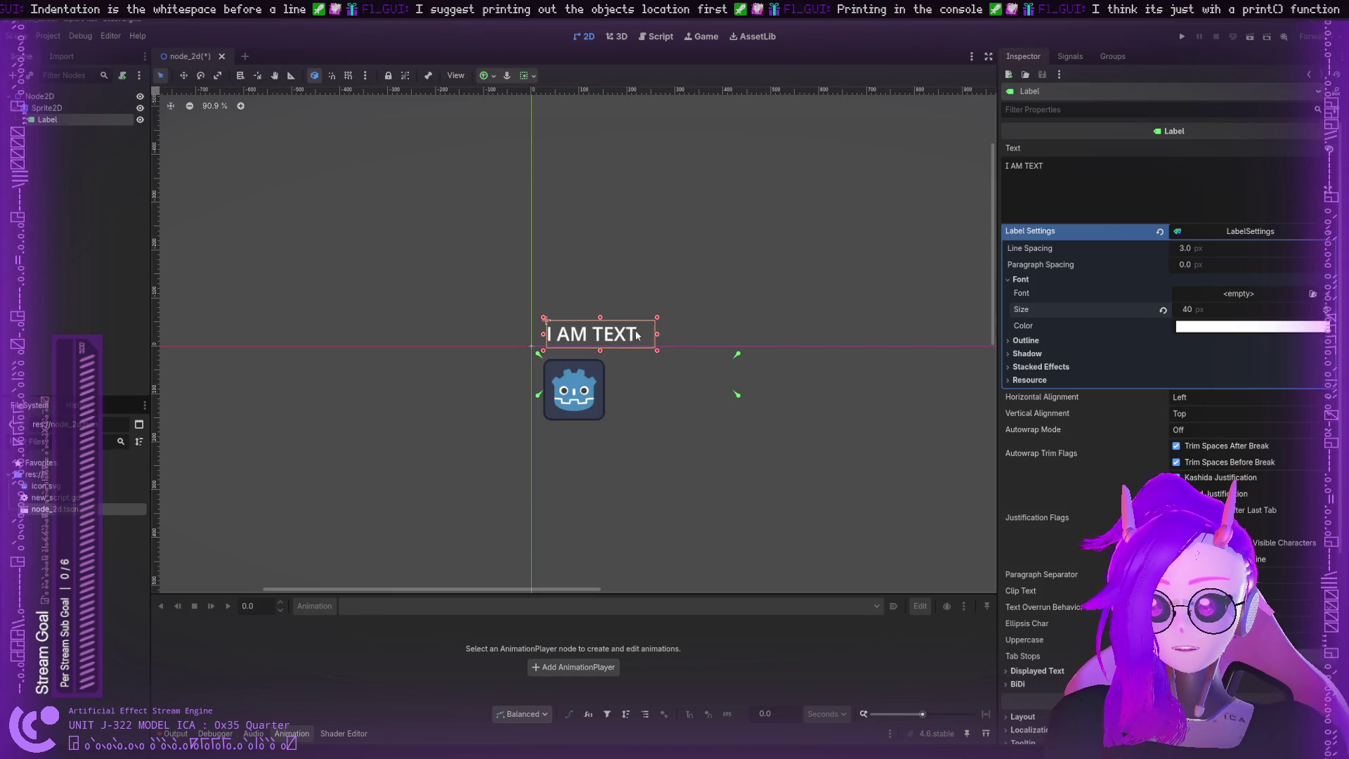
pyautogui.moveTo(636, 332); pyautogui.dragTo(635, 372)
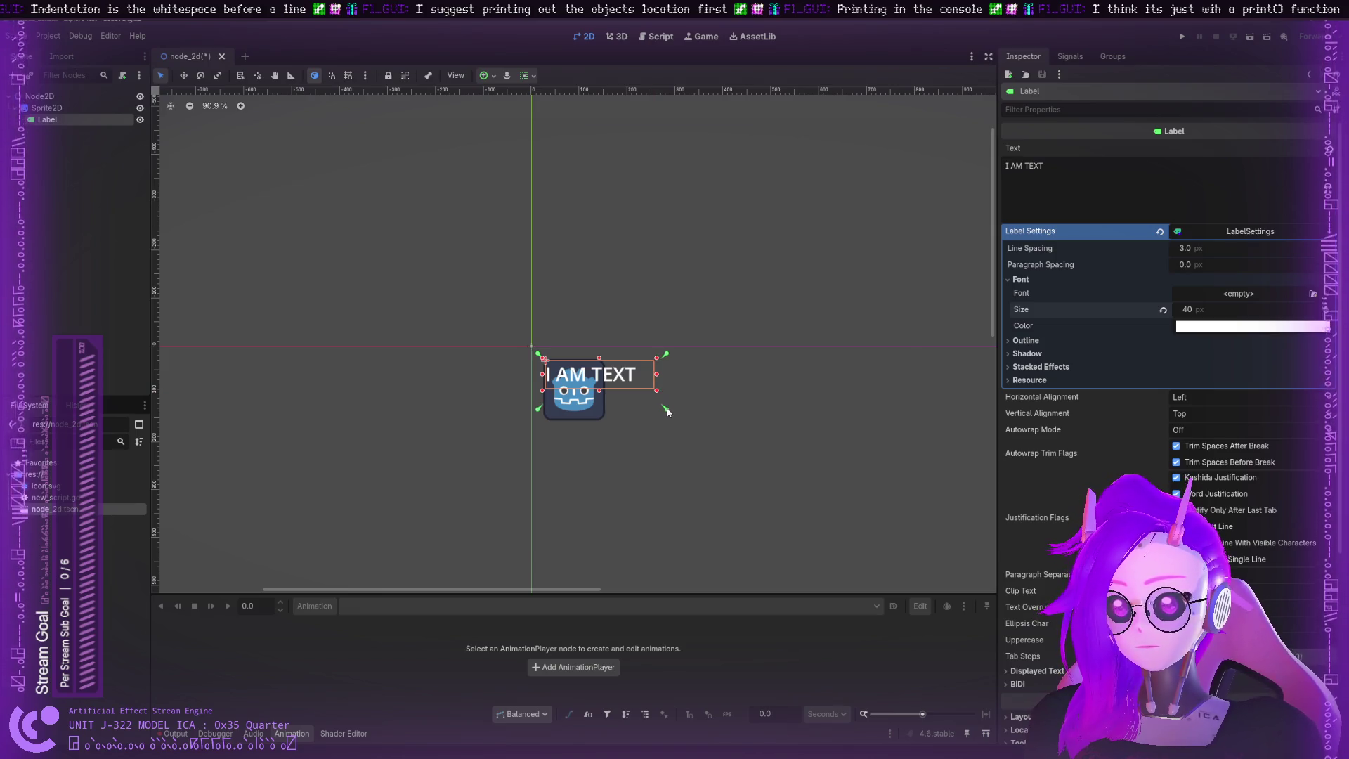
# Step: Raise the label's bottom anchors, shift the label slightly left and widen its box
pyautogui.moveTo(661, 402); pyautogui.dragTo(661, 397)
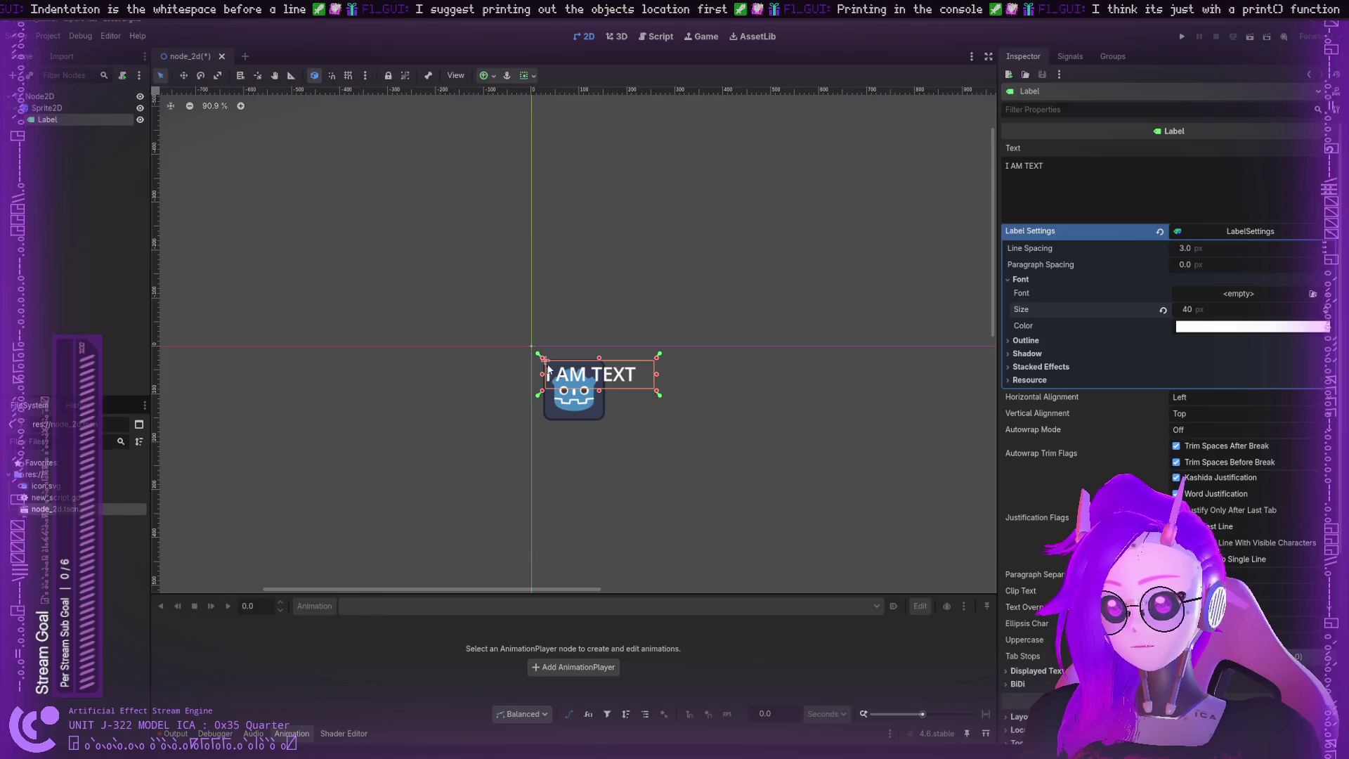
pyautogui.moveTo(561, 370); pyautogui.dragTo(554, 365)
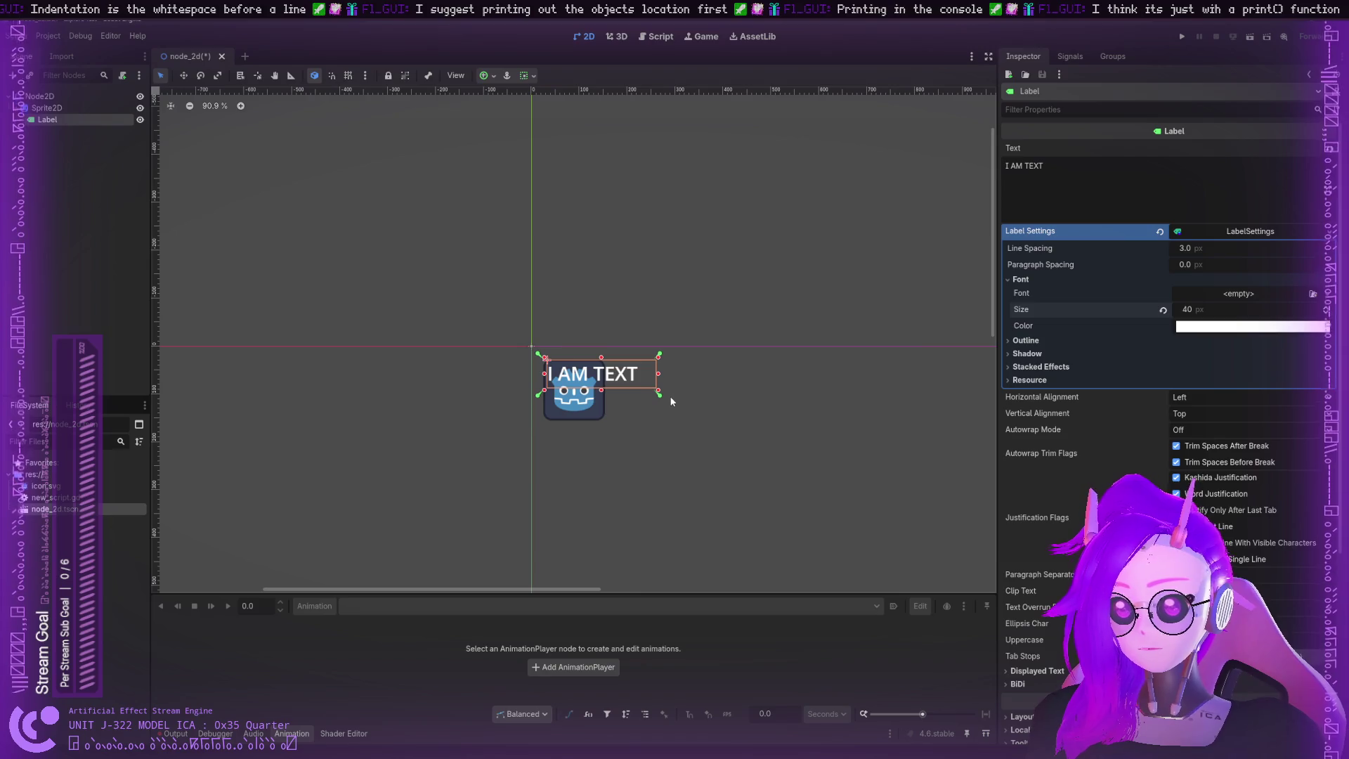
pyautogui.moveTo(664, 399); pyautogui.dragTo(666, 355)
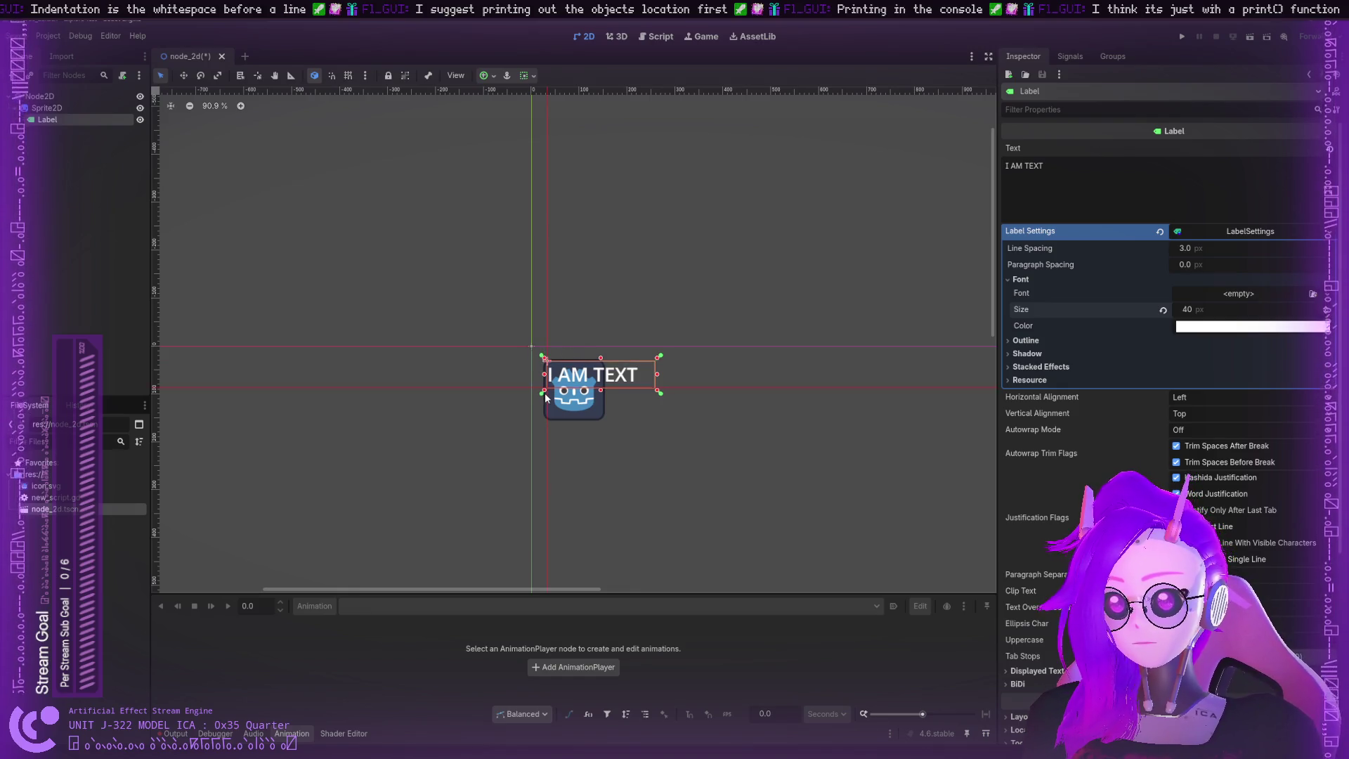
pyautogui.click(673, 402)
# Step: Move the I AM TEXT label just below the icon and realign its anchor pins around it
pyautogui.click(564, 379)
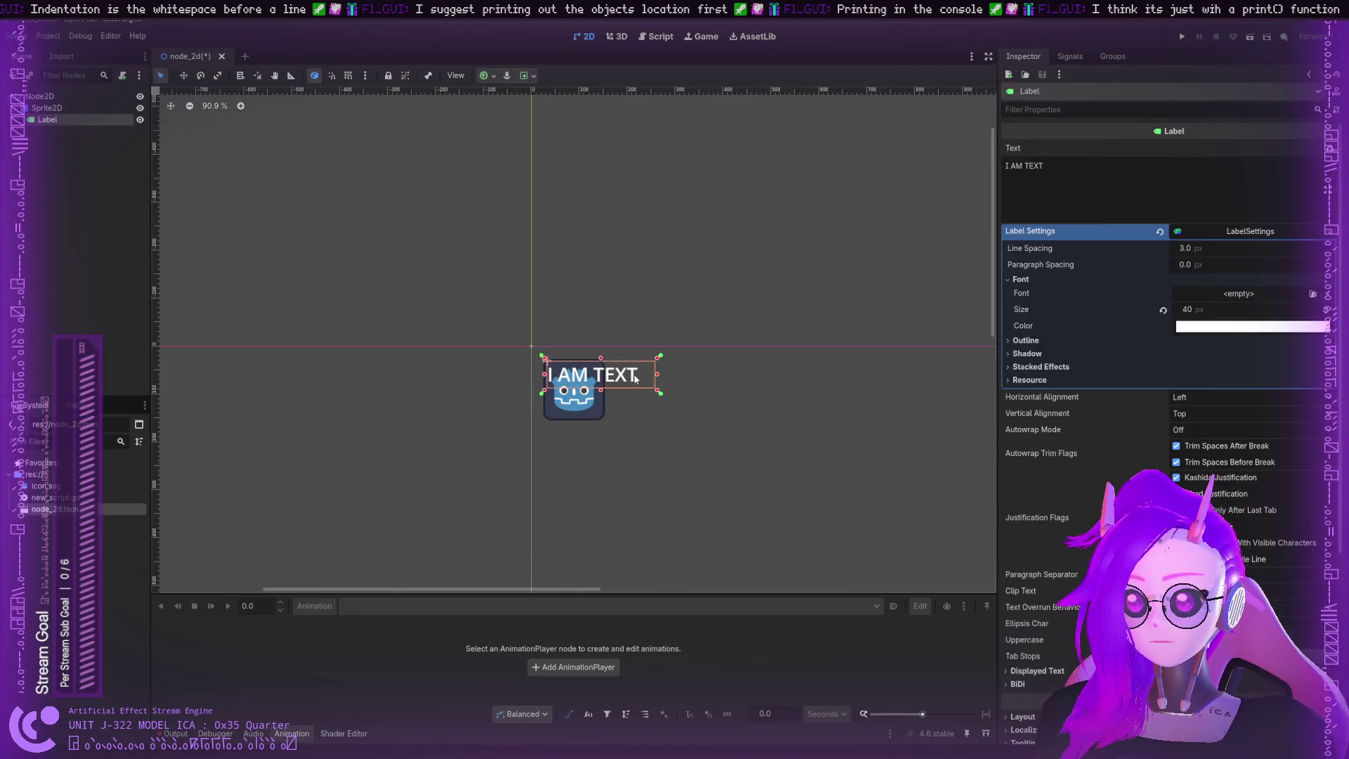
pyautogui.moveTo(617, 372)
pyautogui.mouseDown()
pyautogui.moveTo(652, 404)
pyautogui.moveTo(619, 372)
pyautogui.moveTo(636, 431)
pyautogui.mouseUp()
pyautogui.moveTo(524, 342)
pyautogui.mouseDown()
pyautogui.moveTo(581, 323)
pyautogui.moveTo(539, 332)
pyautogui.mouseUp()
pyautogui.moveTo(665, 397)
pyautogui.mouseDown()
pyautogui.moveTo(701, 434)
pyautogui.moveTo(698, 457)
pyautogui.moveTo(678, 451)
pyautogui.mouseUp()
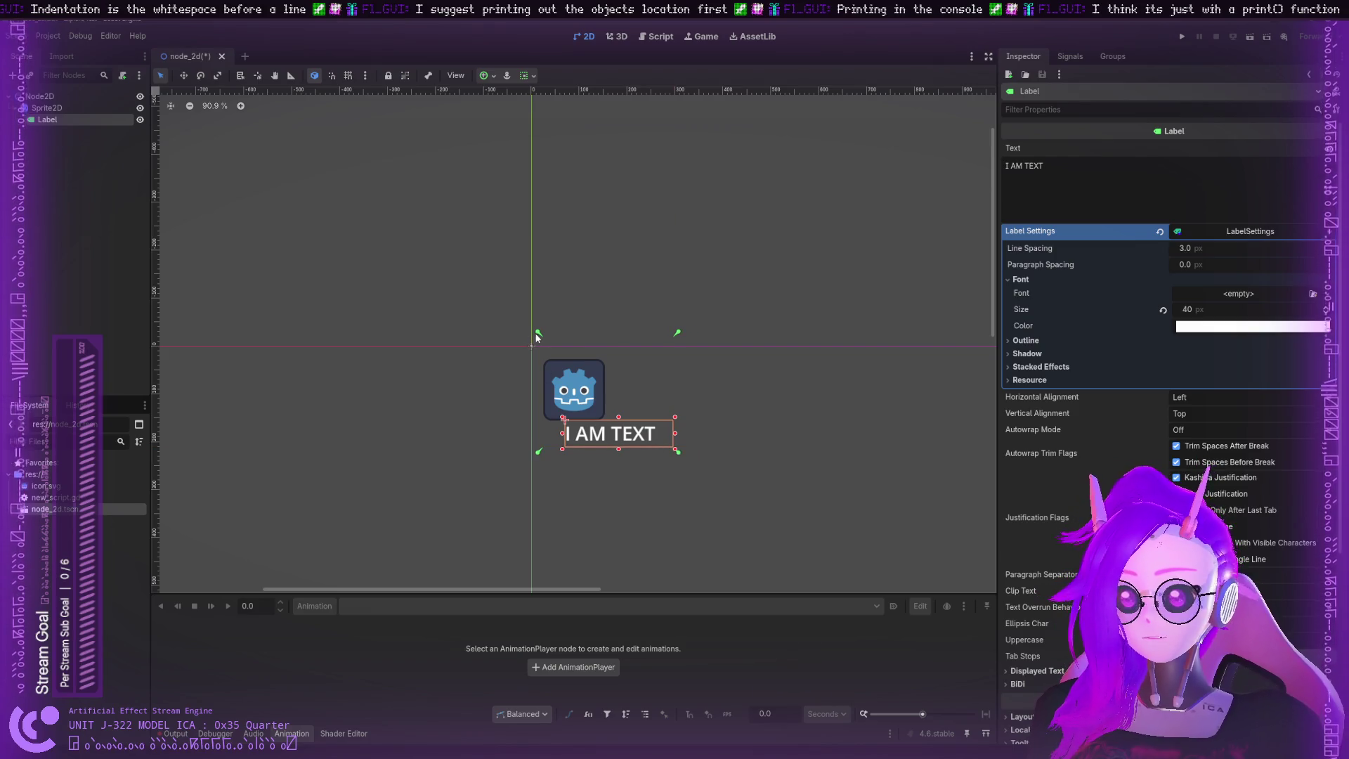
pyautogui.moveTo(538, 333); pyautogui.dragTo(560, 416)
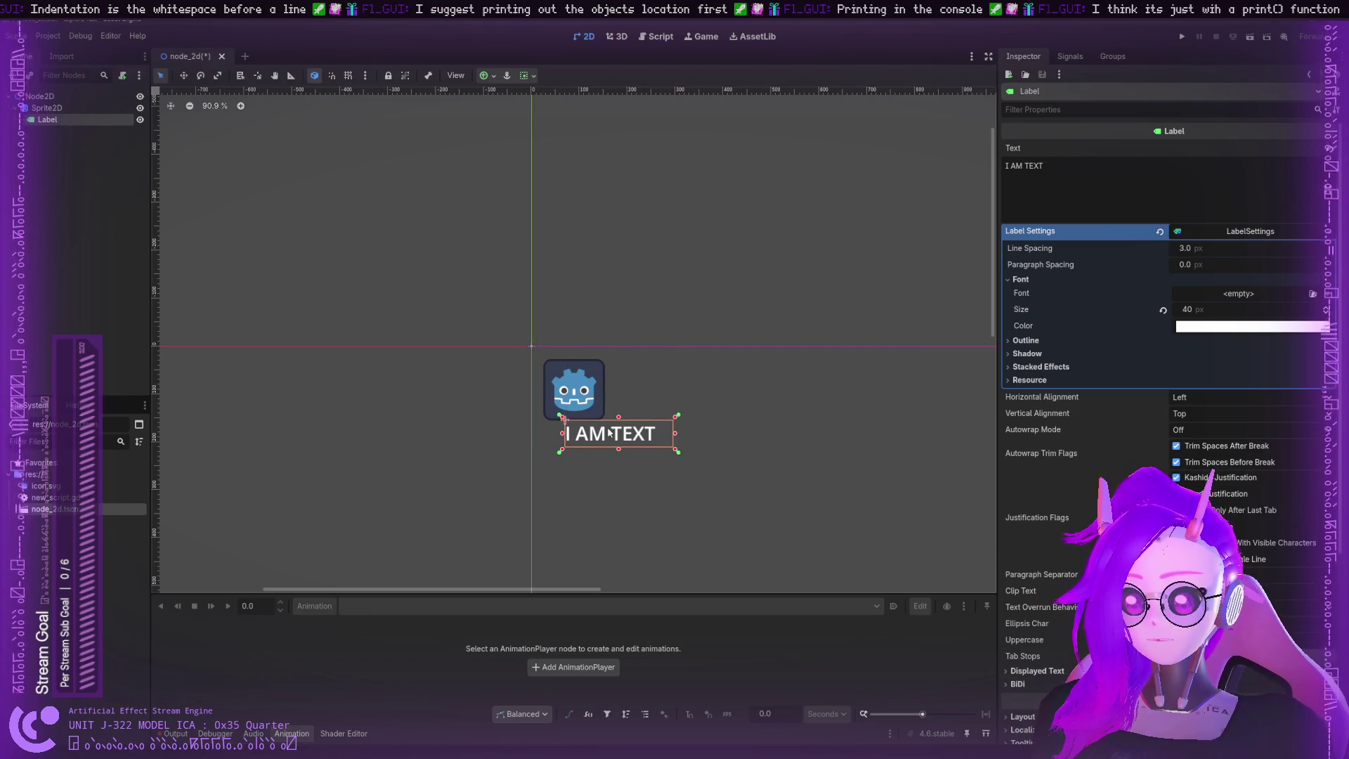
pyautogui.click(693, 397)
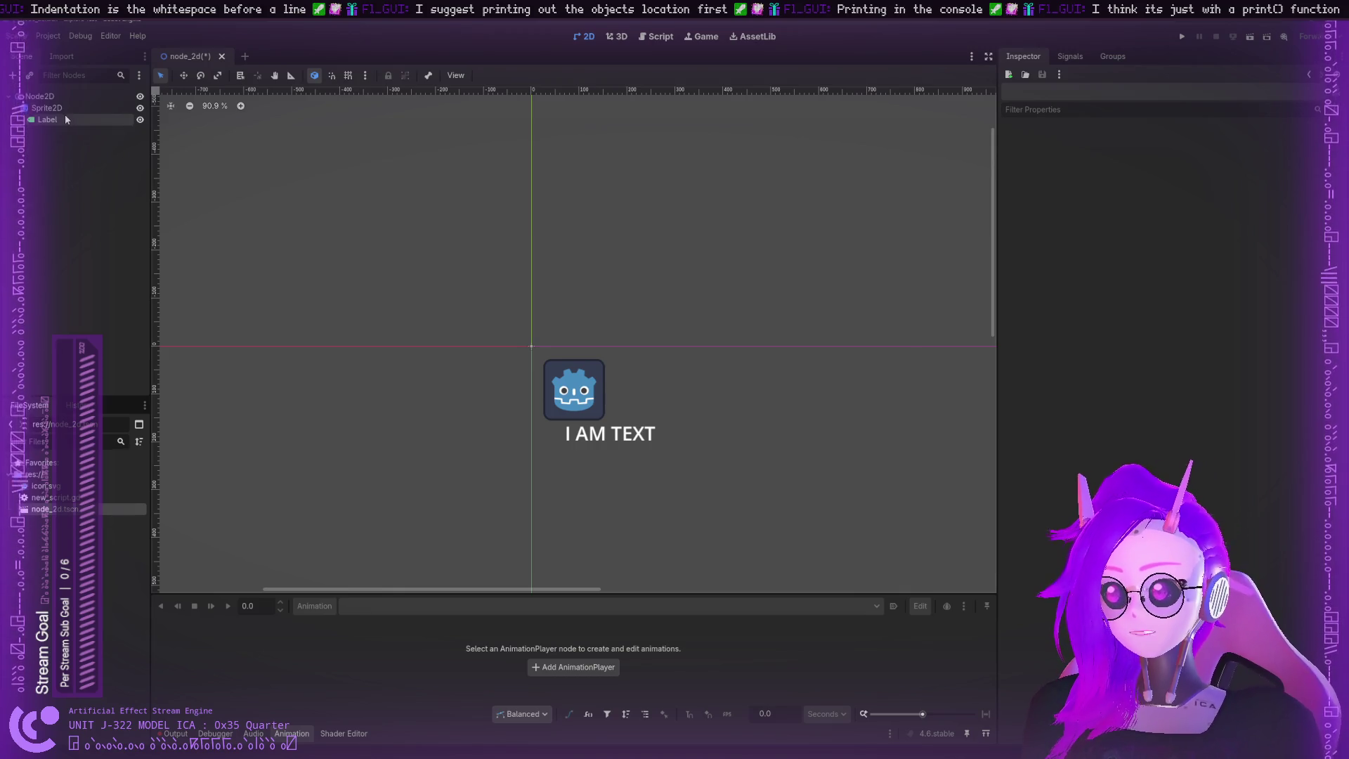
# Step: Add a new Node2D to the scene and move the Label under it
pyautogui.click(65, 118)
pyautogui.click(60, 163)
pyautogui.click(47, 108)
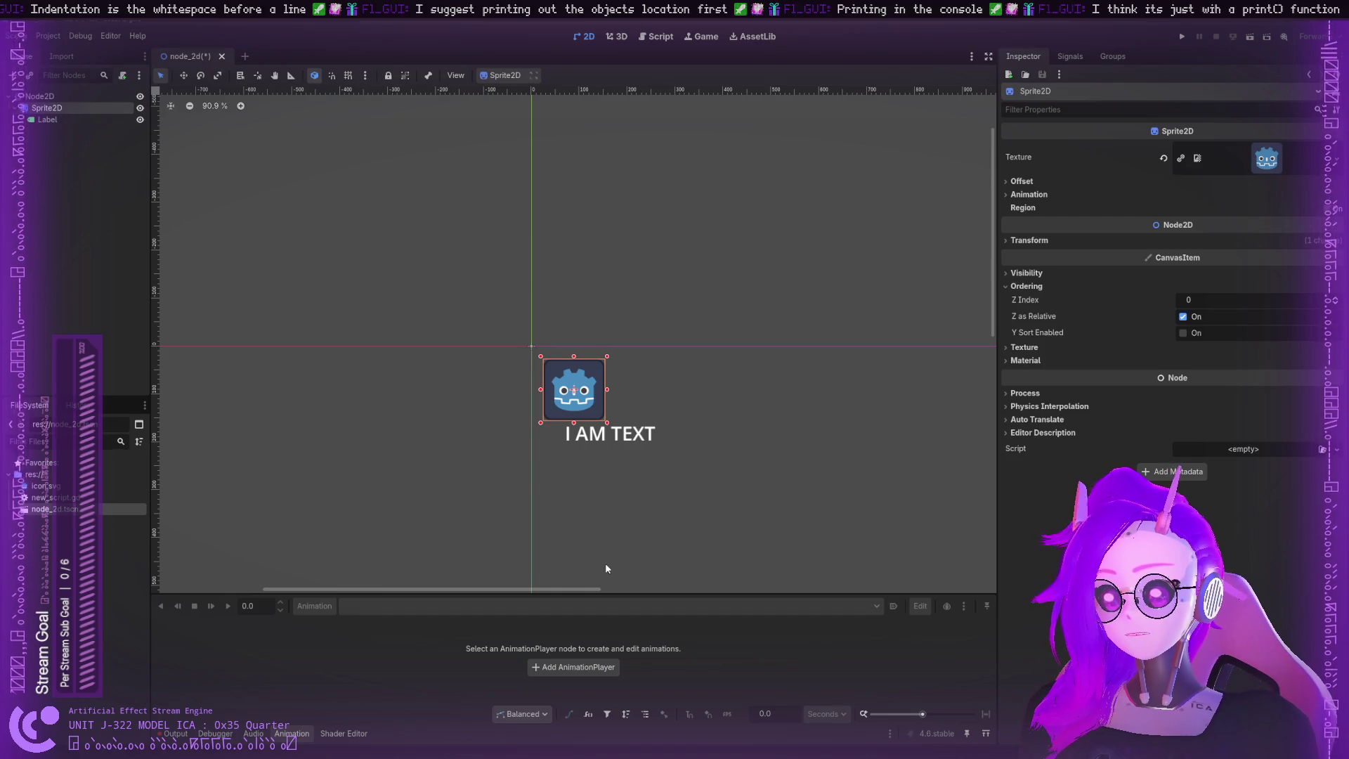
pyautogui.hotkey('ctrl', 'a')
pyautogui.press('Return')
pyautogui.moveTo(49, 119)
pyautogui.mouseDown()
pyautogui.moveTo(62, 135)
pyautogui.moveTo(50, 107)
pyautogui.mouseUp()
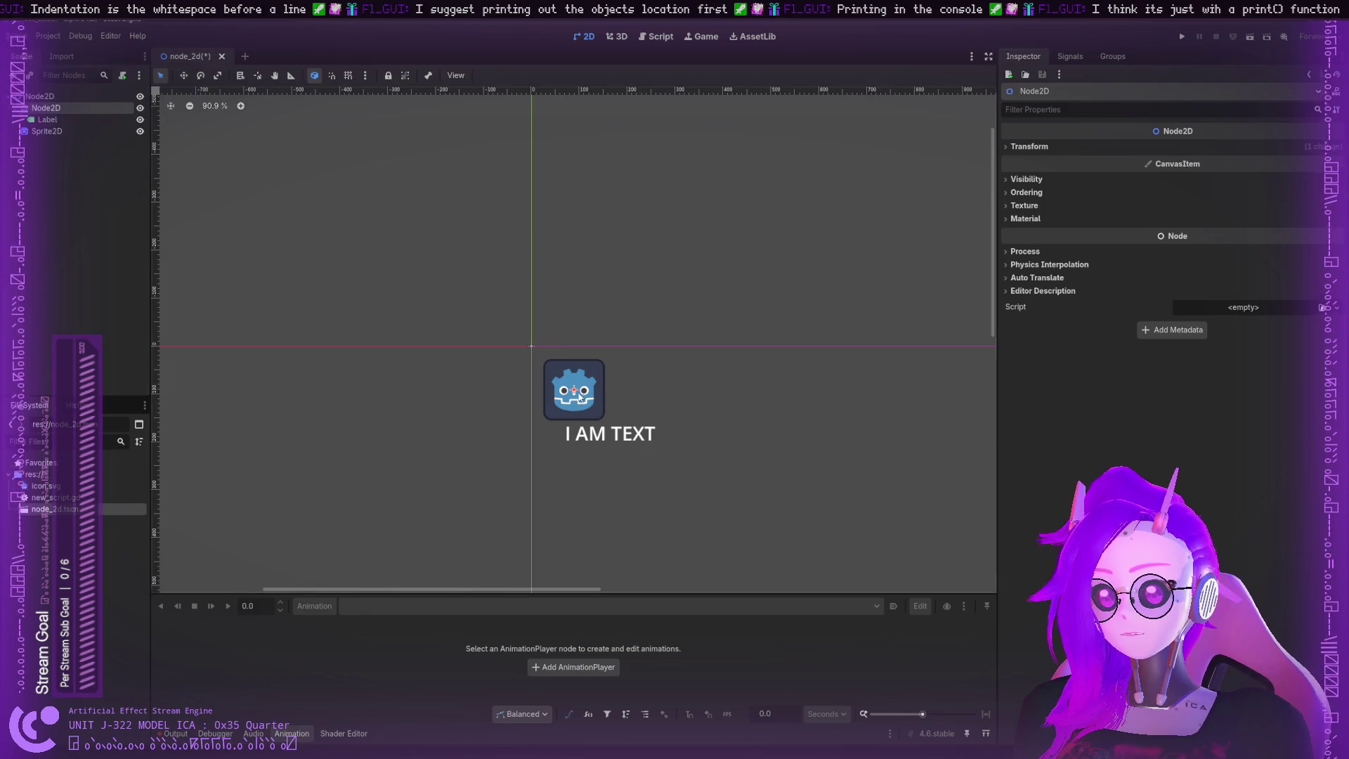
# Step: Move the sprite right and down to position (115, 110)
pyautogui.moveTo(574, 389); pyautogui.dragTo(574, 390)
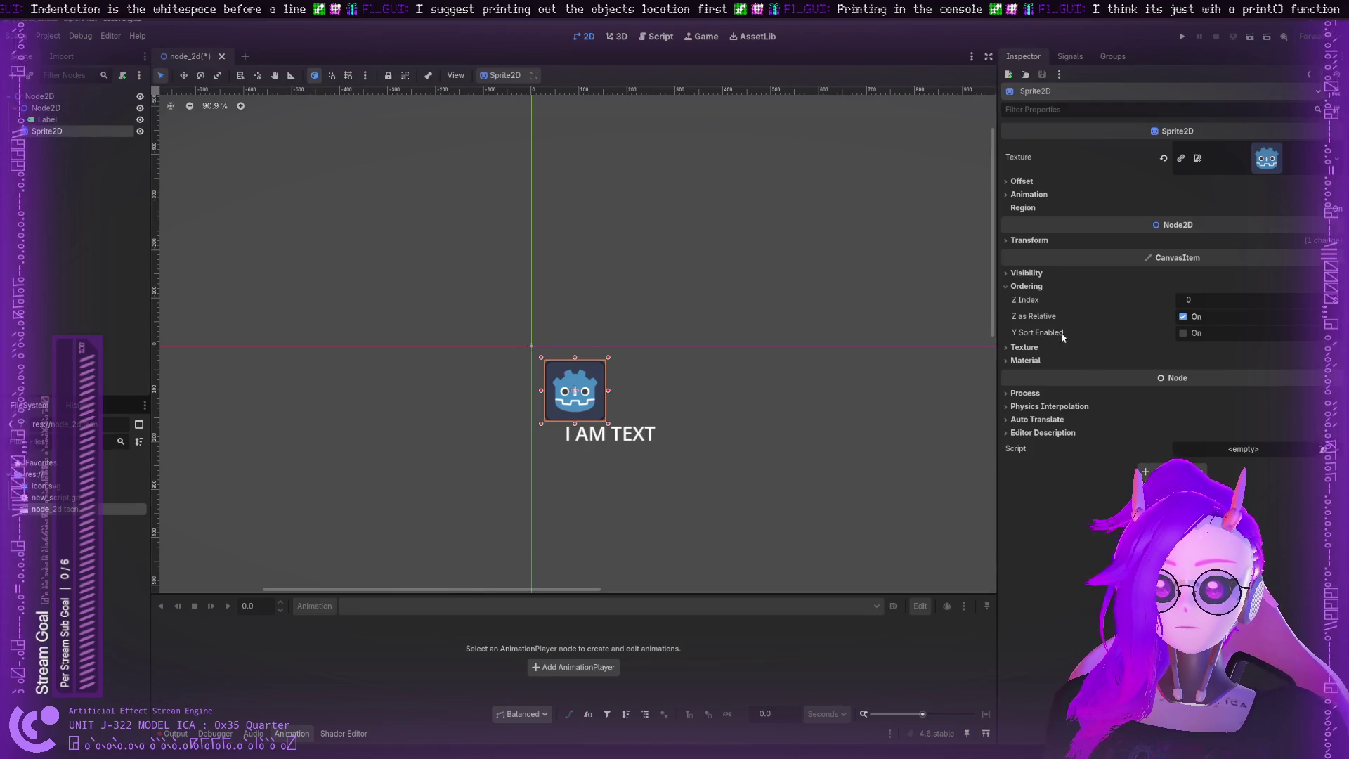
pyautogui.click(1028, 240)
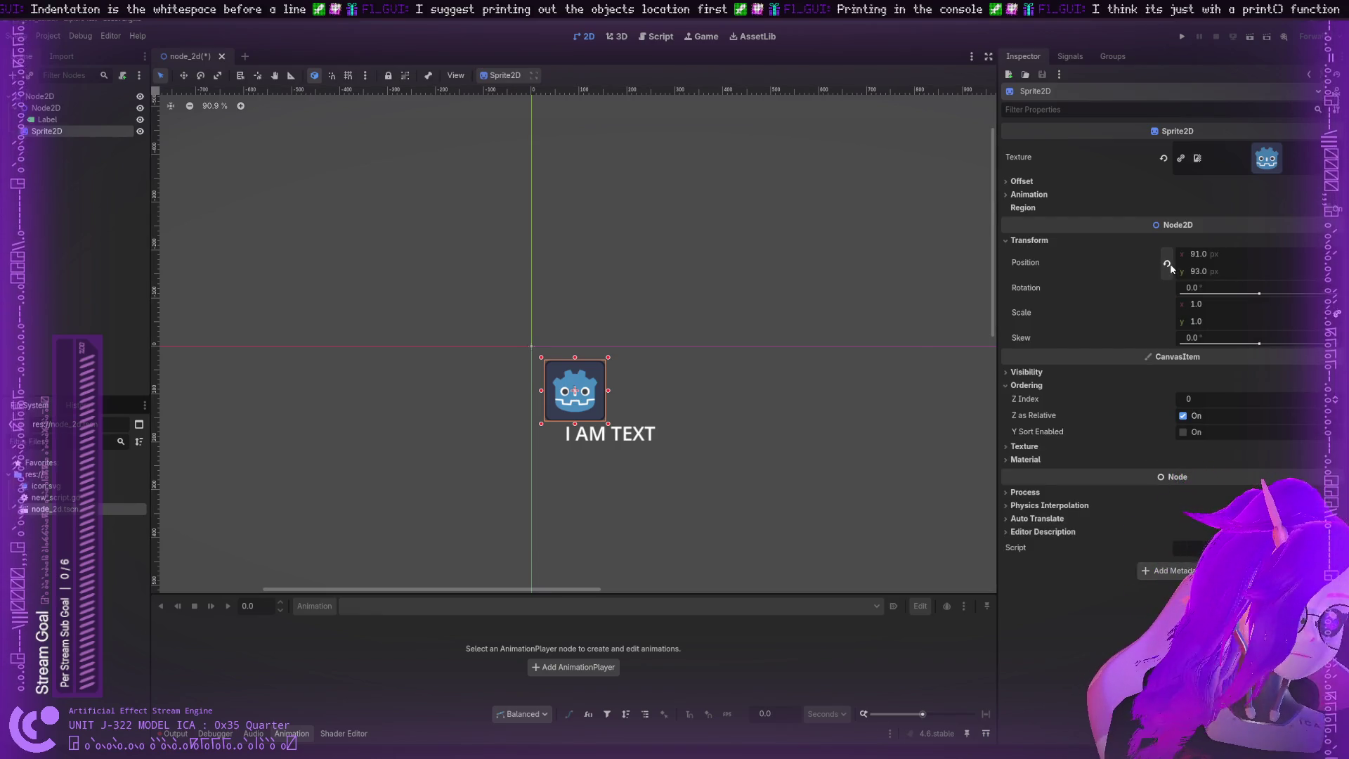
pyautogui.moveTo(574, 388)
pyautogui.mouseDown()
pyautogui.moveTo(640, 381)
pyautogui.moveTo(541, 366)
pyautogui.moveTo(563, 427)
pyautogui.moveTo(622, 445)
pyautogui.mouseUp()
pyautogui.click(575, 390)
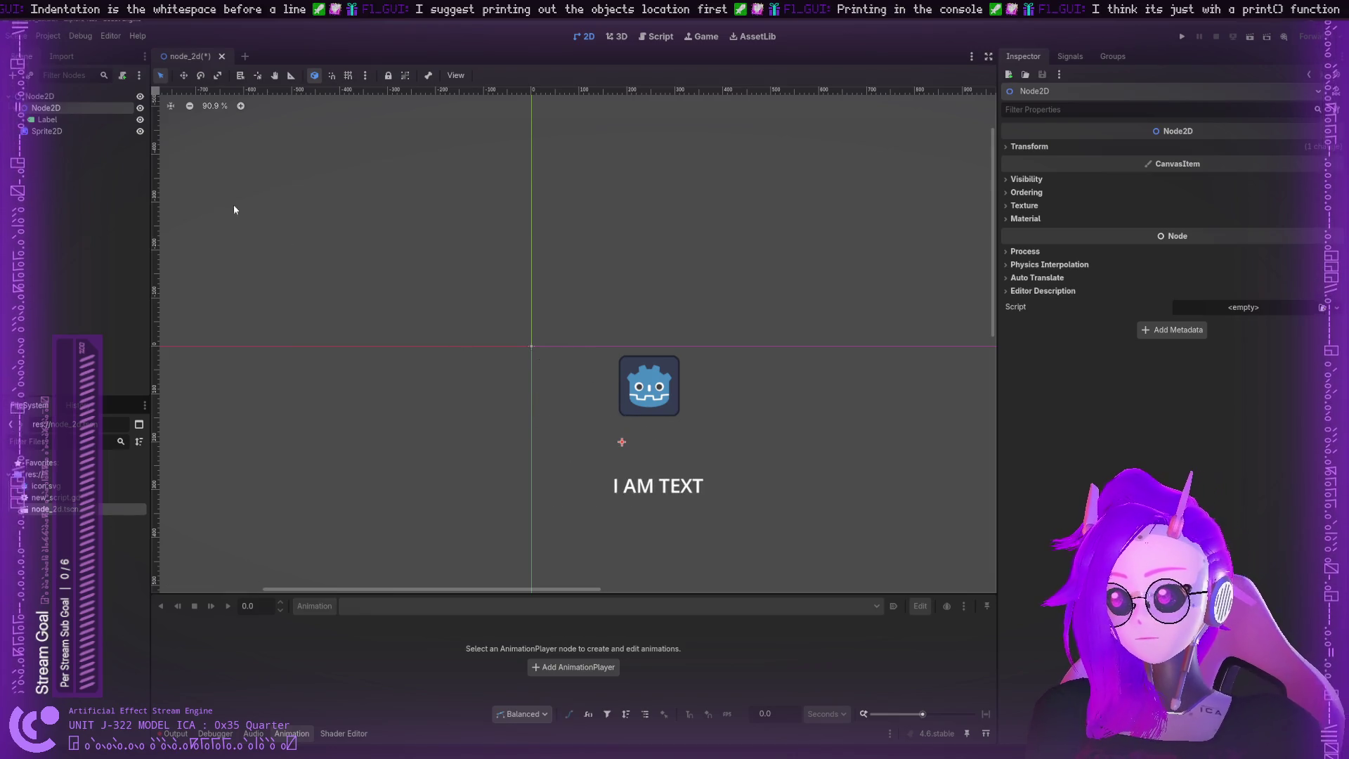
# Step: Snap the label onto the Node2D's origin and move the Node2D up-left
pyautogui.click(639, 485)
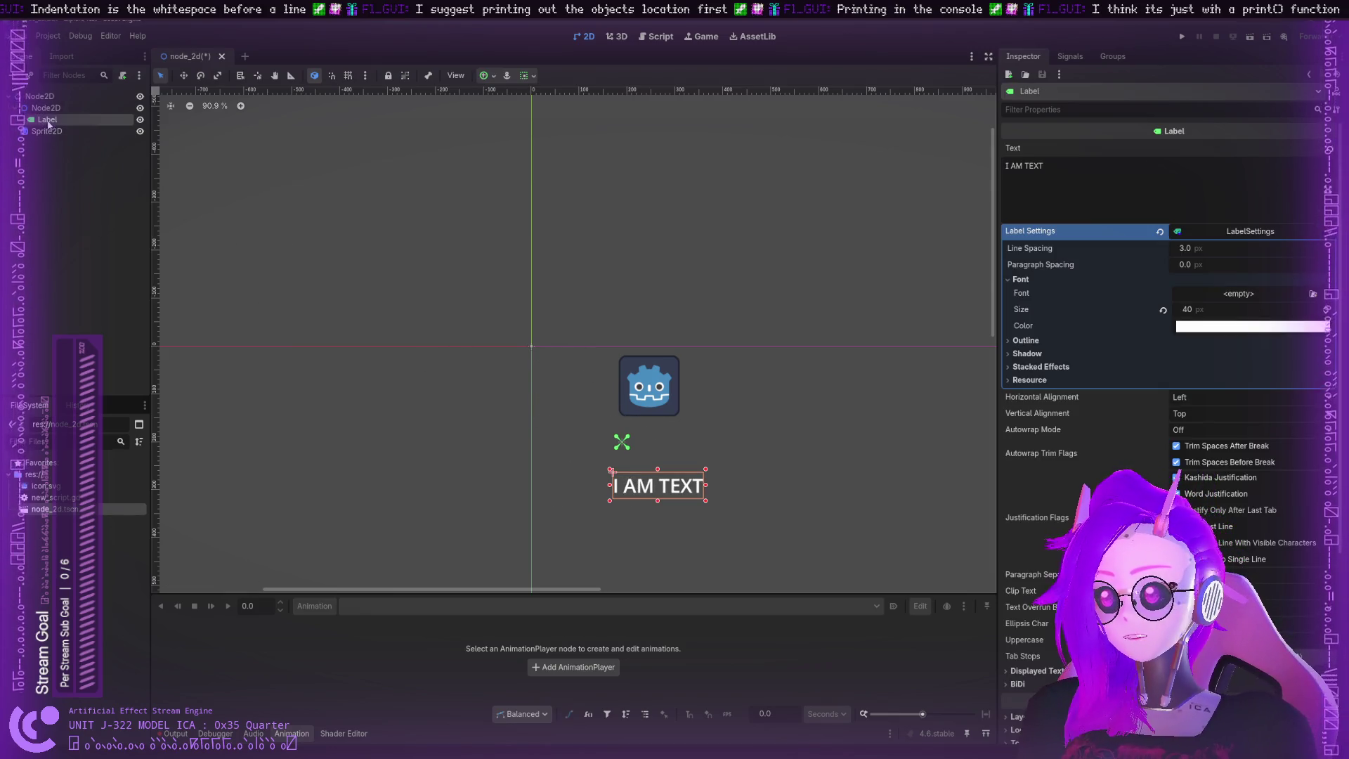
pyautogui.moveTo(673, 486); pyautogui.dragTo(629, 453)
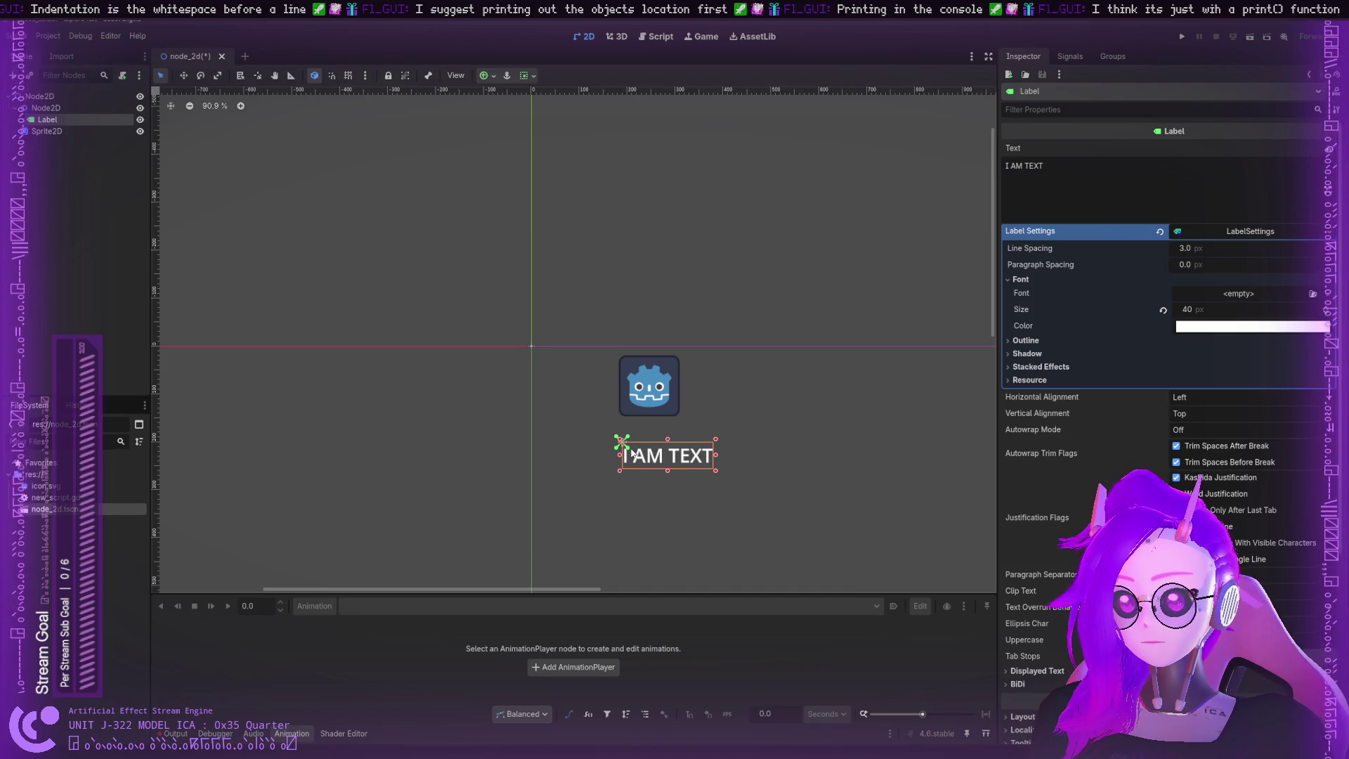
pyautogui.click(40, 107)
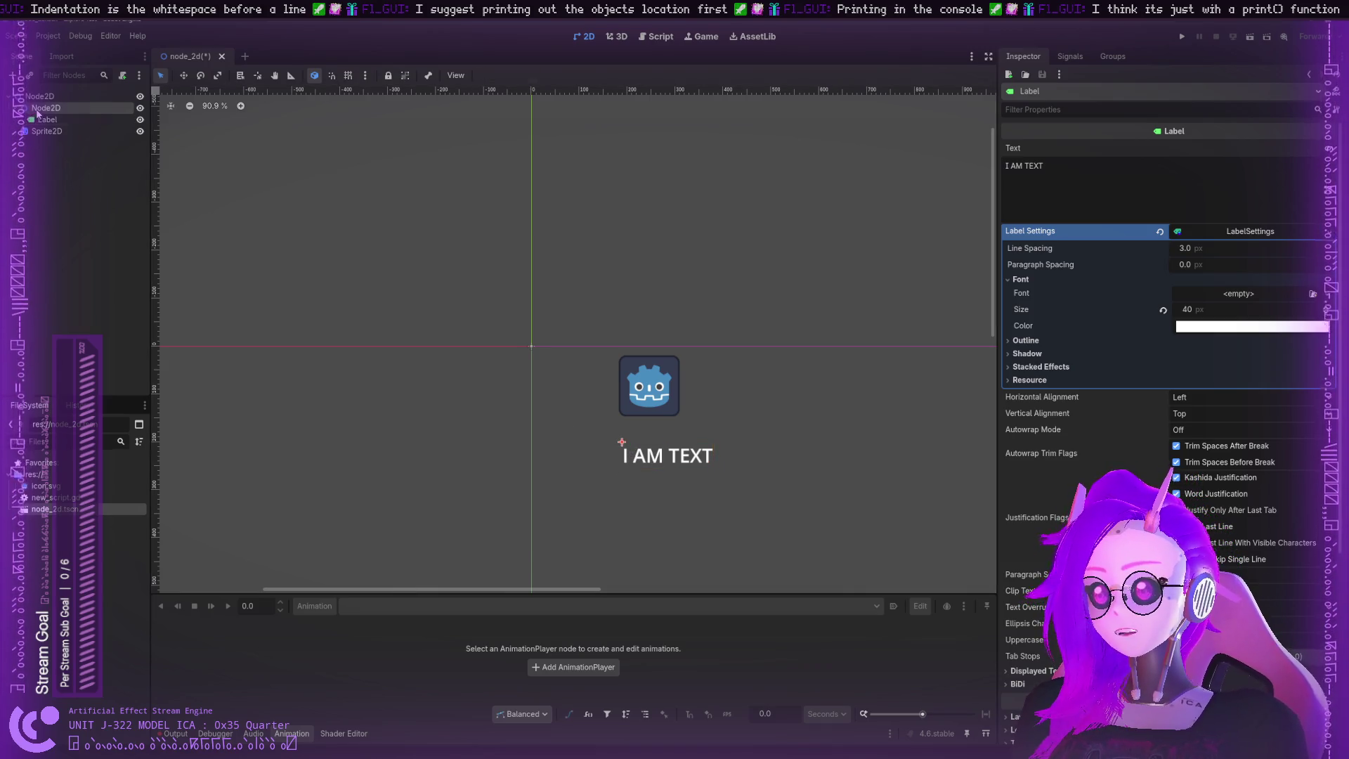
pyautogui.click(40, 119)
pyautogui.click(40, 108)
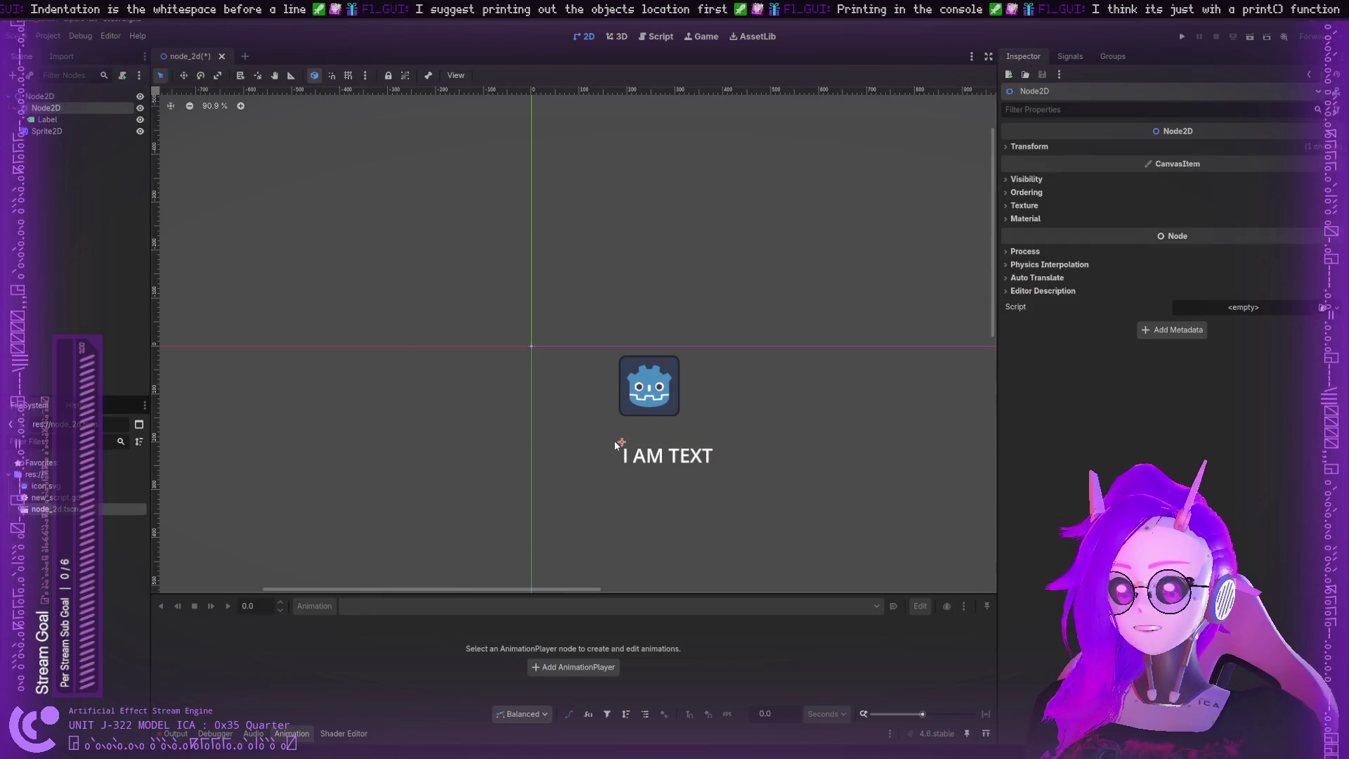
pyautogui.moveTo(621, 441)
pyautogui.mouseDown()
pyautogui.moveTo(505, 338)
pyautogui.moveTo(543, 315)
pyautogui.mouseUp()
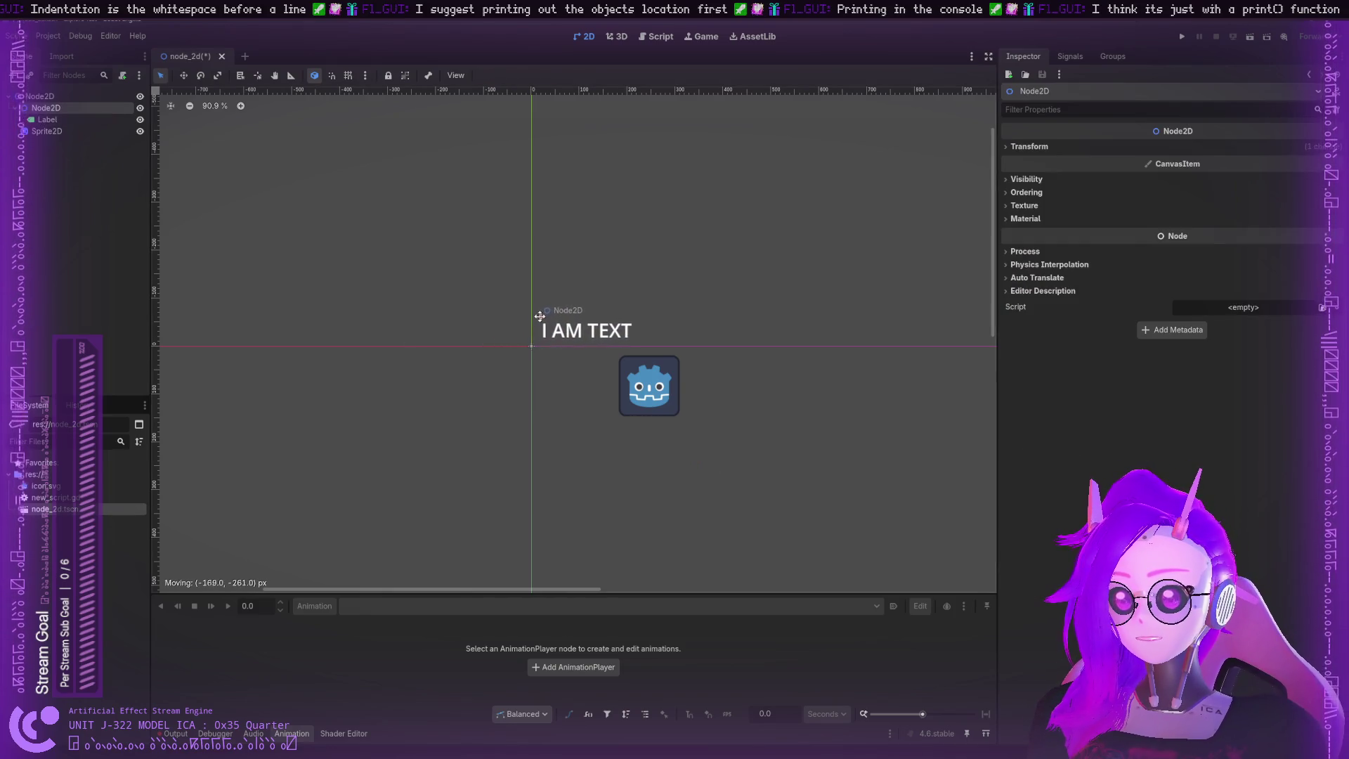
# Step: Move the sprite so the I AM TEXT label sits to its right, then open new_script.gd
pyautogui.click(665, 391)
pyautogui.moveTo(666, 391); pyautogui.dragTo(588, 396)
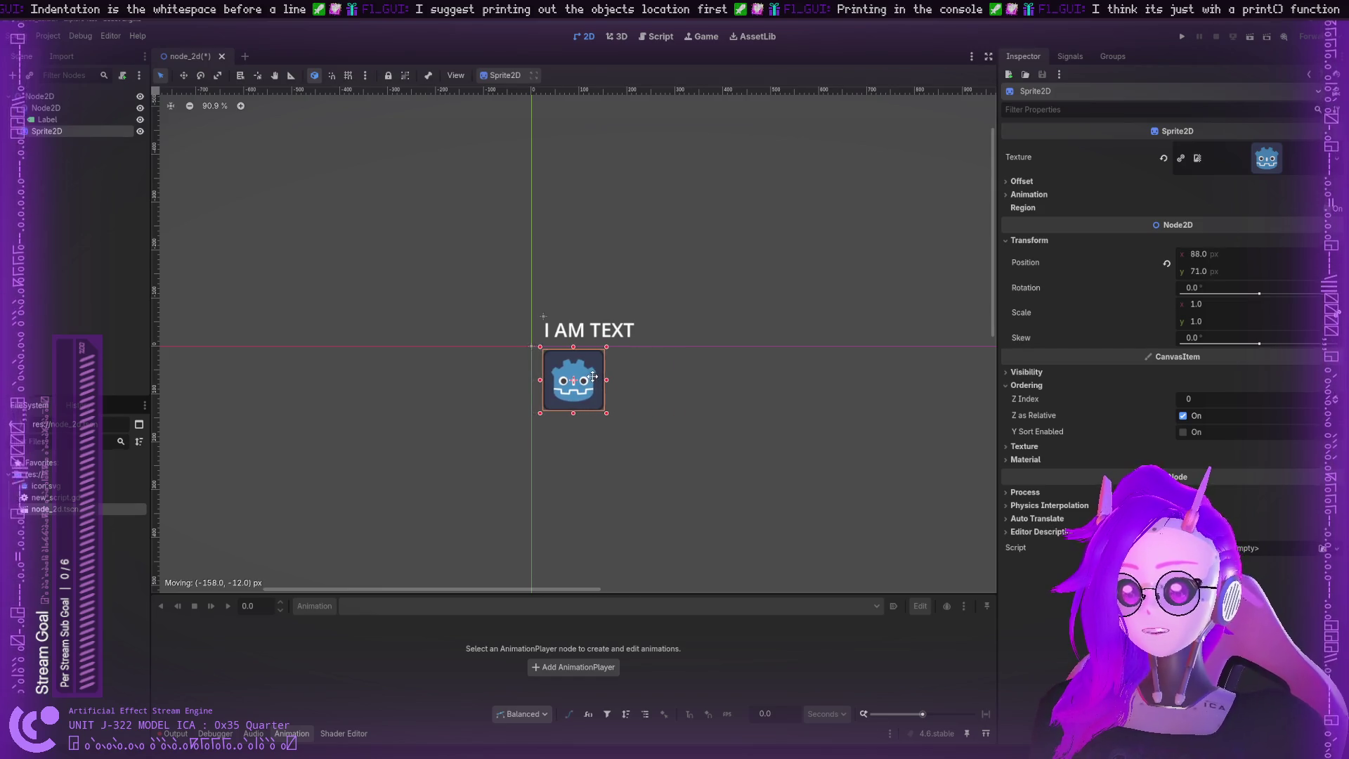
pyautogui.moveTo(545, 321)
pyautogui.mouseDown()
pyautogui.moveTo(689, 397)
pyautogui.moveTo(608, 368)
pyautogui.mouseUp()
pyautogui.click(620, 342)
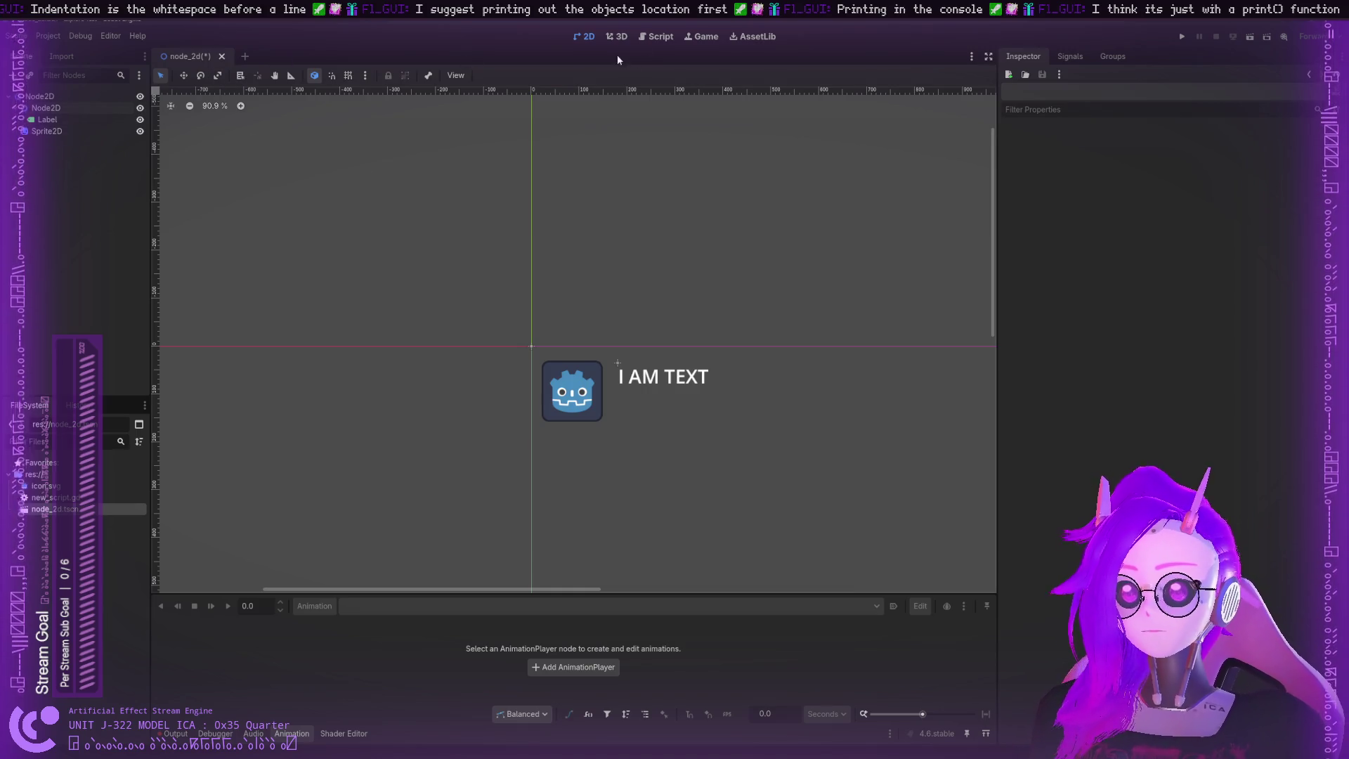
pyautogui.click(656, 37)
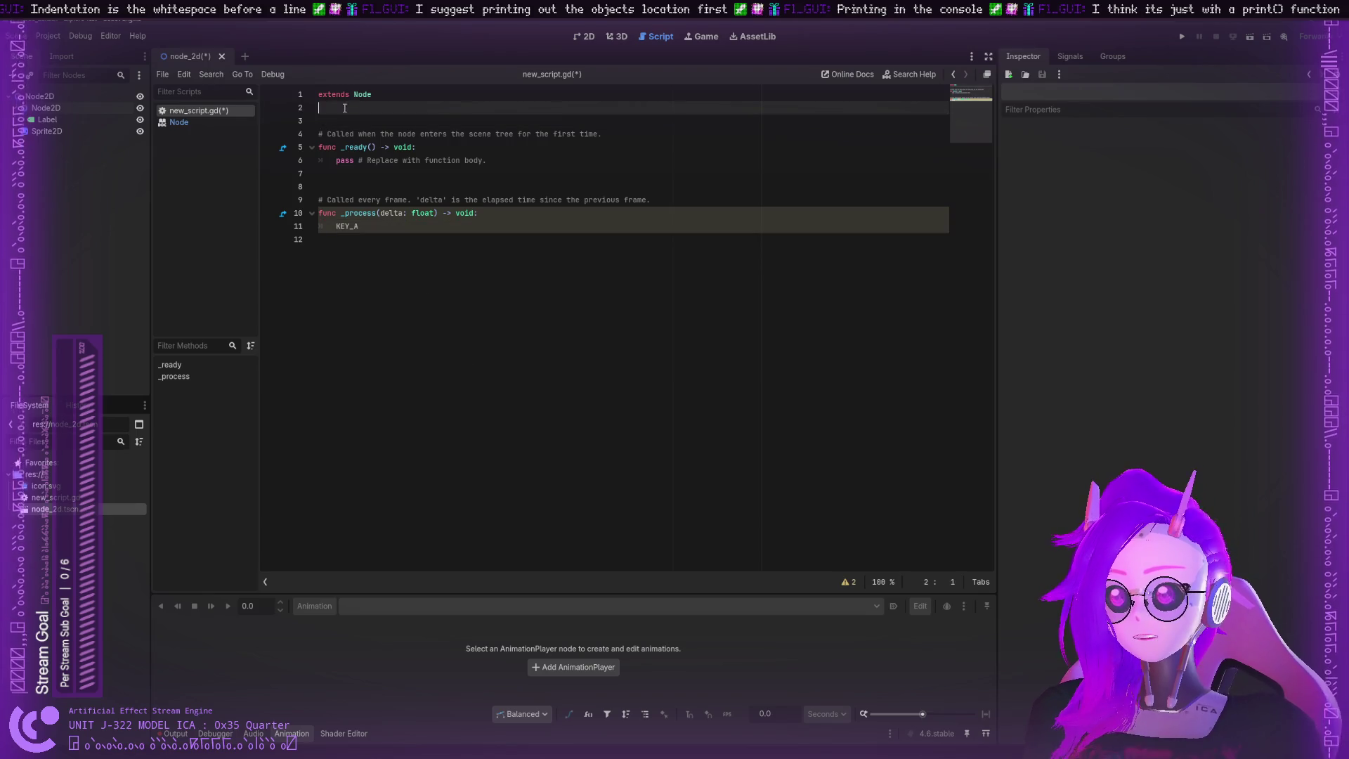
# Step: Insert an extra blank line at line 3 of new_script.gd, discarding a trial print entry
pyautogui.click(355, 225)
pyautogui.doubleClick(355, 225)
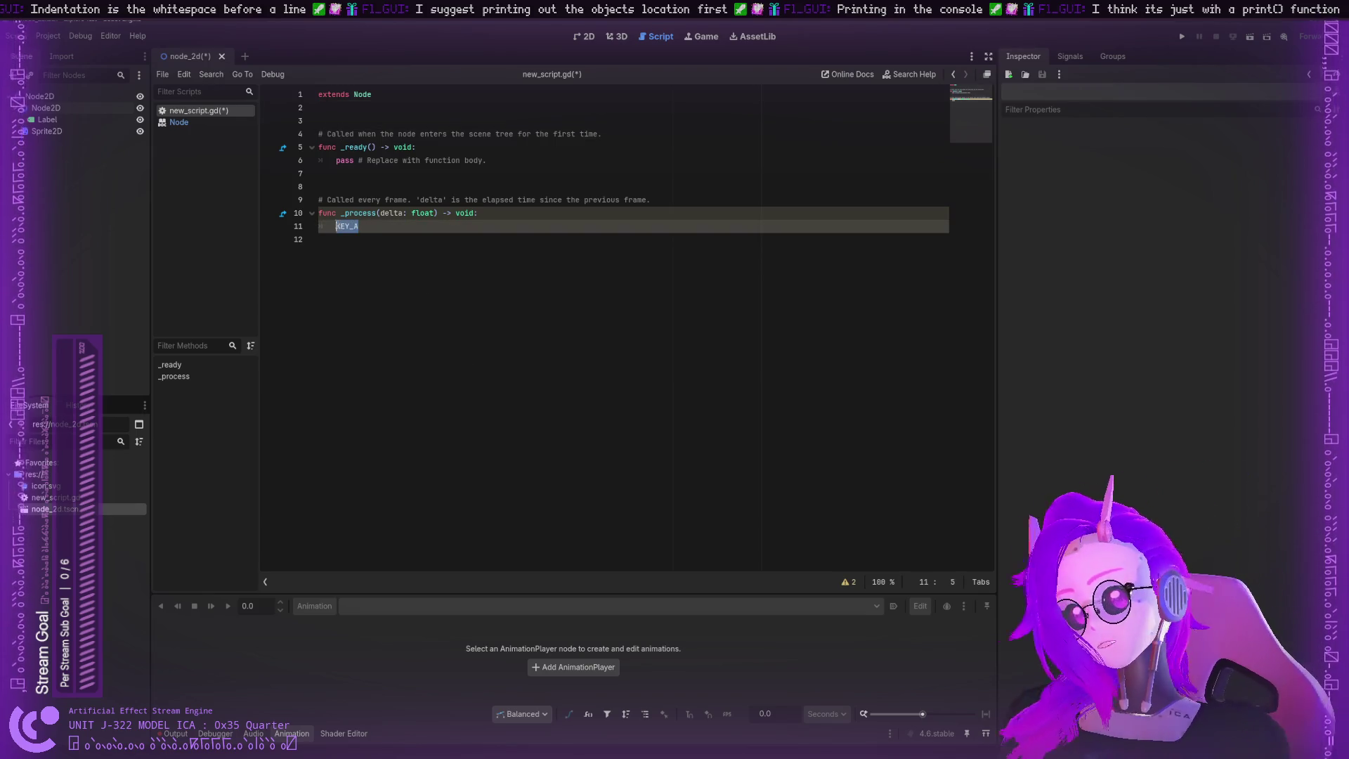
pyautogui.click(327, 108)
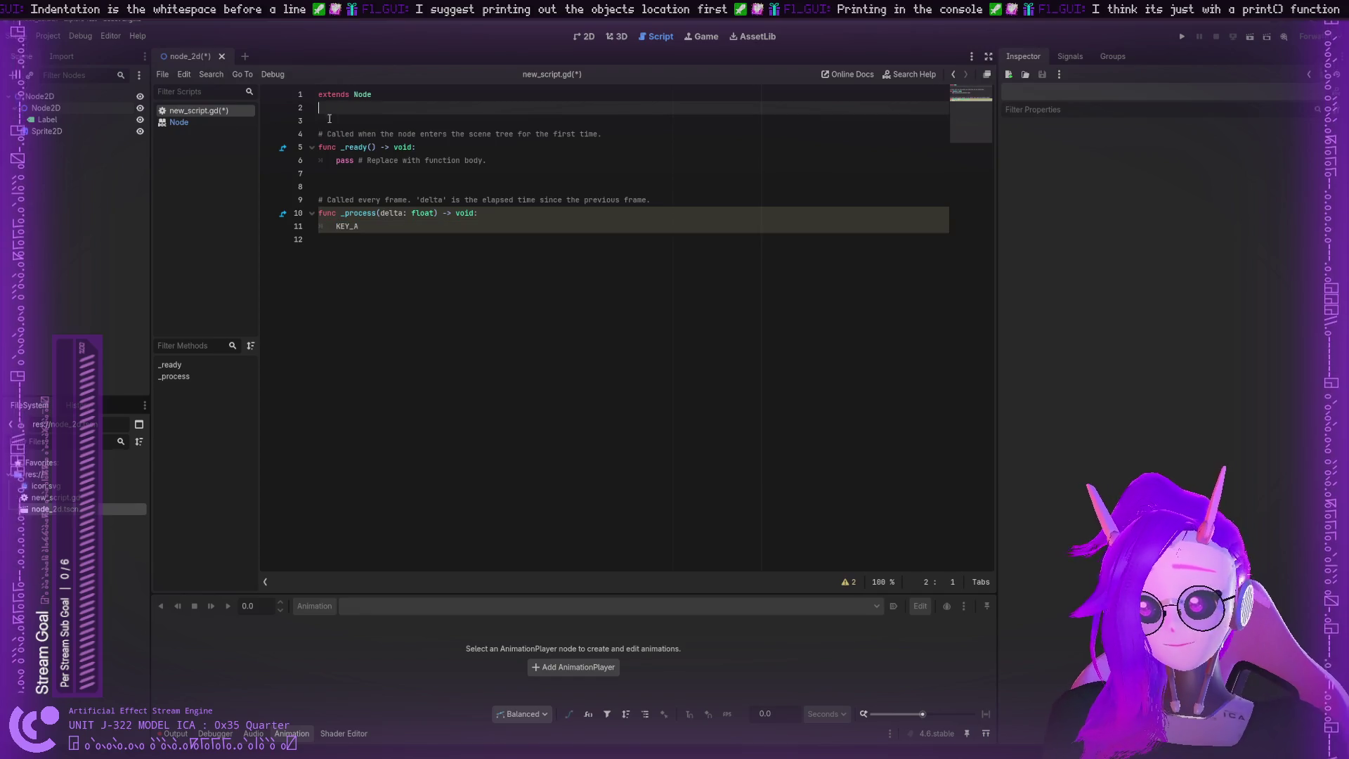
pyautogui.click(327, 125)
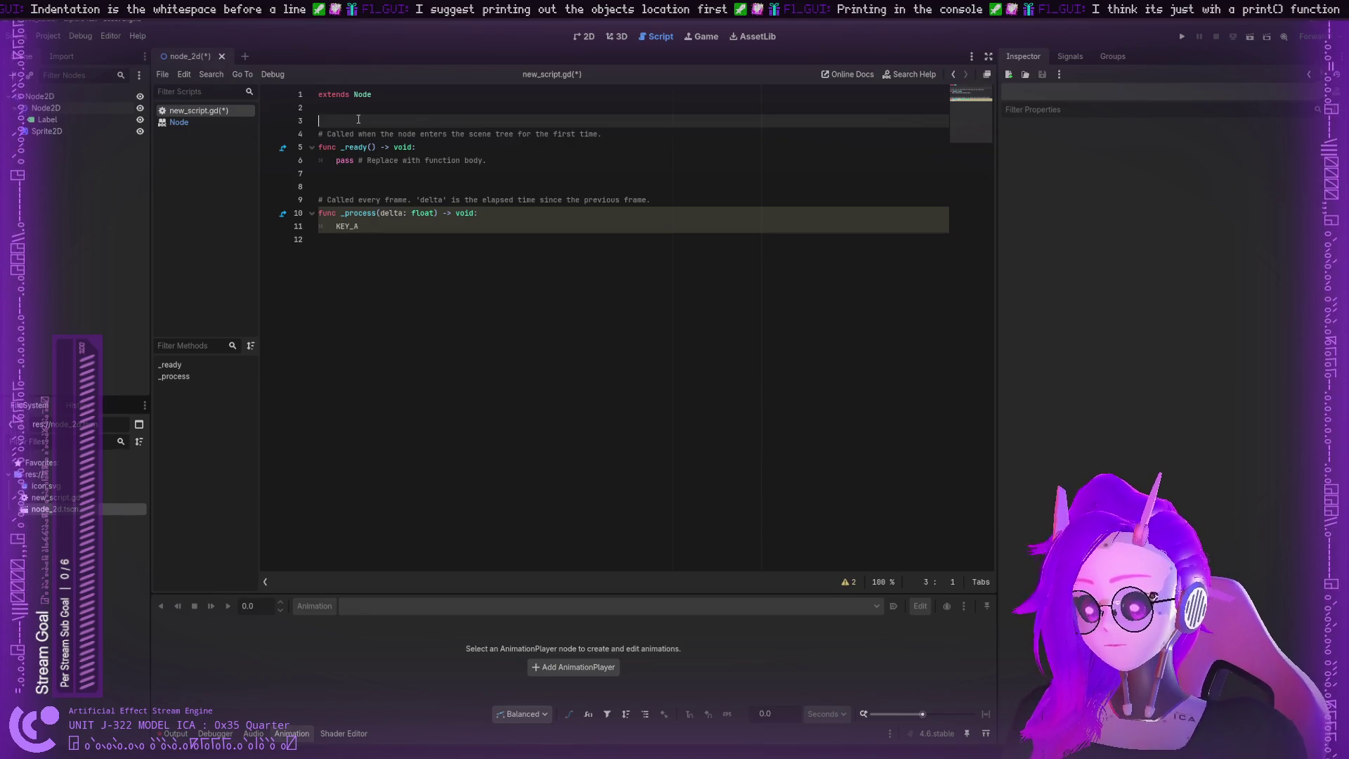
pyautogui.write('[p')
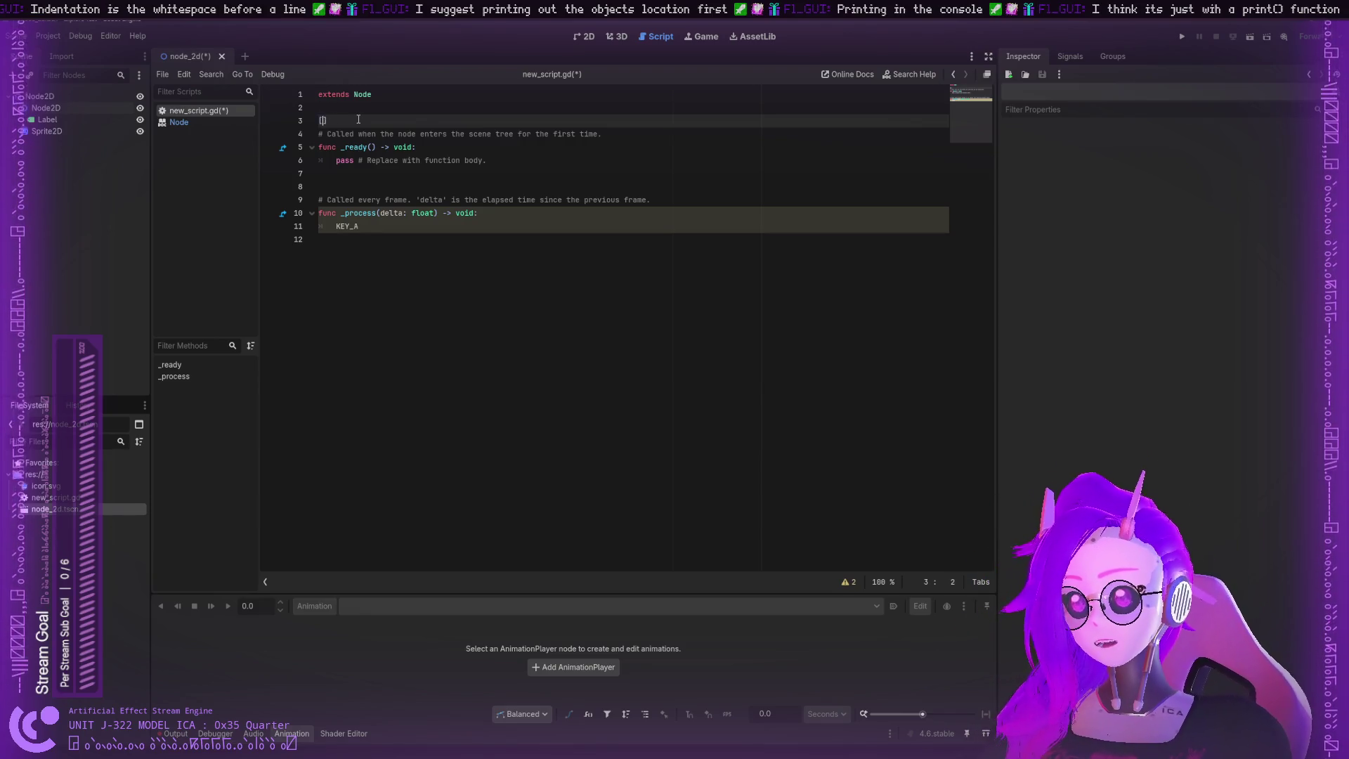
pyautogui.write('int')
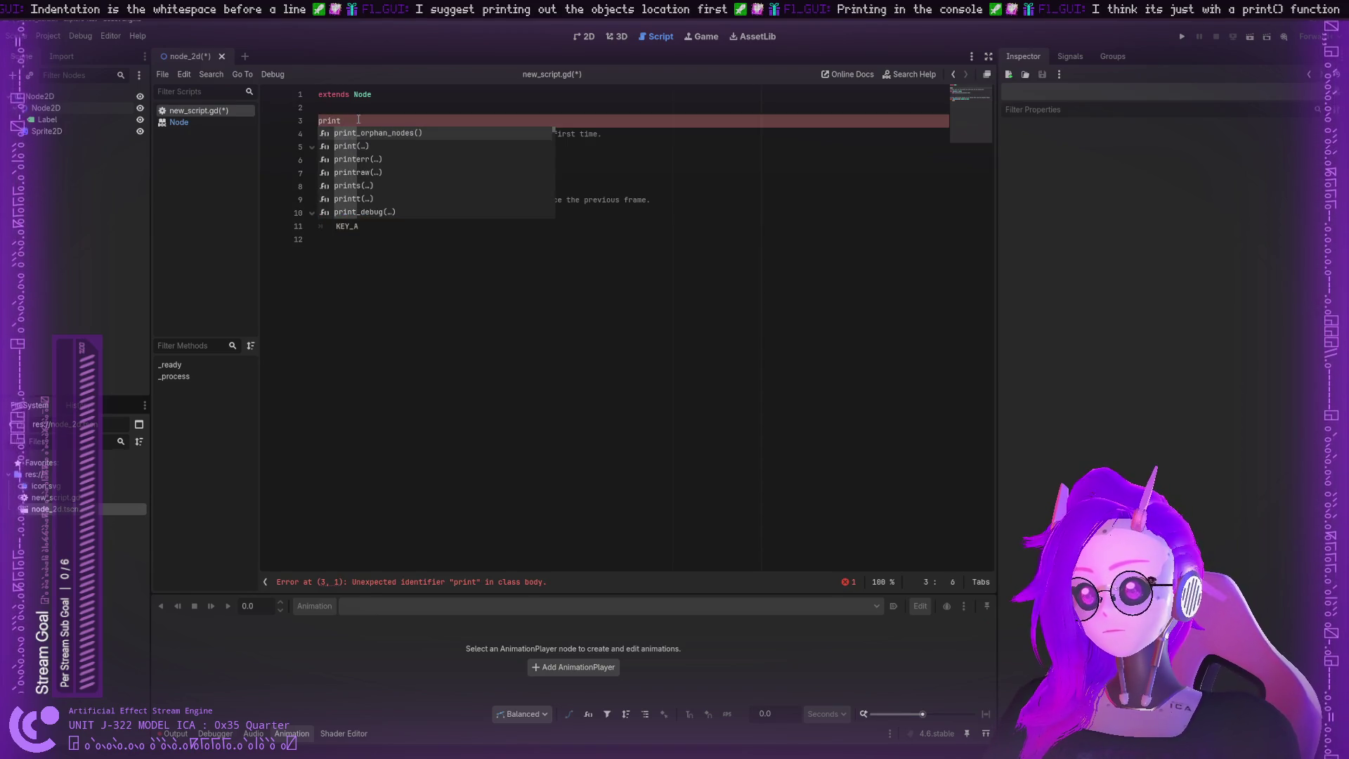
pyautogui.press('BackSpace')
pyautogui.press('BackSpace')
pyautogui.press('BackSpace')
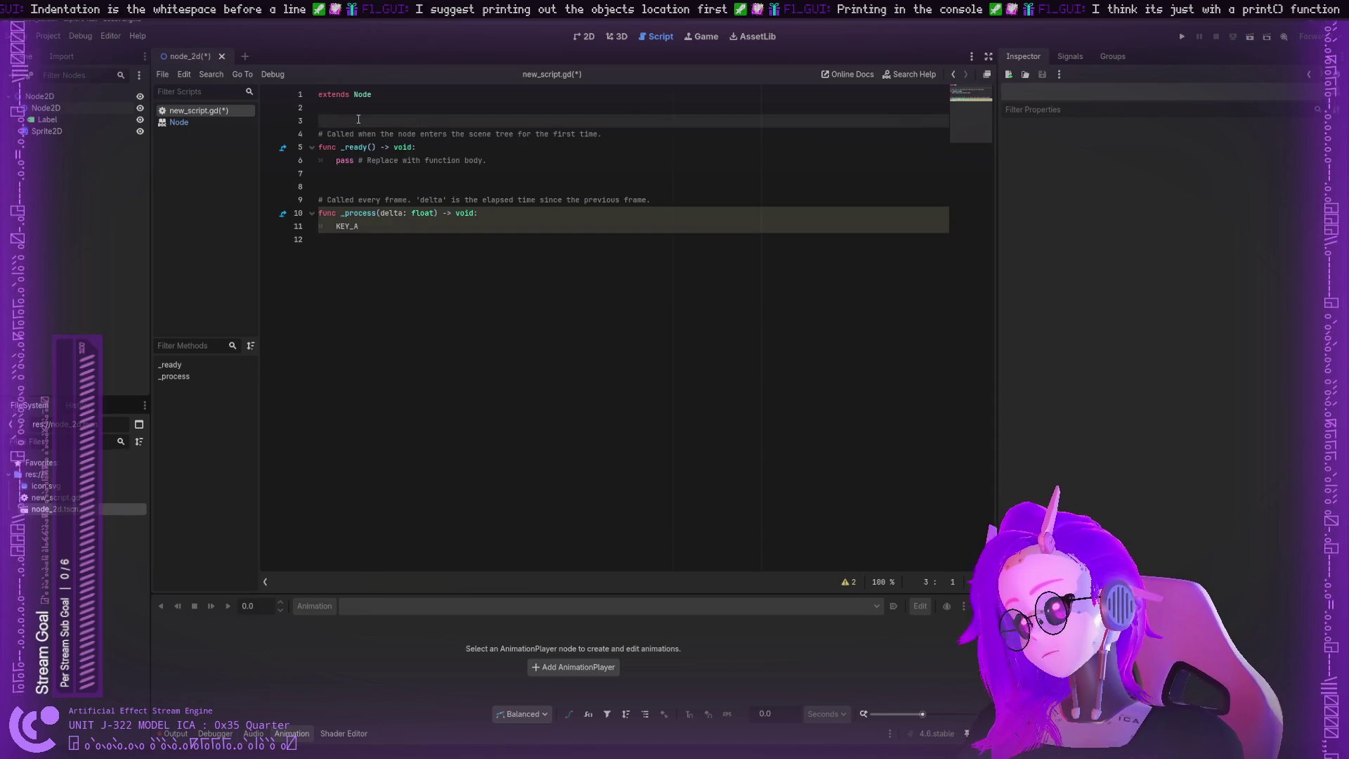
pyautogui.press('Return')
pyautogui.press('Up')
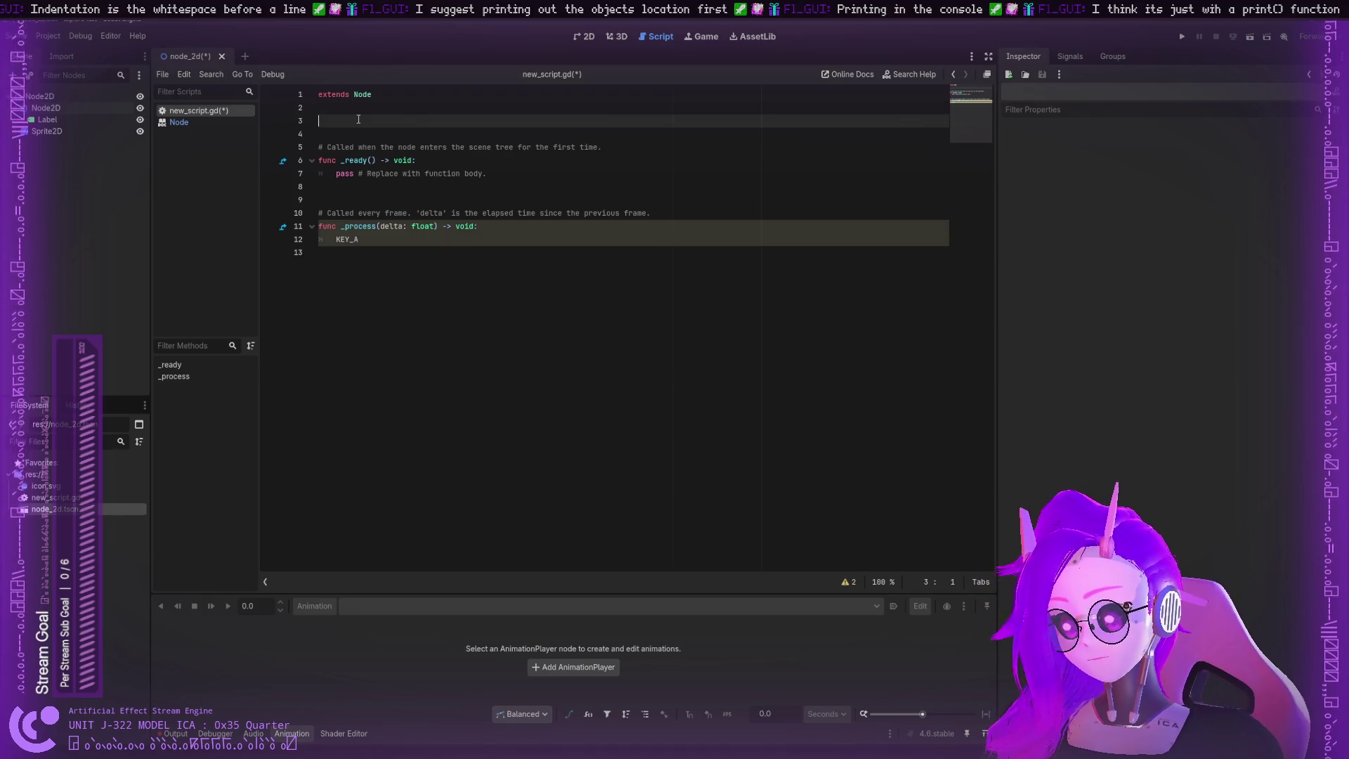
# Step: Start a class-level entry on line 3, accepting Node2D from the autocomplete list
pyautogui.write('object')
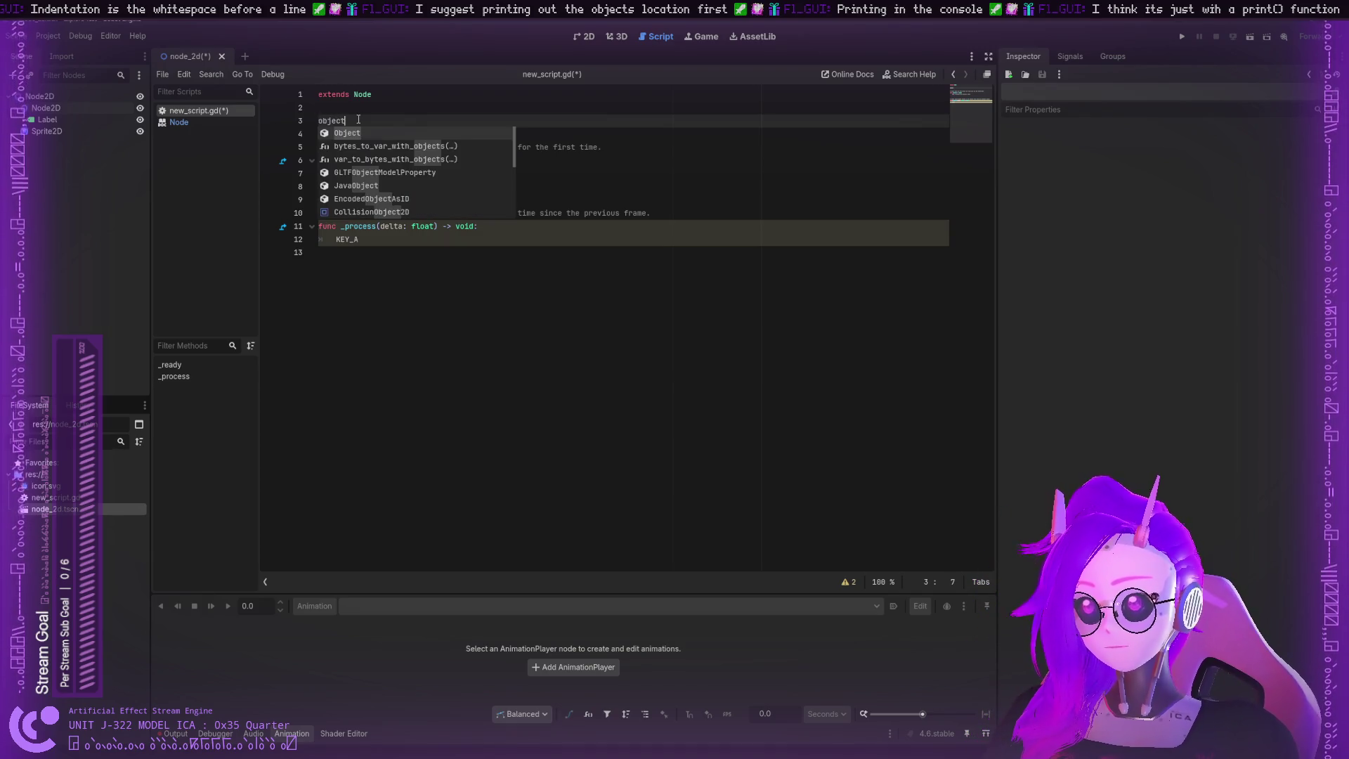
pyautogui.press('BackSpace')
pyautogui.press('BackSpace')
pyautogui.press('BackSpace')
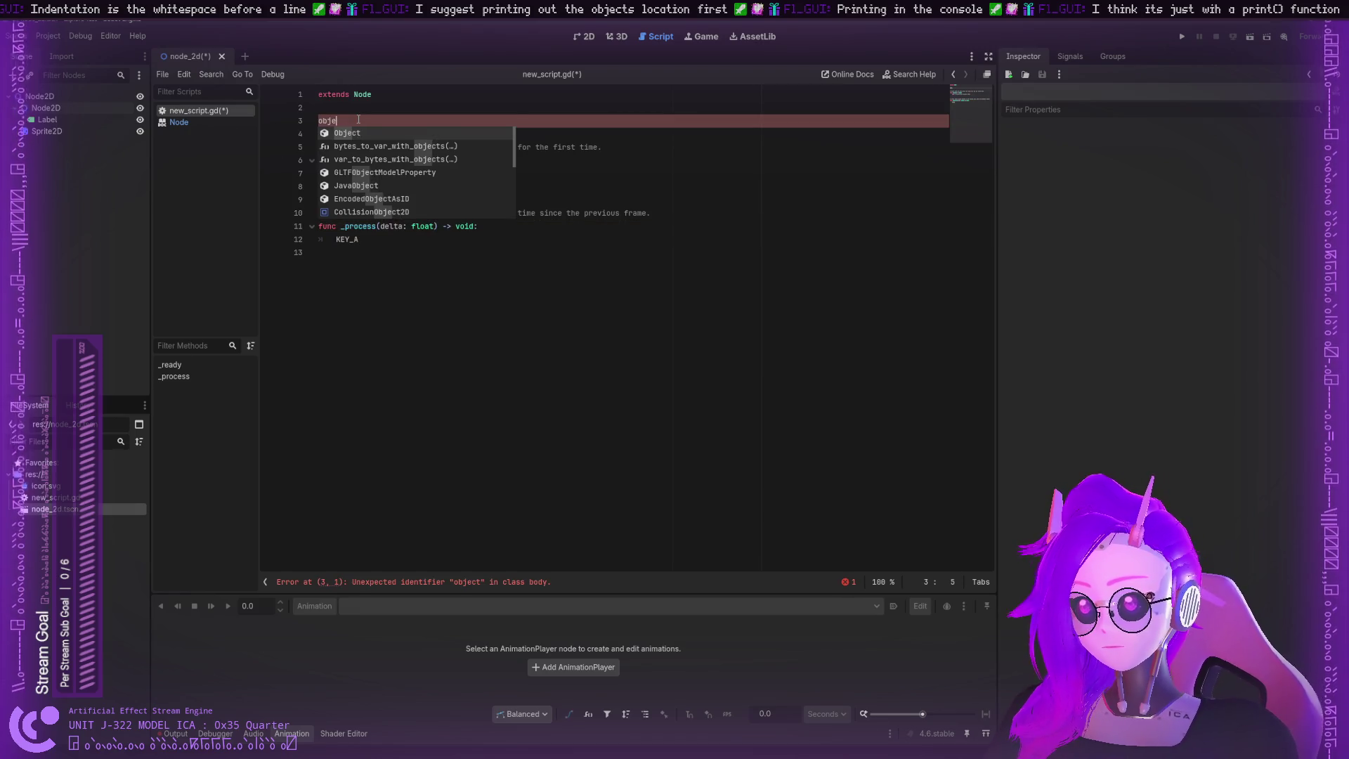
pyautogui.write('Nod')
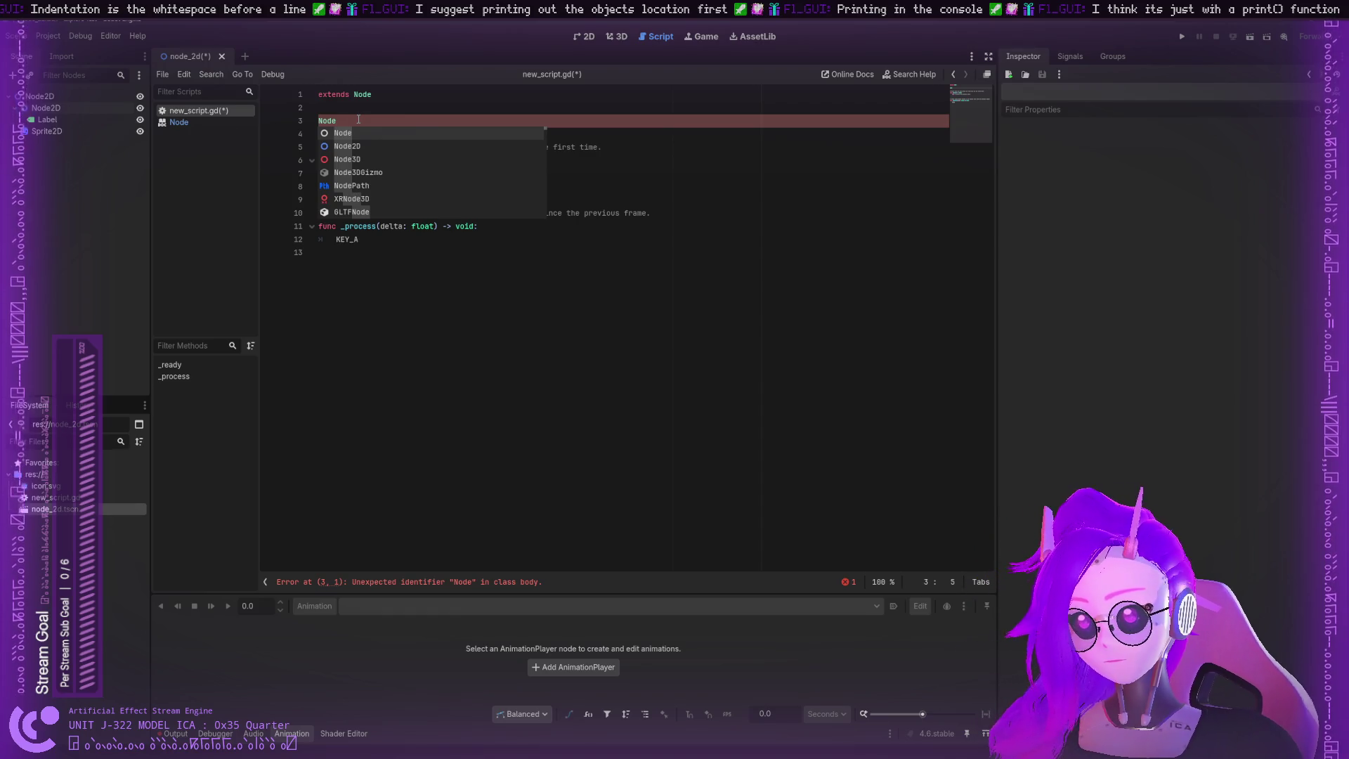
pyautogui.press('Down')
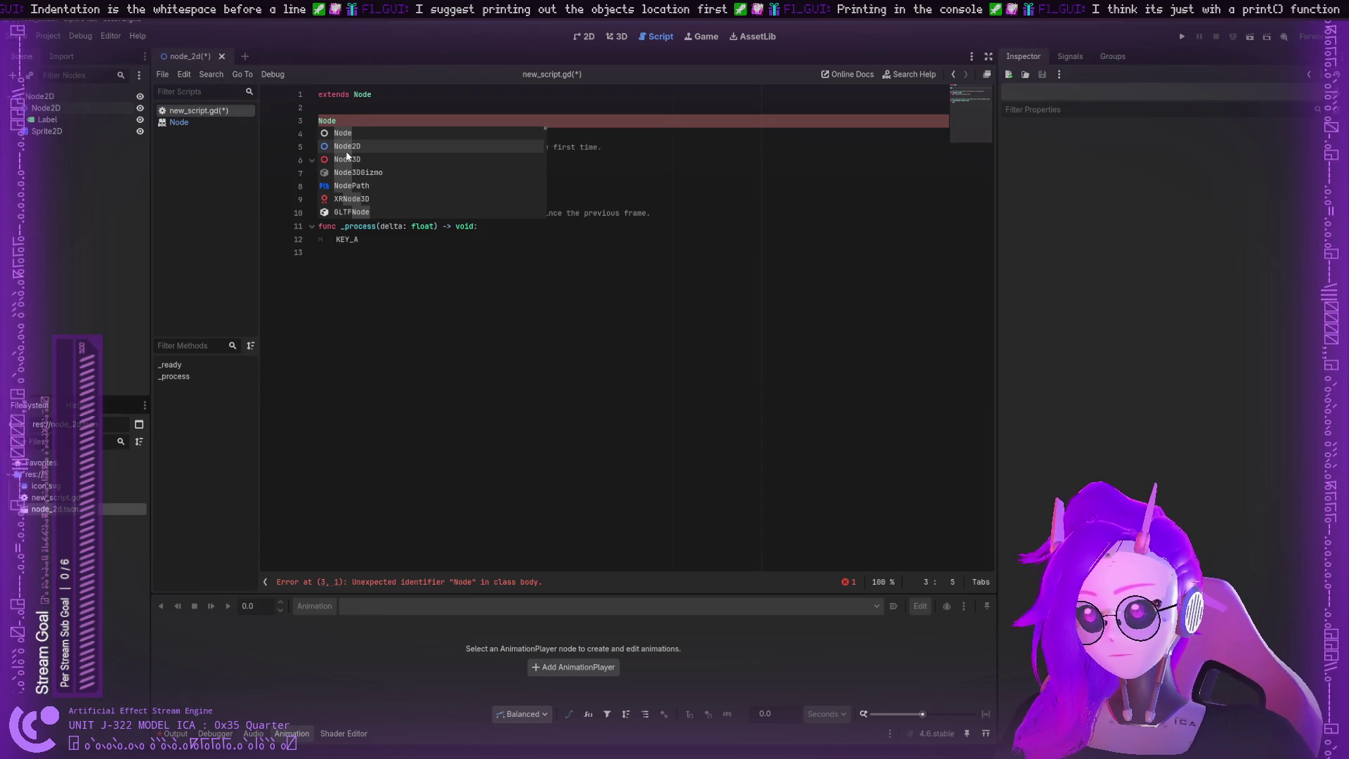
pyautogui.click(349, 147)
pyautogui.write('Tex')
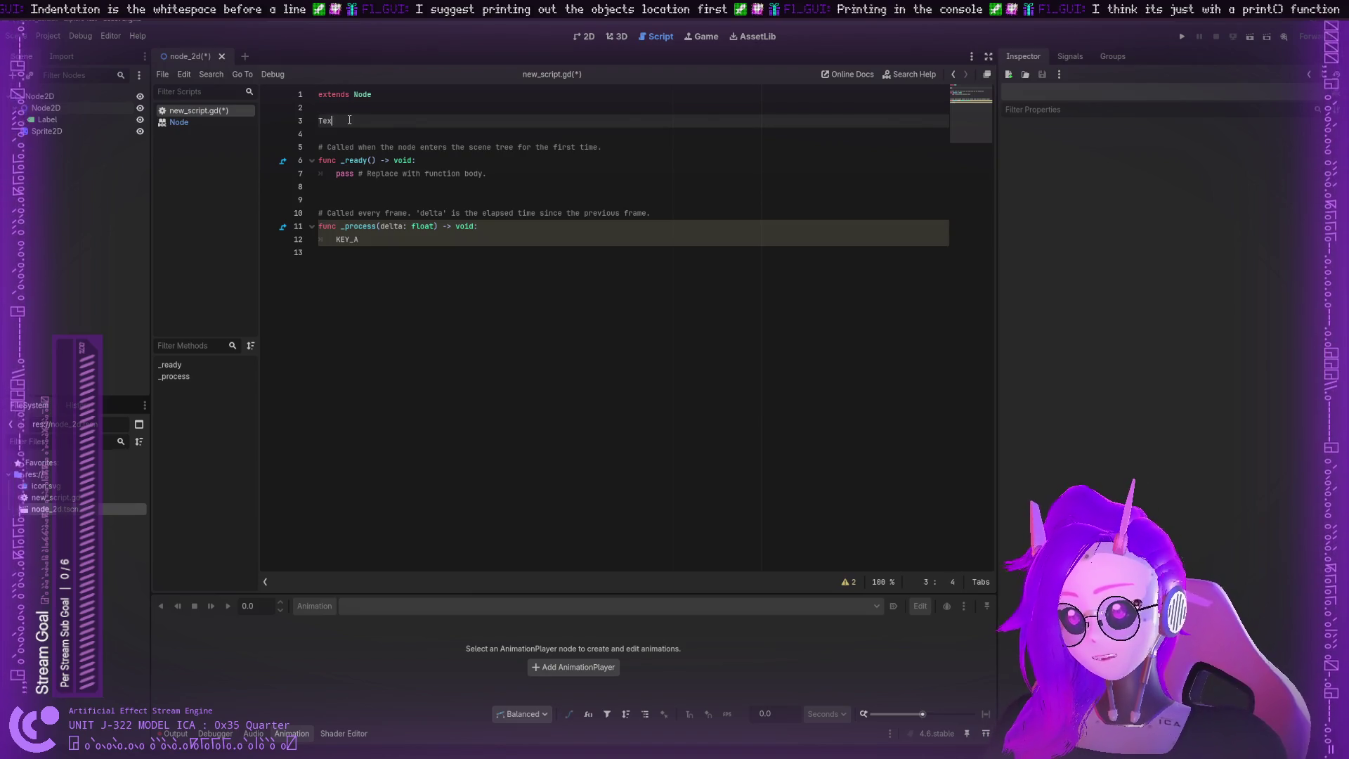
# Step: Rewrite line 3 as textObject = Label
pyautogui.write('t')
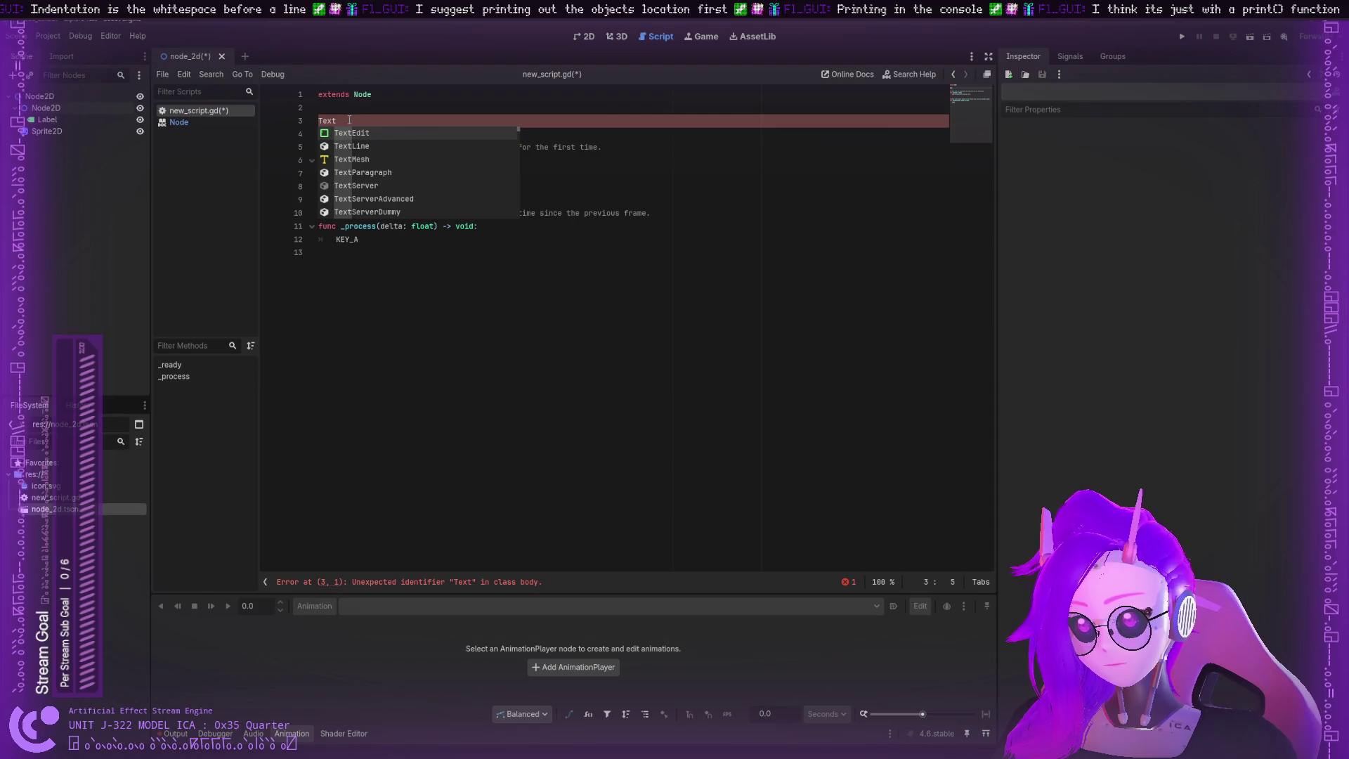
pyautogui.press('BackSpace')
pyautogui.press('BackSpace')
pyautogui.press('BackSpace')
pyautogui.write('tex')
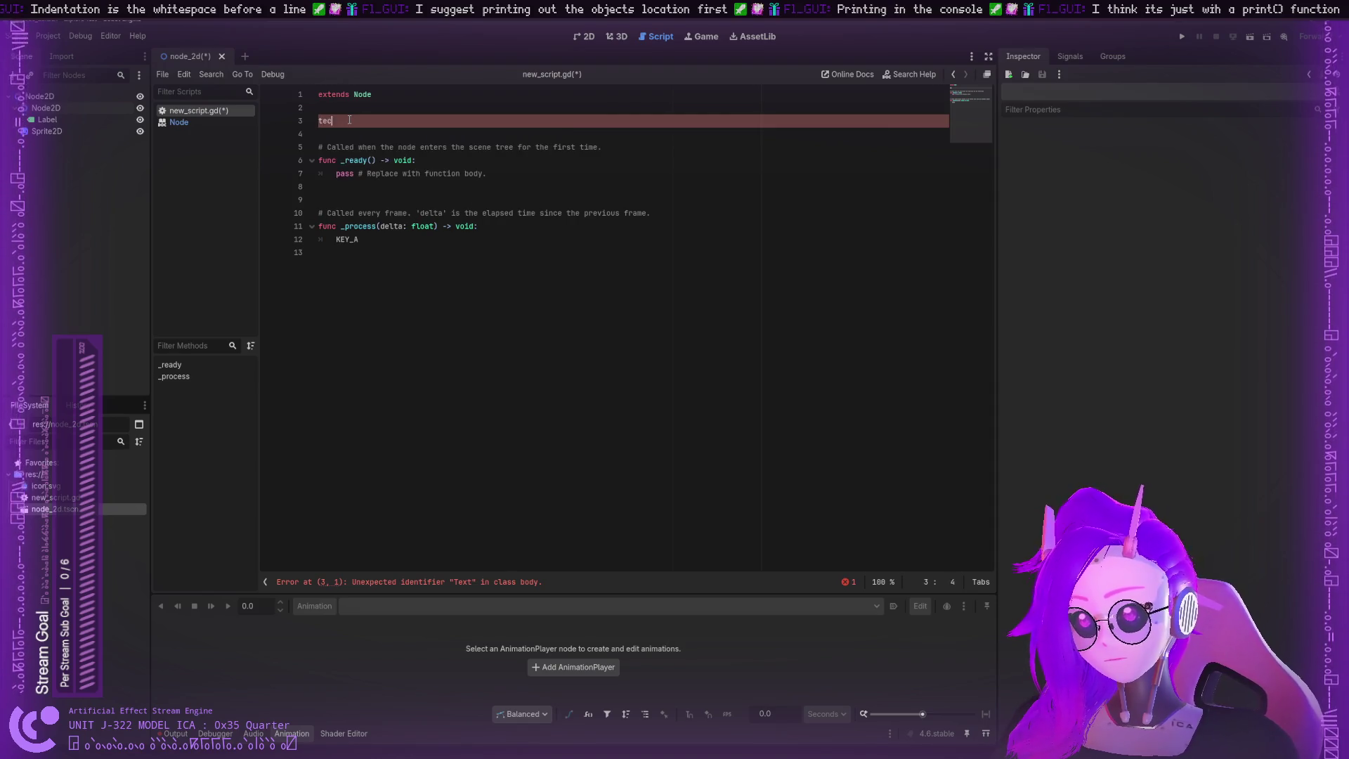
pyautogui.write('tObject = ')
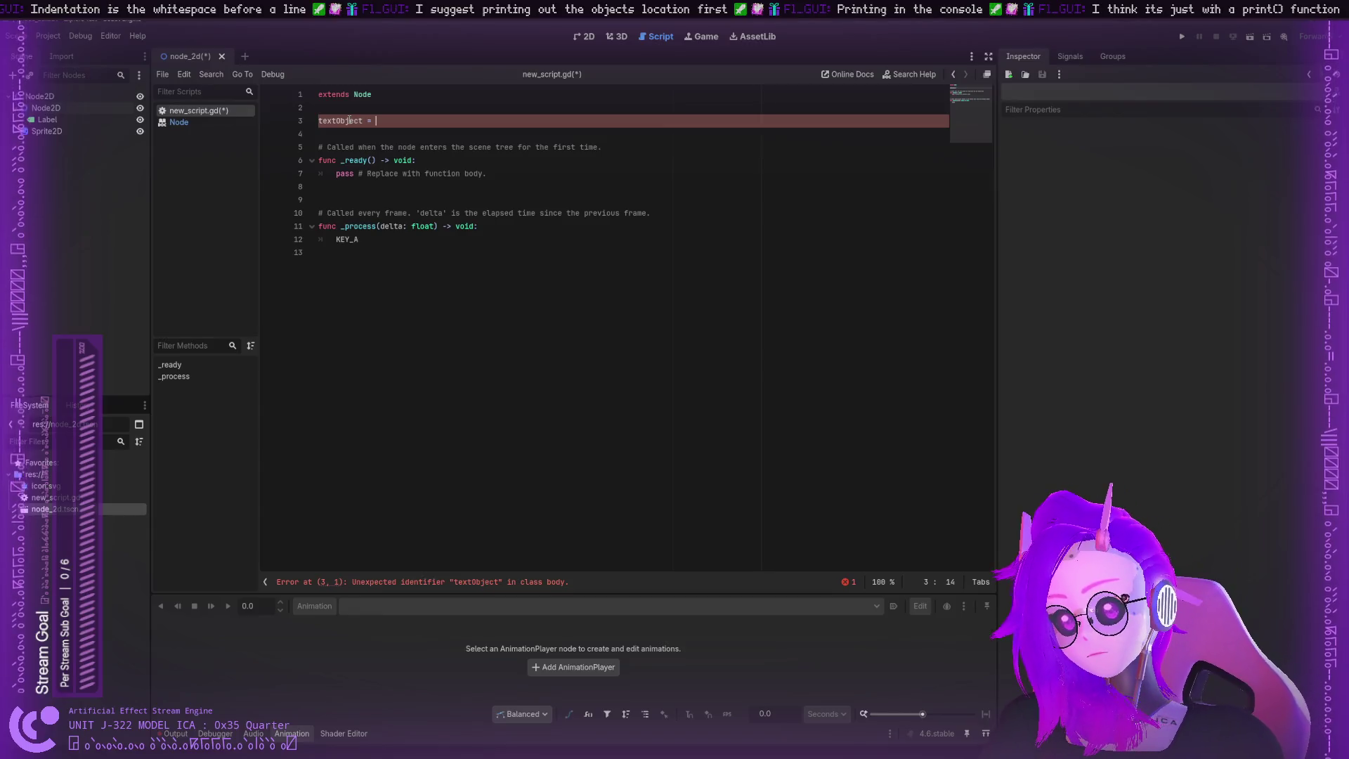
pyautogui.write('Node2')
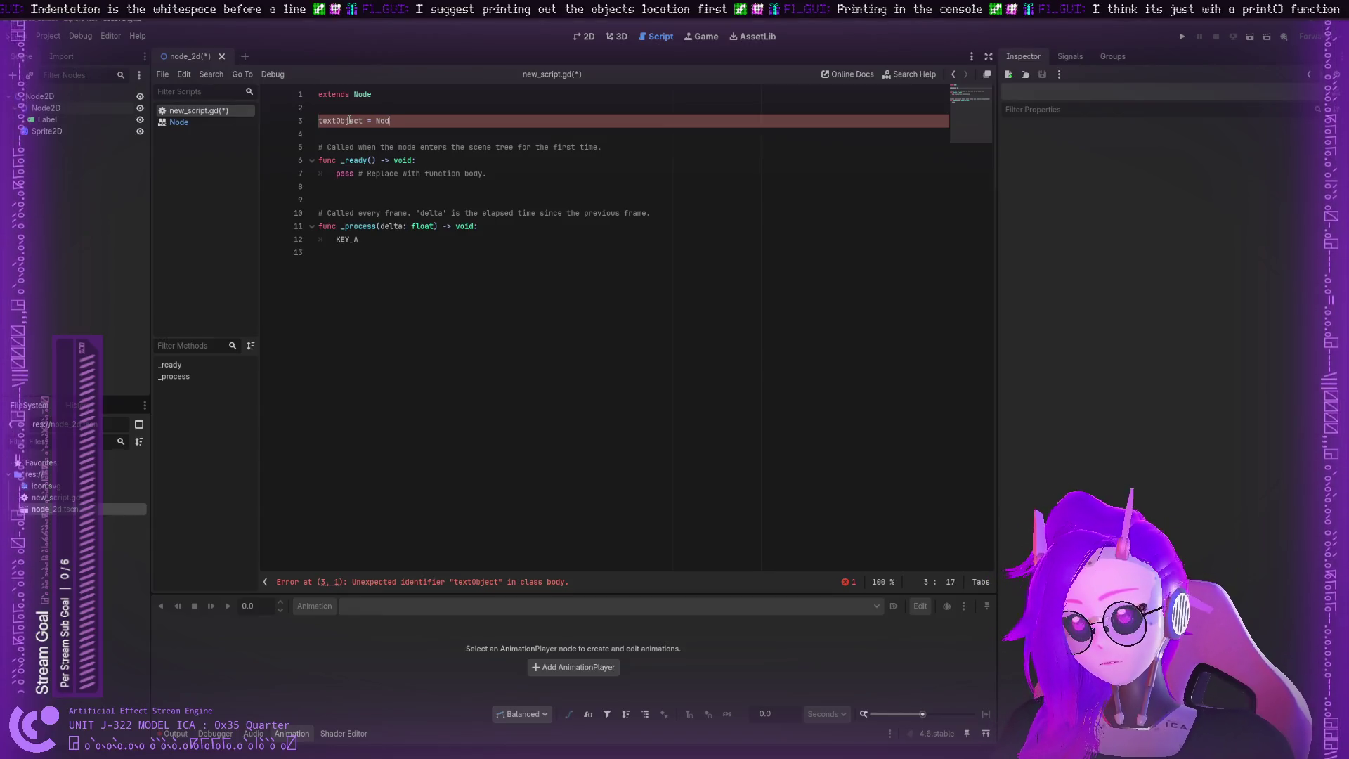
pyautogui.press('BackSpace')
pyautogui.write('Label')
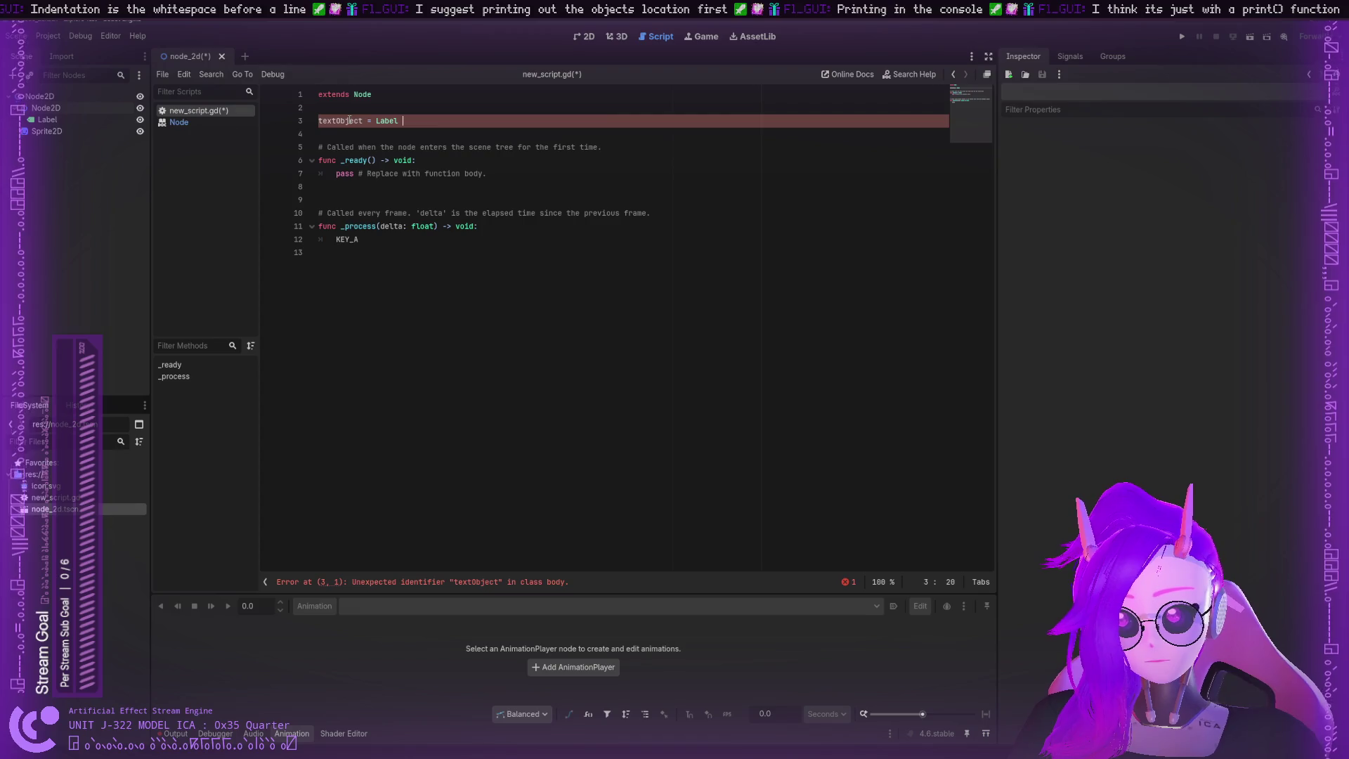
pyautogui.click(480, 145)
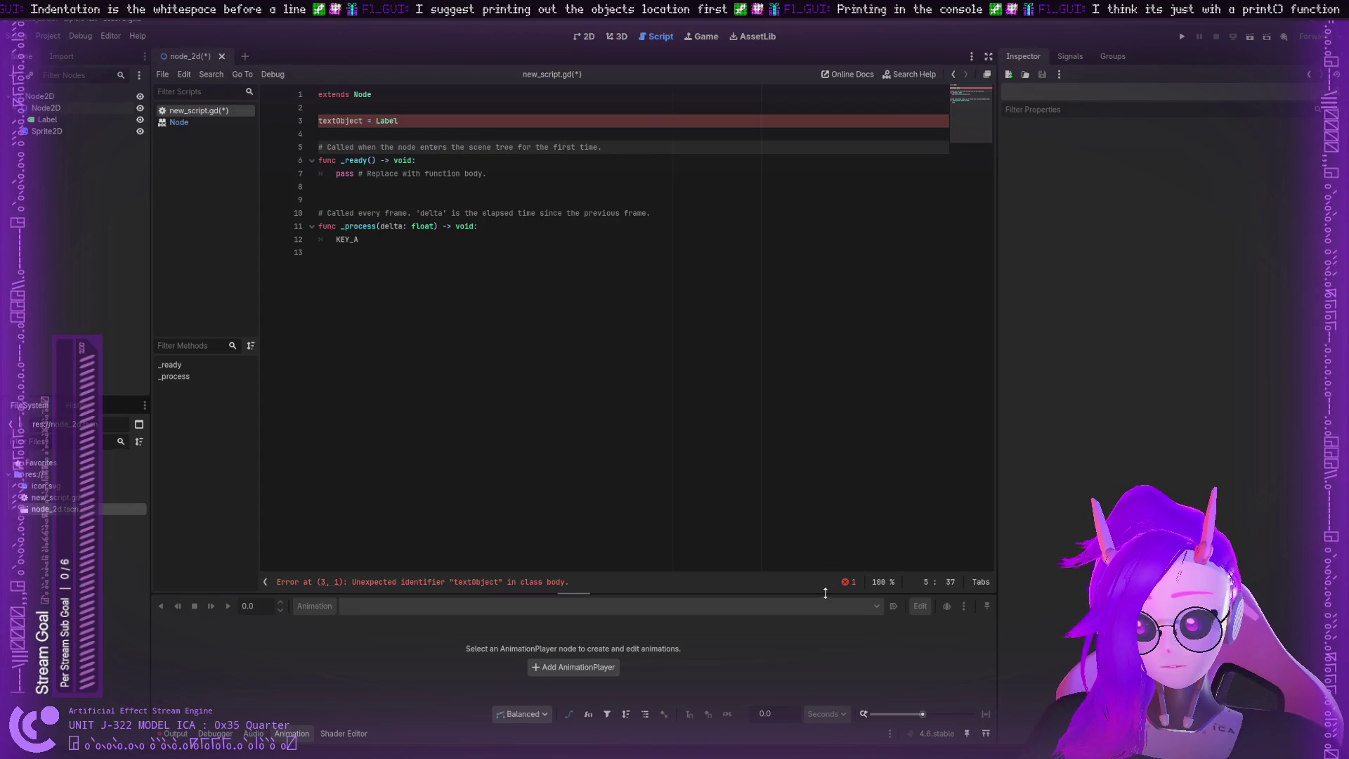
# Step: Check the error on the textObject line, then open the Node class reference
pyautogui.click(318, 121)
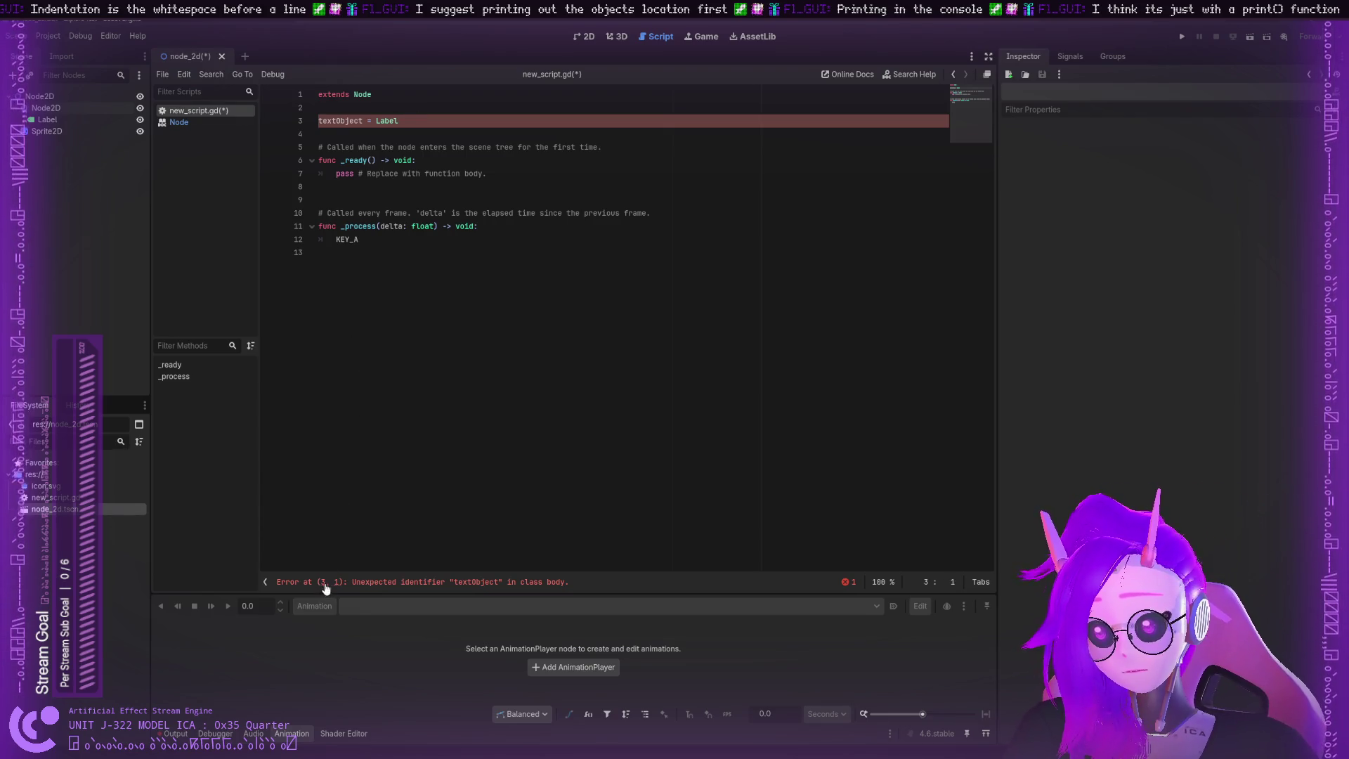
pyautogui.doubleClick(469, 583)
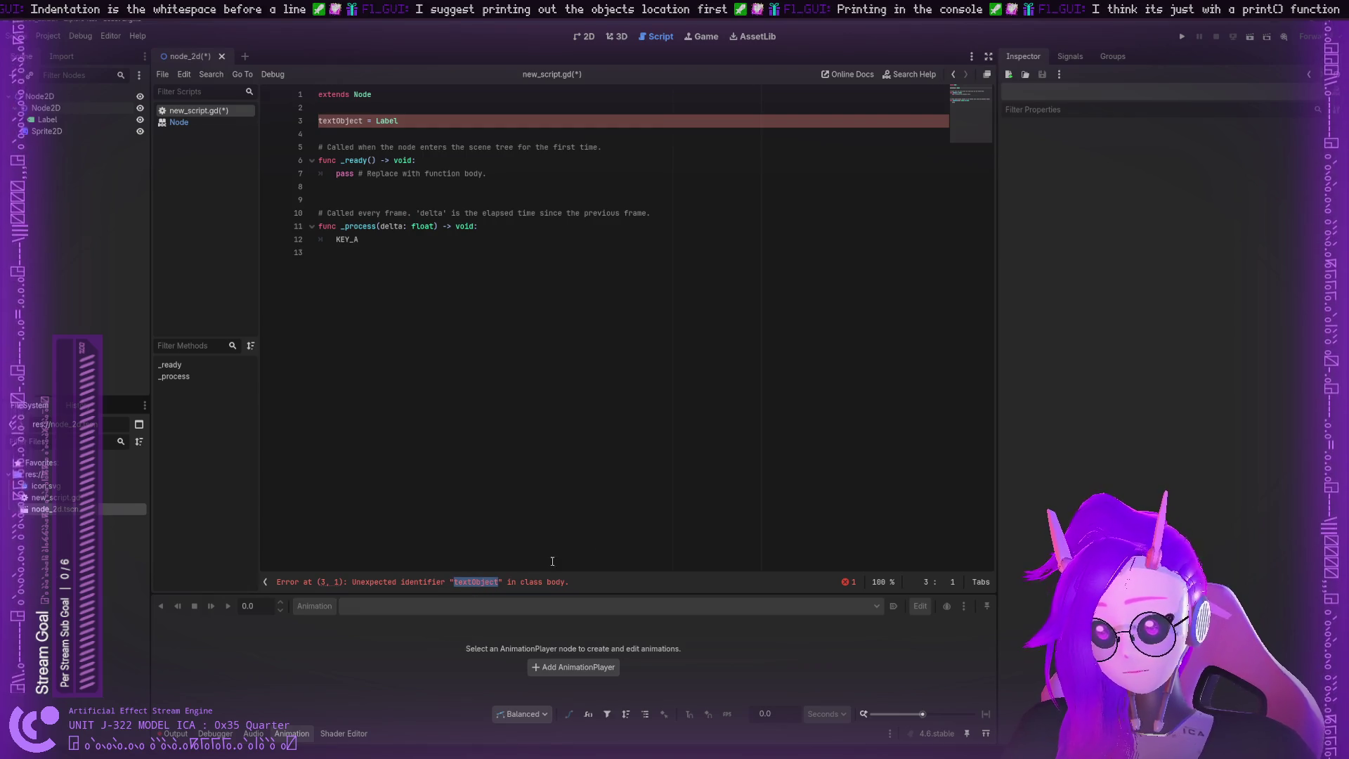
pyautogui.click(376, 125)
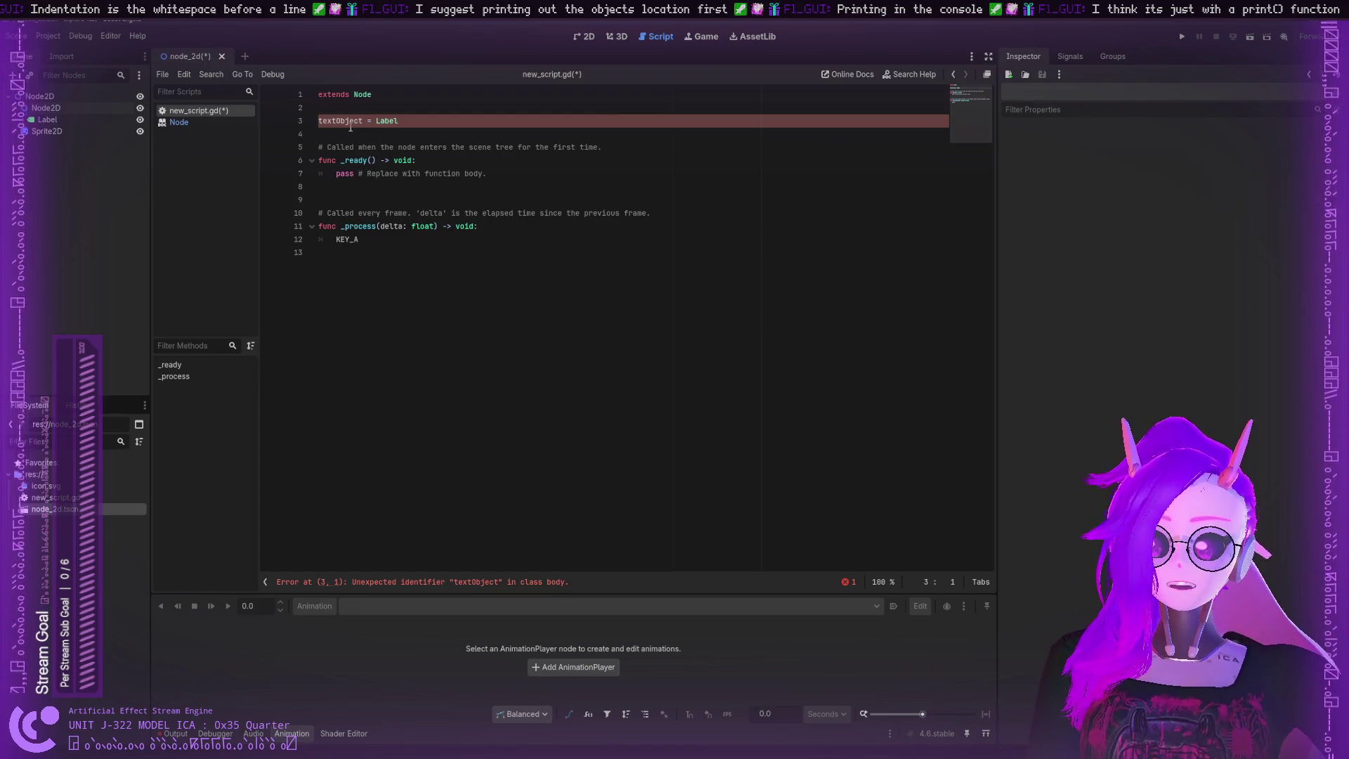
pyautogui.click(209, 120)
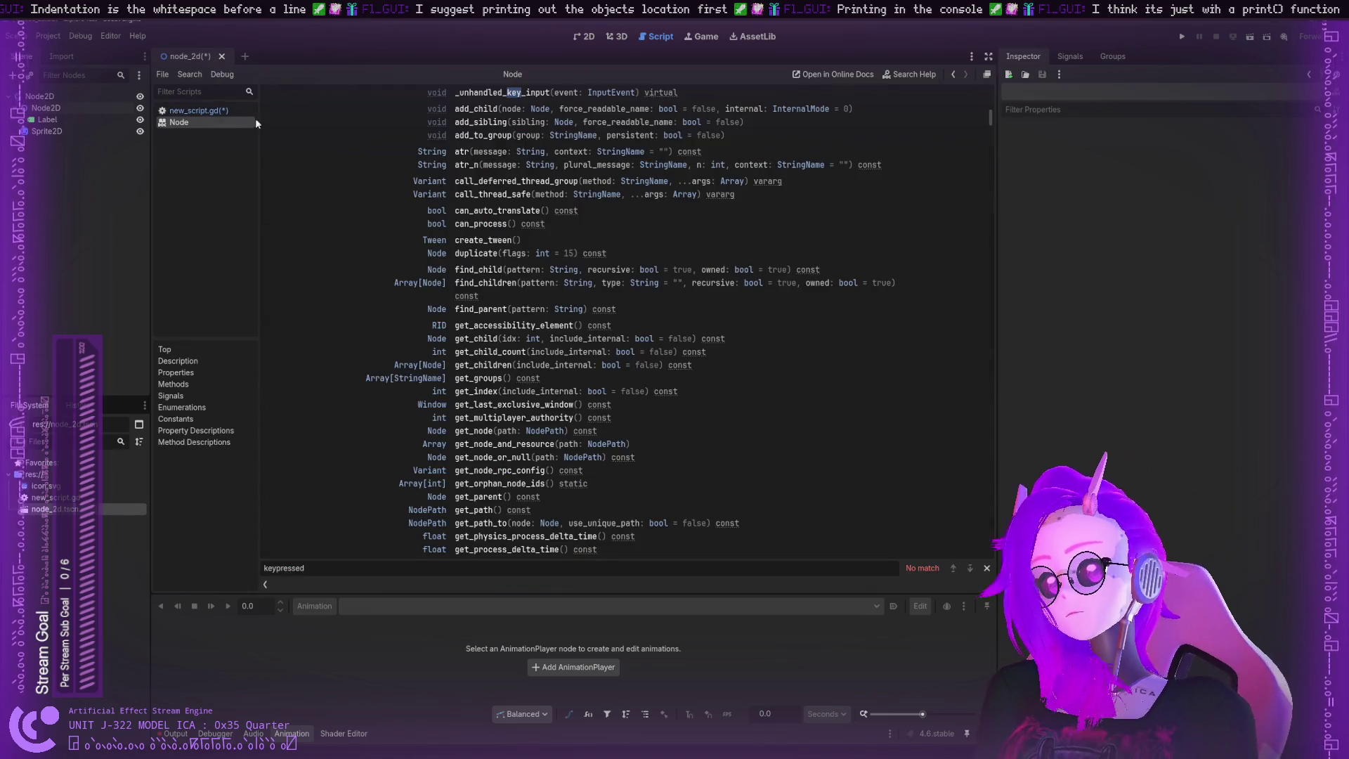
# Step: Read through the Node reference's property descriptions and constants
pyautogui.click(205, 113)
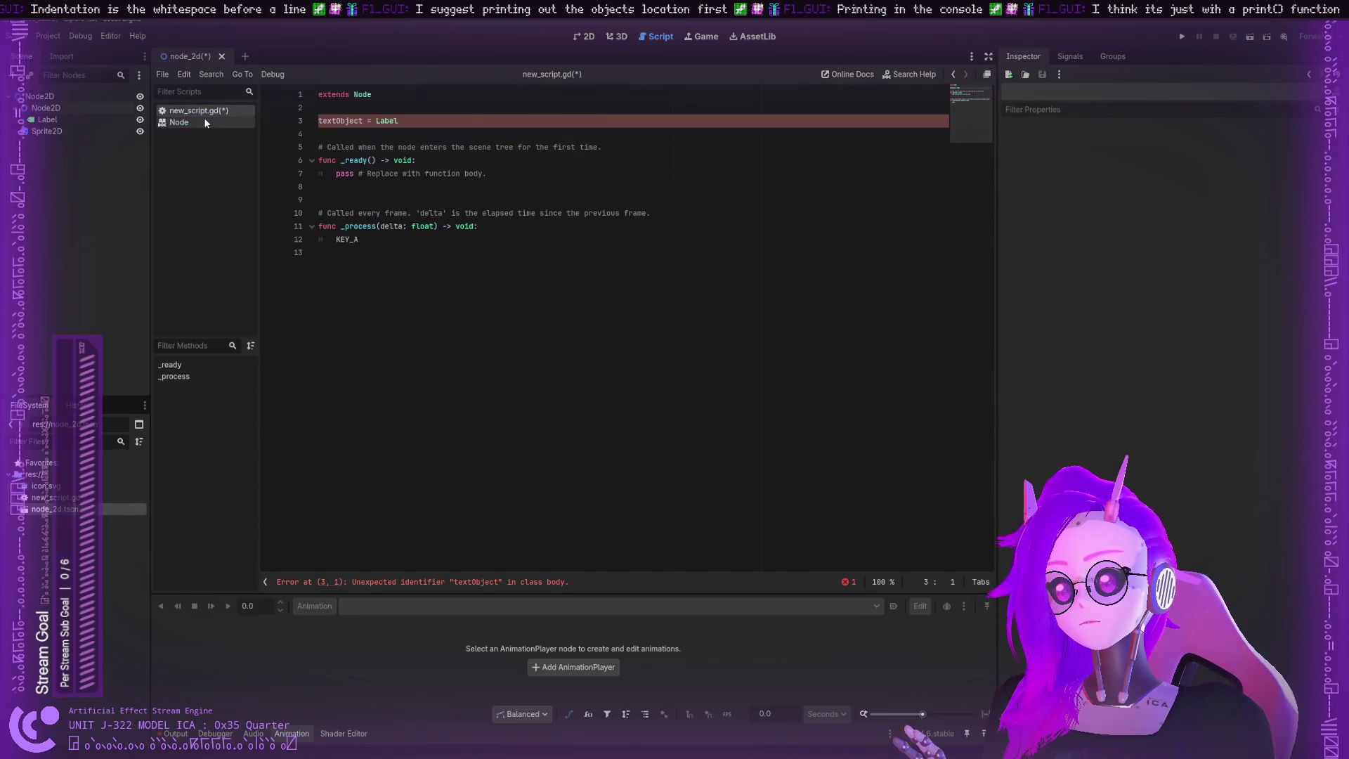
pyautogui.click(200, 123)
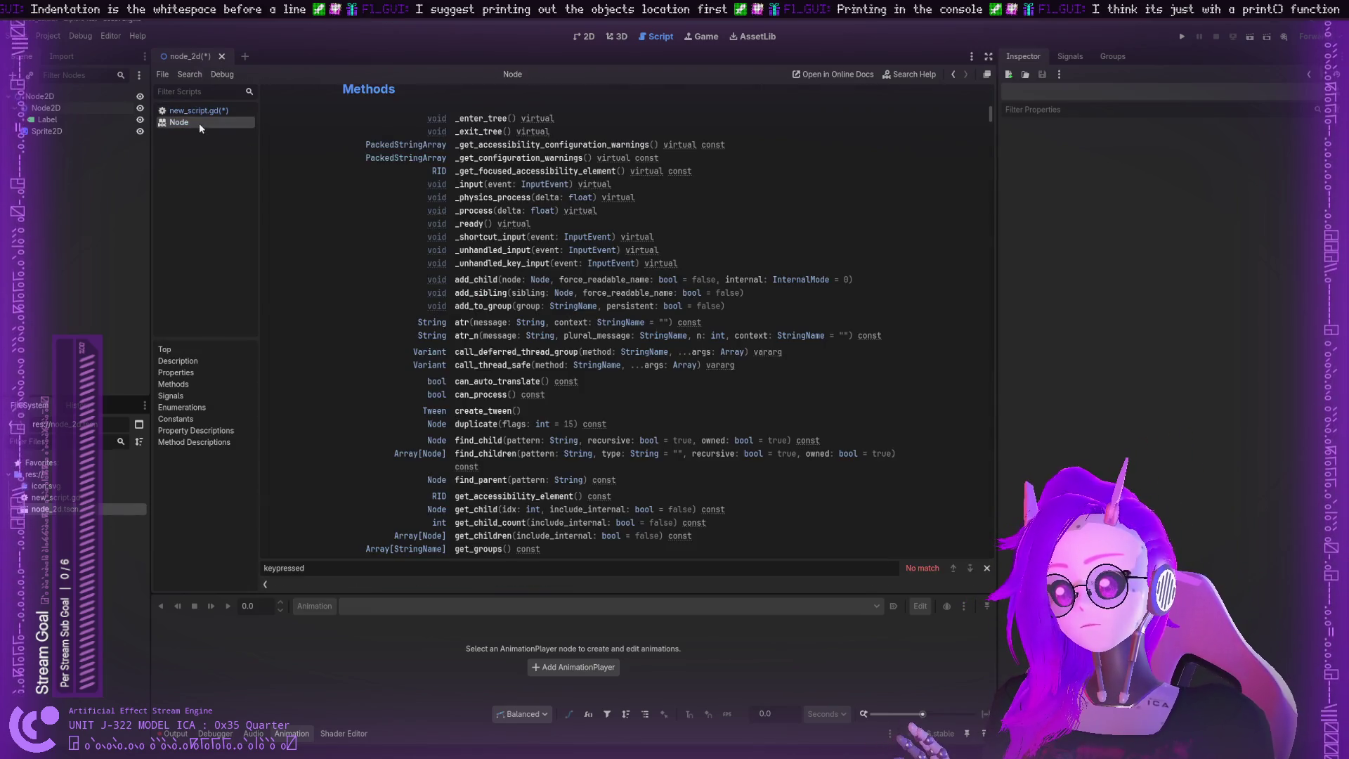
pyautogui.click(230, 431)
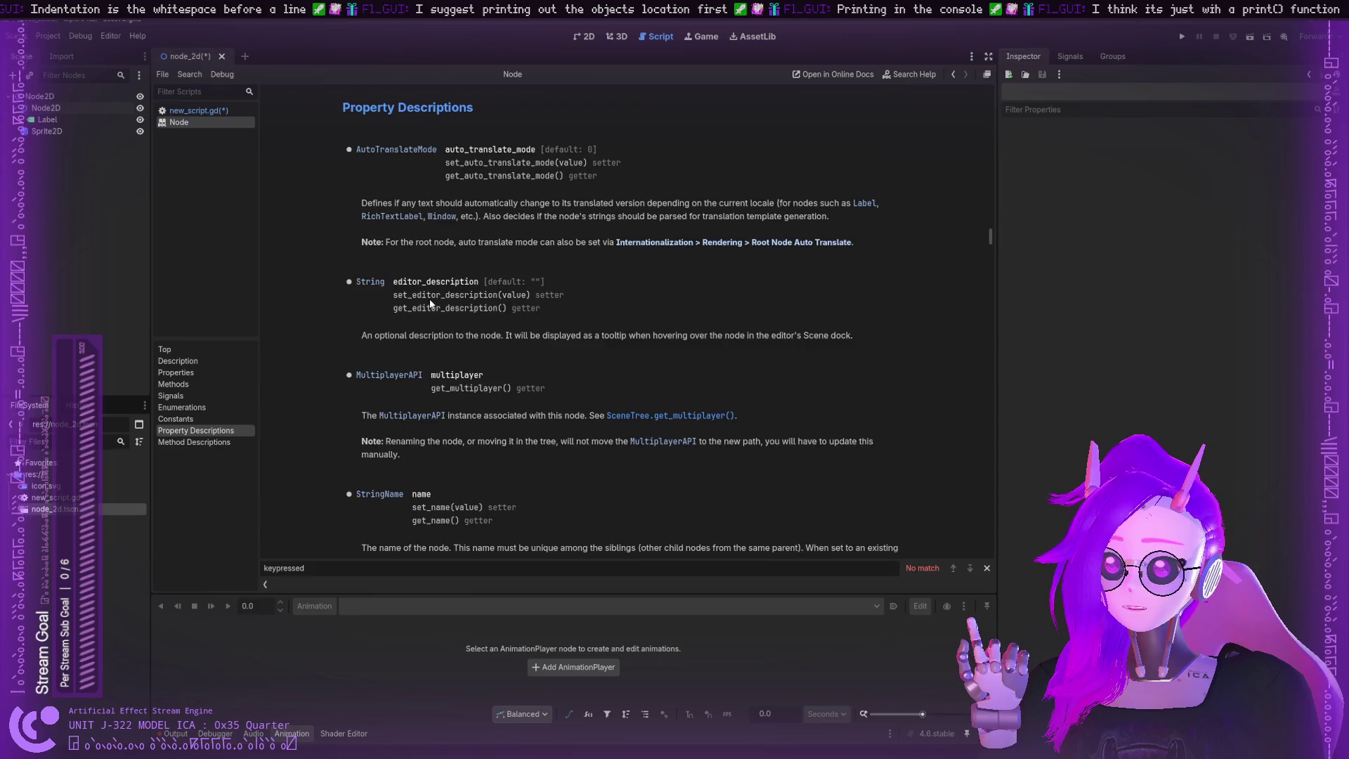
pyautogui.scroll(-3, 431, 304)
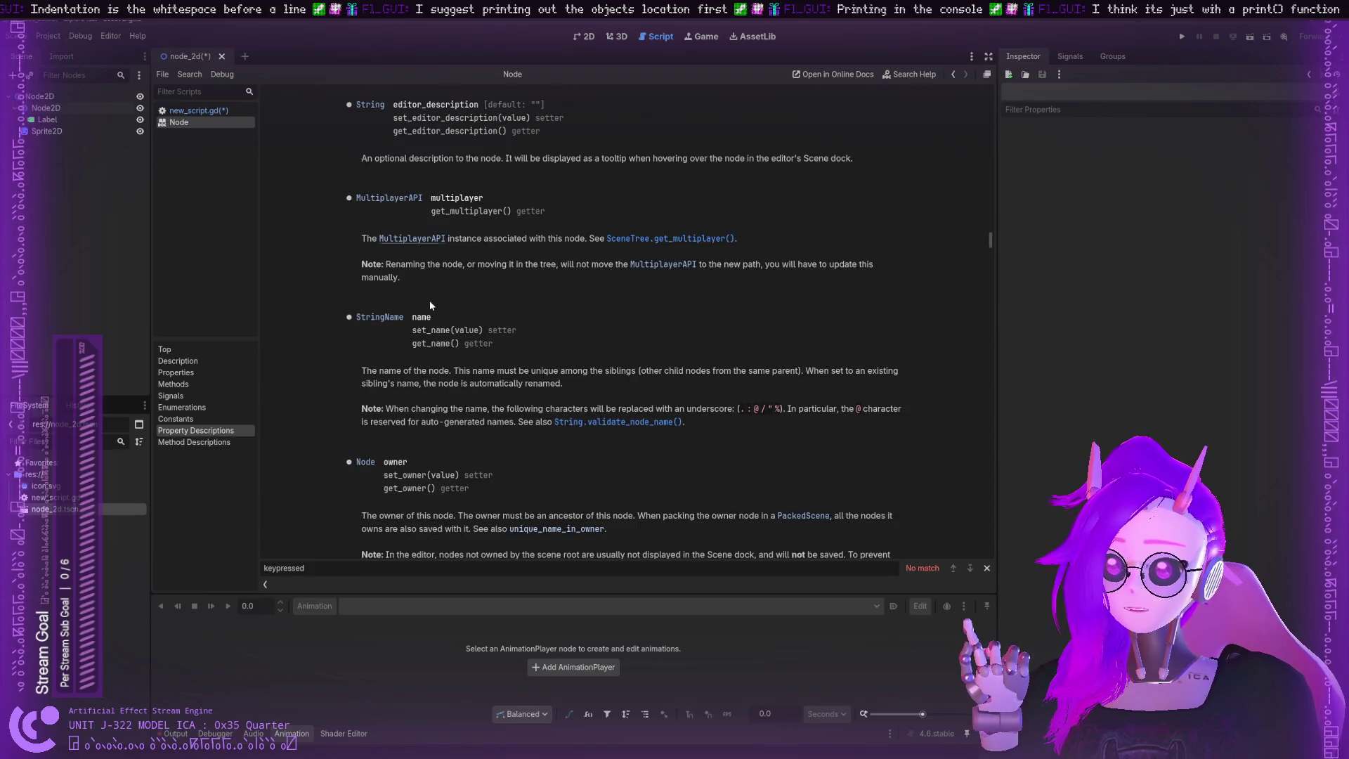
pyautogui.scroll(-3, 429, 309)
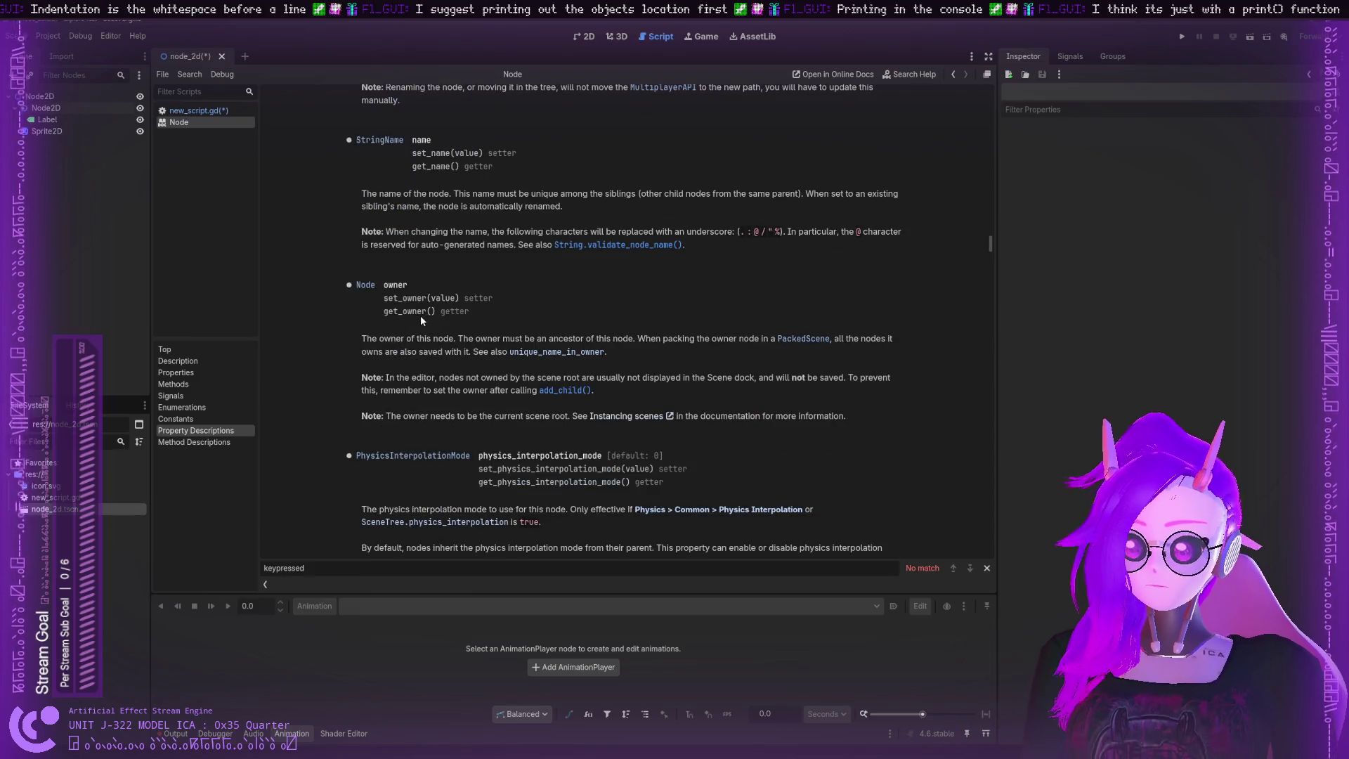
pyautogui.scroll(-4, 421, 315)
pyautogui.scroll(-1, 422, 321)
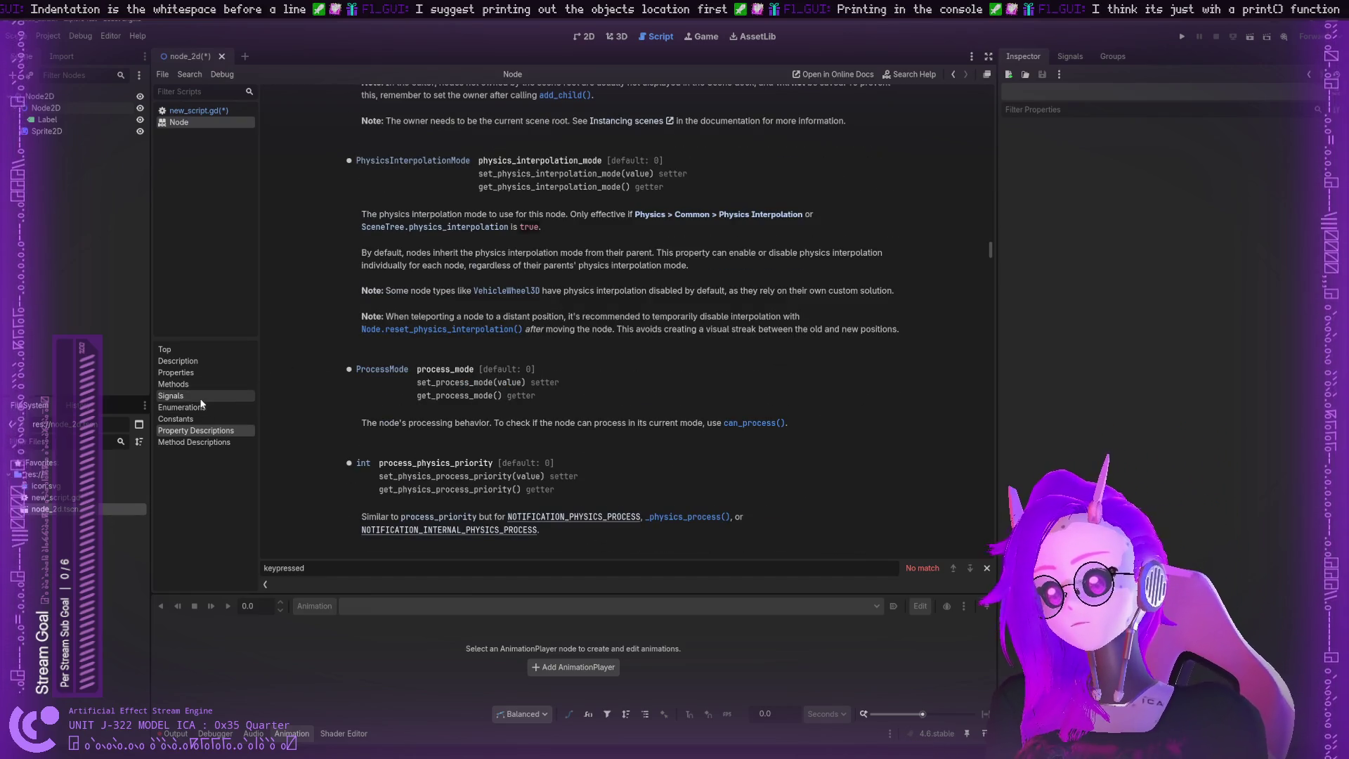
pyautogui.click(192, 419)
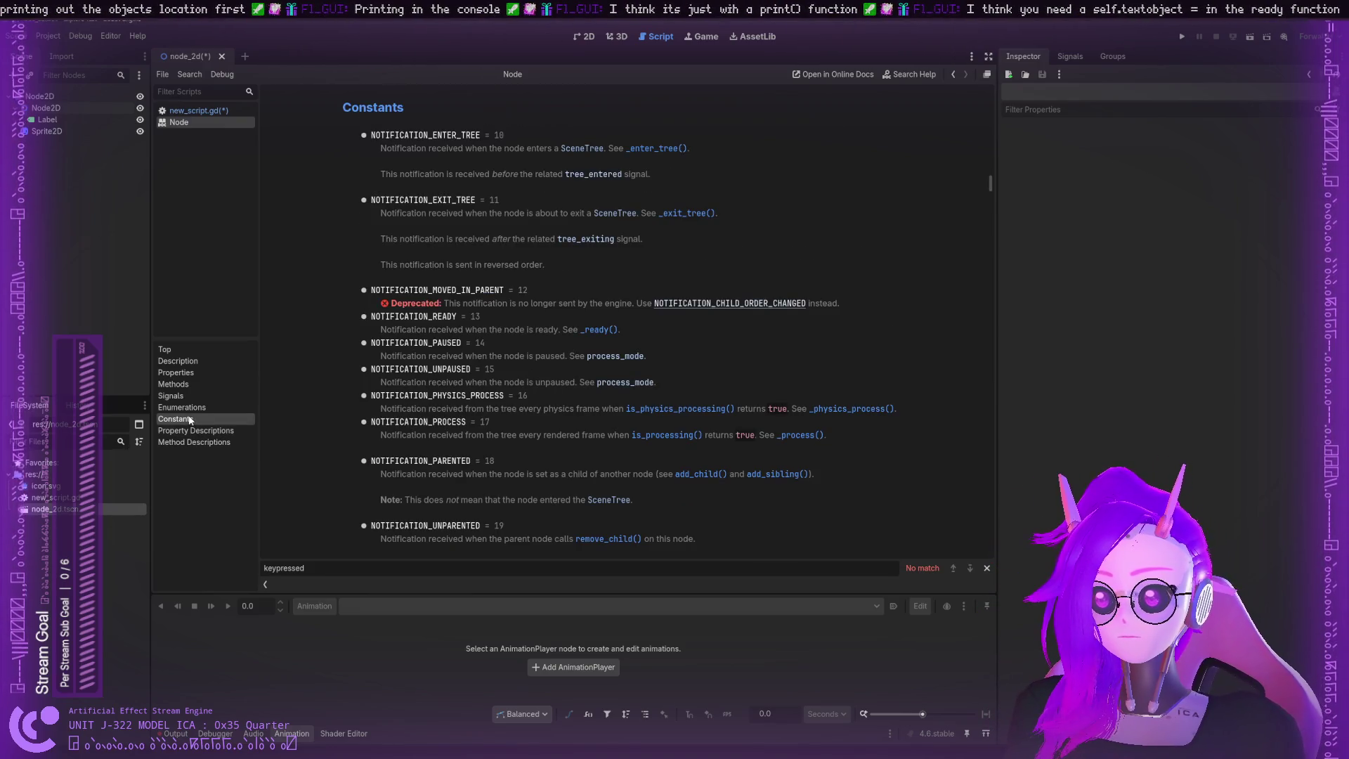
pyautogui.scroll(-20, 345, 367)
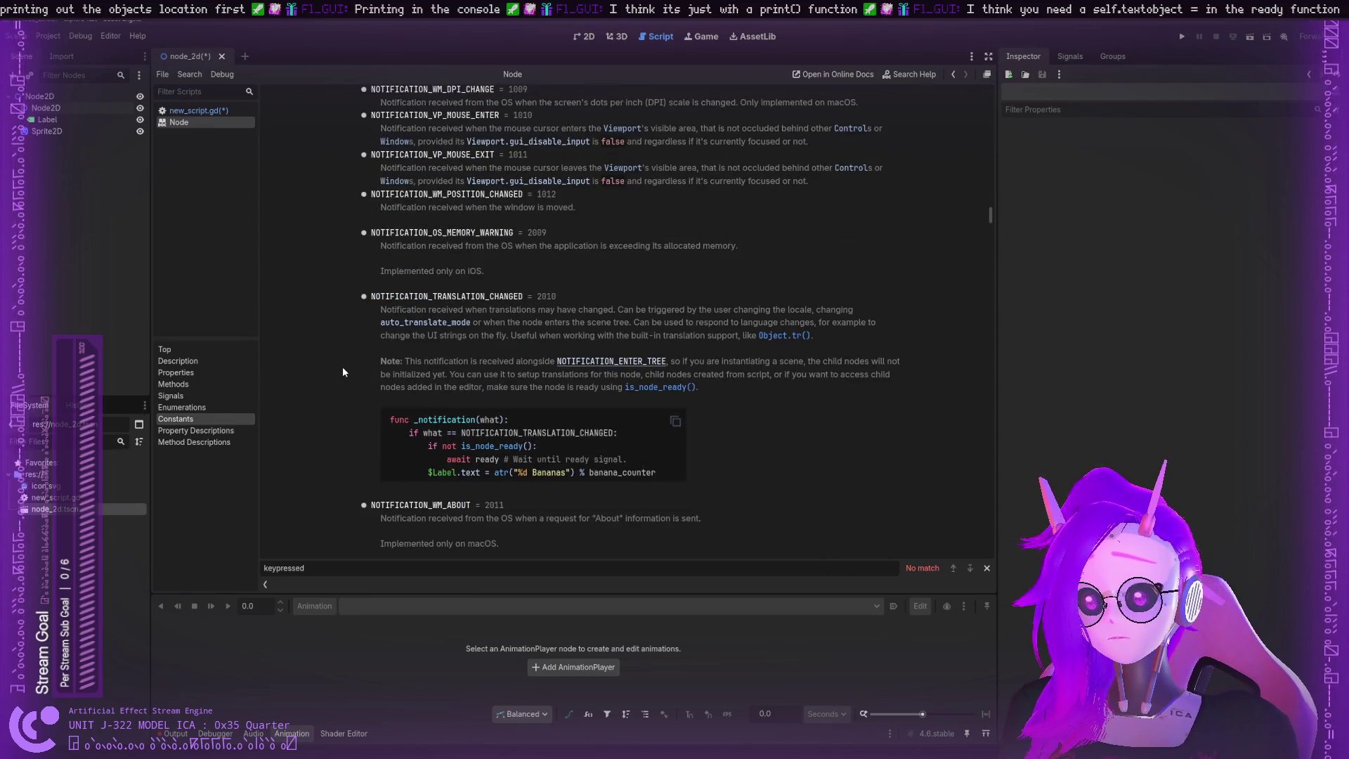
pyautogui.scroll(-10, 342, 368)
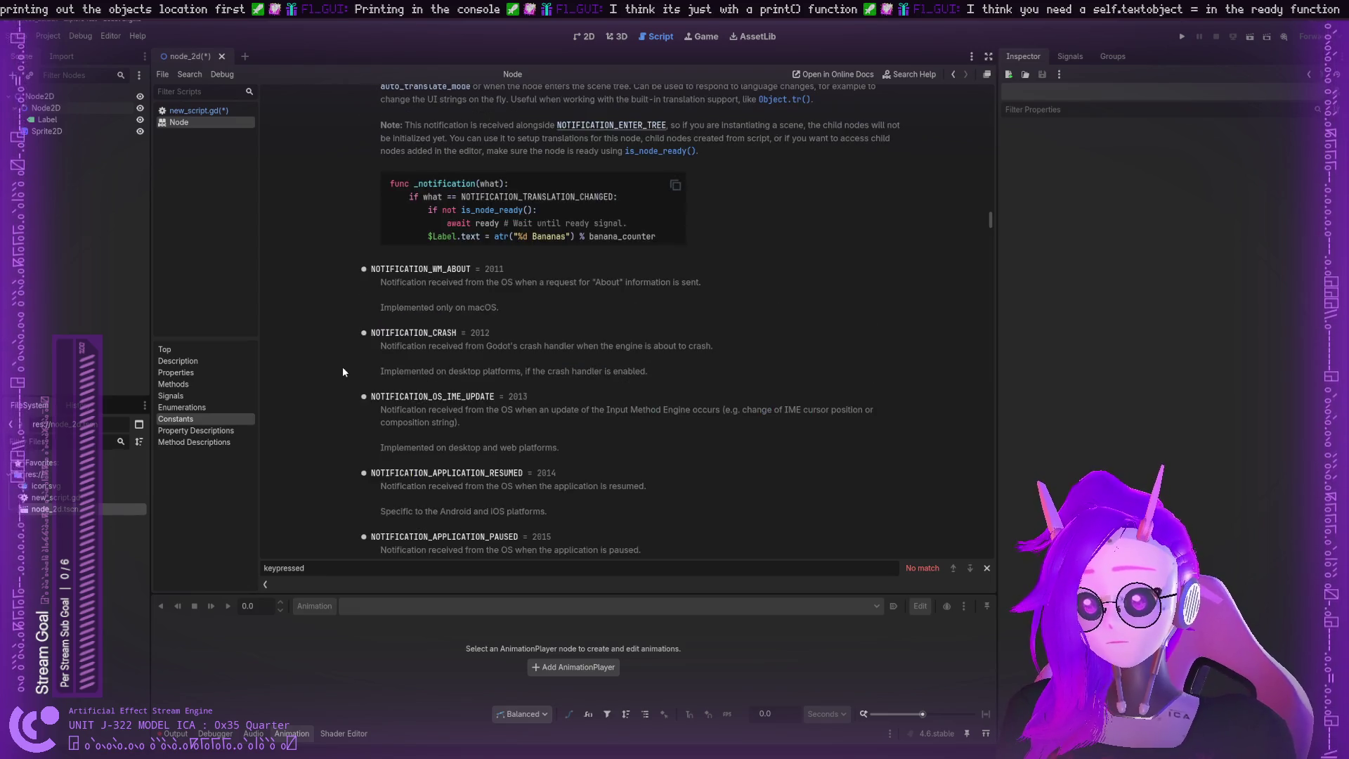
pyautogui.scroll(-5, 343, 372)
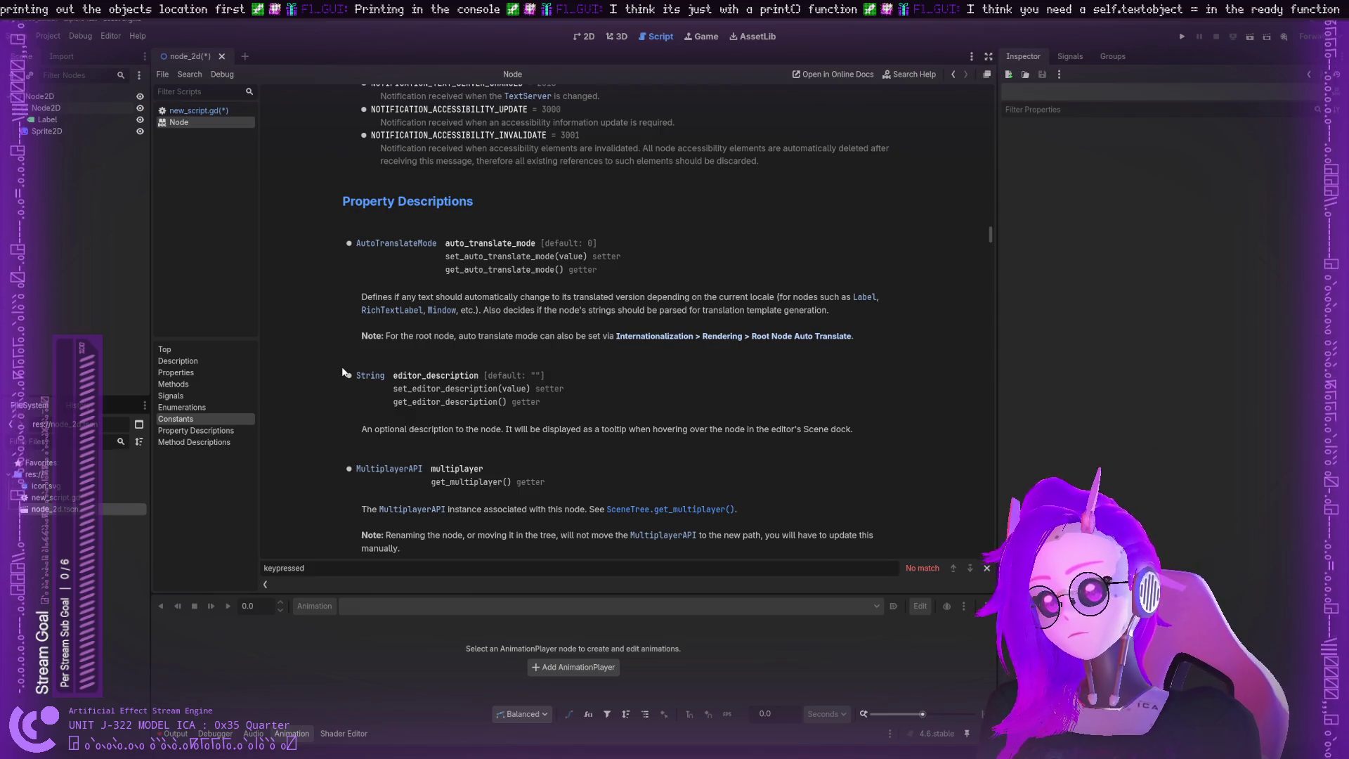
pyautogui.scroll(12, 340, 372)
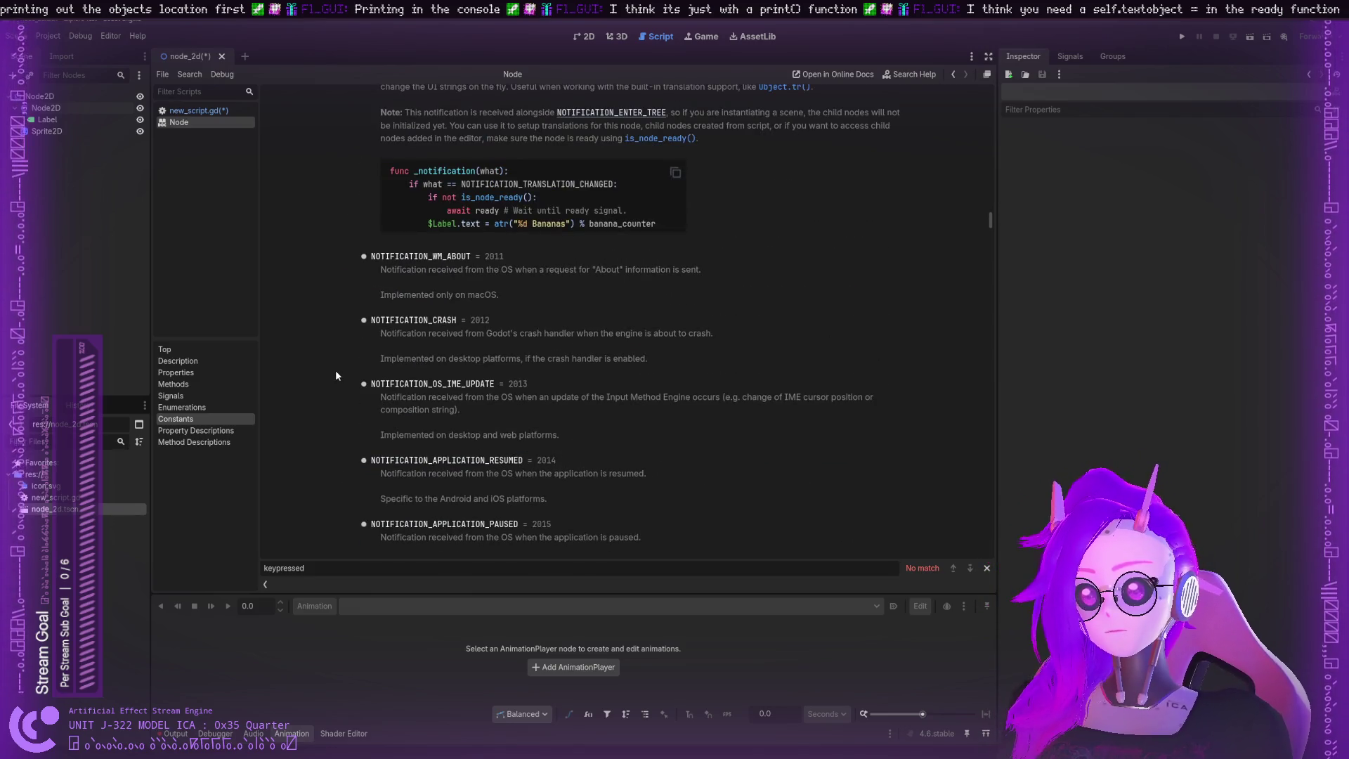
# Step: Browse Node's enumerations, method descriptions, signals, methods and properties, then return to new_script.gd
pyautogui.click(200, 410)
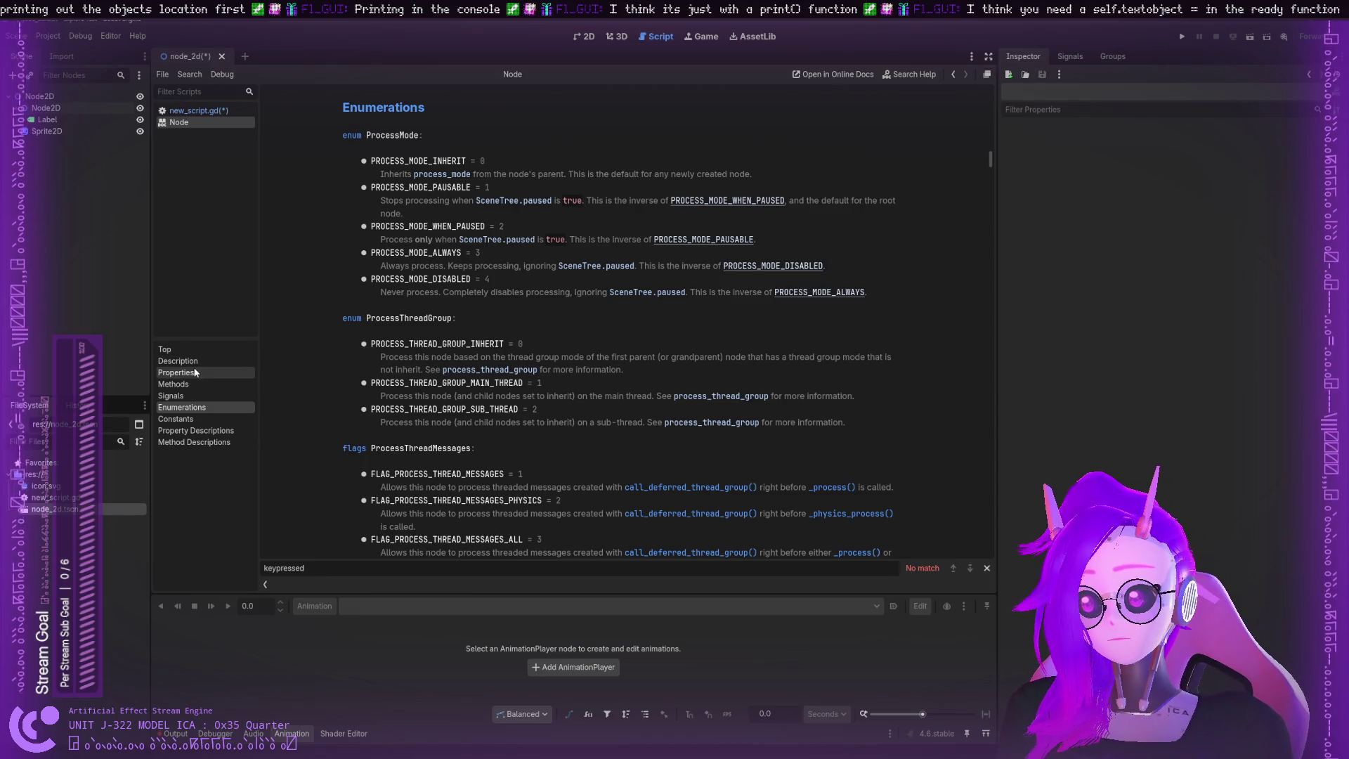
pyautogui.scroll(-4, 358, 411)
pyautogui.click(213, 443)
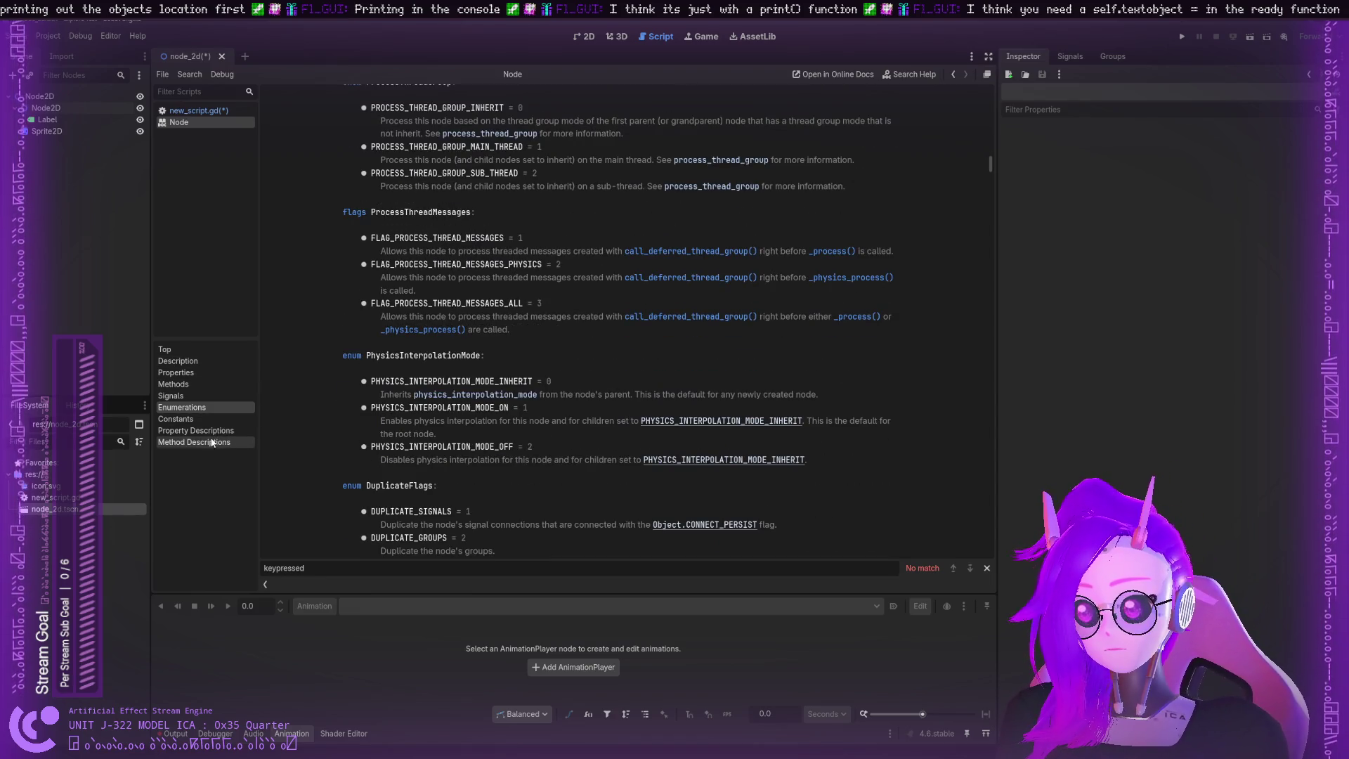
pyautogui.click(191, 396)
pyautogui.click(187, 384)
pyautogui.click(187, 396)
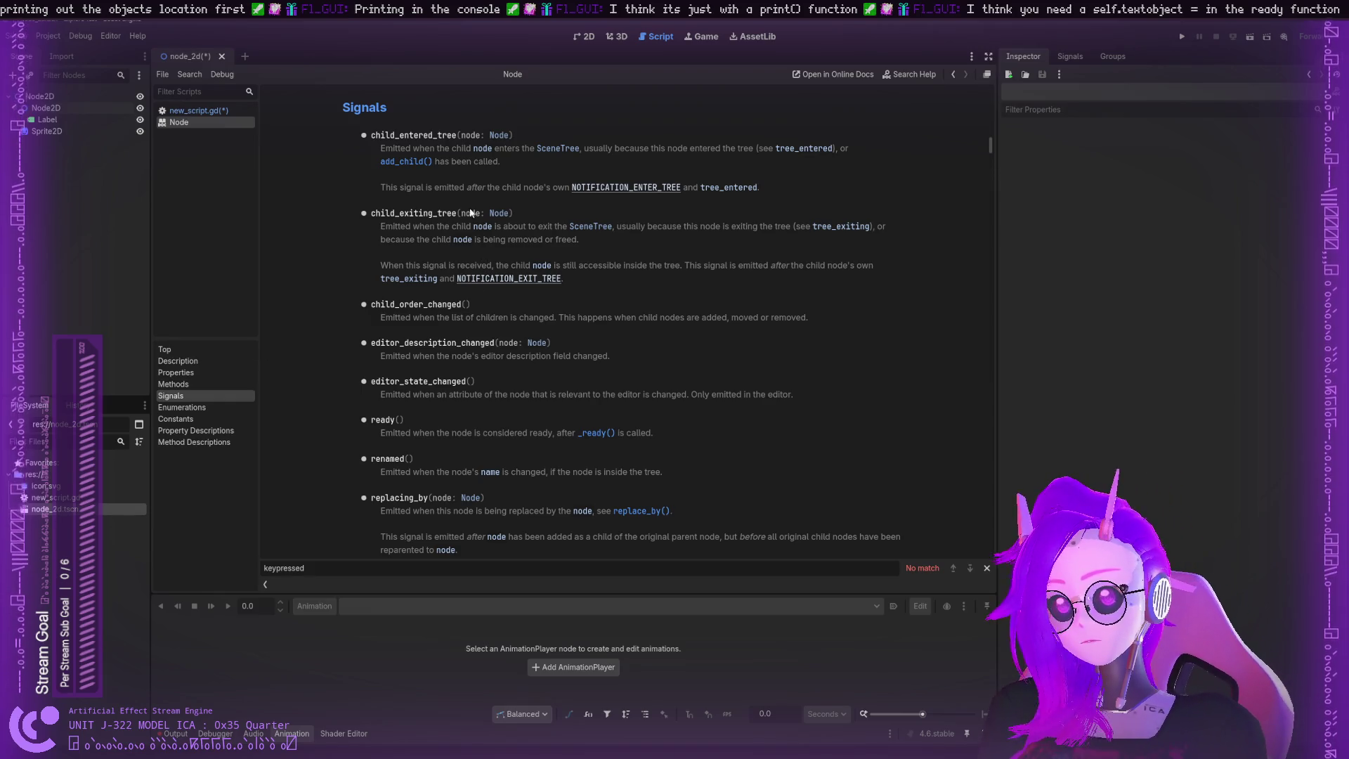
pyautogui.doubleClick(400, 135)
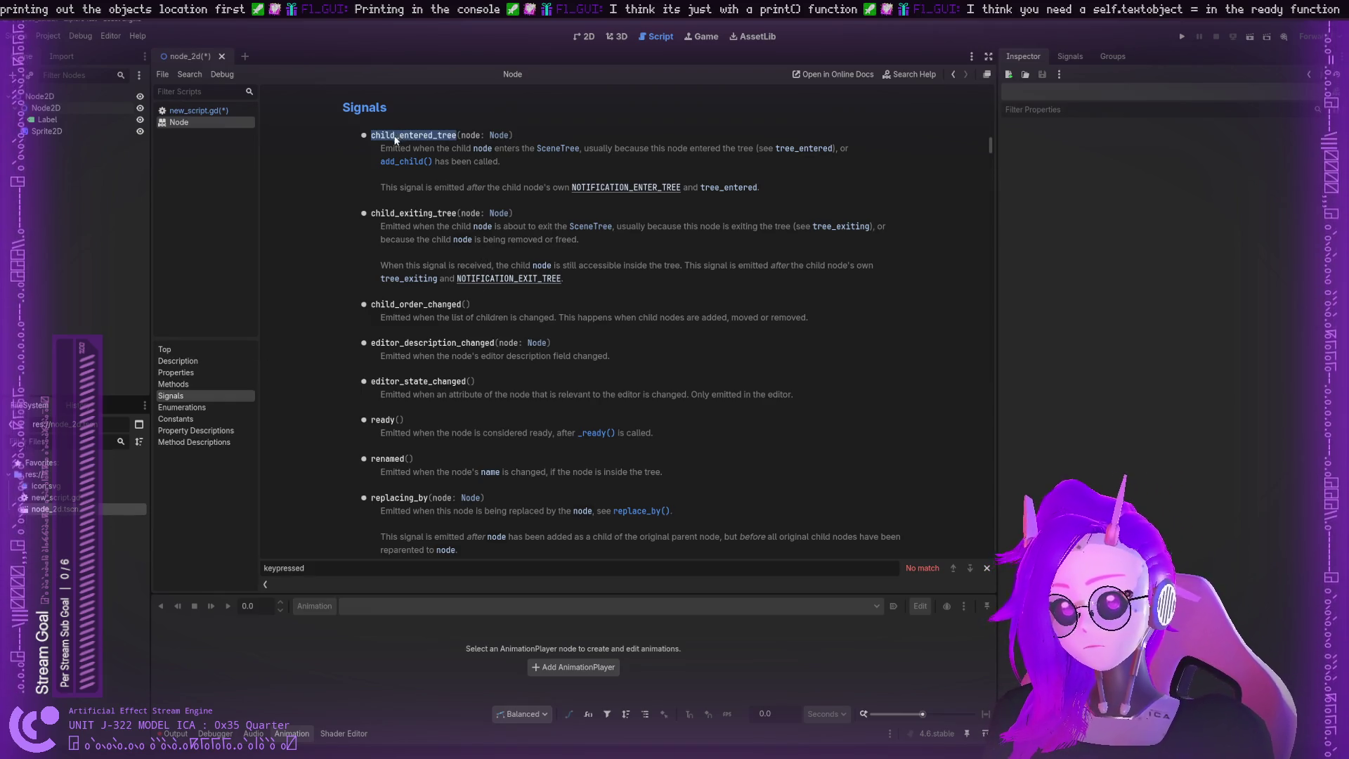
pyautogui.scroll(-5, 424, 301)
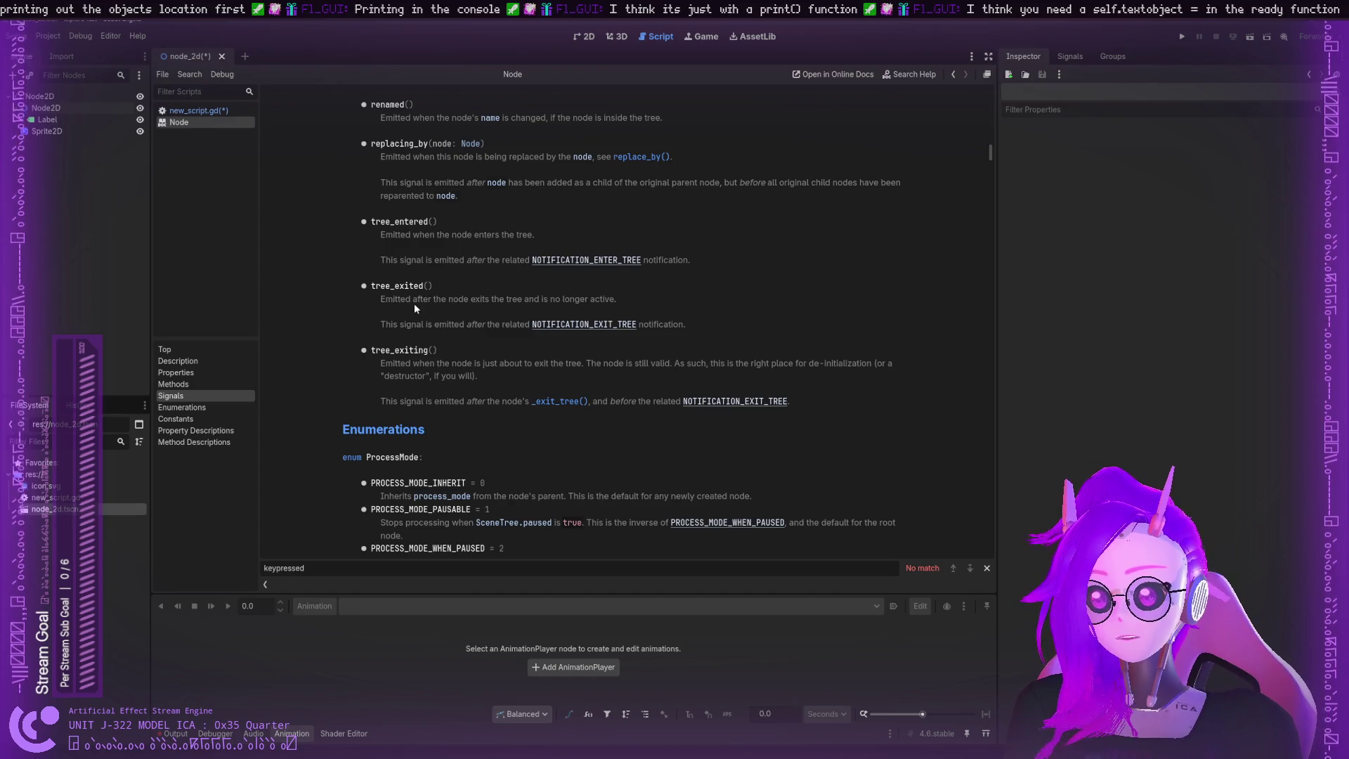
pyautogui.scroll(-2, 414, 303)
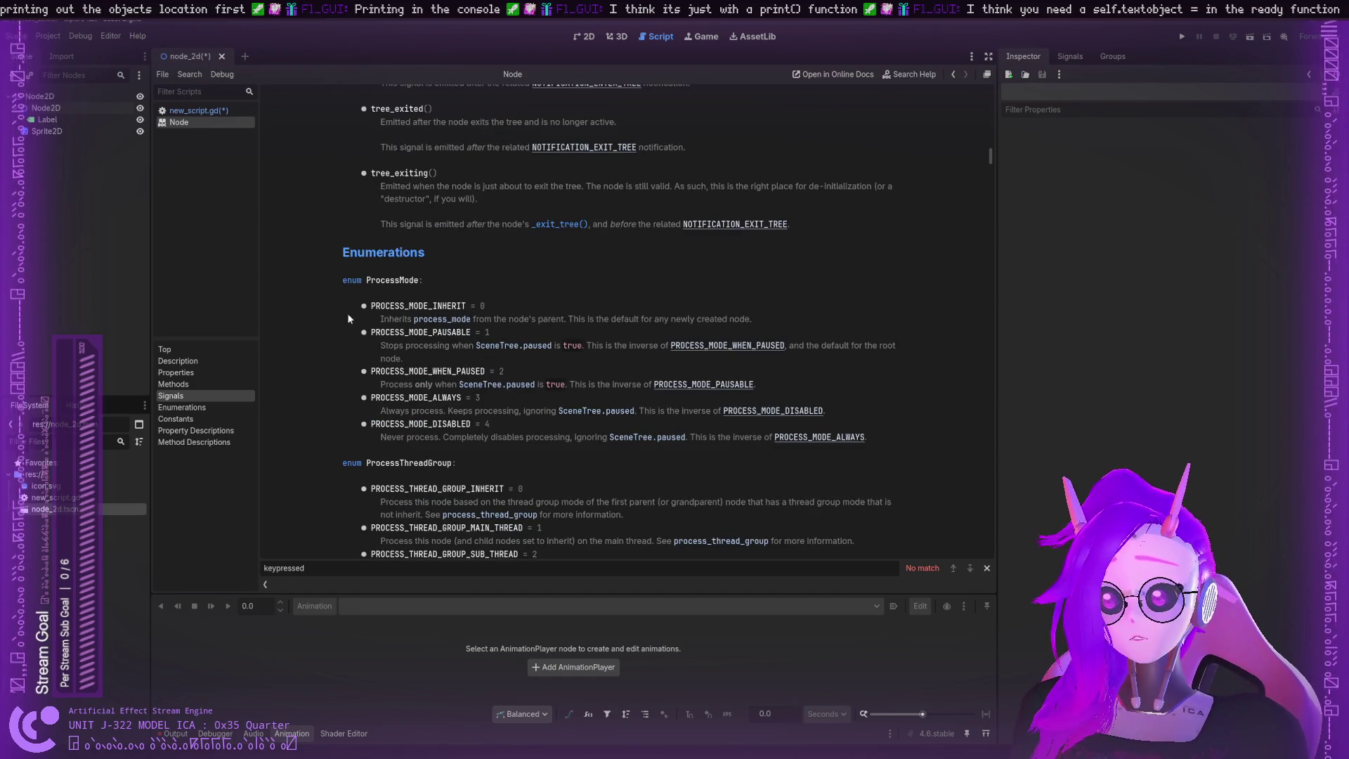
pyautogui.click(190, 385)
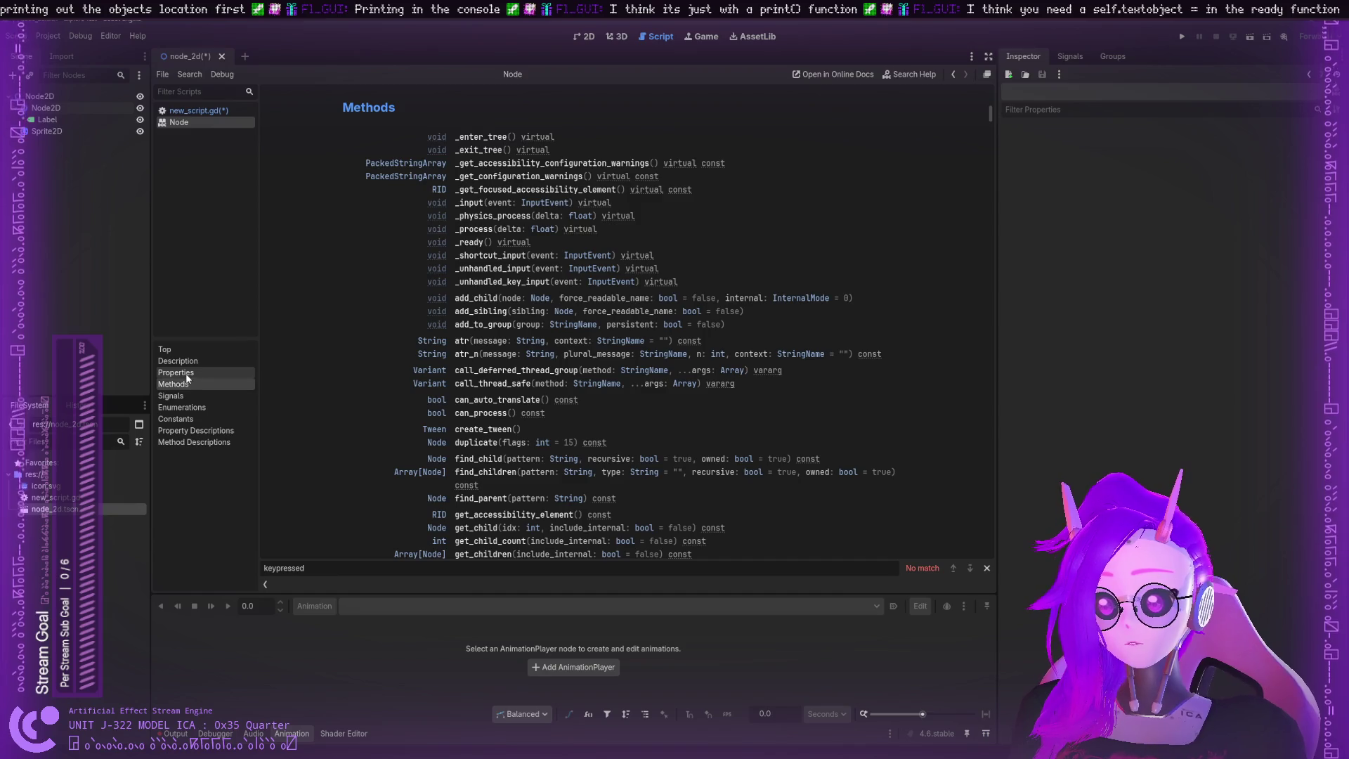
pyautogui.click(193, 375)
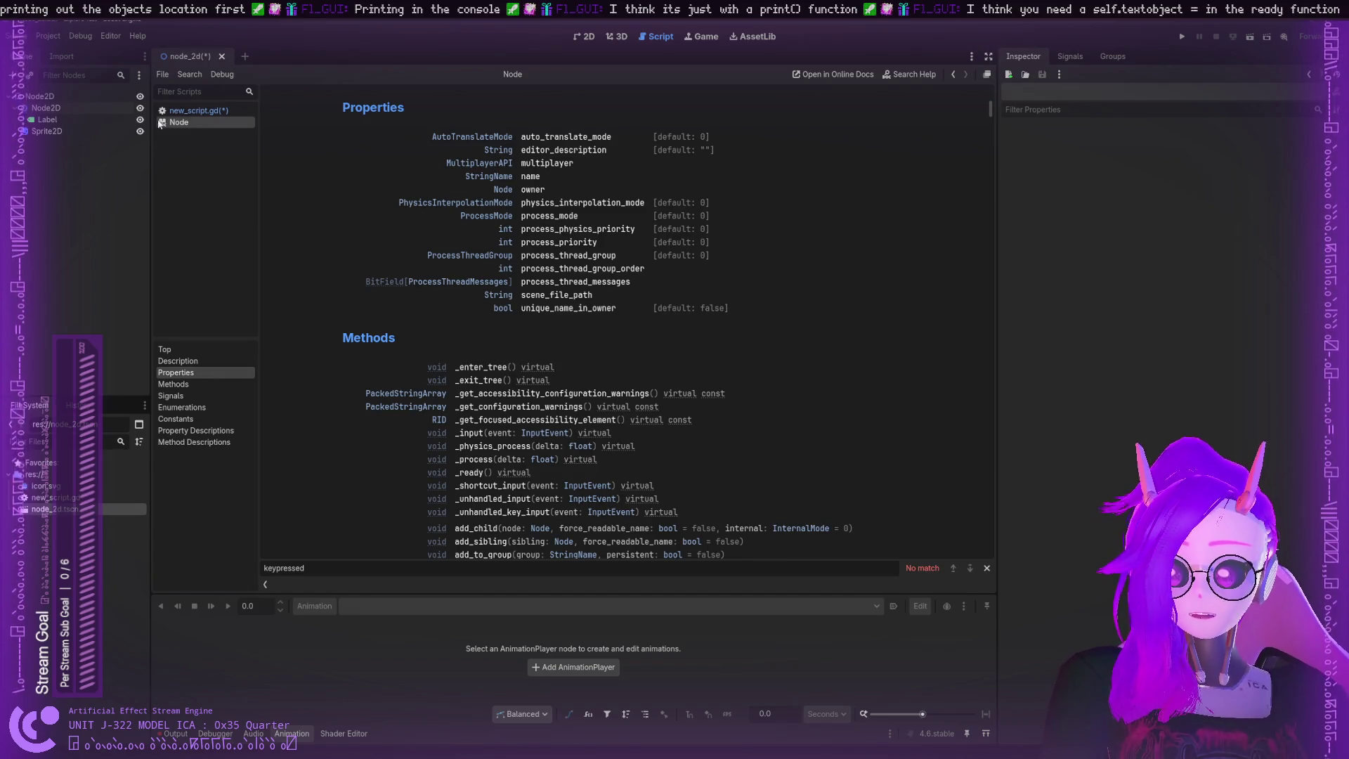
pyautogui.click(199, 110)
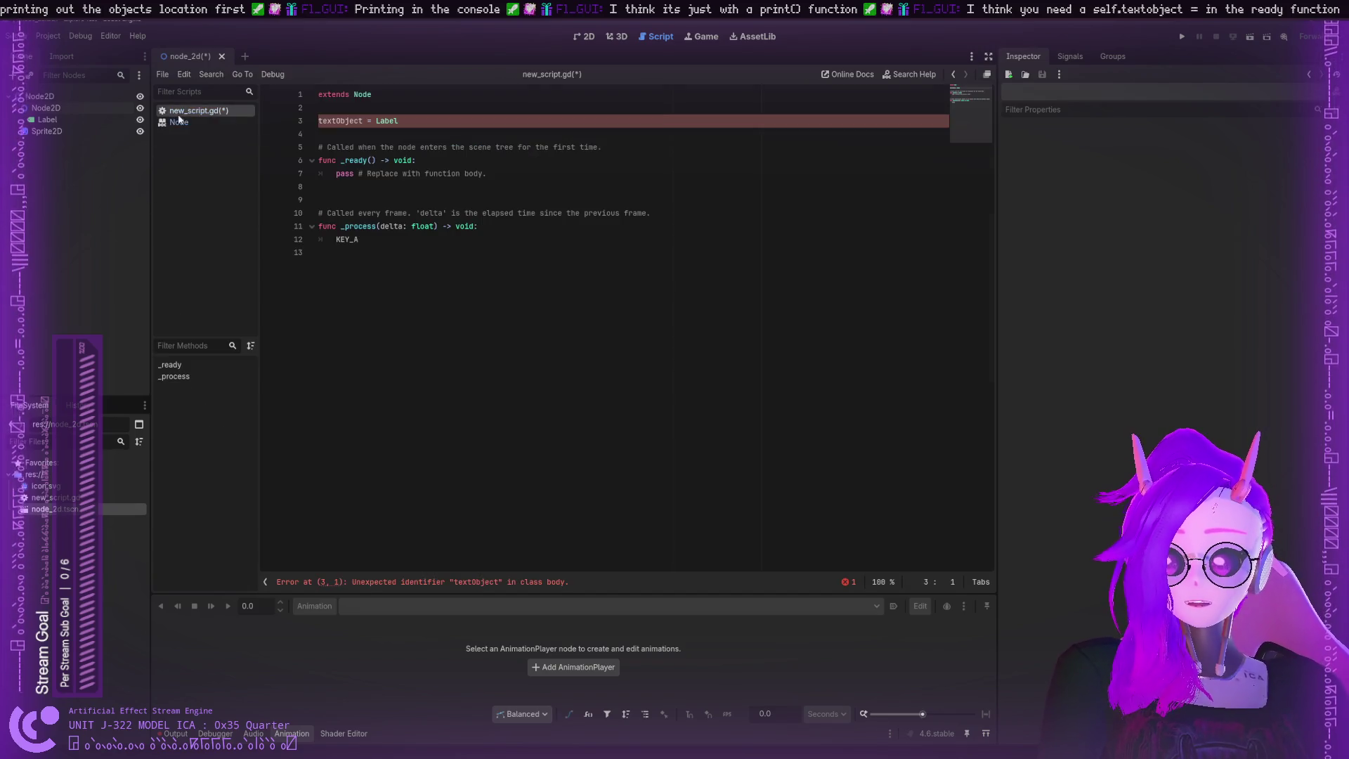
# Step: Move the textObject = Label line into _ready in place of pass, as self.textObject = Label
pyautogui.tripleClick(387, 120)
pyautogui.hotkey('ctrl', 'c')
pyautogui.press('BackSpace')
pyautogui.moveTo(487, 173); pyautogui.dragTo(336, 173)
pyautogui.hotkey('ctrl', 'v')
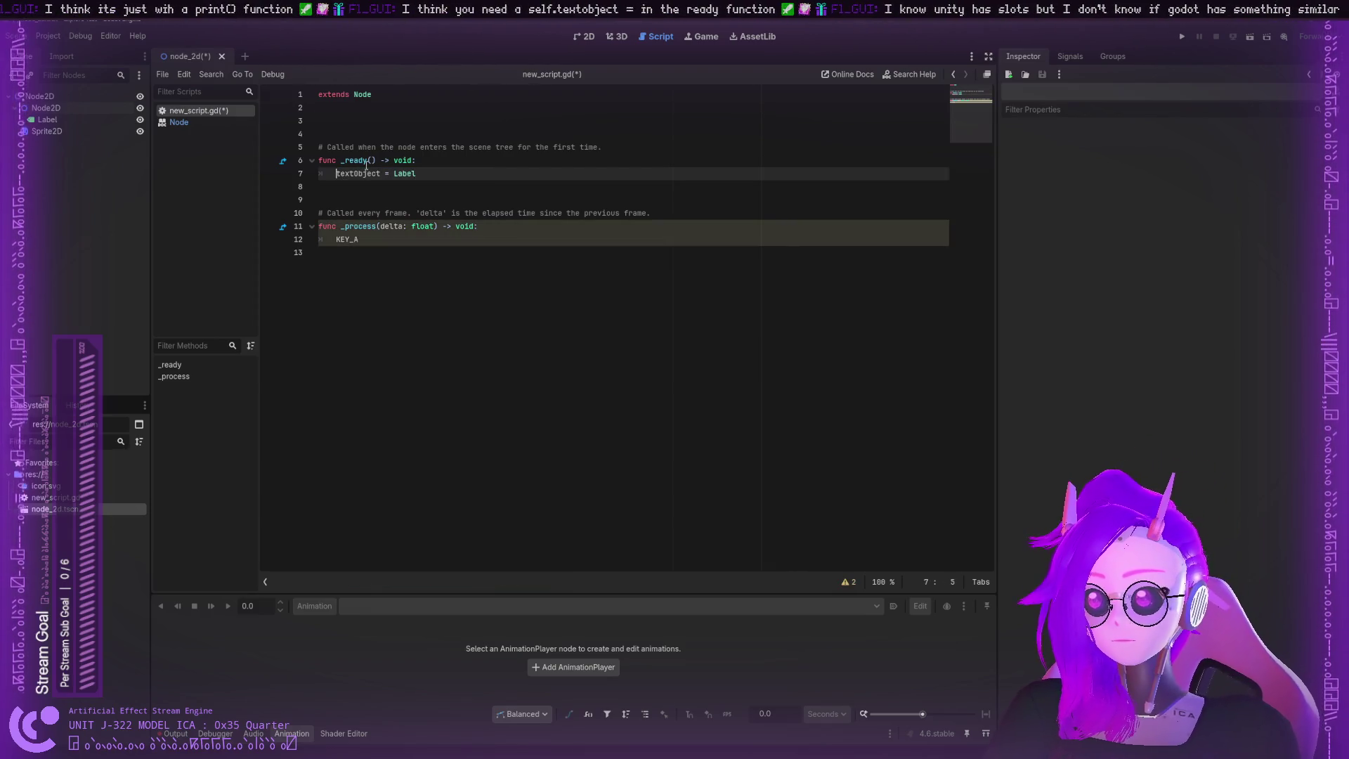
pyautogui.write('self.')
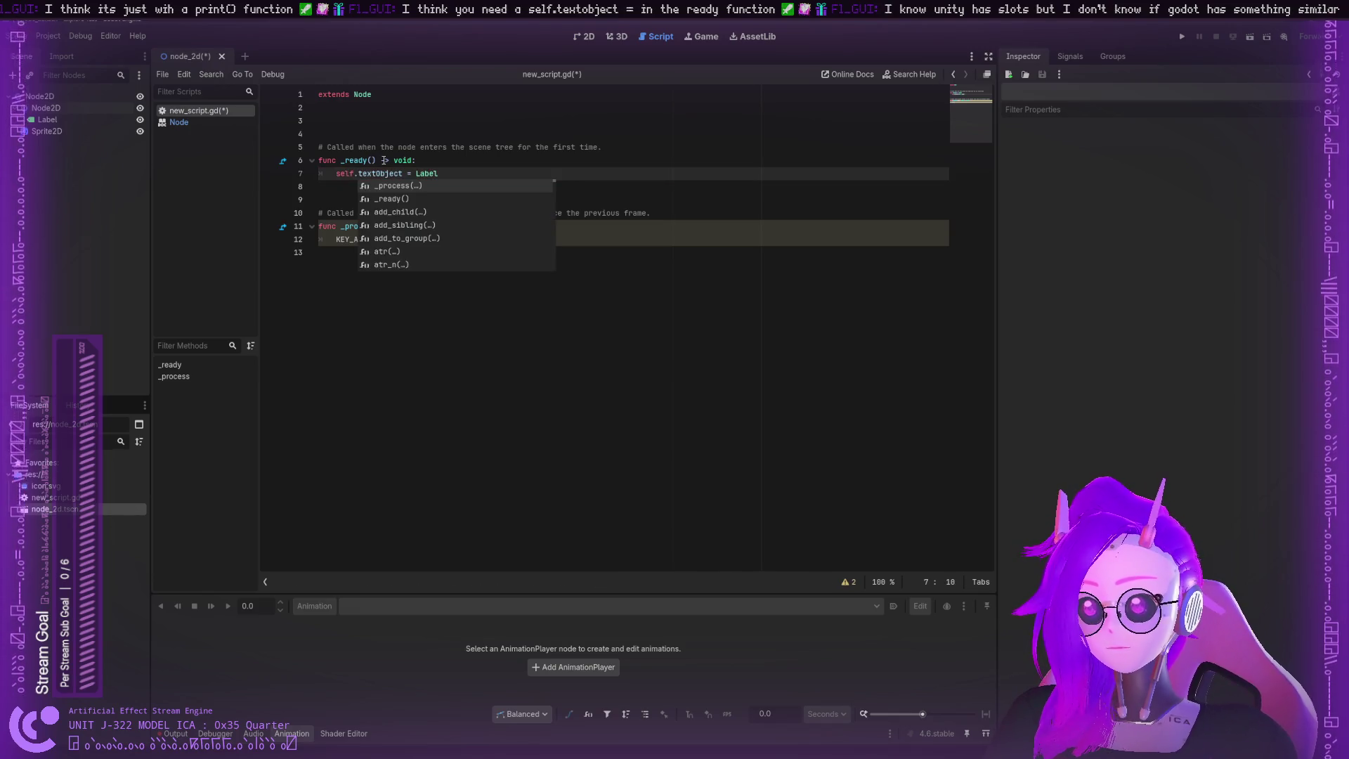
pyautogui.click(536, 147)
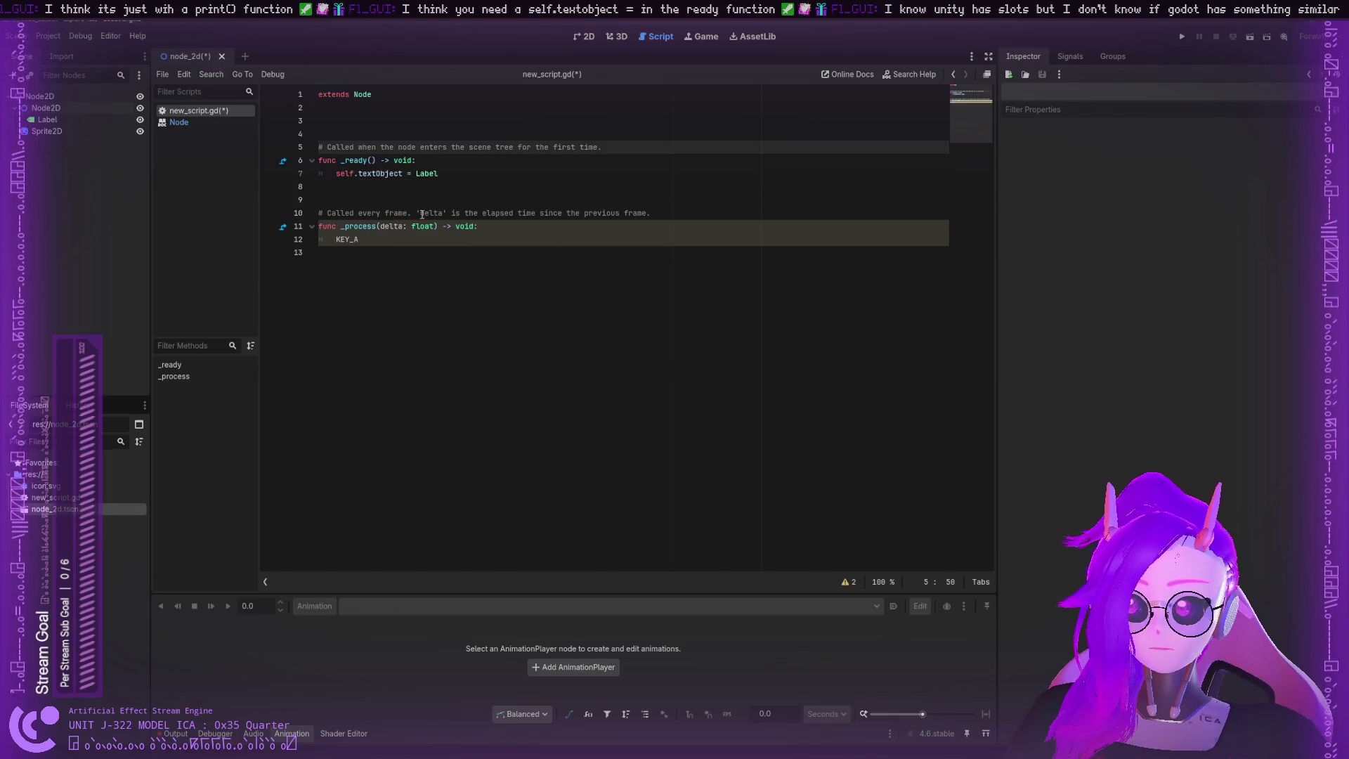
# Step: Review line 7 and open the Node class reference
pyautogui.click(378, 240)
pyautogui.doubleClick(345, 175)
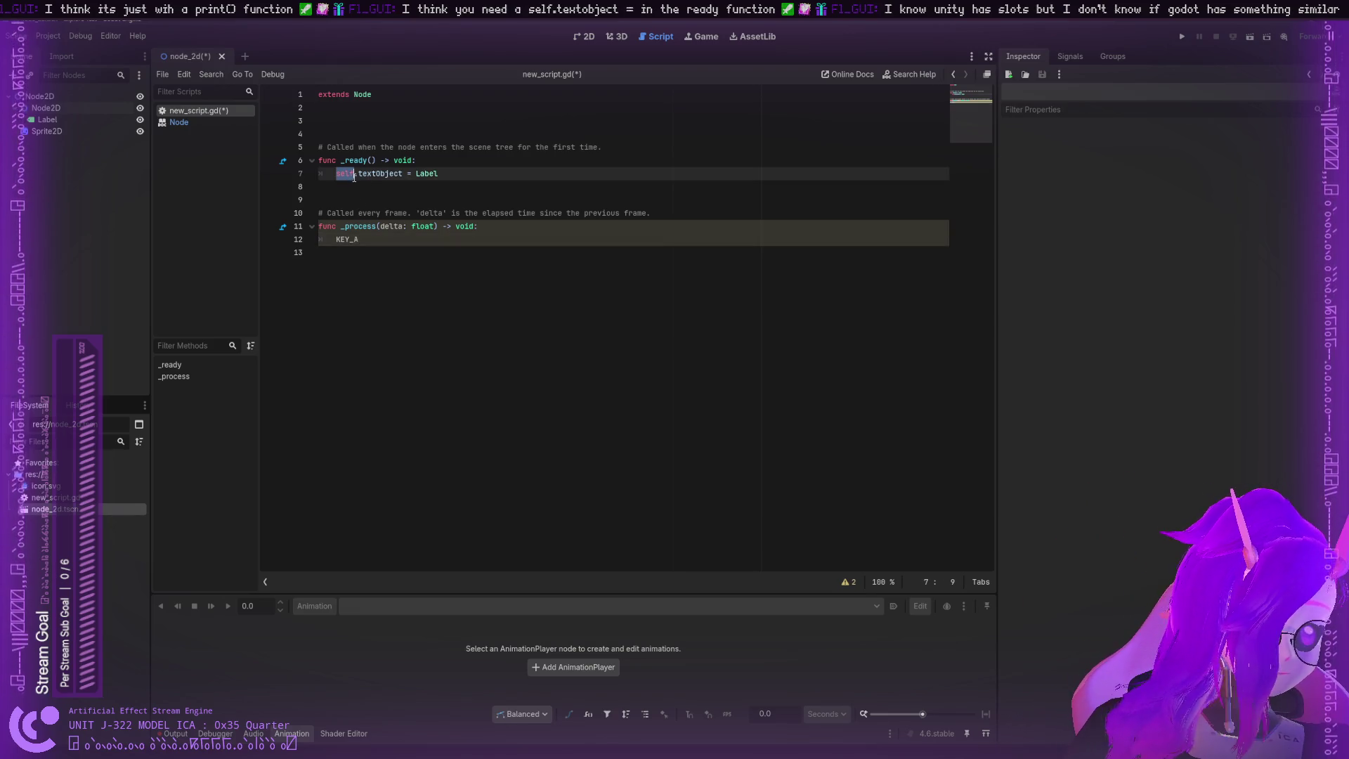
pyautogui.press('Down')
pyautogui.click(196, 122)
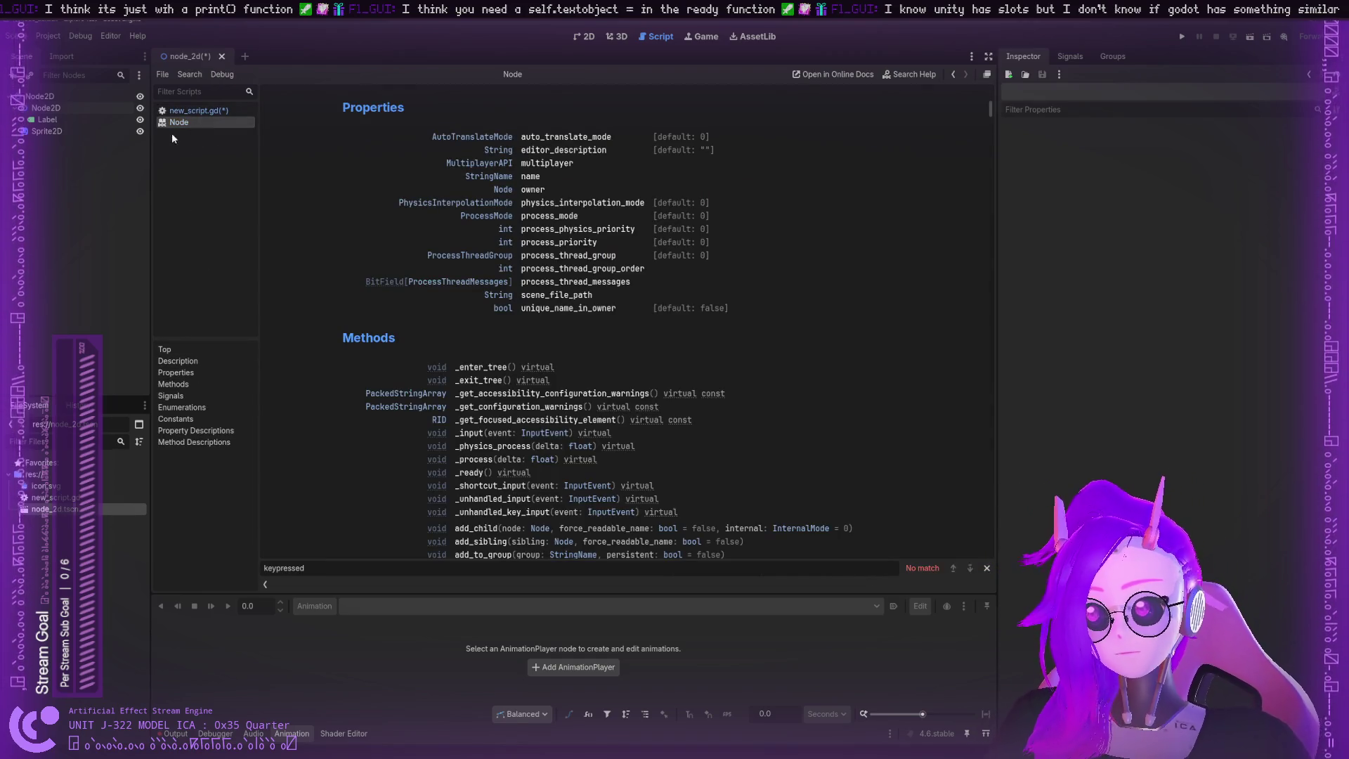
# Step: Browse the Node properties, description and methods, then return to line 7 of new_script.gd
pyautogui.click(181, 112)
pyautogui.click(180, 121)
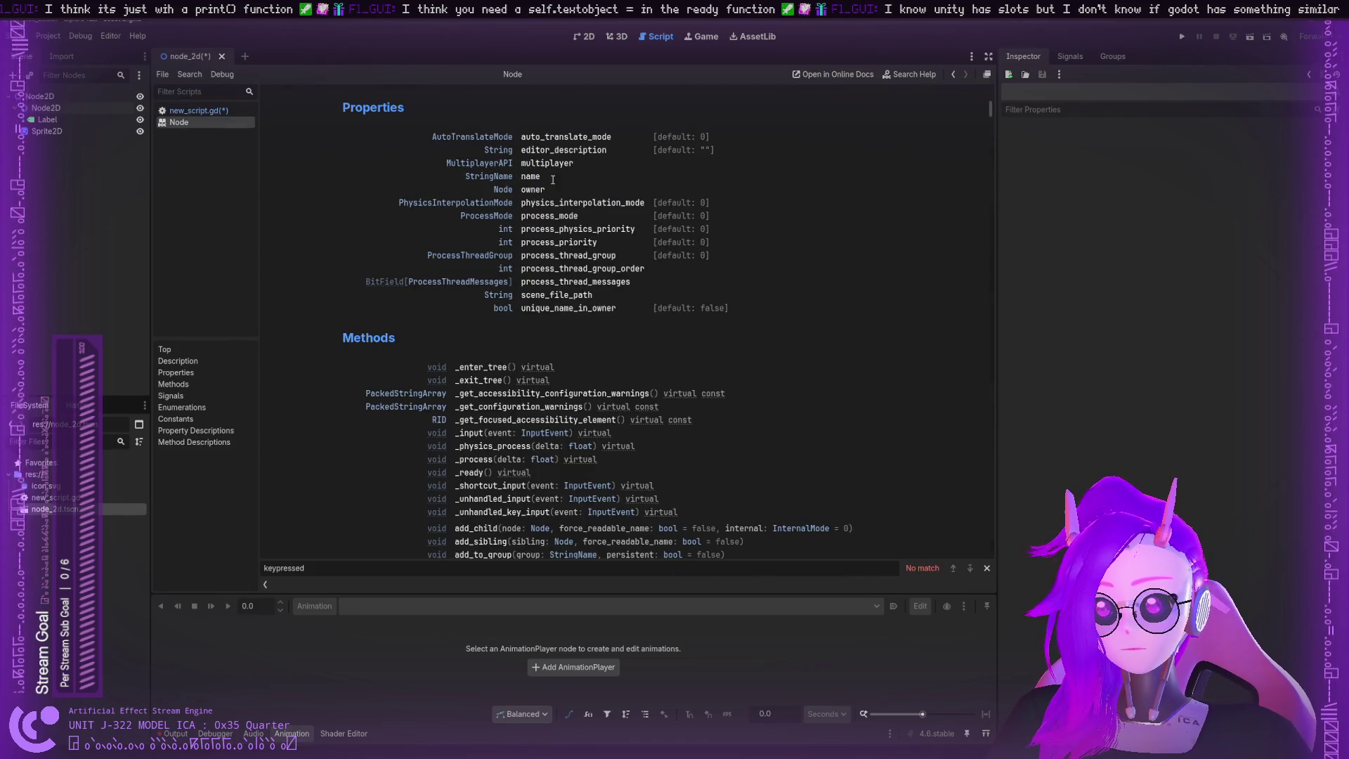
pyautogui.click(186, 372)
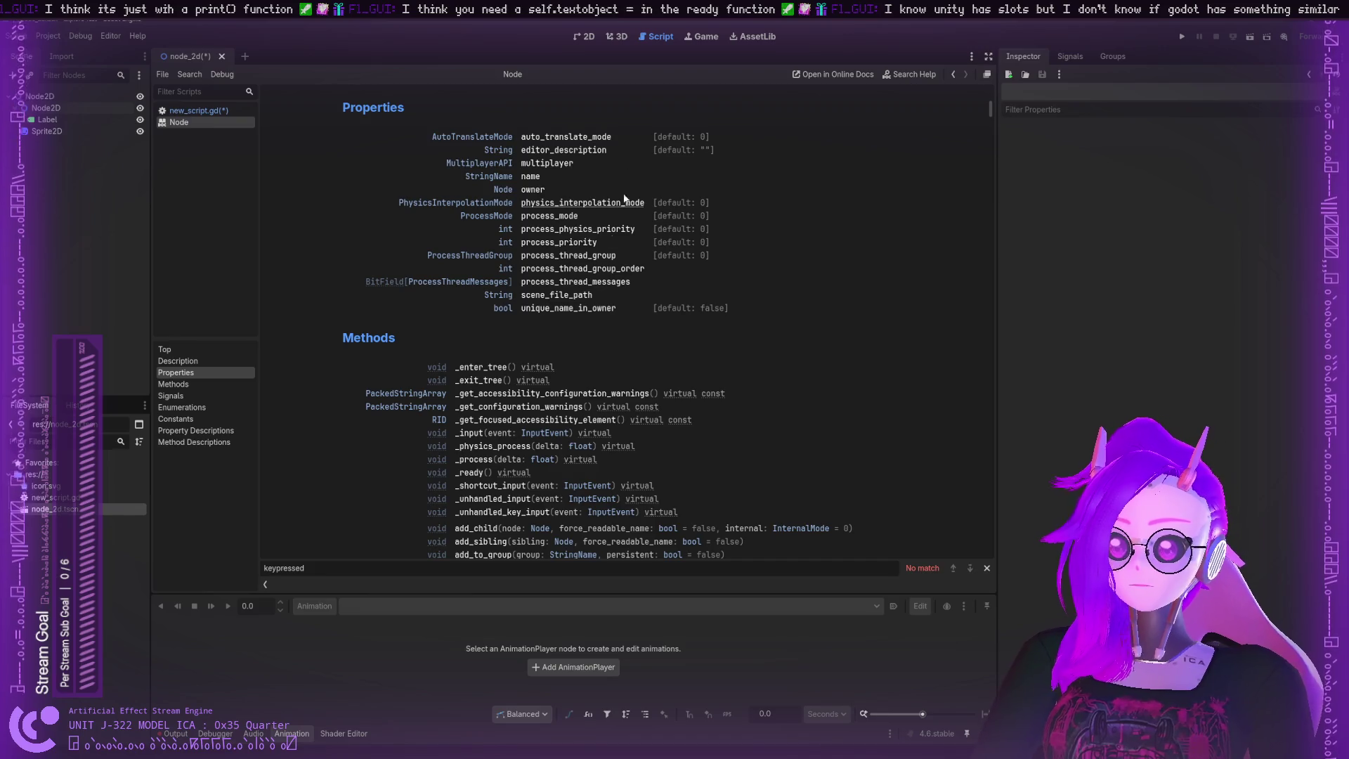
pyautogui.scroll(5, 583, 201)
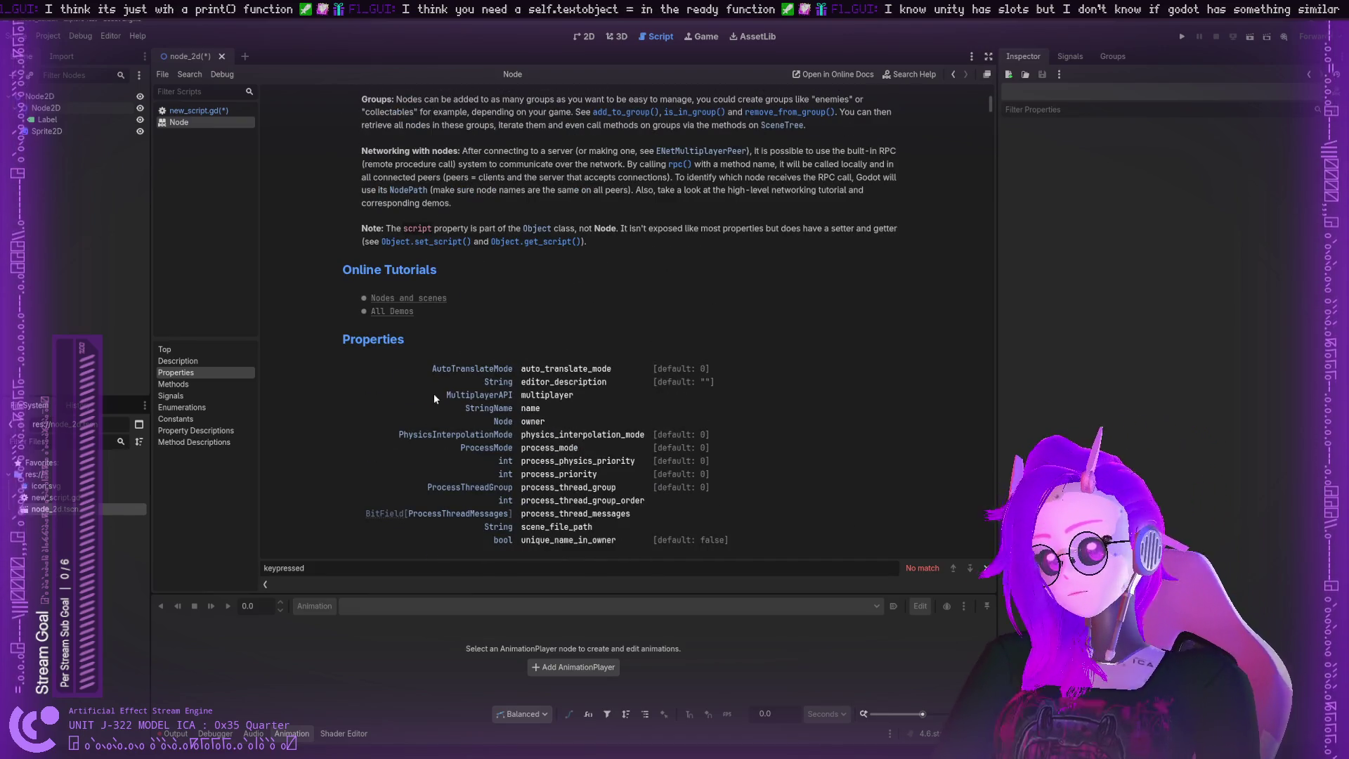
pyautogui.scroll(-3, 351, 404)
pyautogui.click(173, 364)
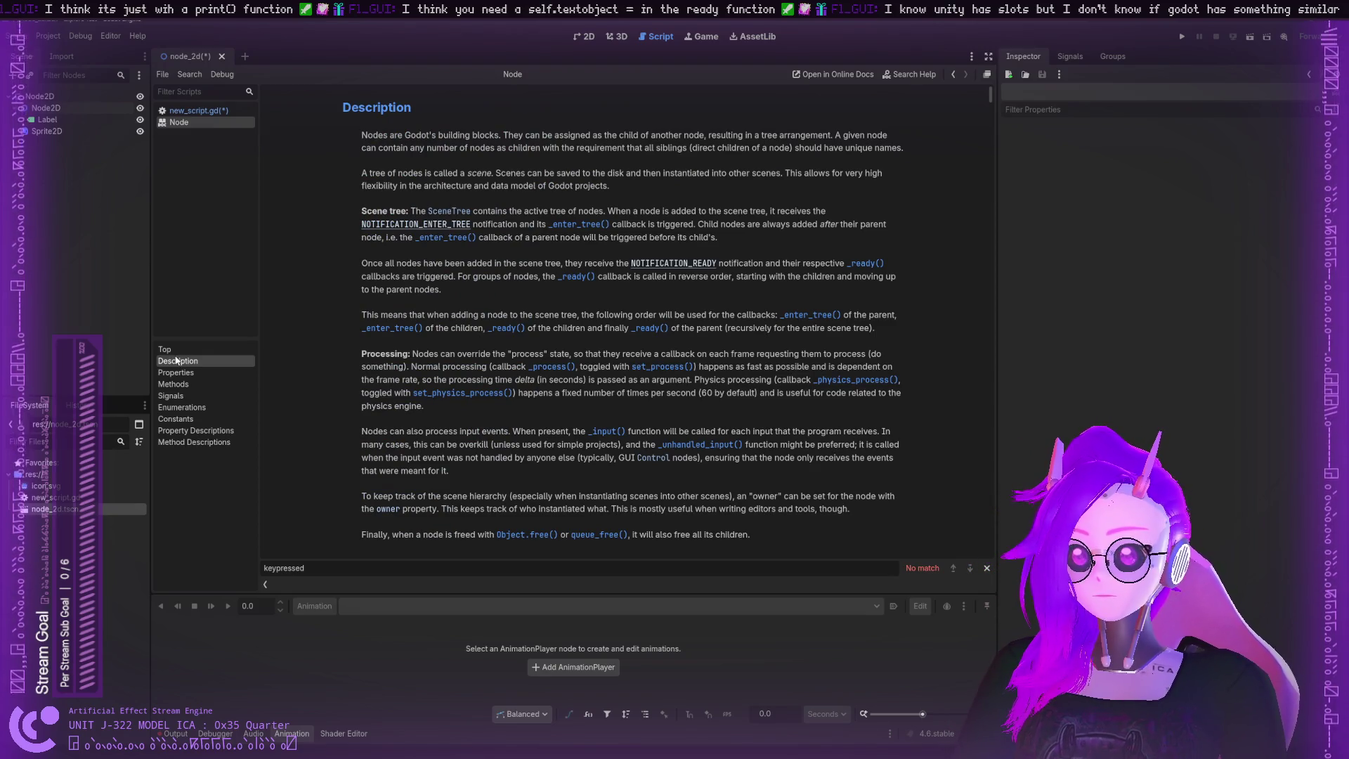
pyautogui.click(200, 385)
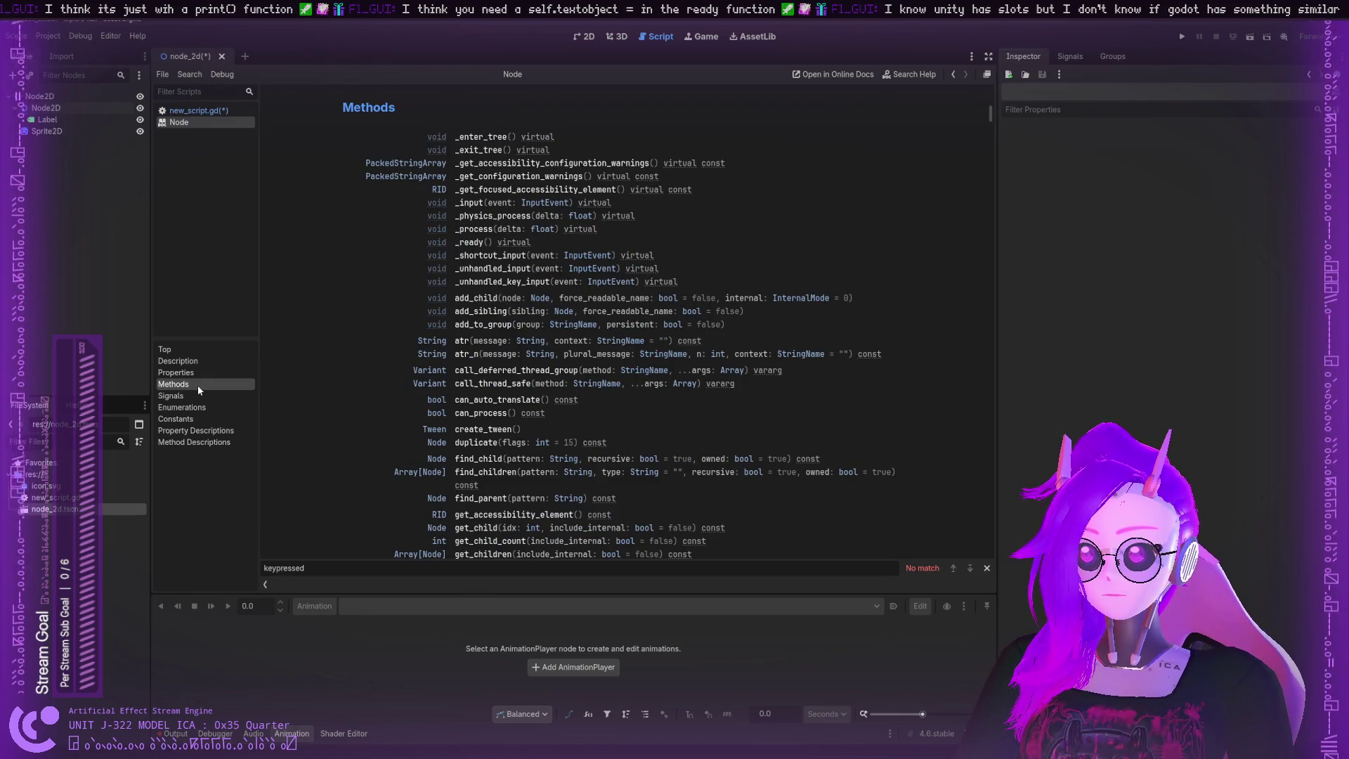
pyautogui.scroll(-10, 400, 392)
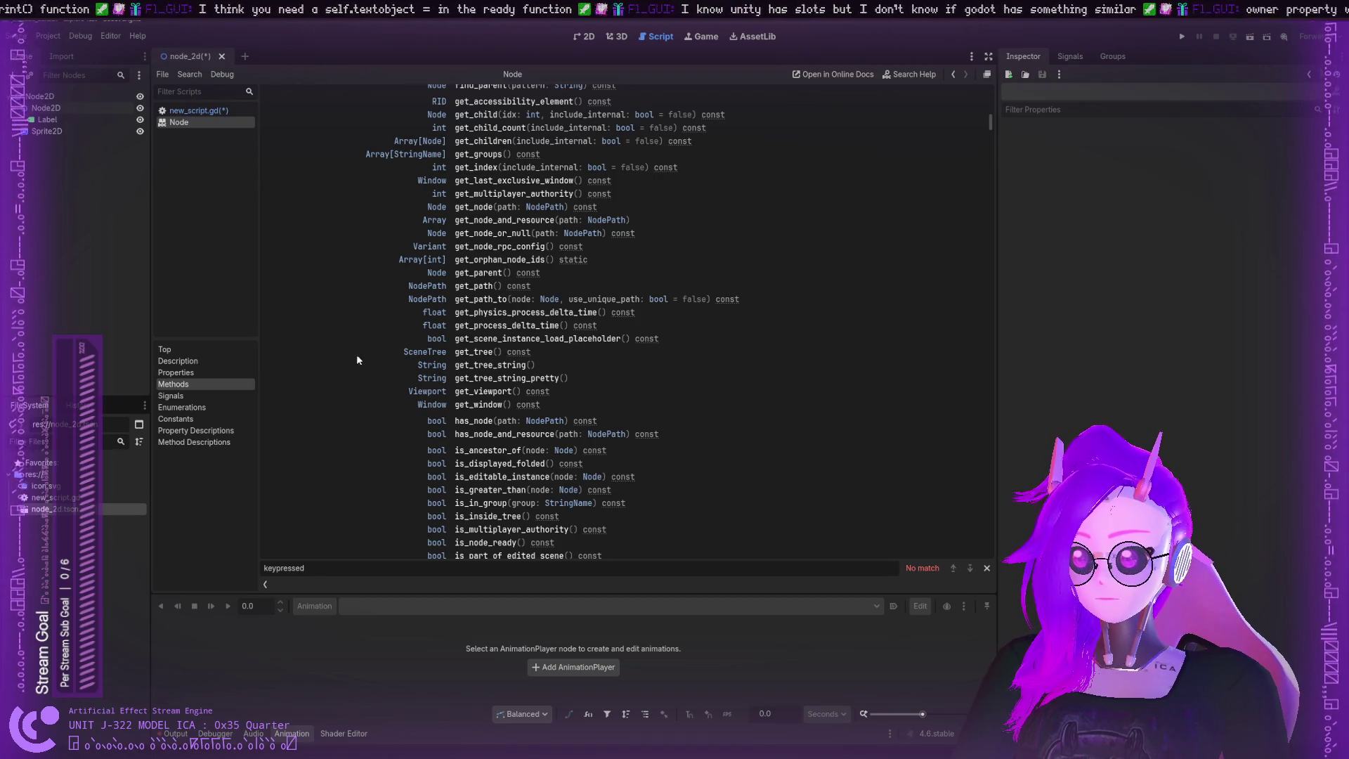
pyautogui.click(199, 111)
pyautogui.doubleClick(345, 175)
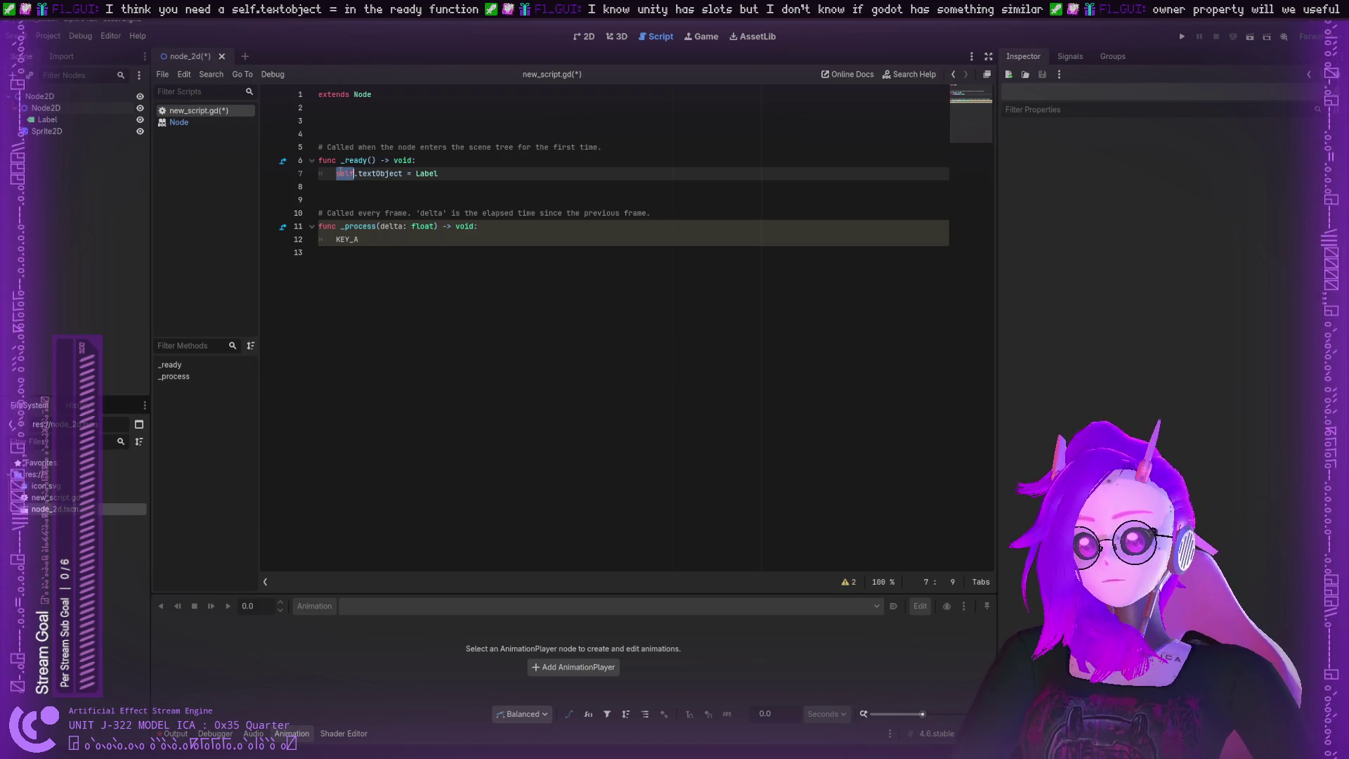
# Step: Select the textObject and Label words on line 7 of the script
pyautogui.doubleClick(379, 173)
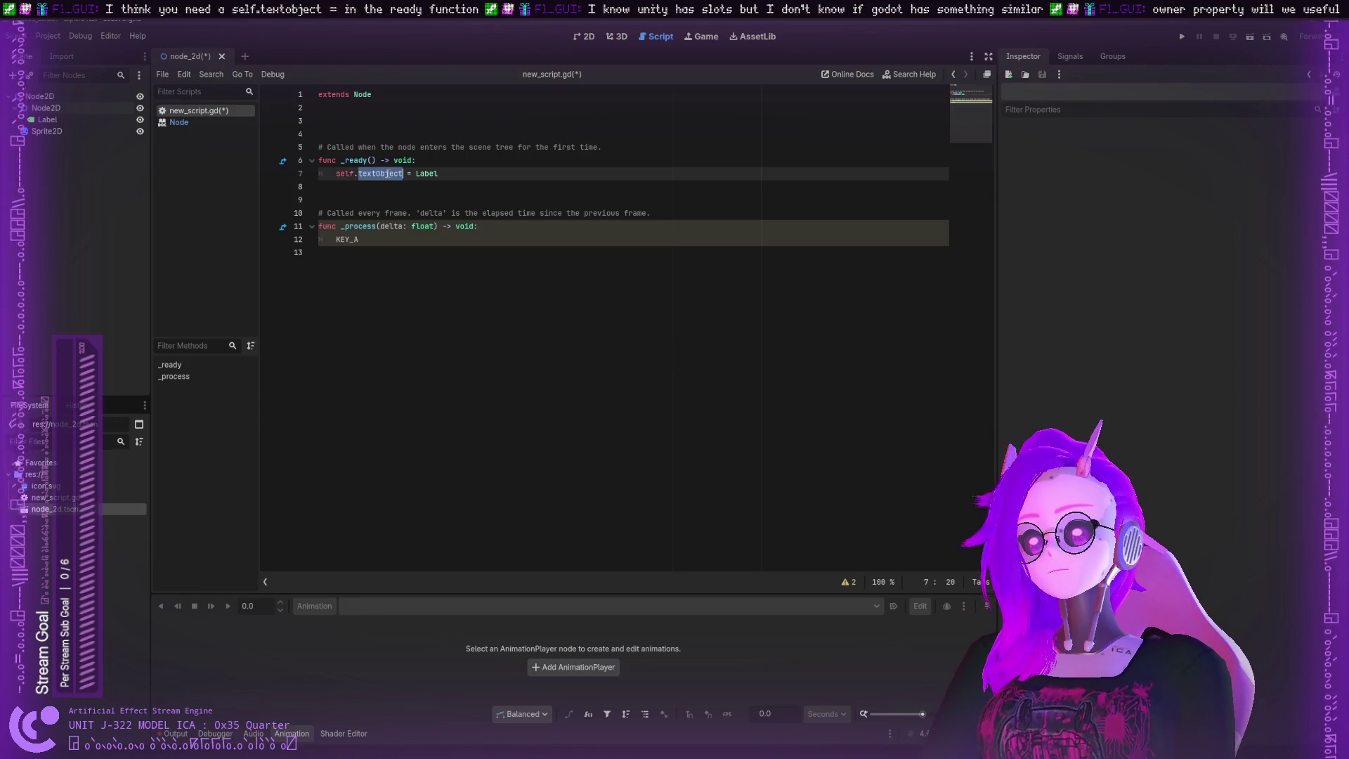
pyautogui.doubleClick(430, 172)
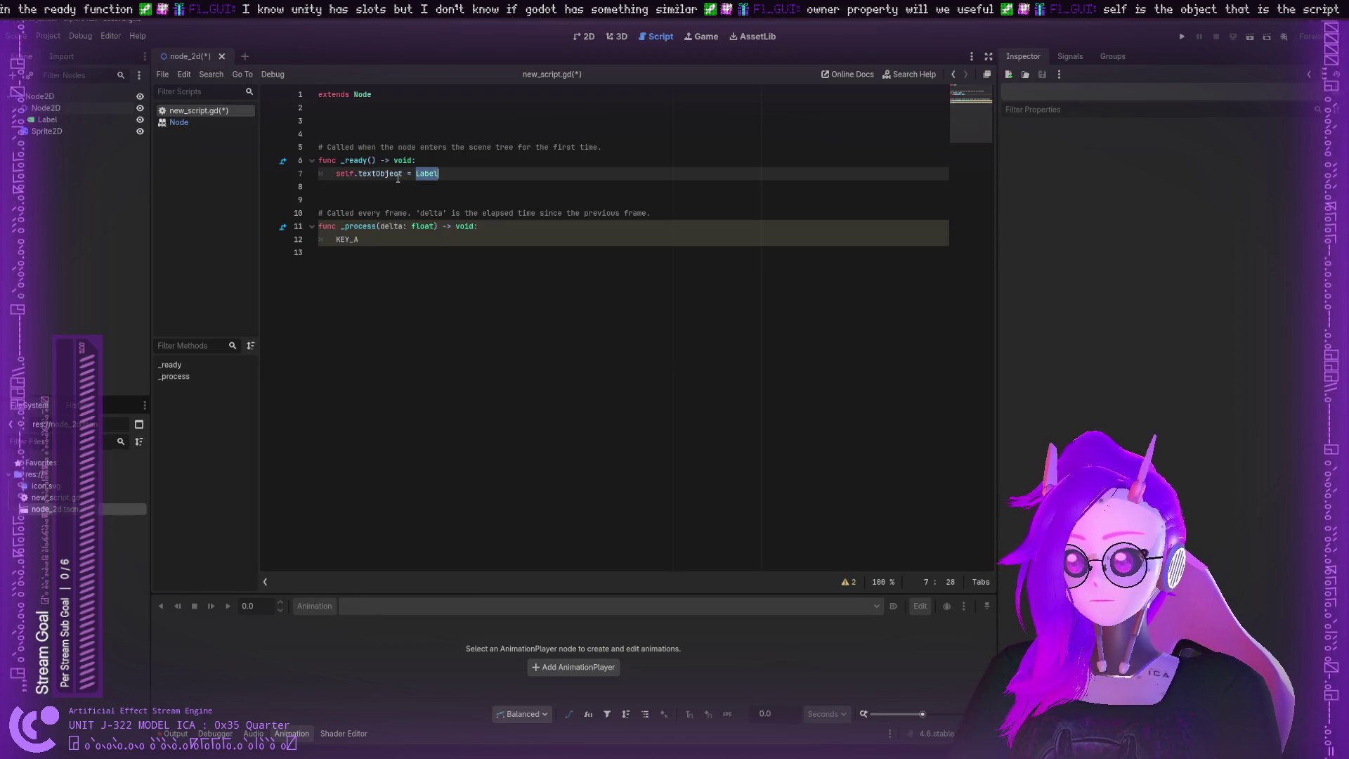
pyautogui.click(398, 173)
pyautogui.doubleClick(399, 174)
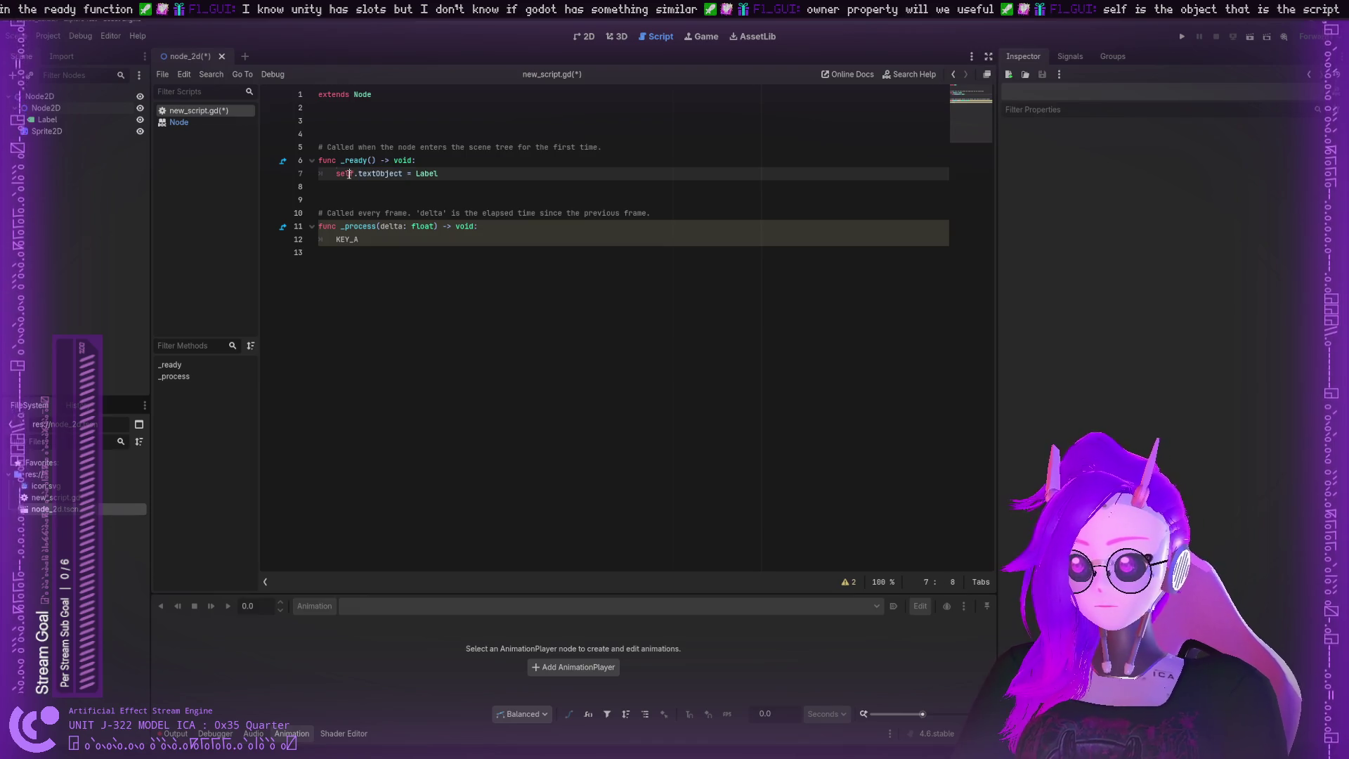
pyautogui.click(377, 174)
pyautogui.doubleClick(377, 174)
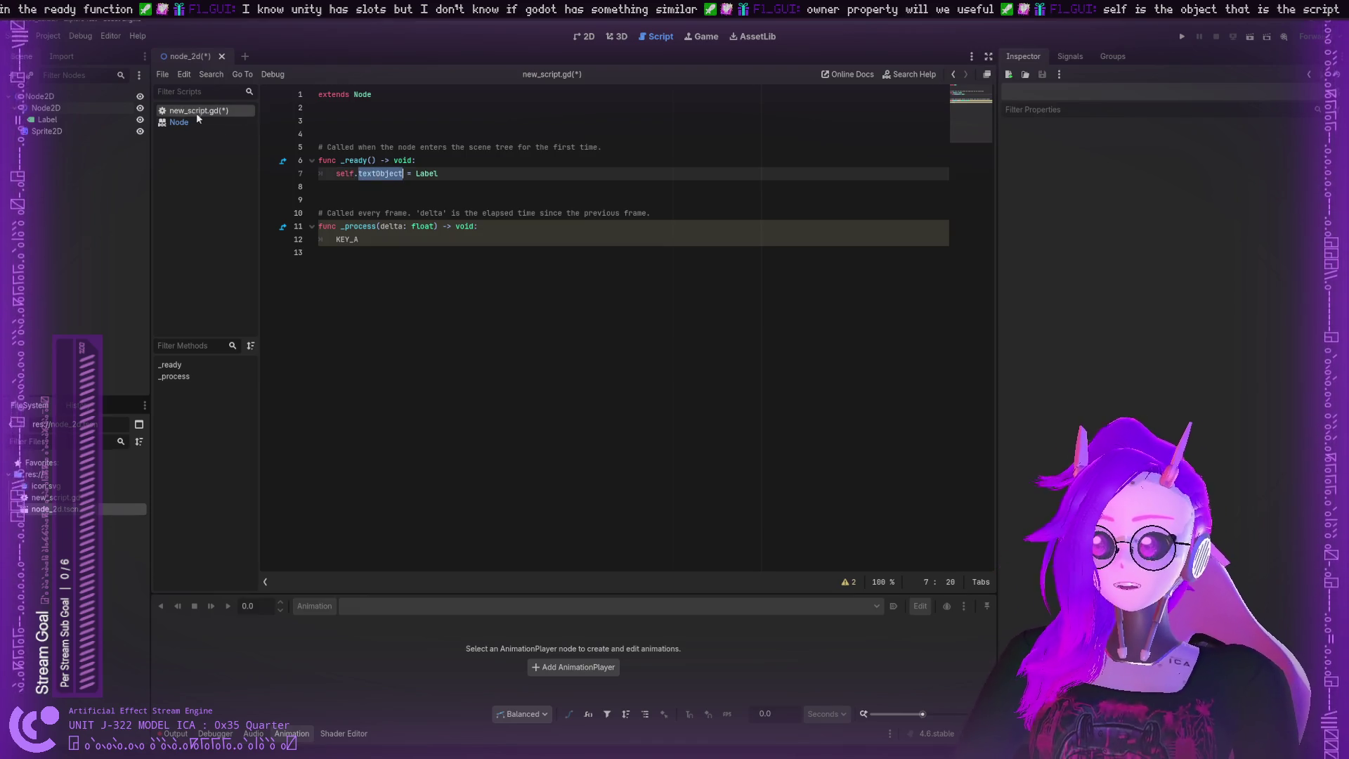
# Step: Inspect the Label, Node2D and Sprite2D nodes' properties in the Scene dock
pyautogui.click(87, 119)
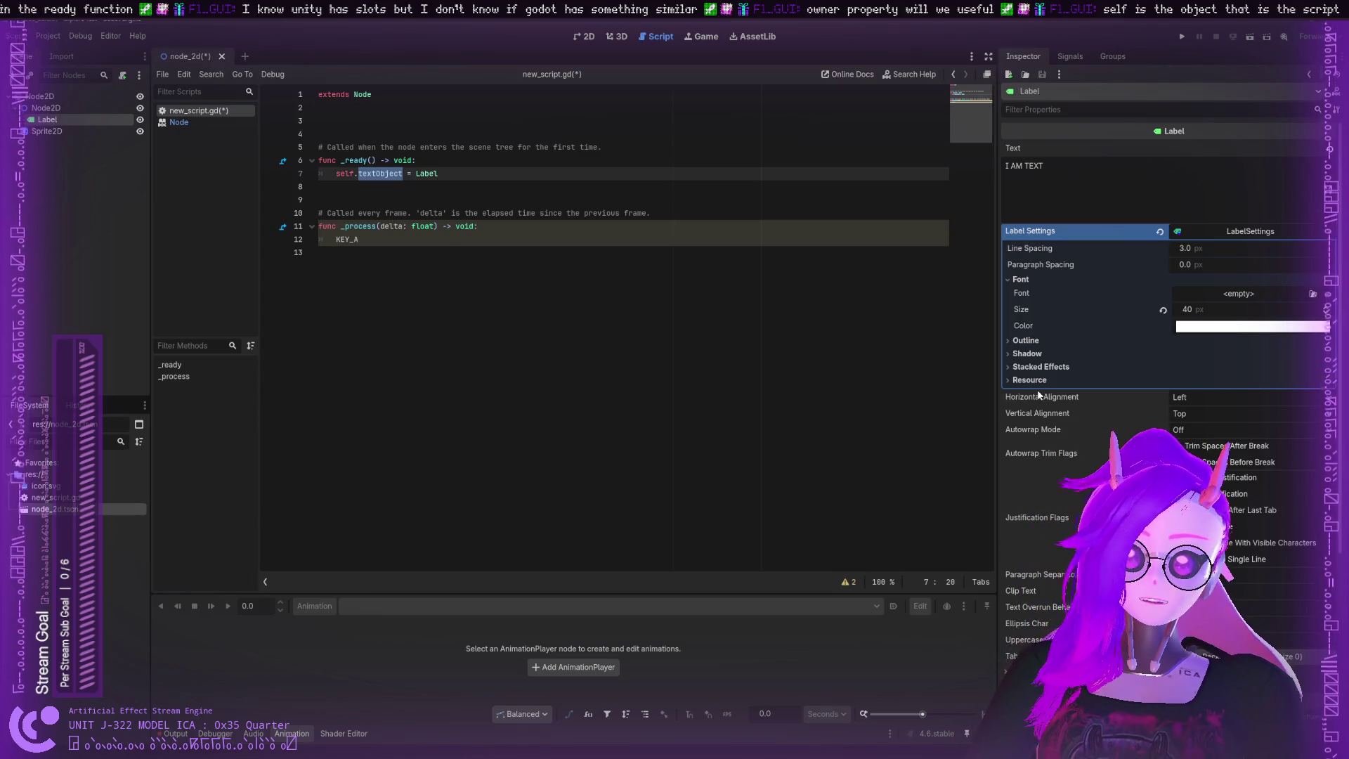
pyautogui.scroll(-5, 1055, 387)
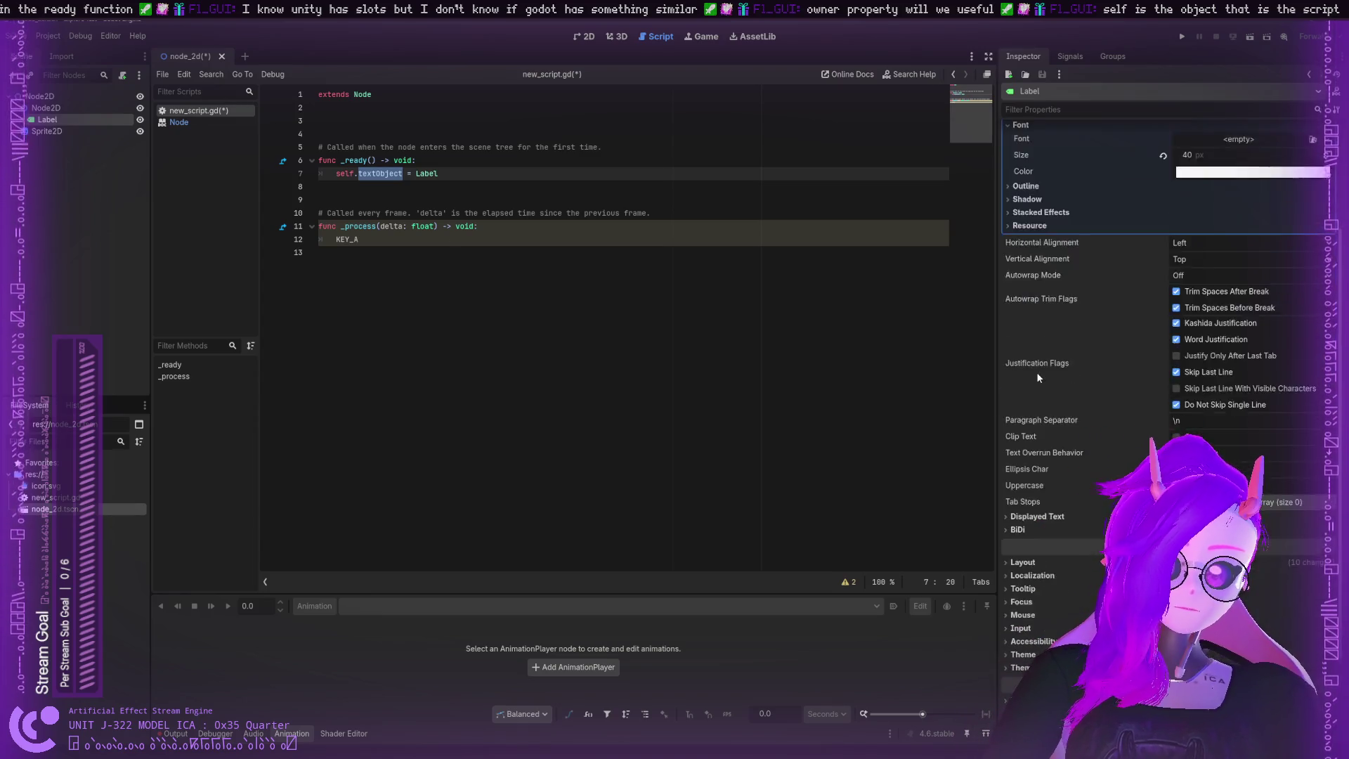
pyautogui.moveTo(49, 119)
pyautogui.mouseDown()
pyautogui.moveTo(1123, 251)
pyautogui.moveTo(534, 253)
pyautogui.moveTo(55, 125)
pyautogui.mouseUp()
pyautogui.click(57, 111)
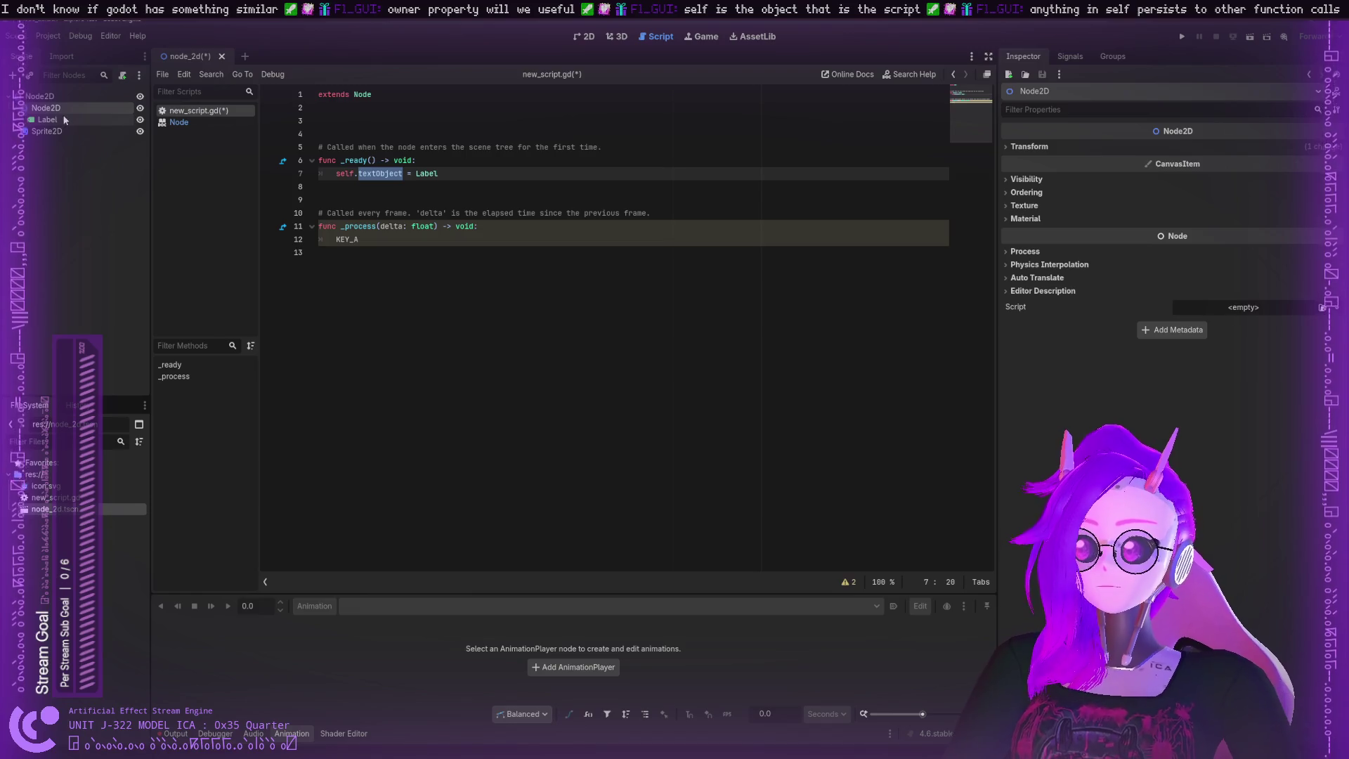
pyautogui.click(64, 119)
pyautogui.moveTo(61, 132); pyautogui.dragTo(62, 132)
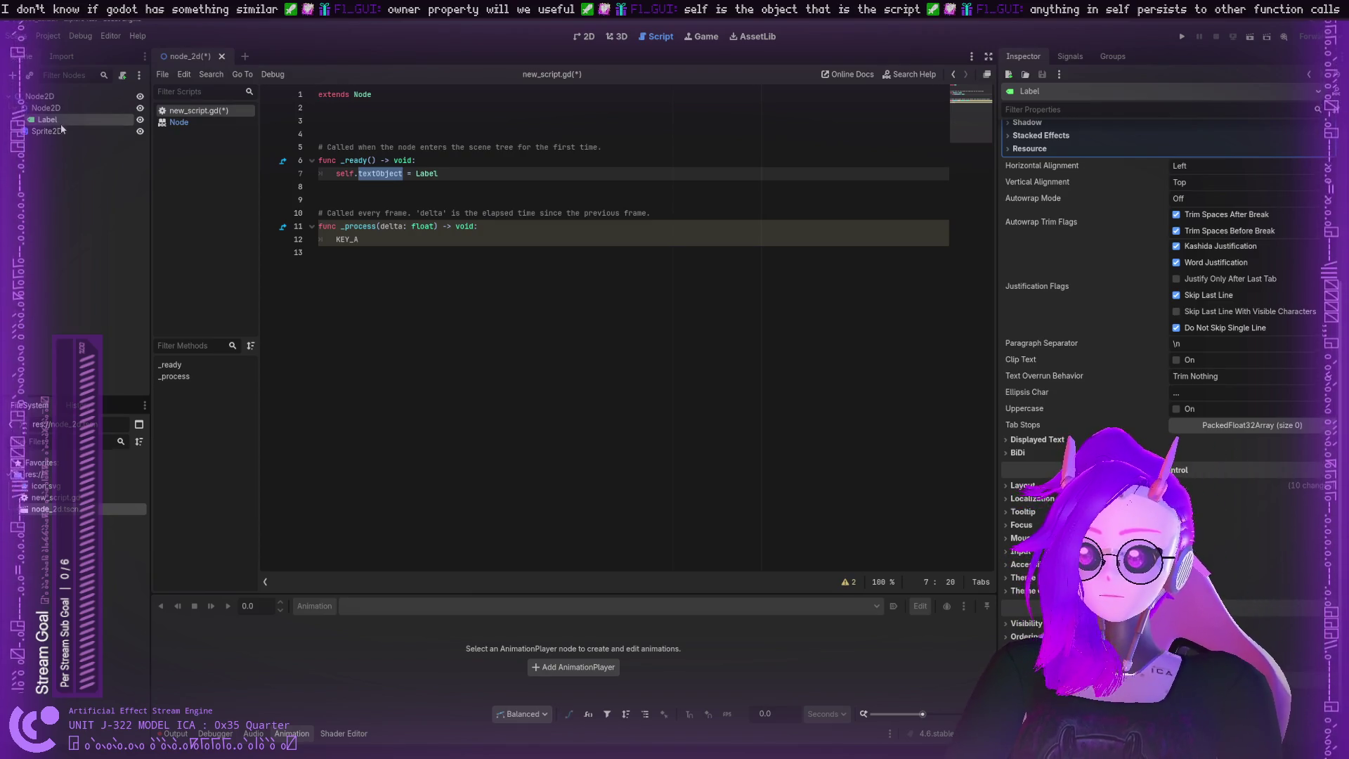
pyautogui.click(66, 137)
pyautogui.click(66, 121)
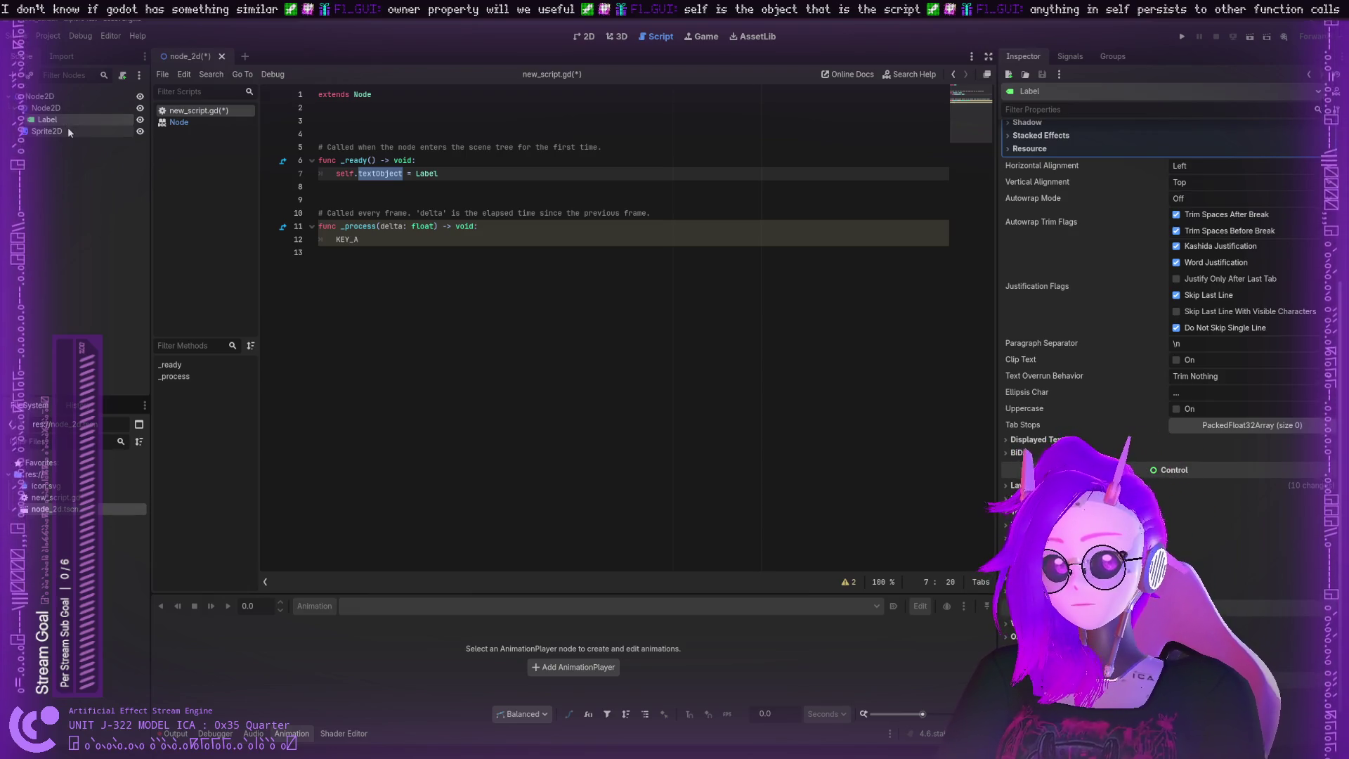
# Step: Save the scene and script with Ctrl+S and open the Node class reference
pyautogui.click(449, 174)
pyautogui.hotkey('ctrl', 's')
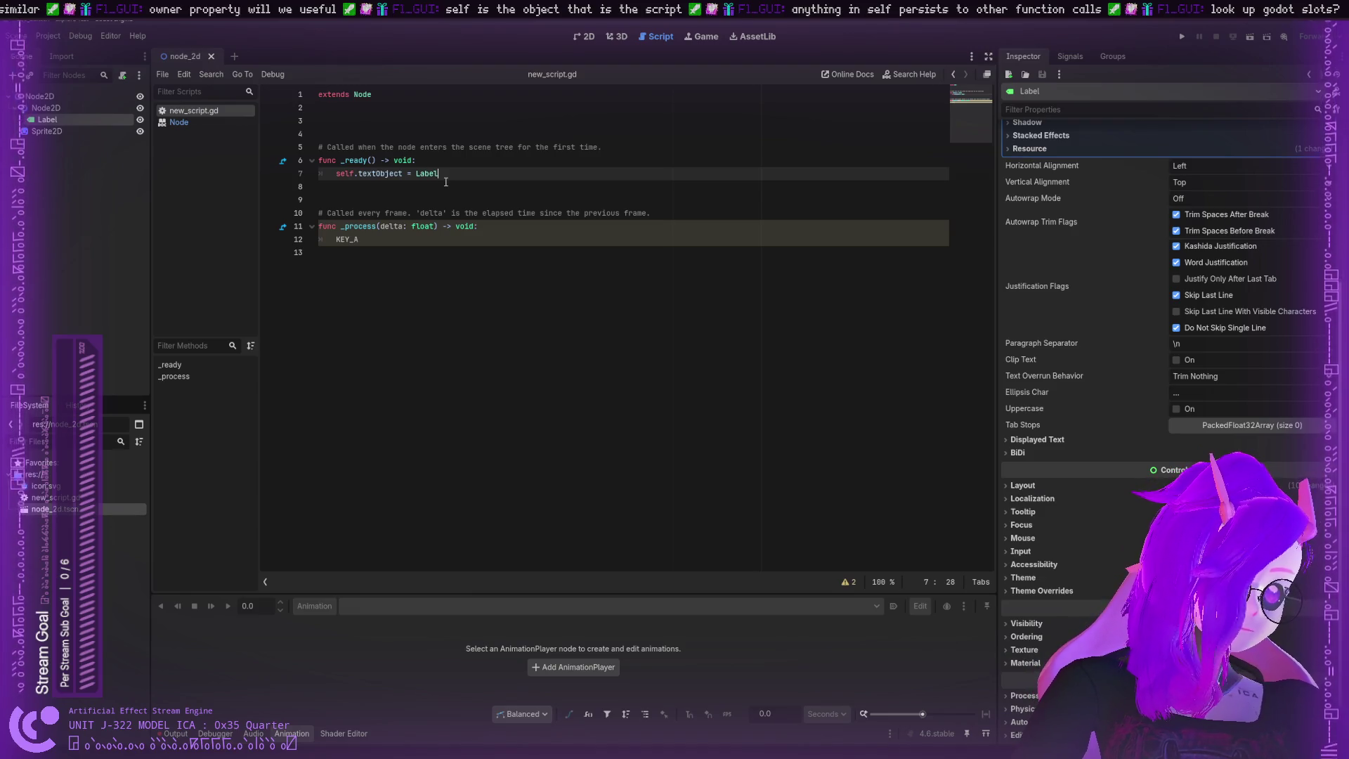
pyautogui.click(180, 124)
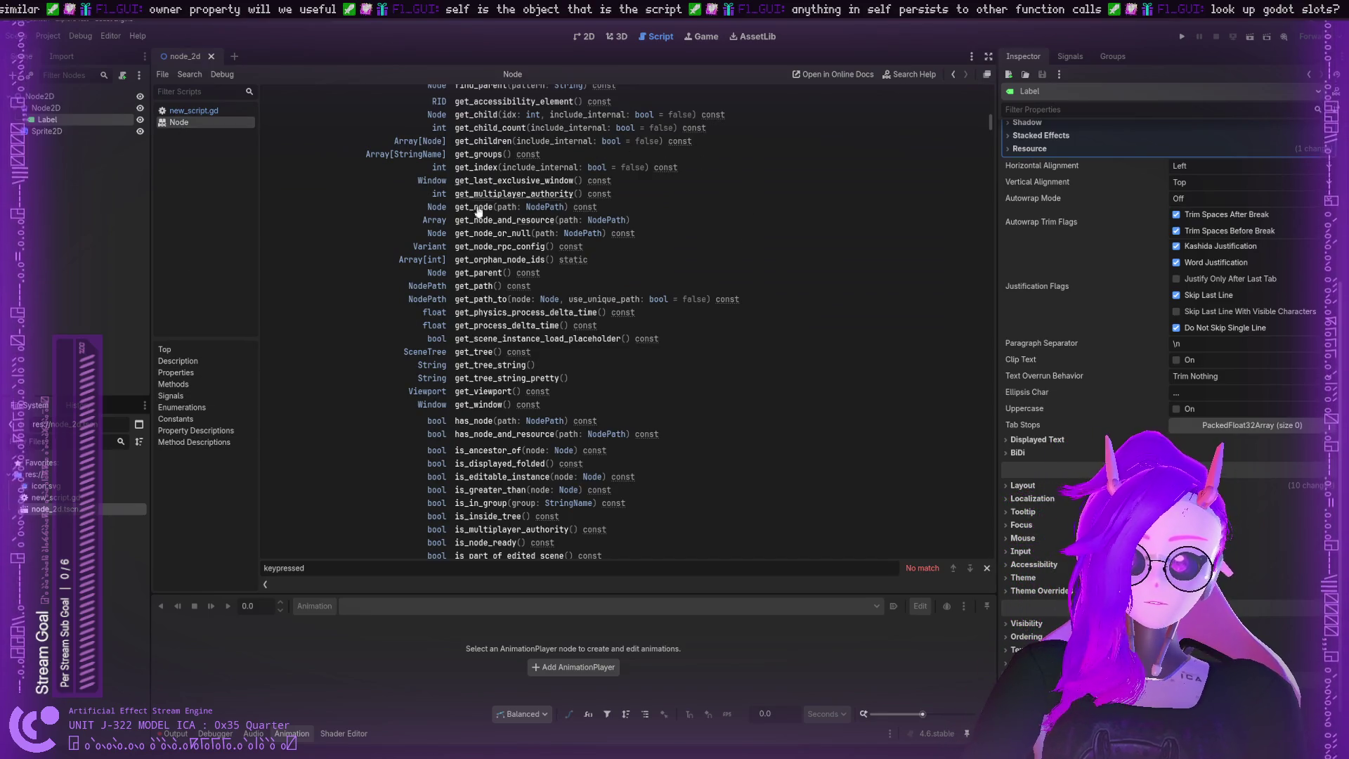
# Step: Jump to the Node signals section and search the page for 'slot', finding no match
pyautogui.click(194, 360)
pyautogui.click(221, 398)
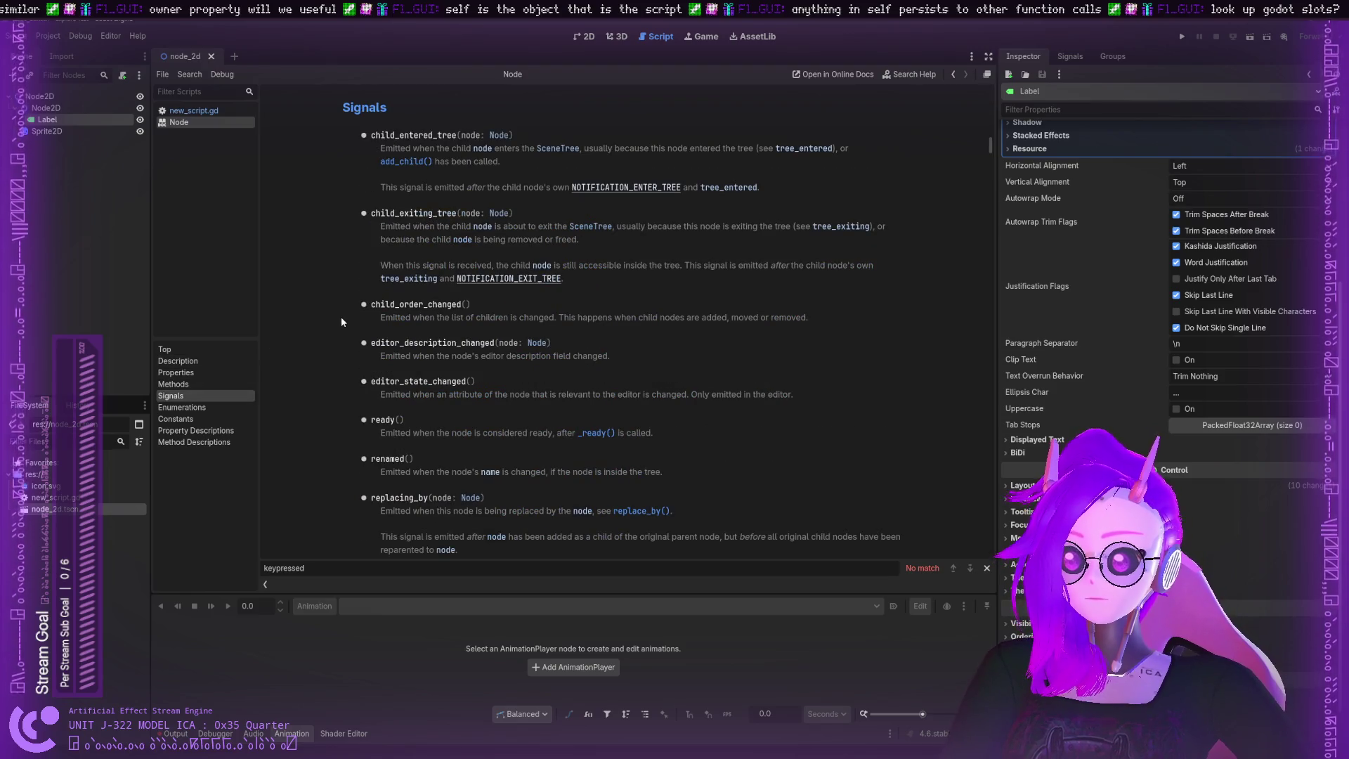
pyautogui.hotkey('ctrl', 'f')
pyautogui.write('slots')
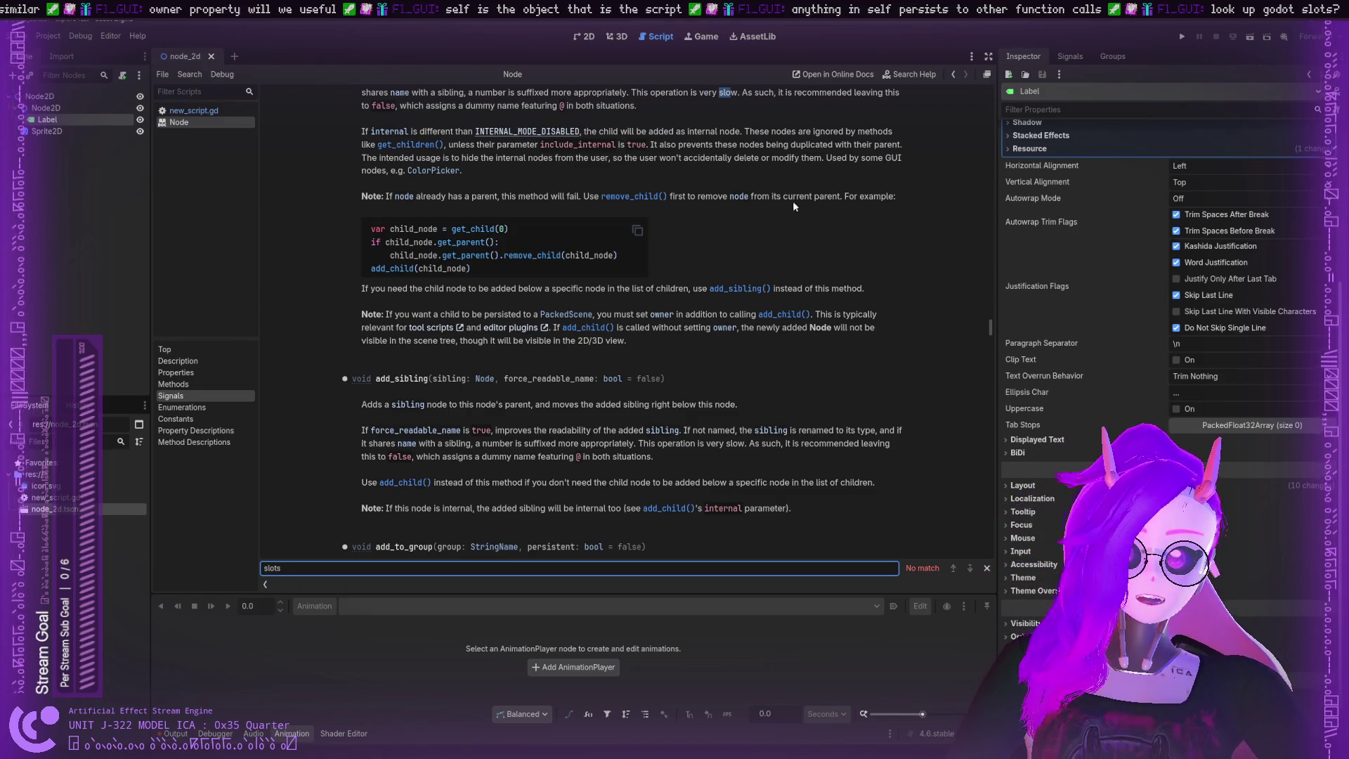
pyautogui.click(833, 73)
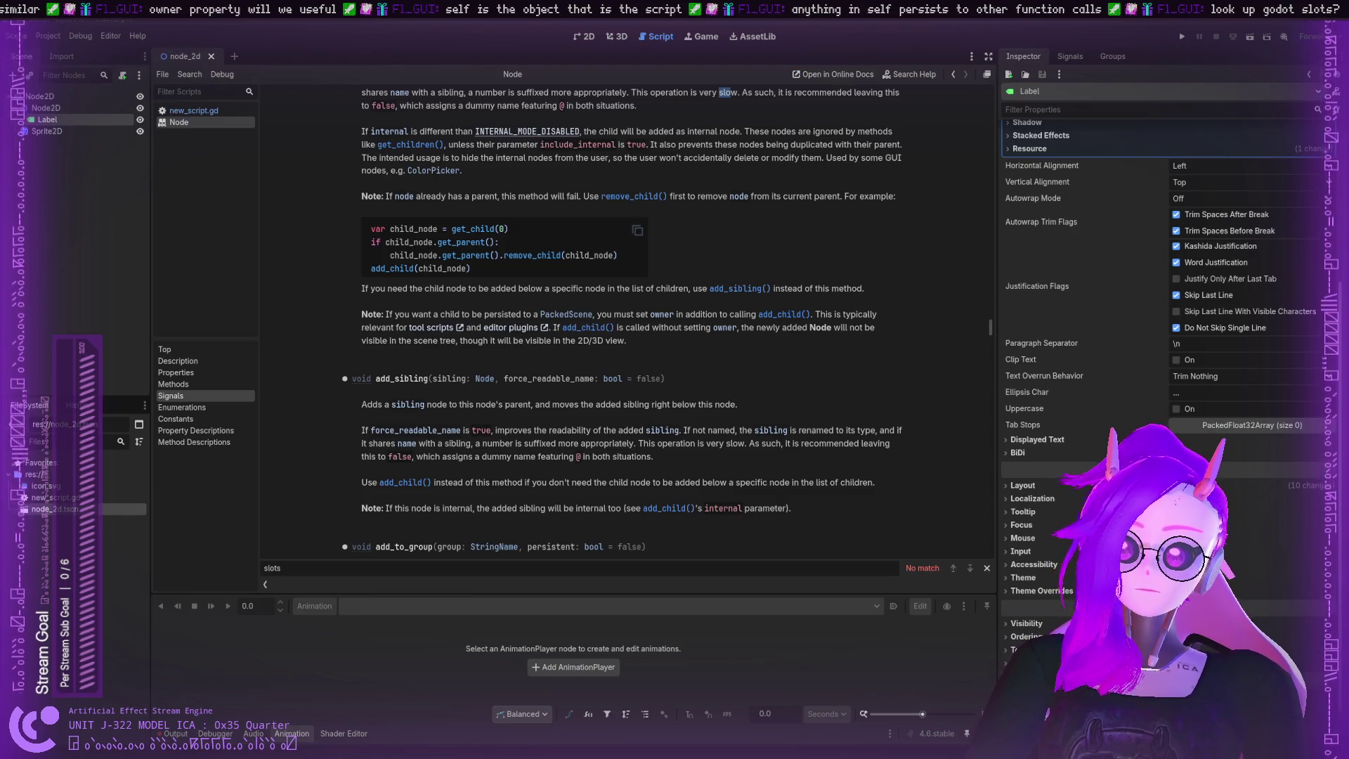
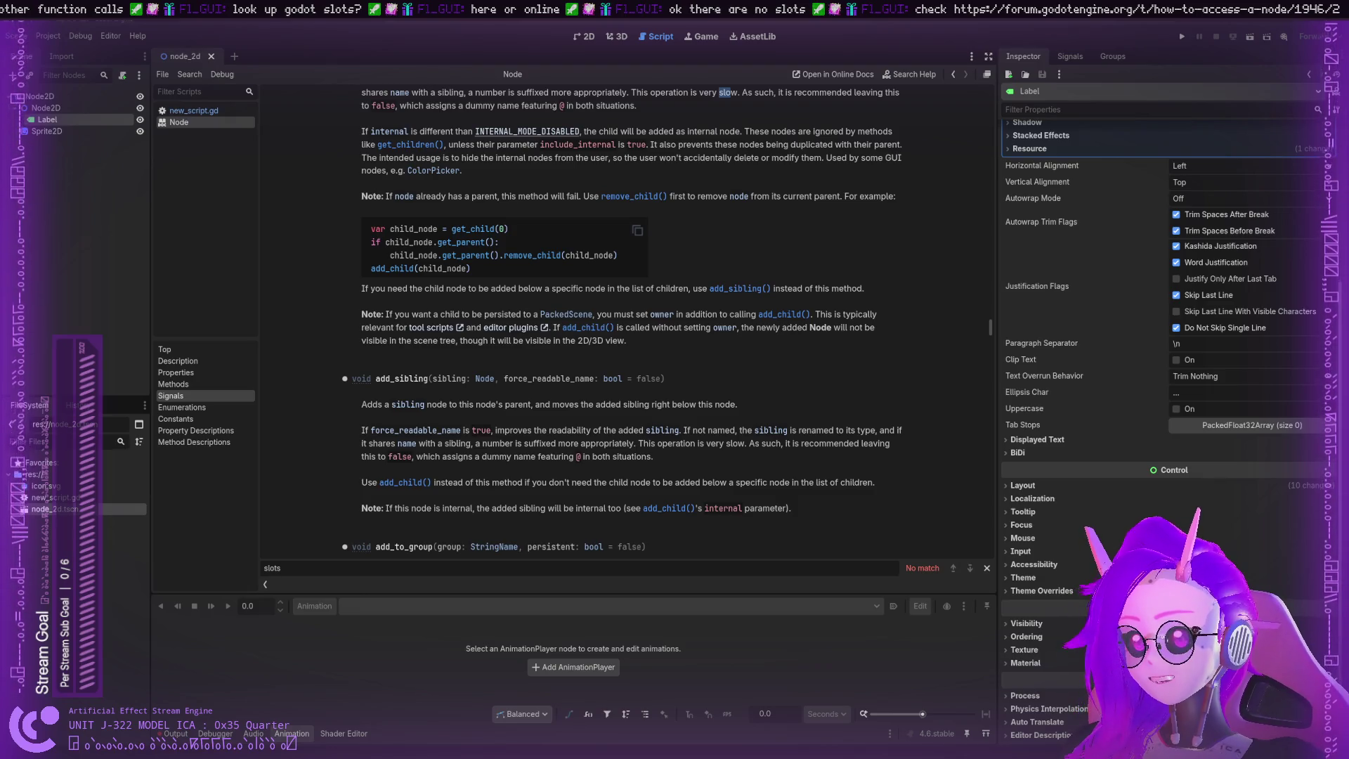
# Step: Clear the docs selection and inspect the Sprite2D node's properties and Node Label metadata
pyautogui.click(682, 171)
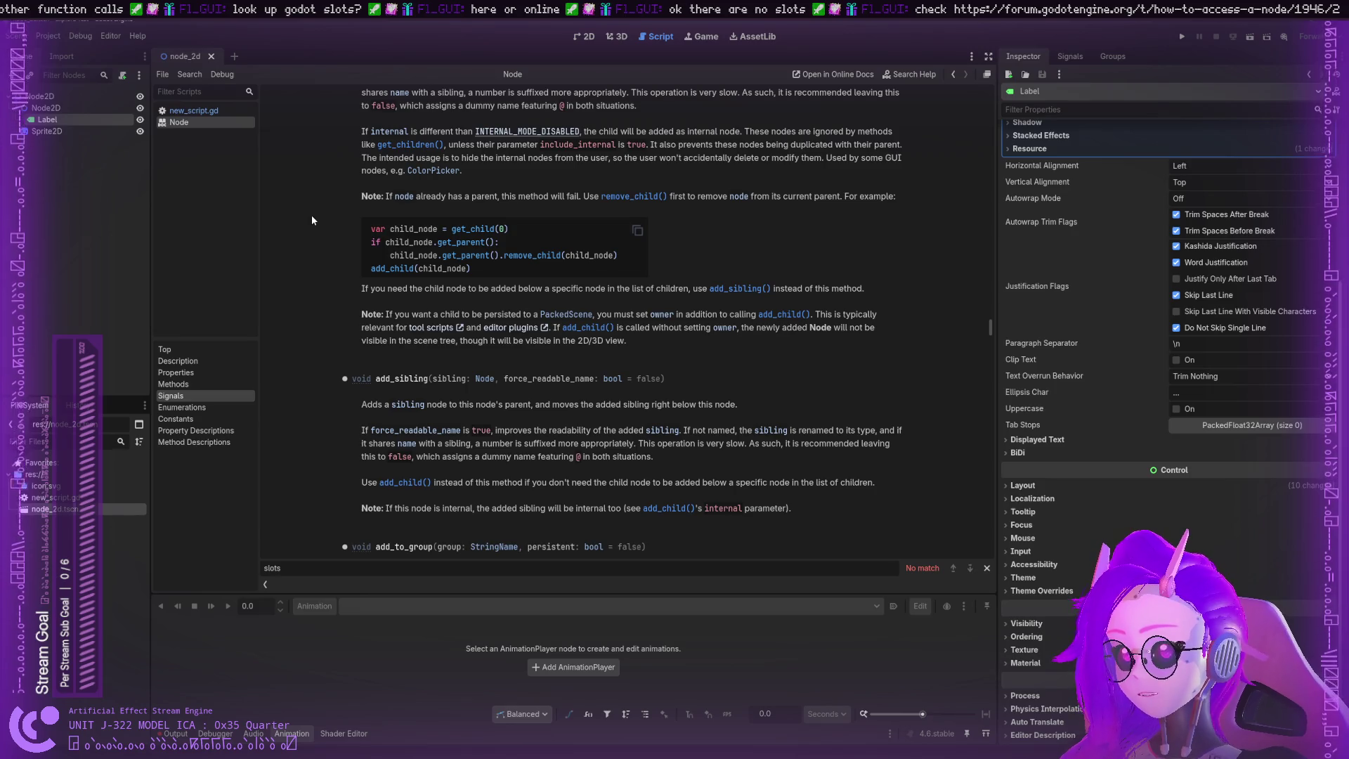
pyautogui.click(44, 132)
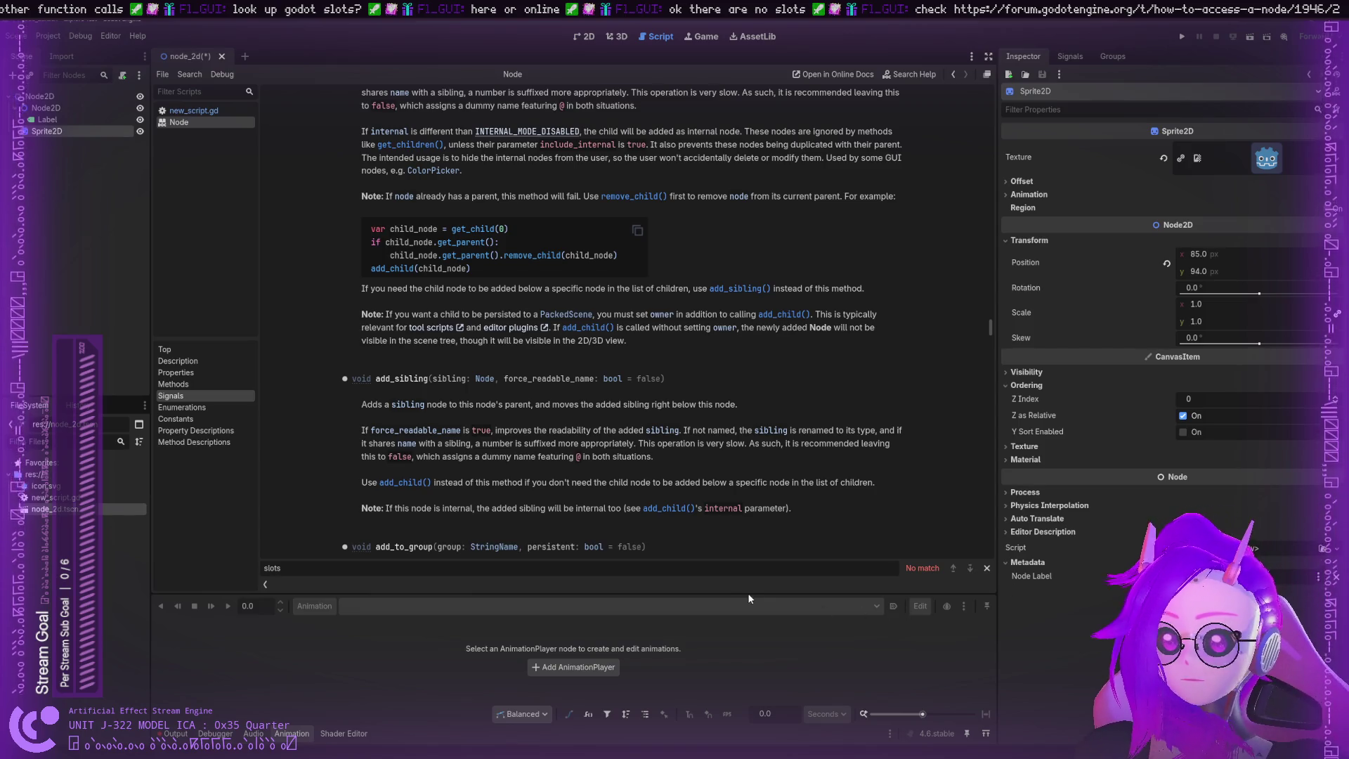
pyautogui.click(193, 110)
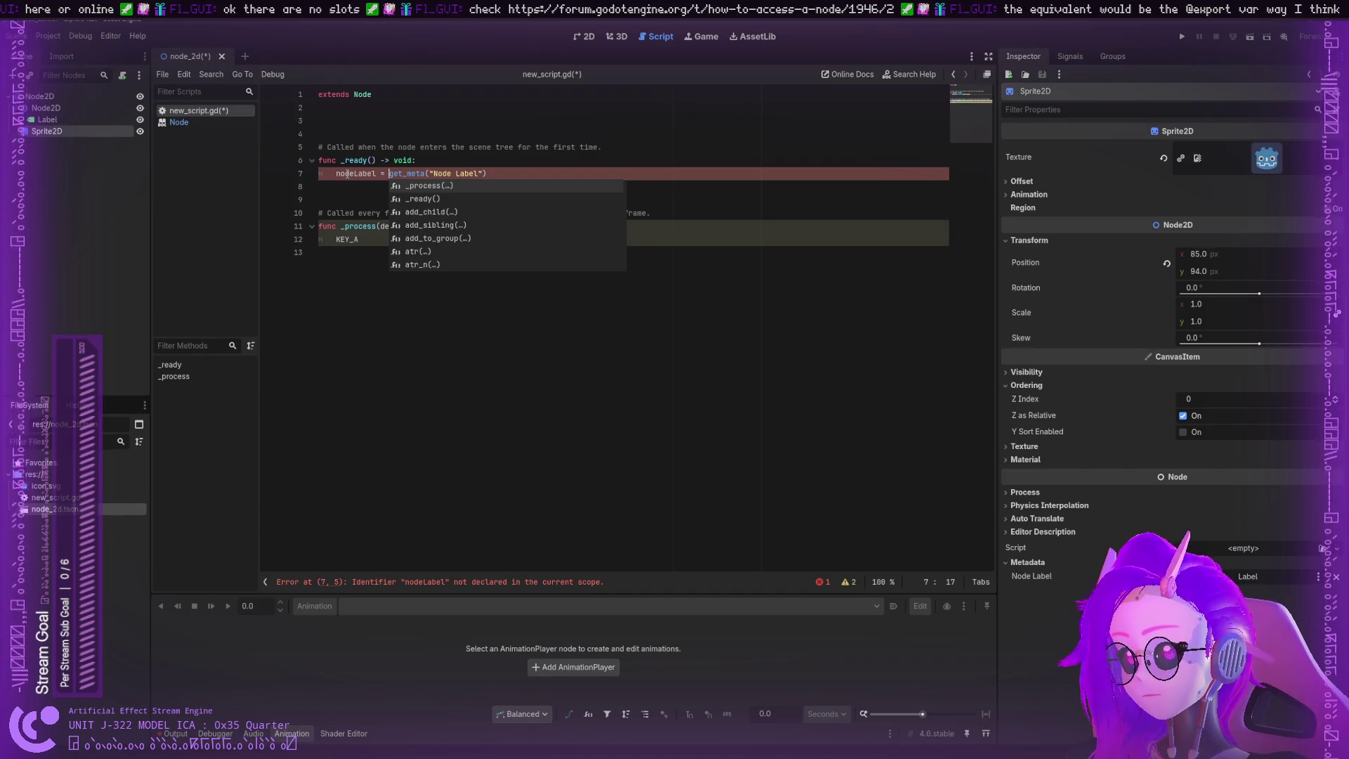
# Step: Remove the 'nodeLabel =' assignment from the start of line 7
pyautogui.press('BackSpace')
pyautogui.press('BackSpace')
pyautogui.press('Escape')
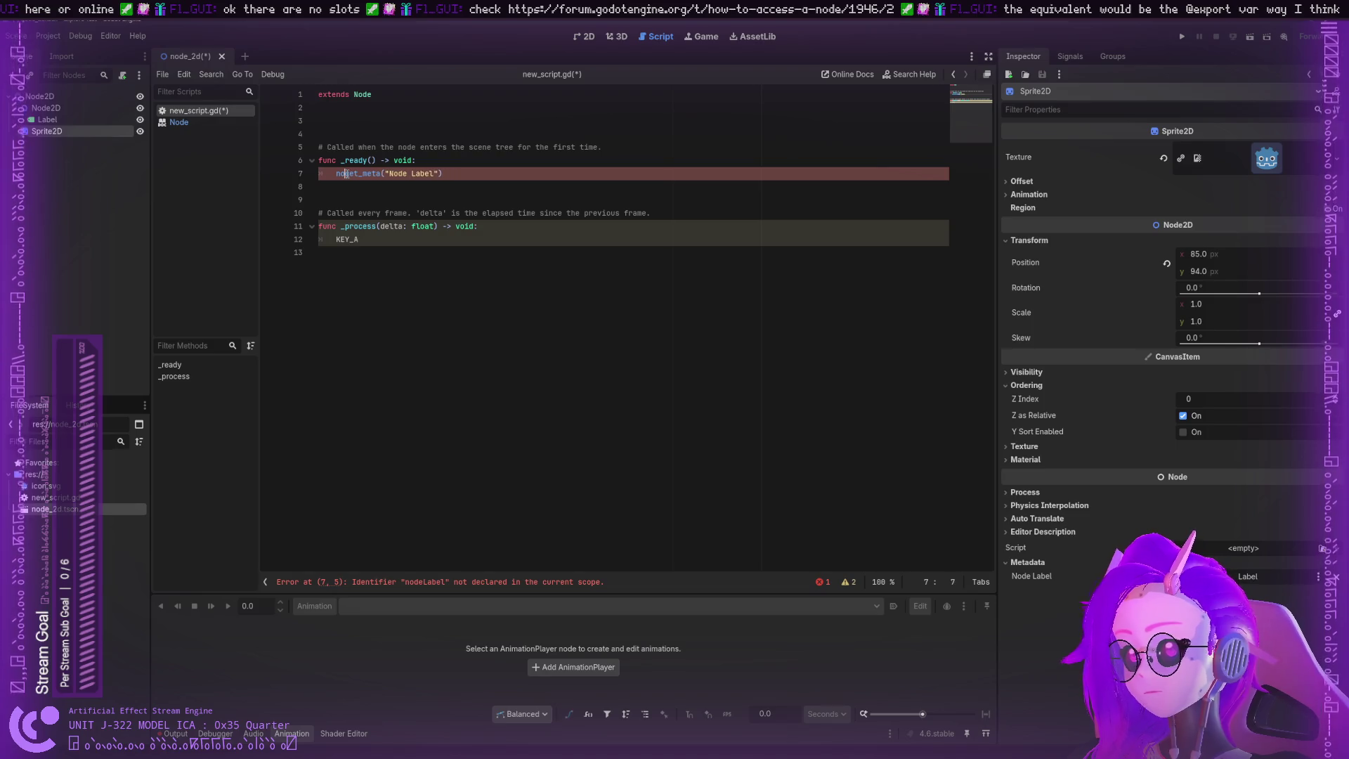
pyautogui.hotkey('ctrl', 'BackSpace')
pyautogui.hotkey('ctrl', 'BackSpace')
pyautogui.press('Right')
pyautogui.press('Right')
pyautogui.press('Right')
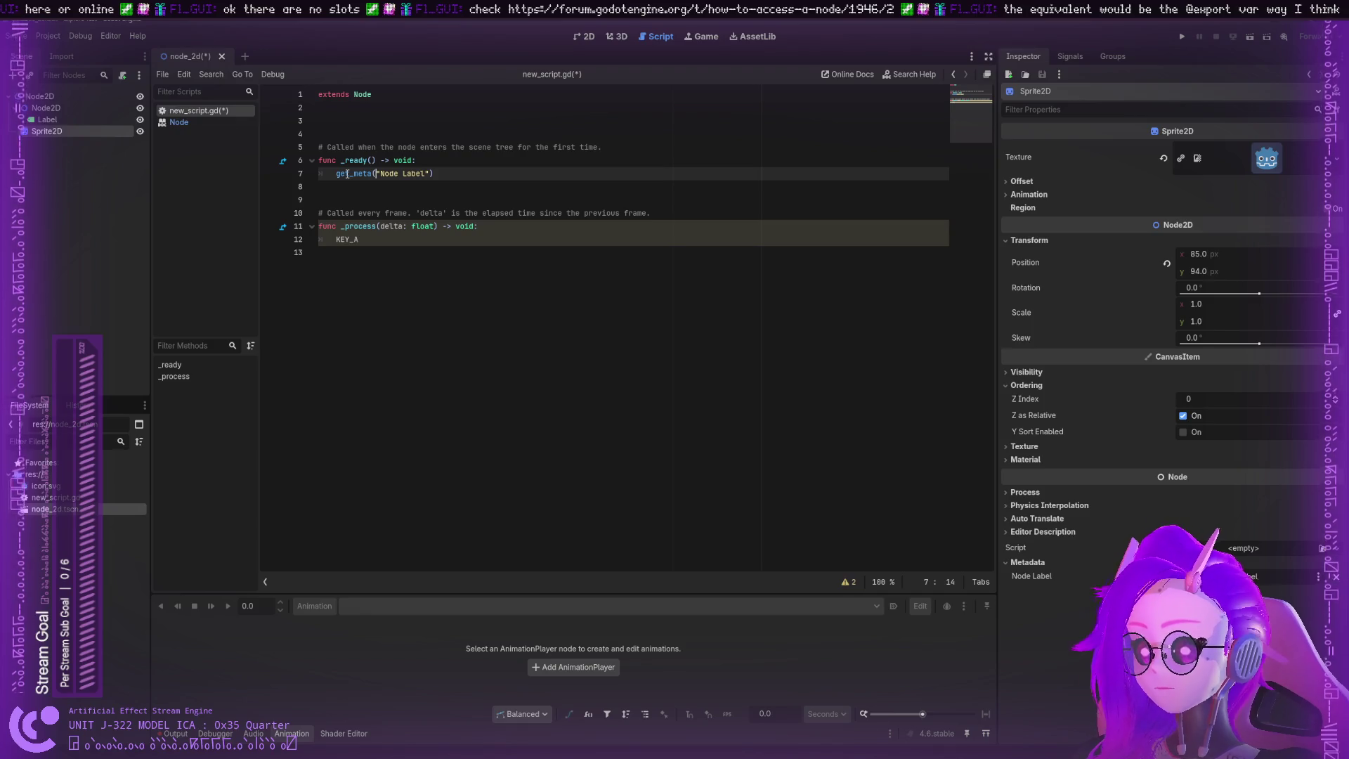
# Step: Change the get_meta arguments on line 7 to name:"Node Label"
pyautogui.write('nodeLabel :')
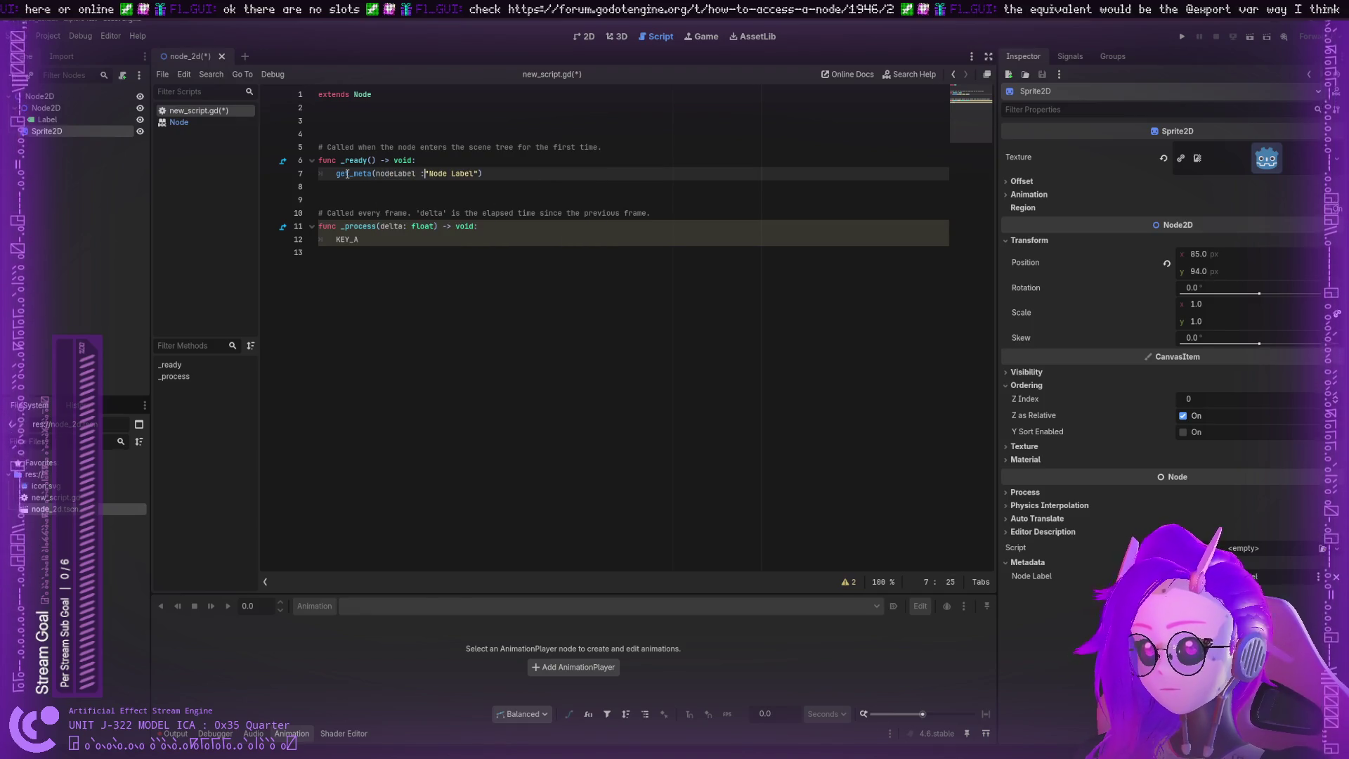
pyautogui.press('BackSpace')
pyautogui.press('BackSpace')
pyautogui.write(':')
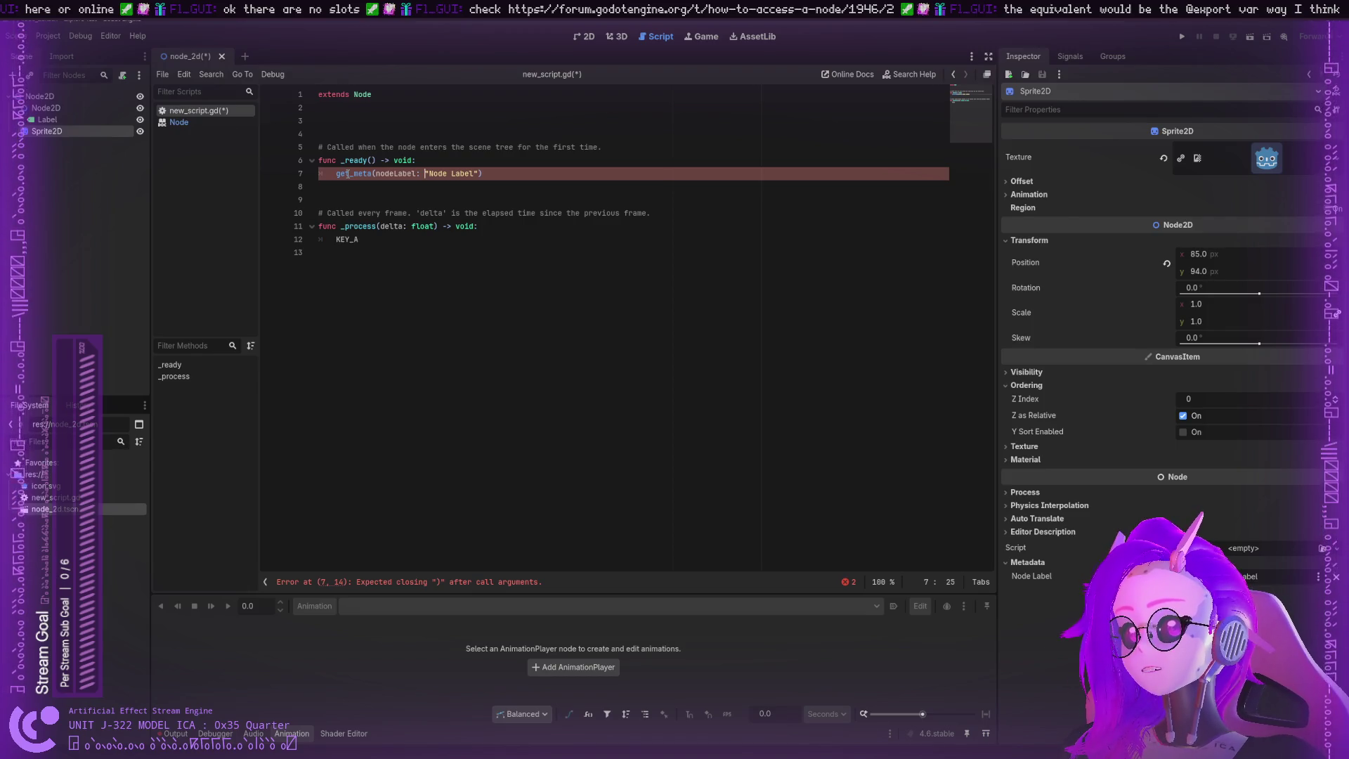
pyautogui.press('BackSpace')
pyautogui.press('BackSpace')
pyautogui.press('BackSpace')
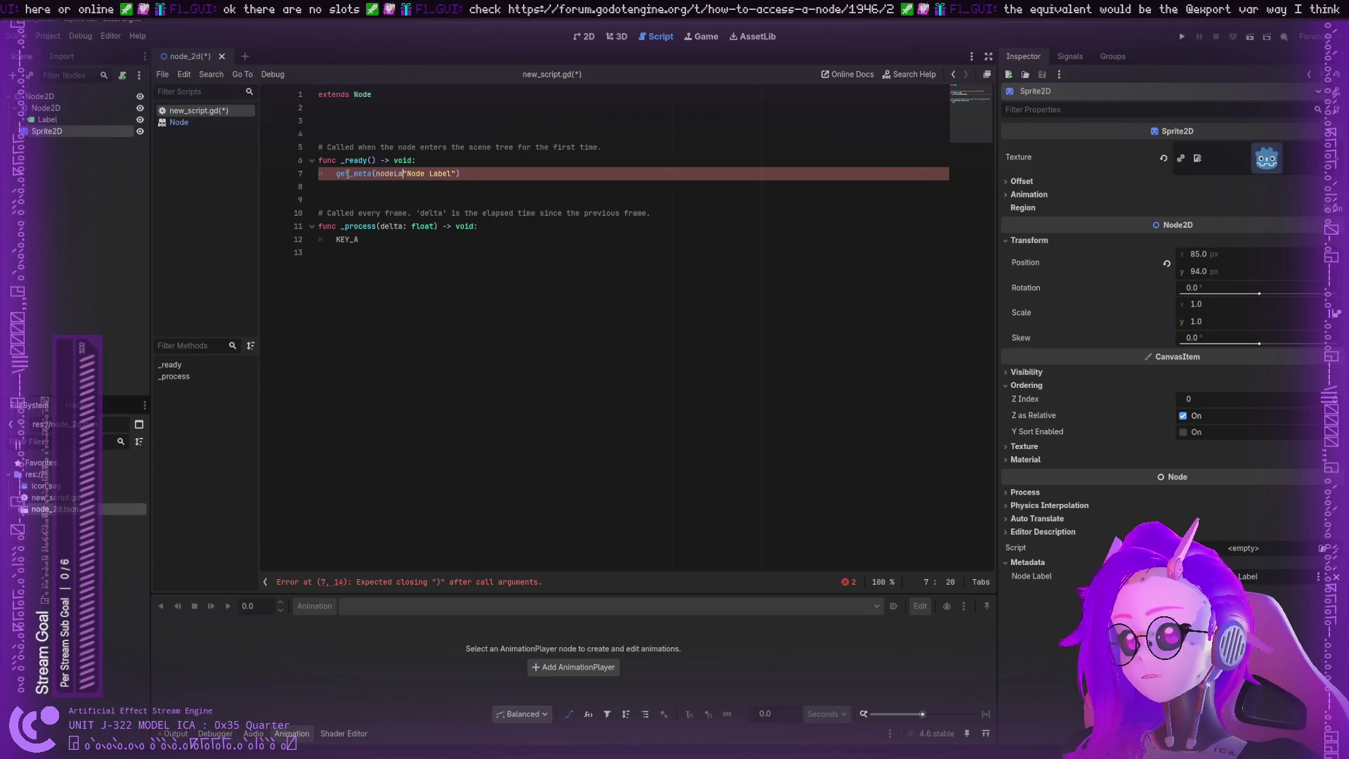
pyautogui.write('ame:"')
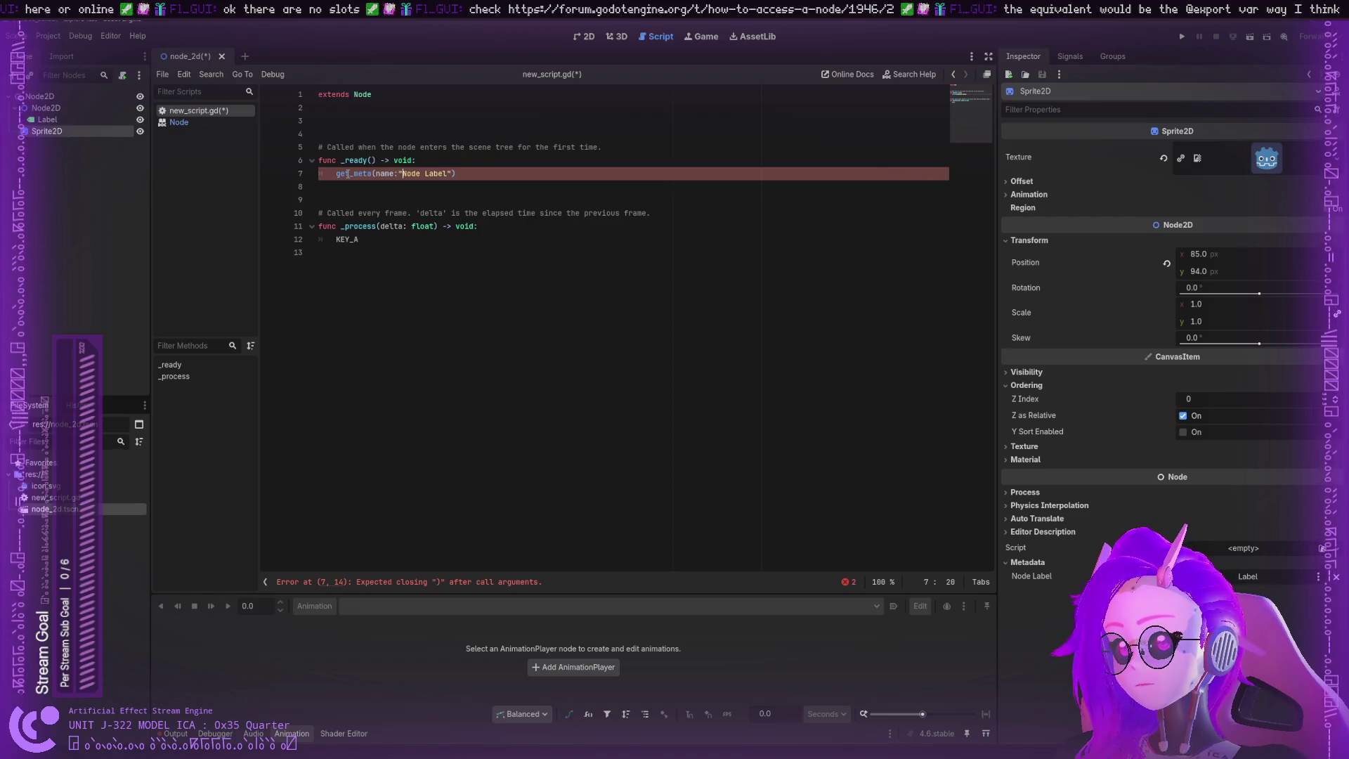
pyautogui.press('BackSpace')
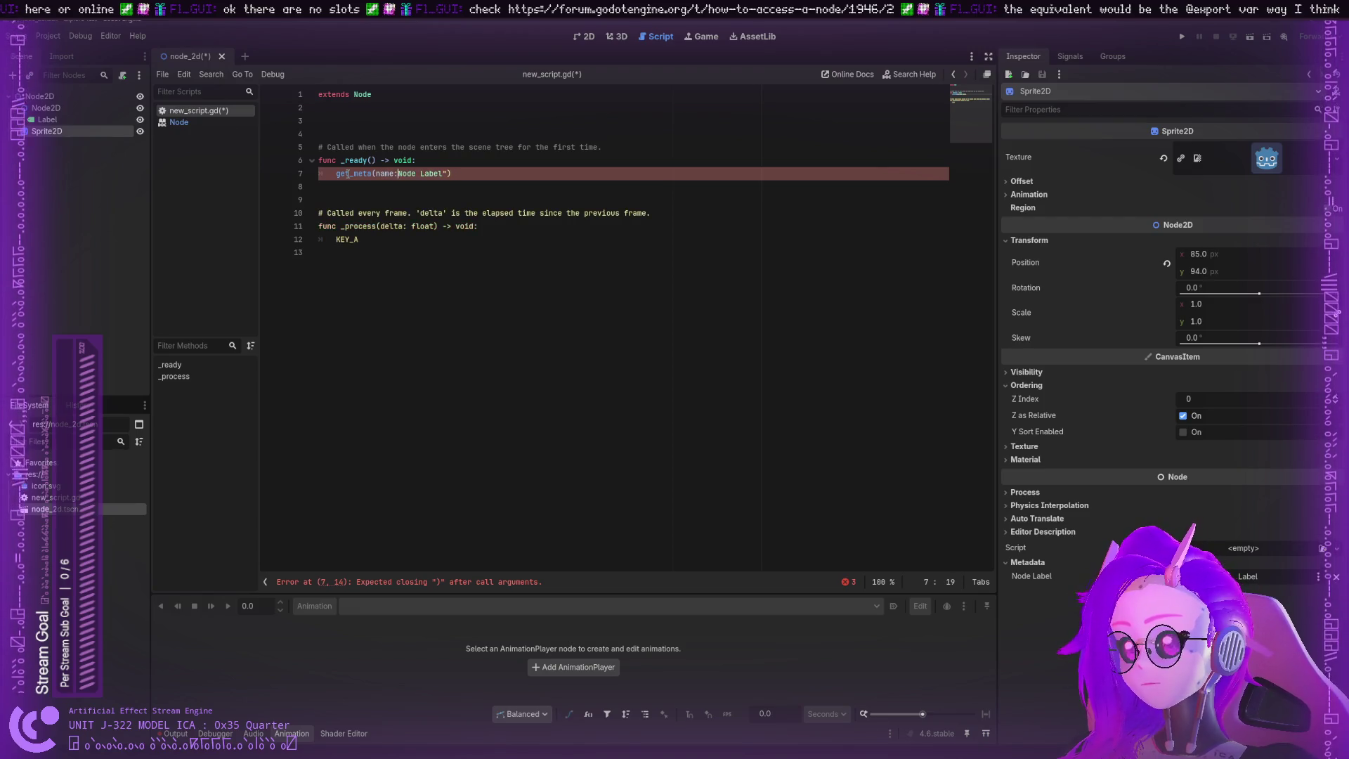
pyautogui.hotkey('ctrl', 'z')
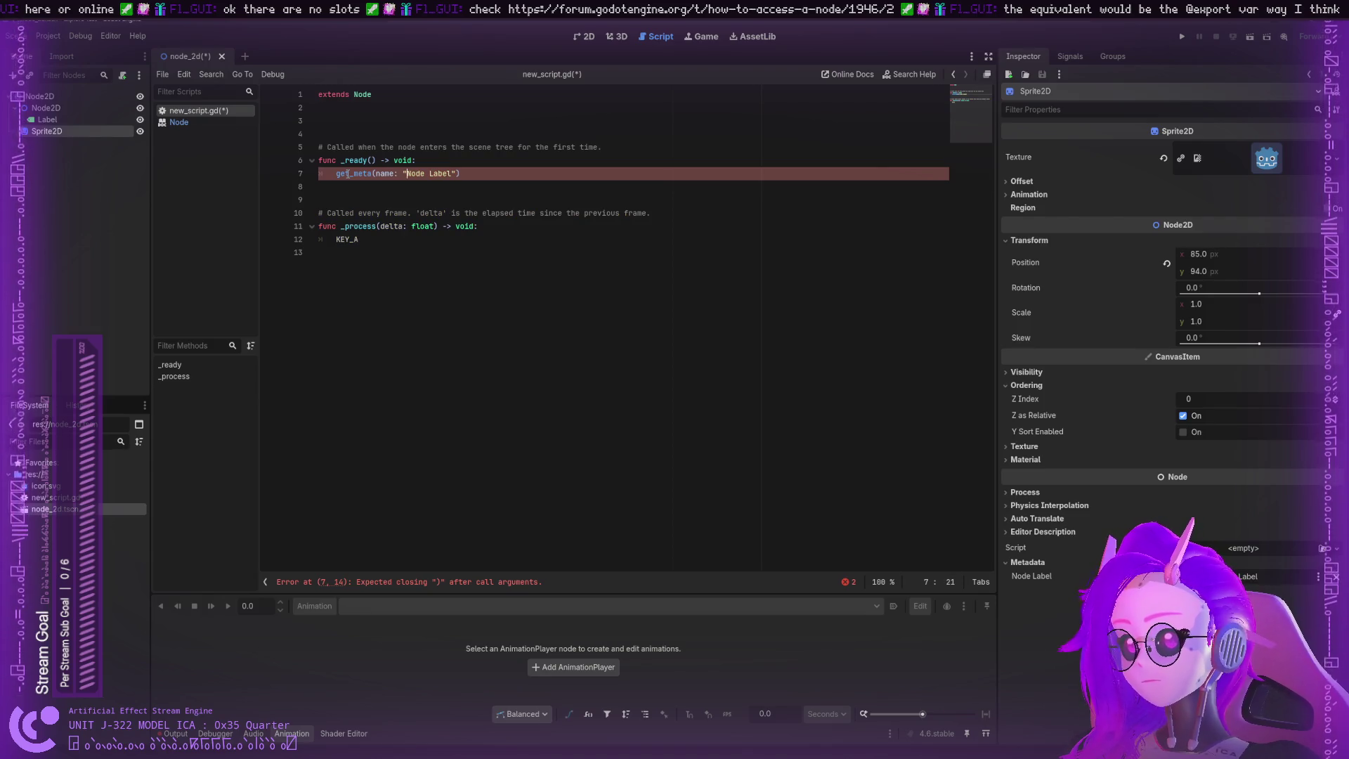
pyautogui.press('BackSpace')
pyautogui.write(',')
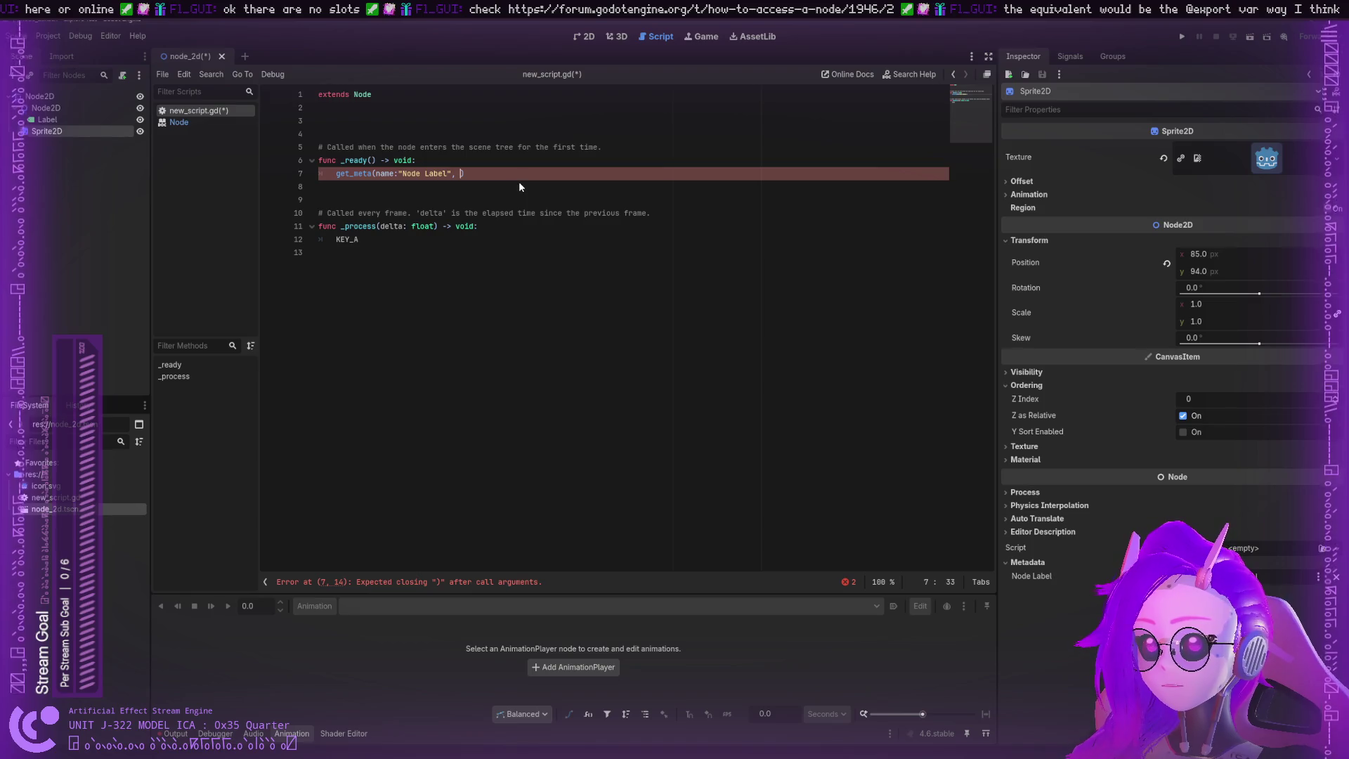
# Step: Add a 'default: NodePath = null' argument to get_meta and end line 7 with '-> NodePath nodeLabel:'
pyautogui.write('default: ')
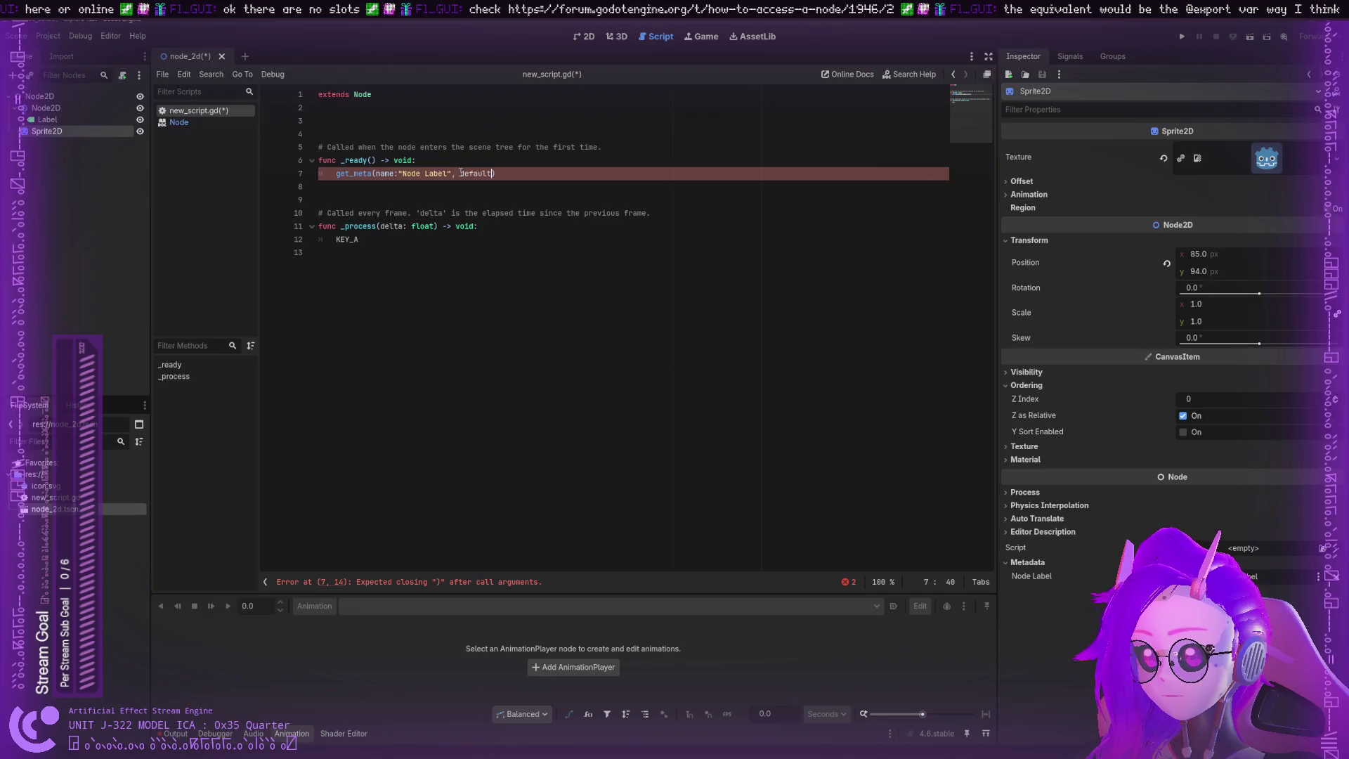
pyautogui.write('No')
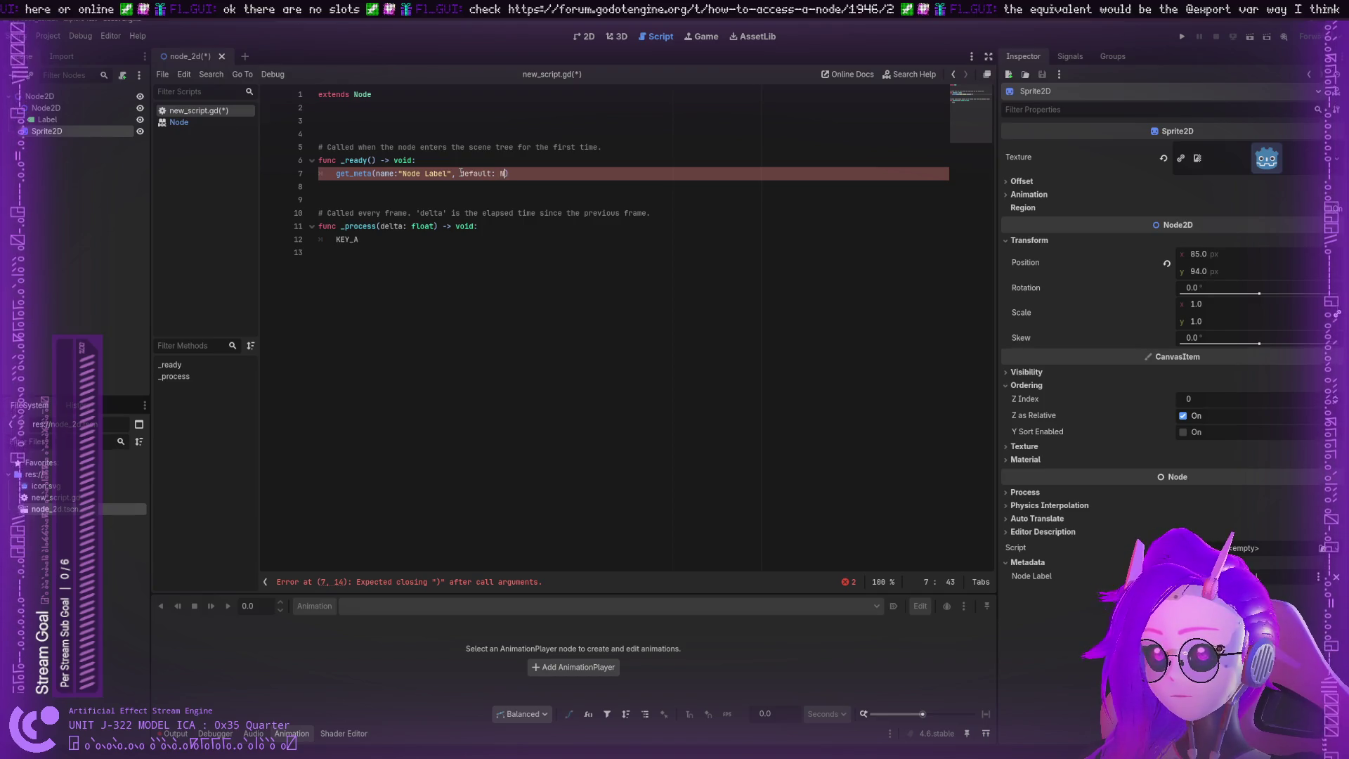
pyautogui.write('dePath')
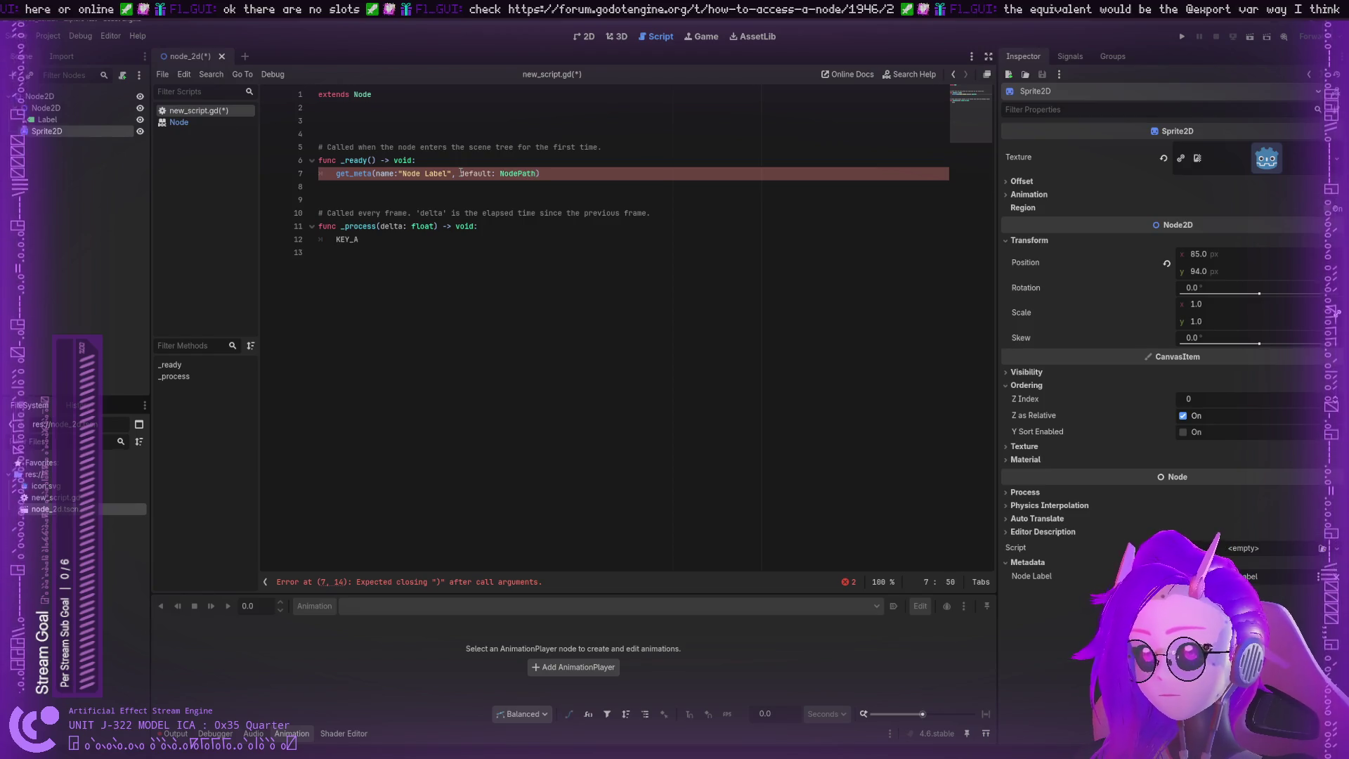
pyautogui.write(' = null')
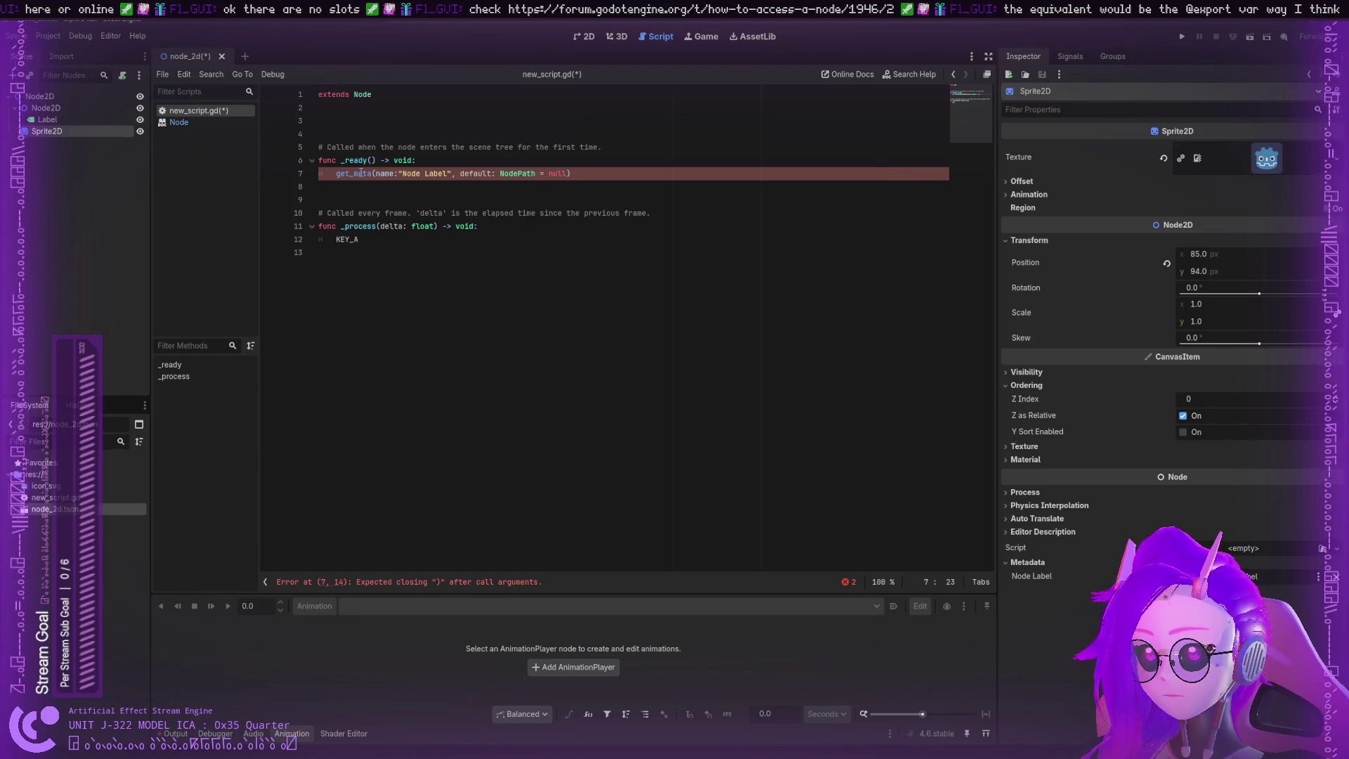
pyautogui.click(594, 171)
pyautogui.write('->')
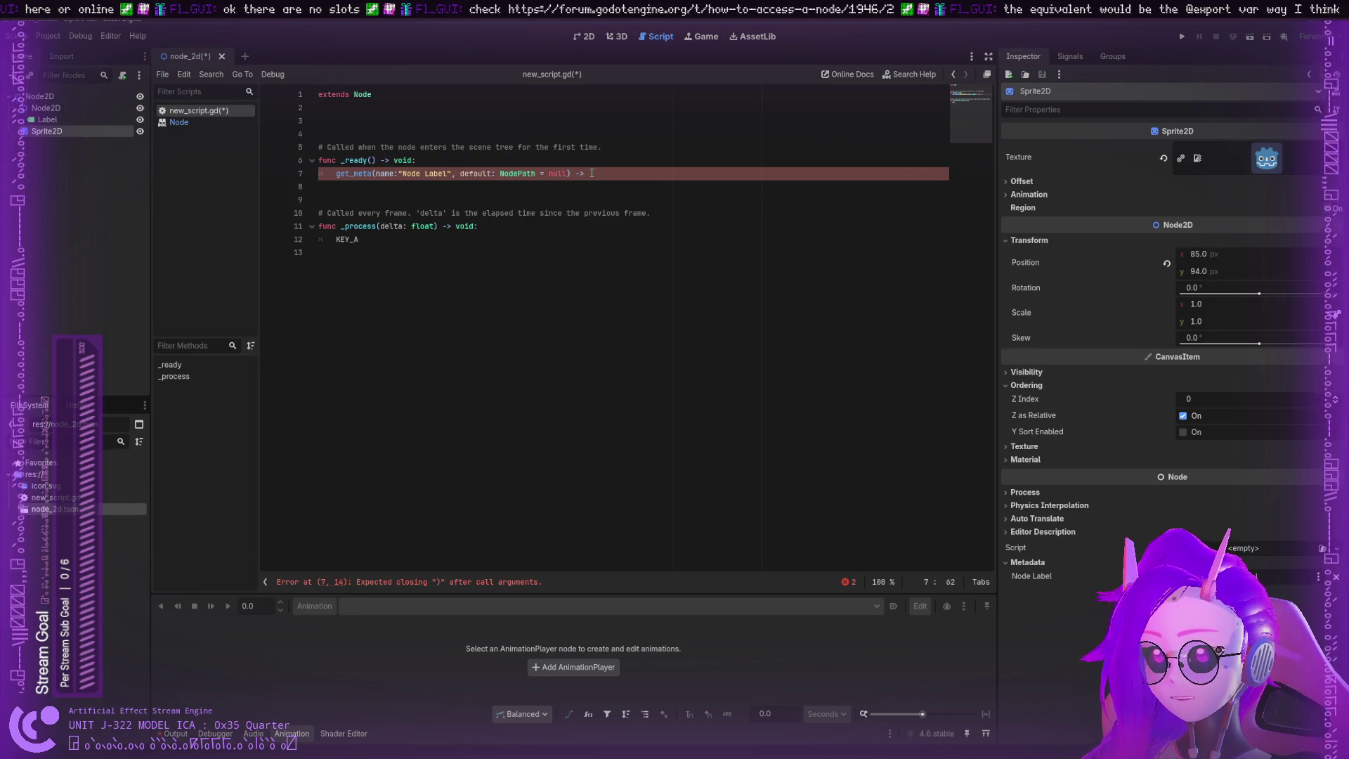
pyautogui.write('NodePath')
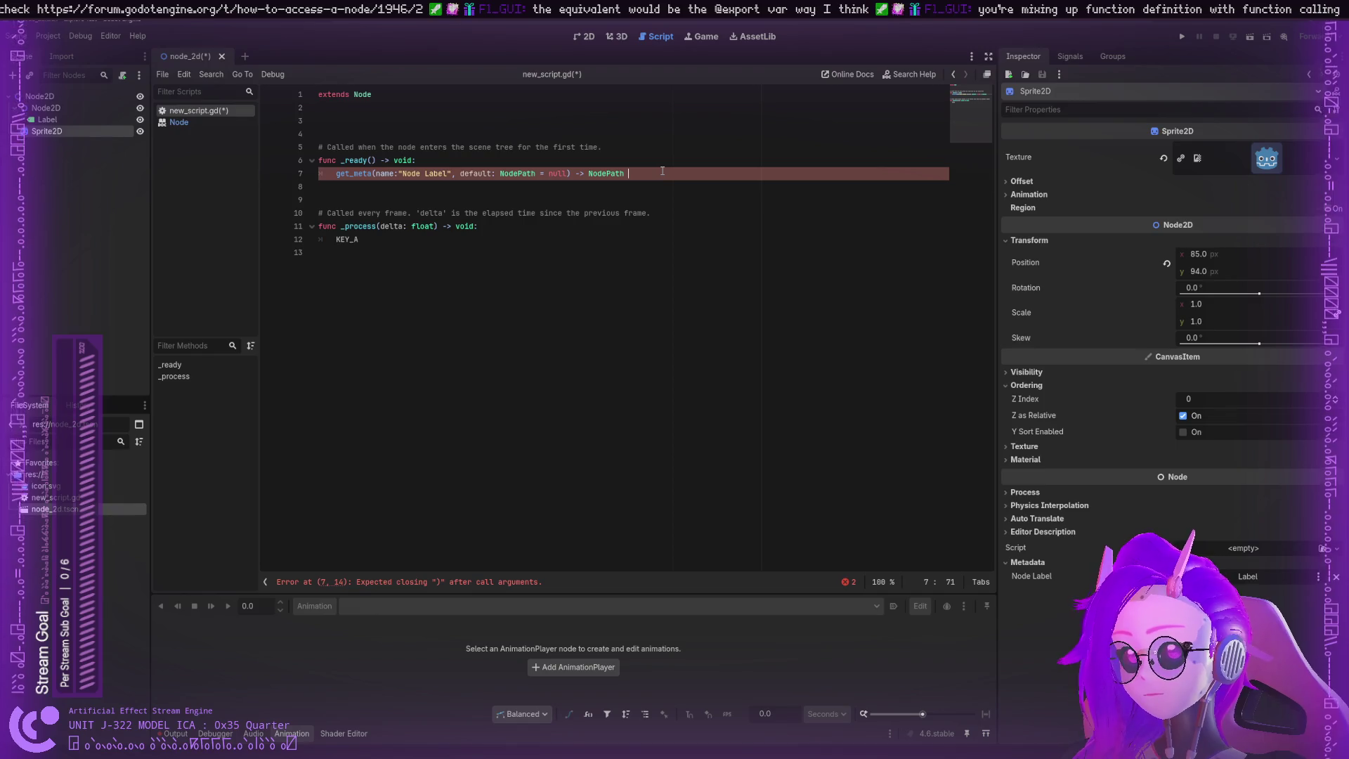
pyautogui.write('nodeLabel:')
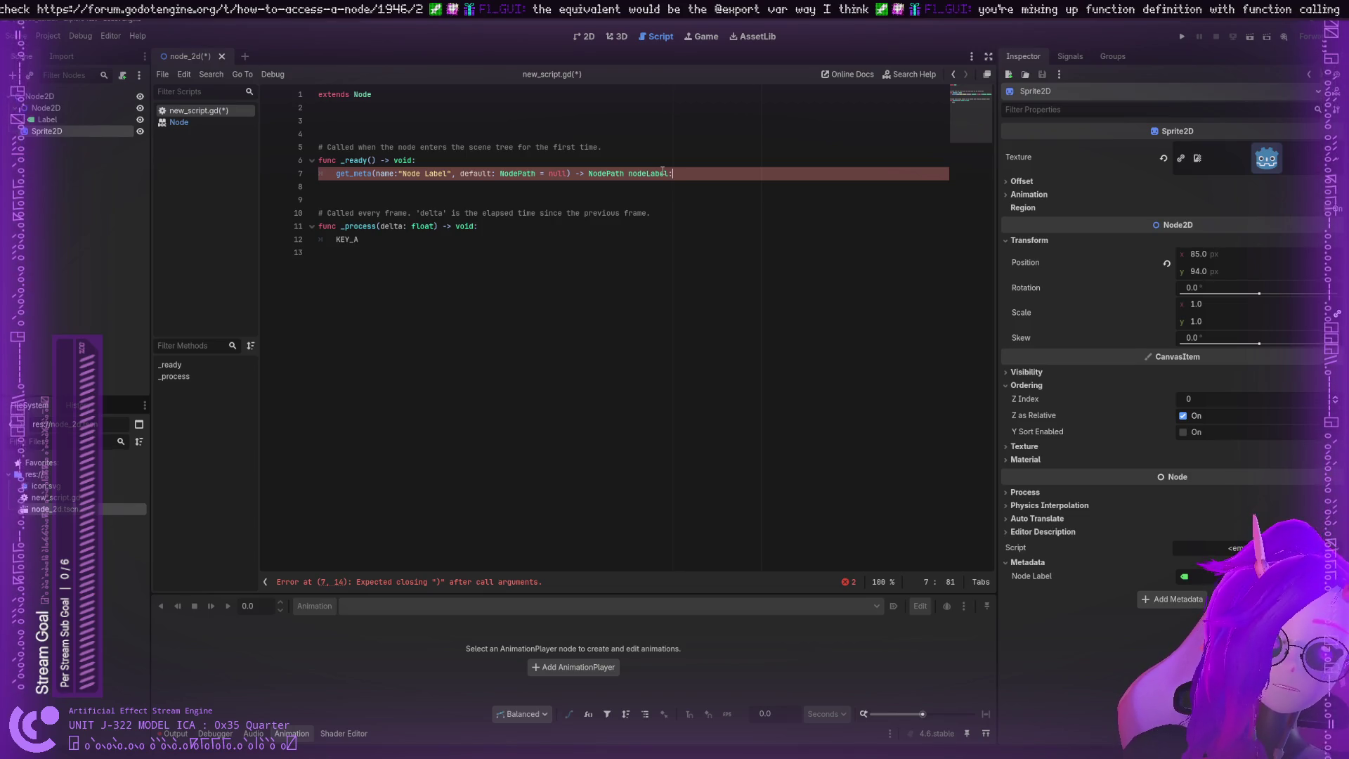
pyautogui.click(359, 173)
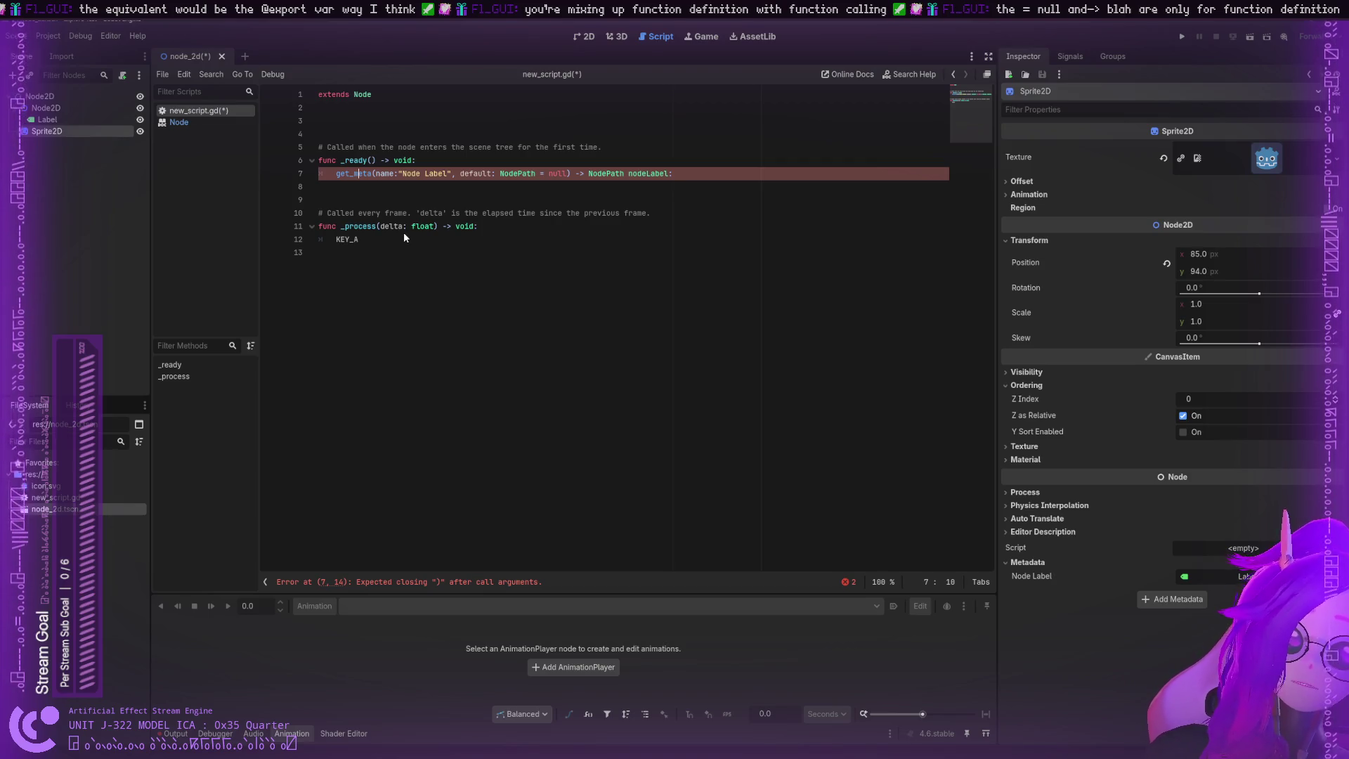
pyautogui.click(566, 174)
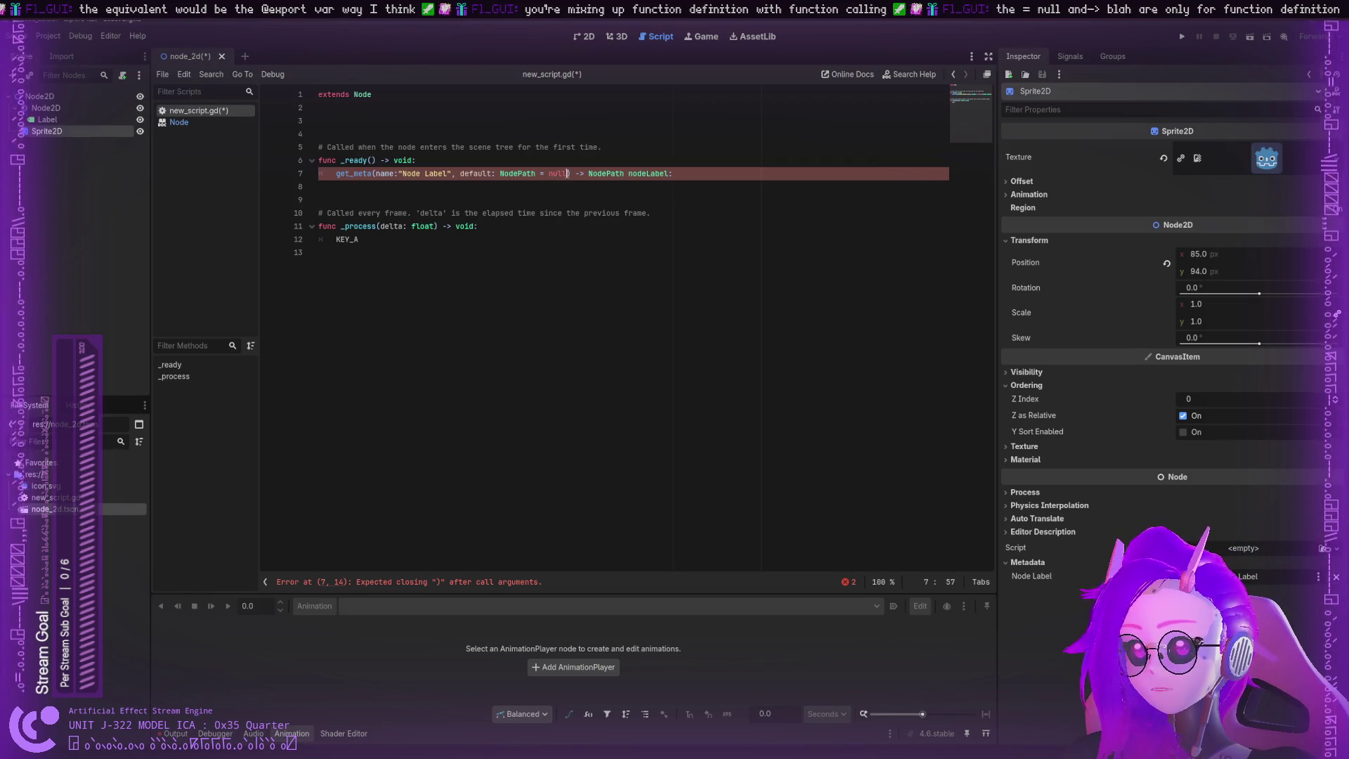
# Step: Trim line 7 to get_meta(name:"Node Label", default: NodePath) and look up get_meta's documentation
pyautogui.press('BackSpace')
pyautogui.press('BackSpace')
pyautogui.press('BackSpace')
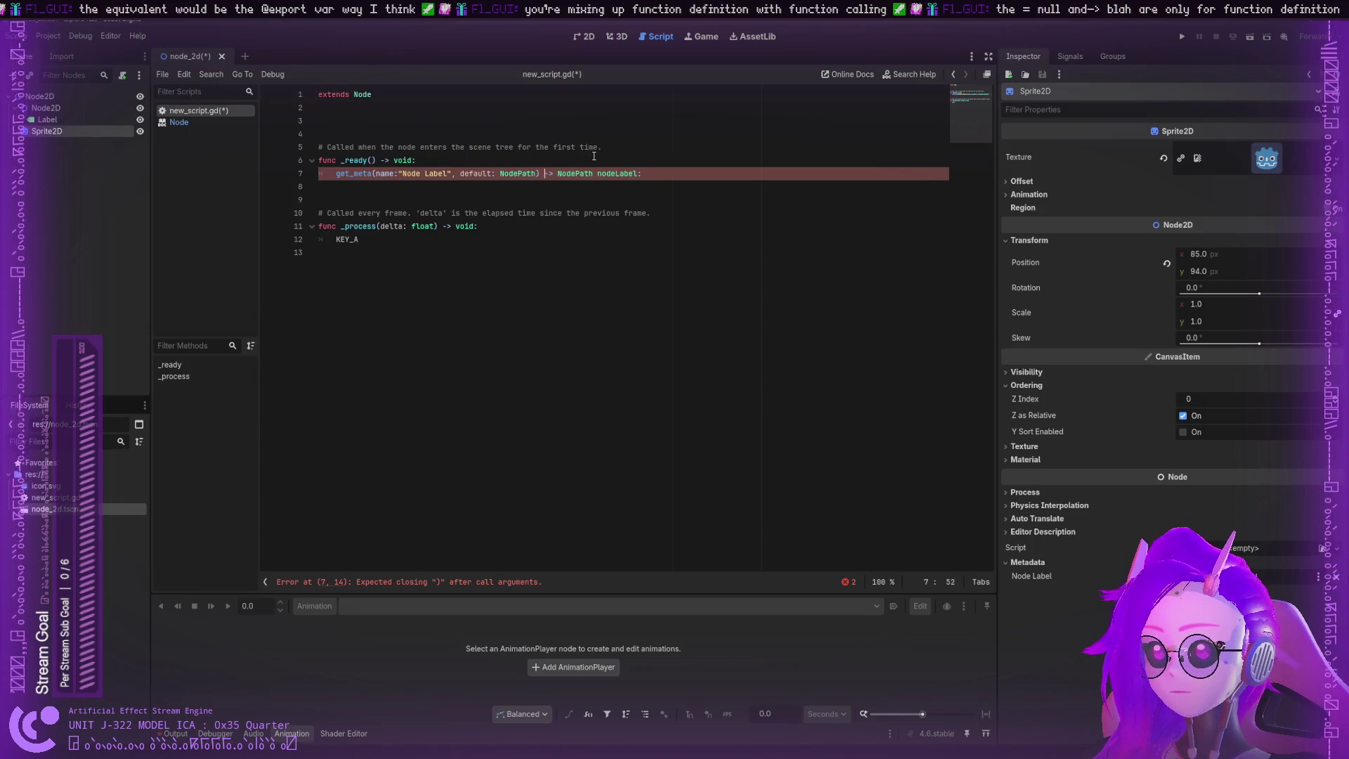
pyautogui.press('Right')
pyautogui.press('Right')
pyautogui.press('Right')
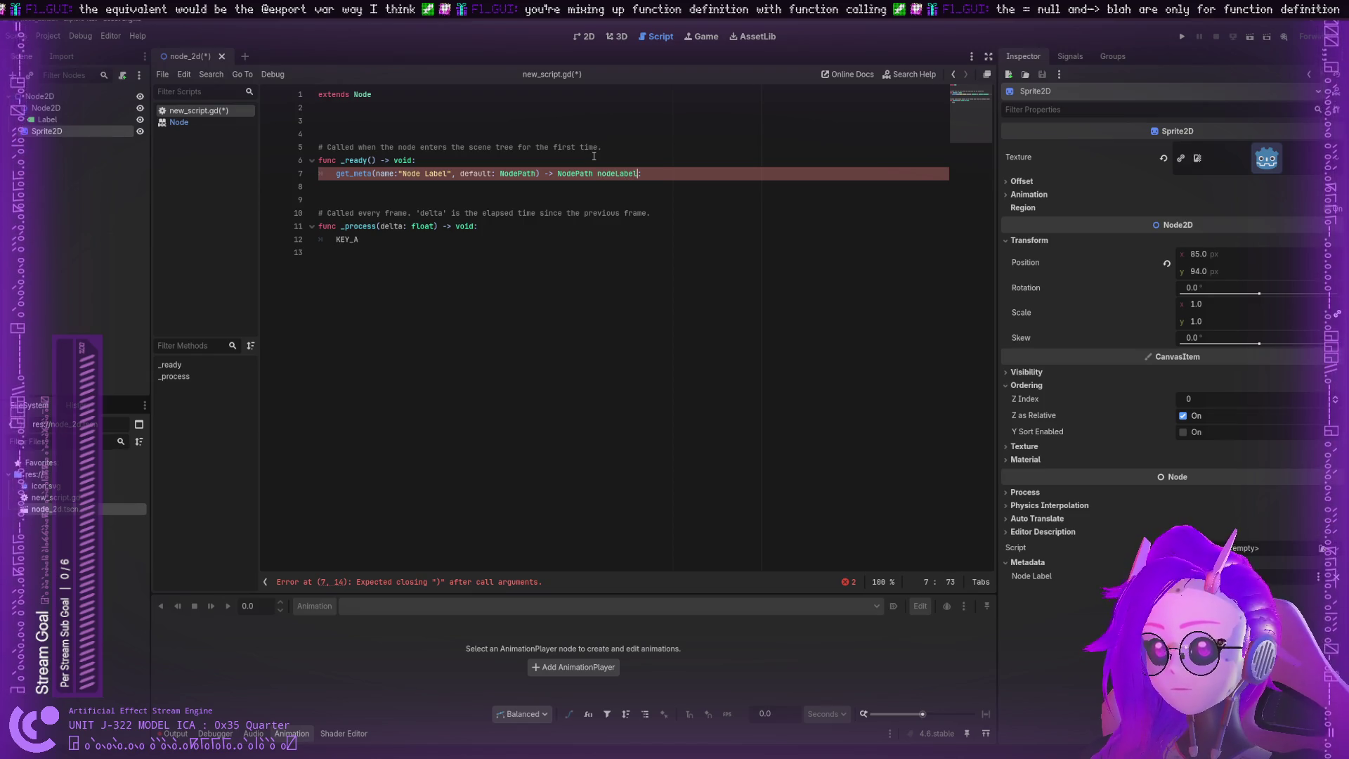
pyautogui.press('BackSpace')
pyautogui.press('BackSpace')
pyautogui.press('BackSpace')
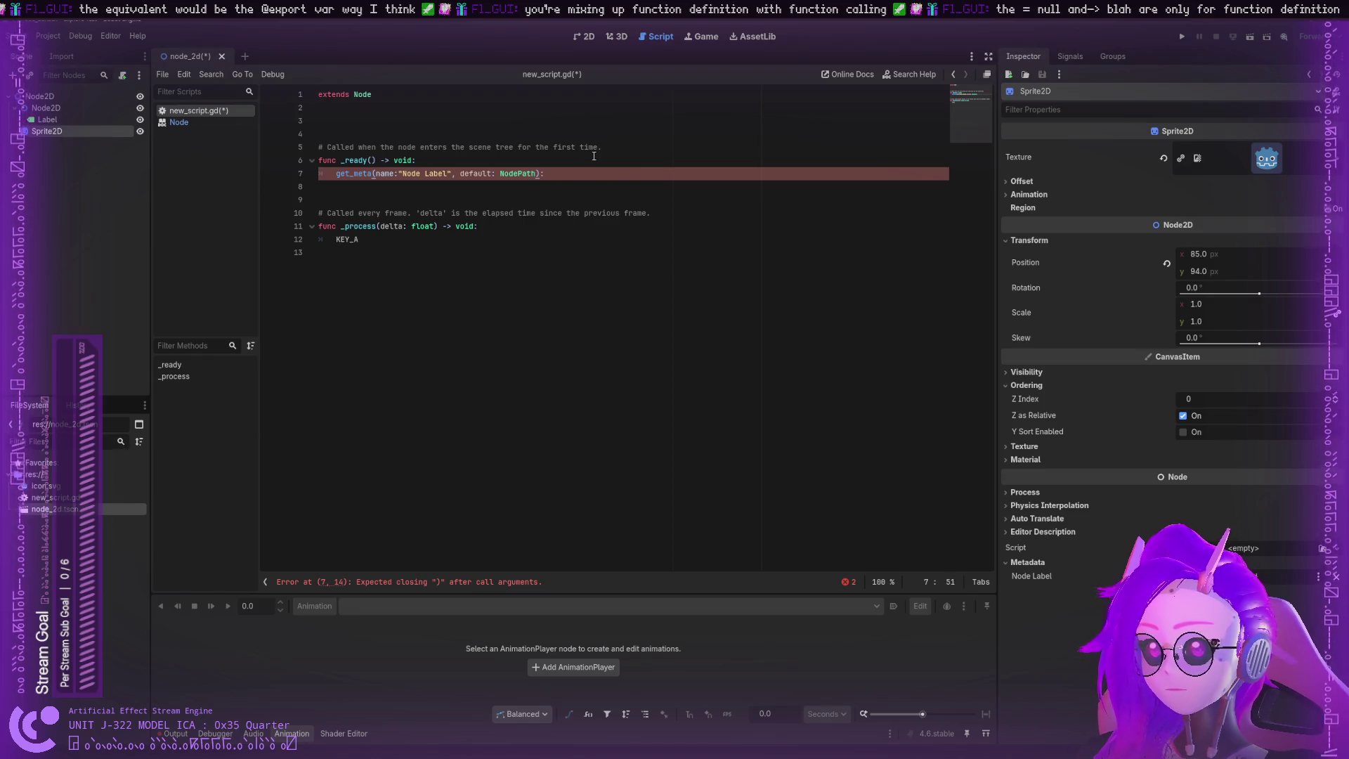
pyautogui.write(':')
pyautogui.press('BackSpace')
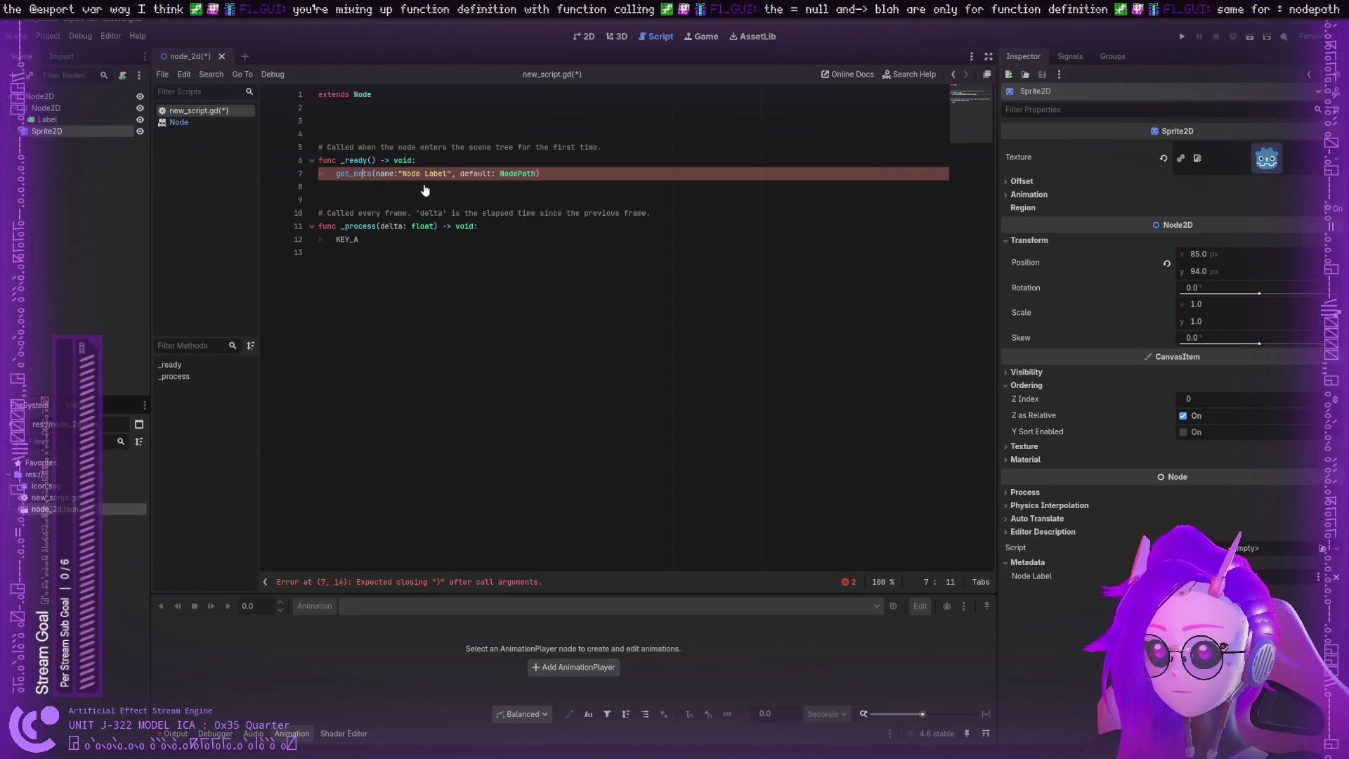
pyautogui.hotkey('alt', 'F1')
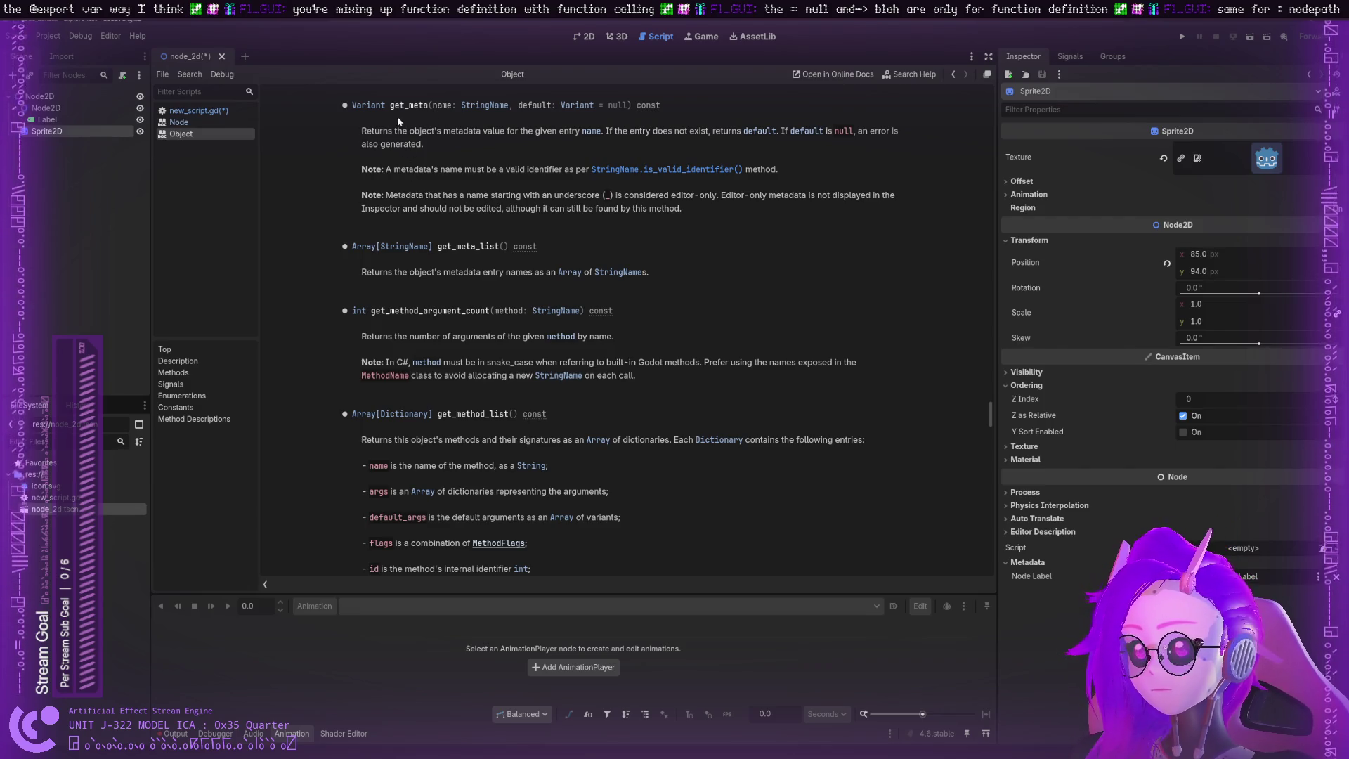
# Step: Follow the StringName.is_valid_identifier() link in get_meta's description to the StringName reference
pyautogui.moveTo(383, 133)
pyautogui.mouseDown()
pyautogui.moveTo(547, 133)
pyautogui.moveTo(410, 179)
pyautogui.moveTo(669, 175)
pyautogui.mouseUp()
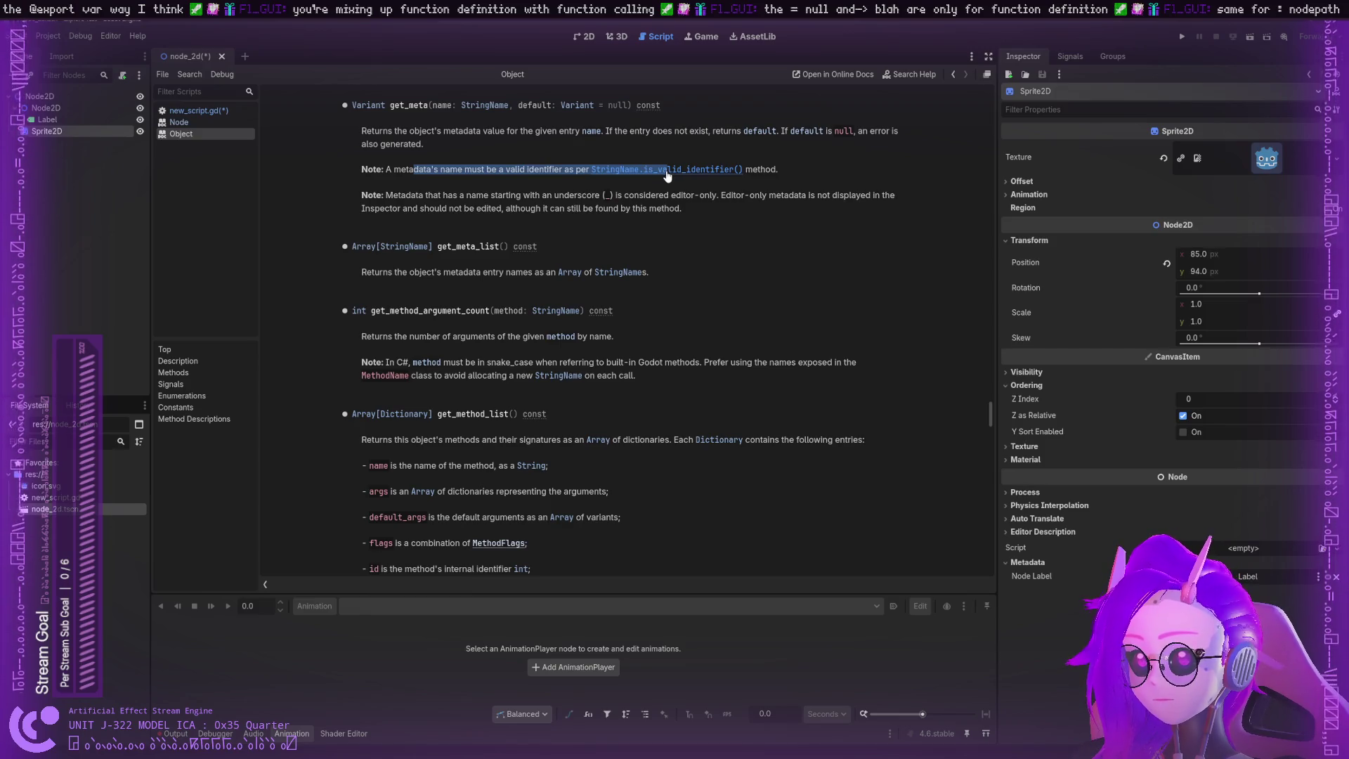
pyautogui.click(663, 171)
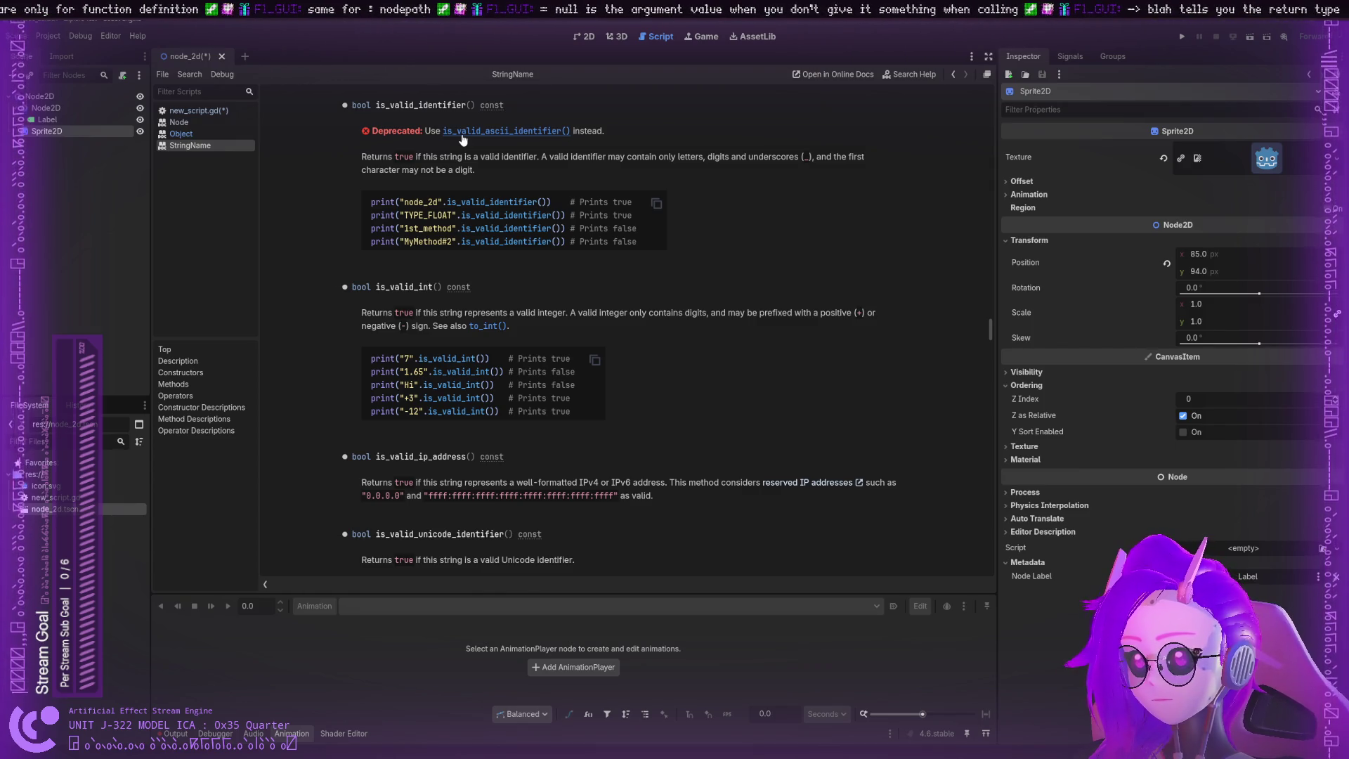
# Step: Read the is_valid_ascii_identifier documentation and briefly edit the Node Label metadata value
pyautogui.click(463, 132)
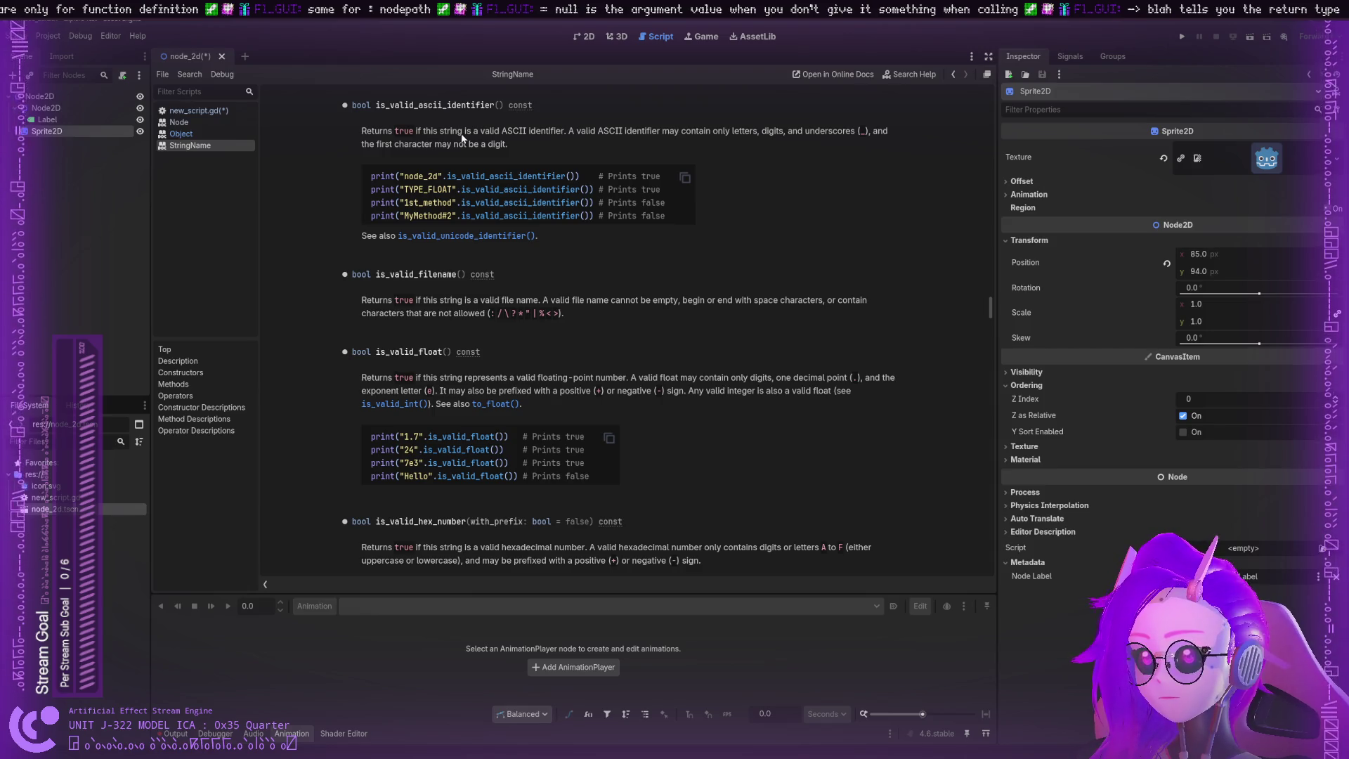
pyautogui.moveTo(451, 134)
pyautogui.mouseDown()
pyautogui.moveTo(778, 132)
pyautogui.moveTo(355, 132)
pyautogui.moveTo(590, 144)
pyautogui.moveTo(609, 131)
pyautogui.moveTo(832, 133)
pyautogui.mouseUp()
pyautogui.click(591, 143)
pyautogui.click(1066, 578)
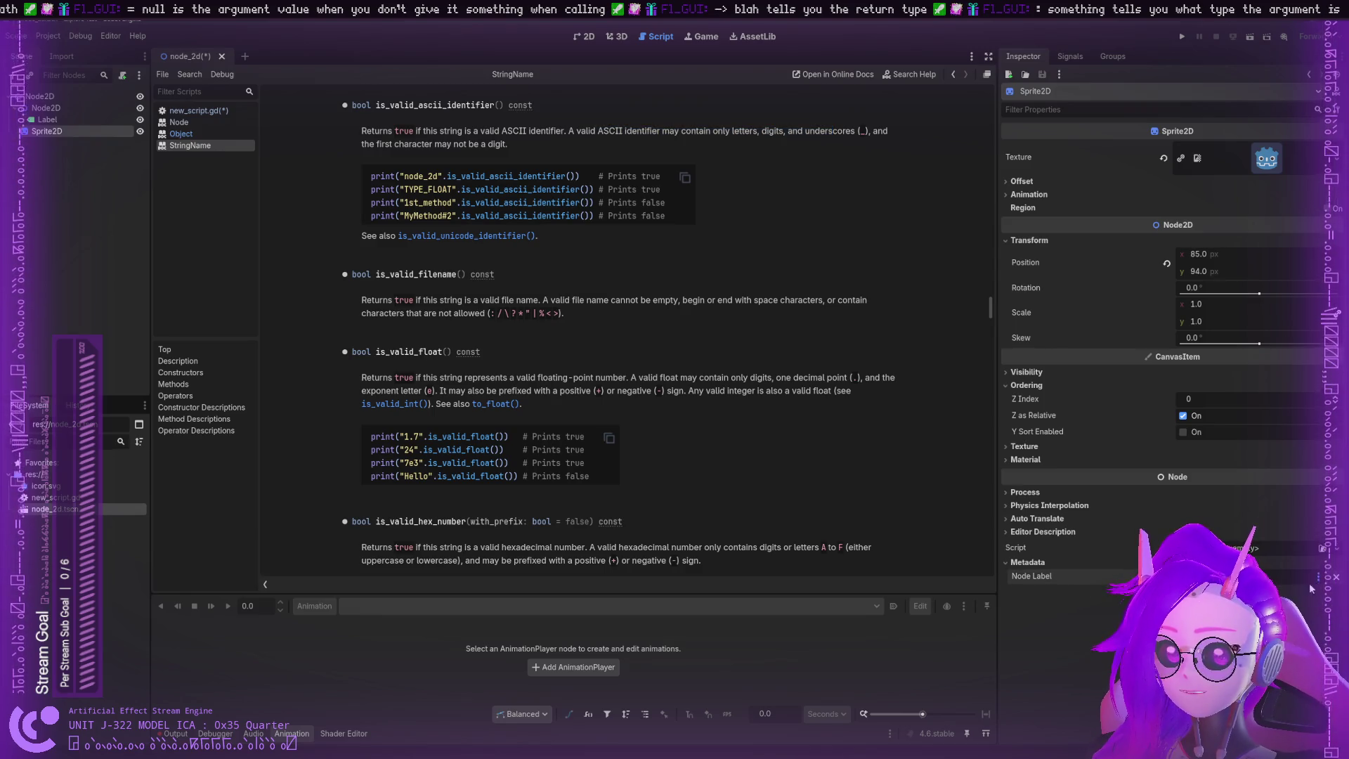
pyautogui.click(1323, 581)
pyautogui.click(1060, 569)
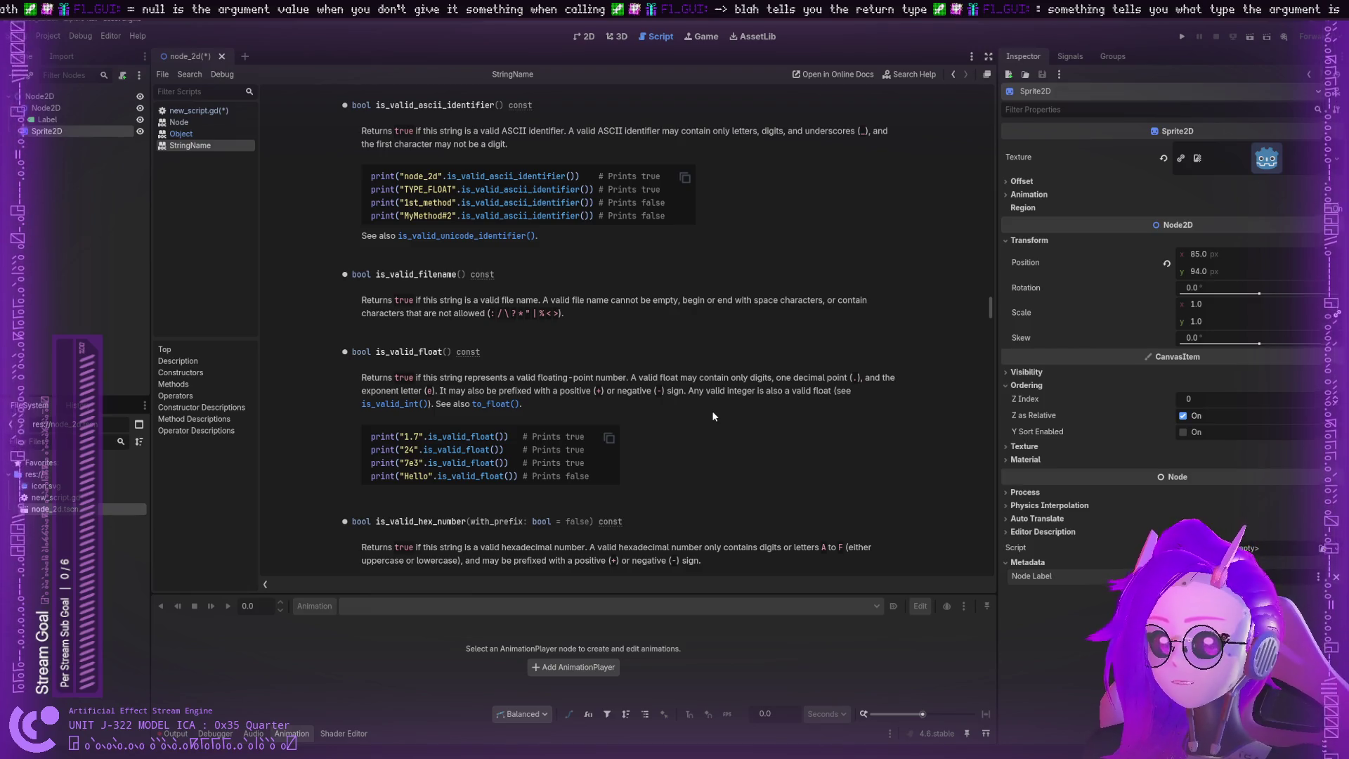
# Step: Browse the Node and Object class documentation, then return to new_script.gd
pyautogui.scroll(1, 300, 139)
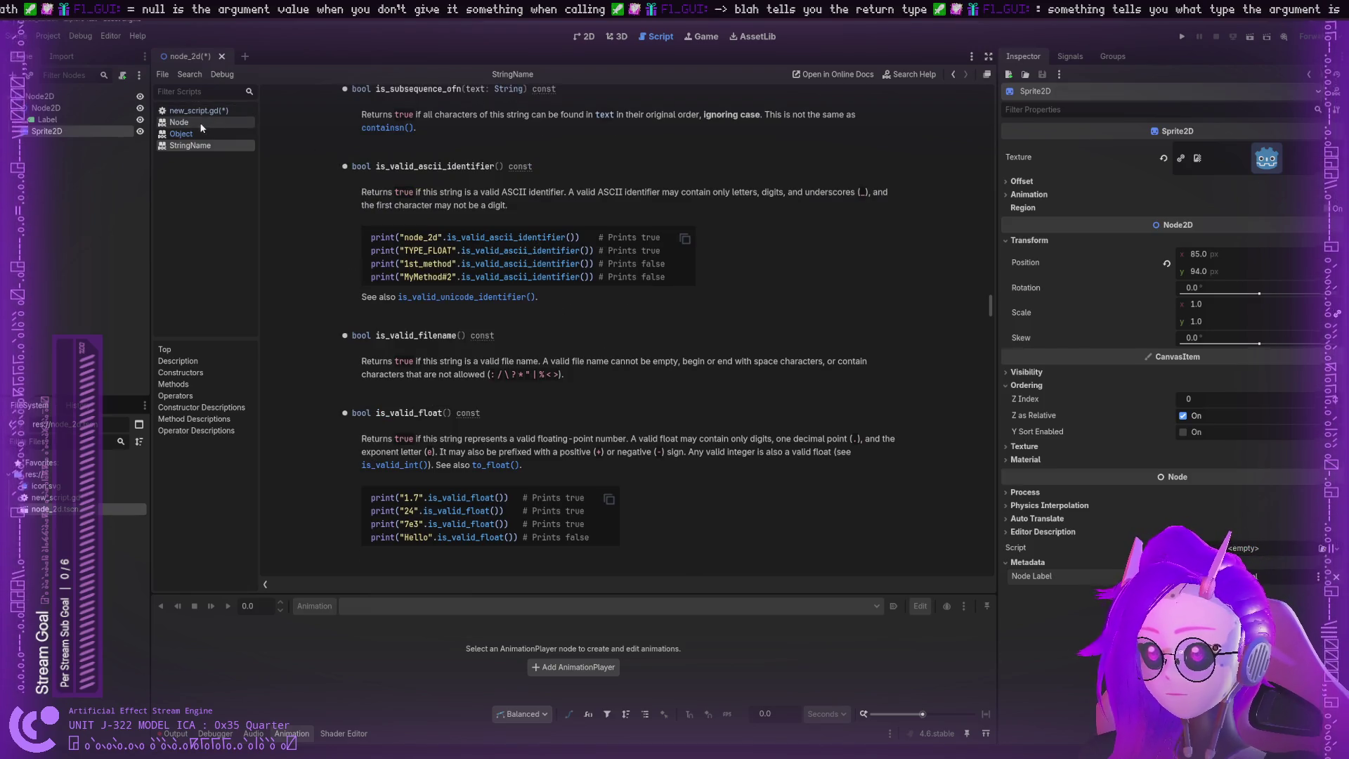
pyautogui.click(180, 123)
pyautogui.click(193, 146)
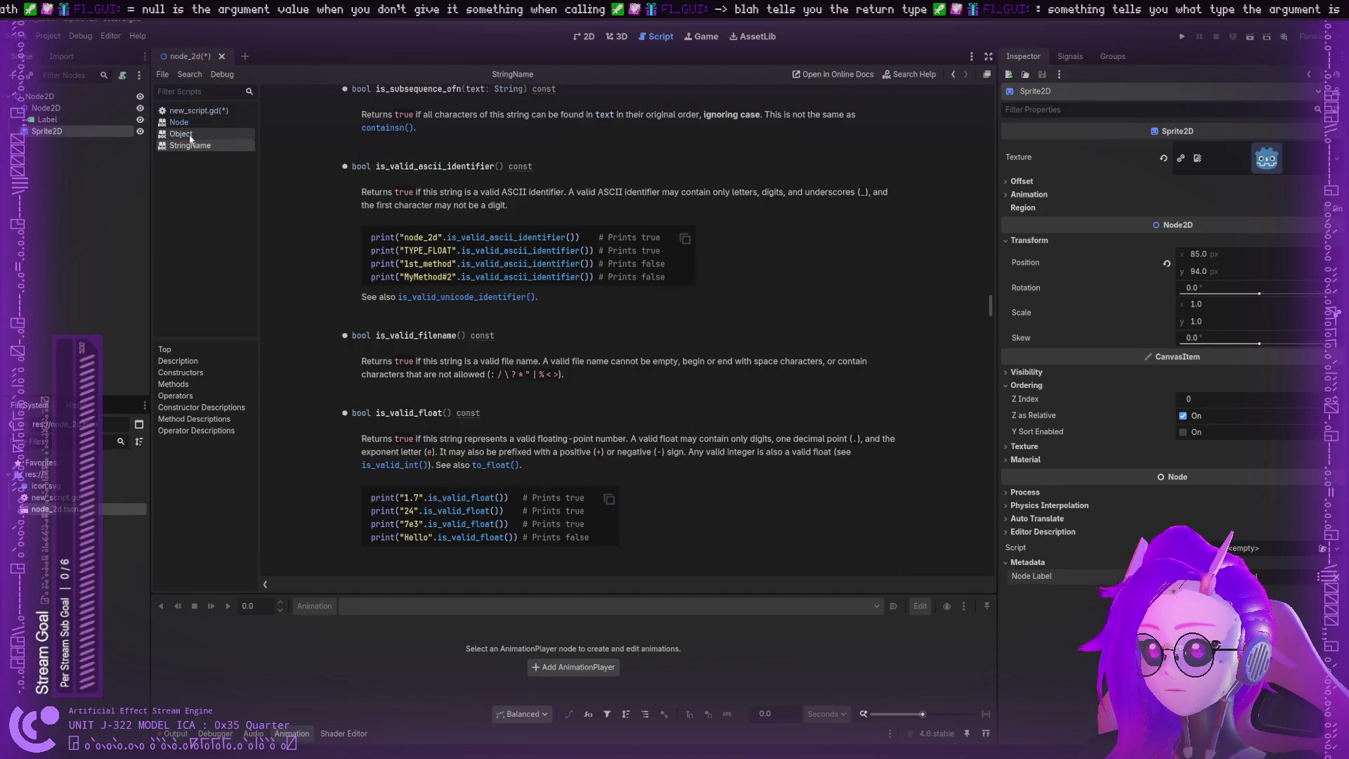
pyautogui.click(189, 134)
pyautogui.click(192, 111)
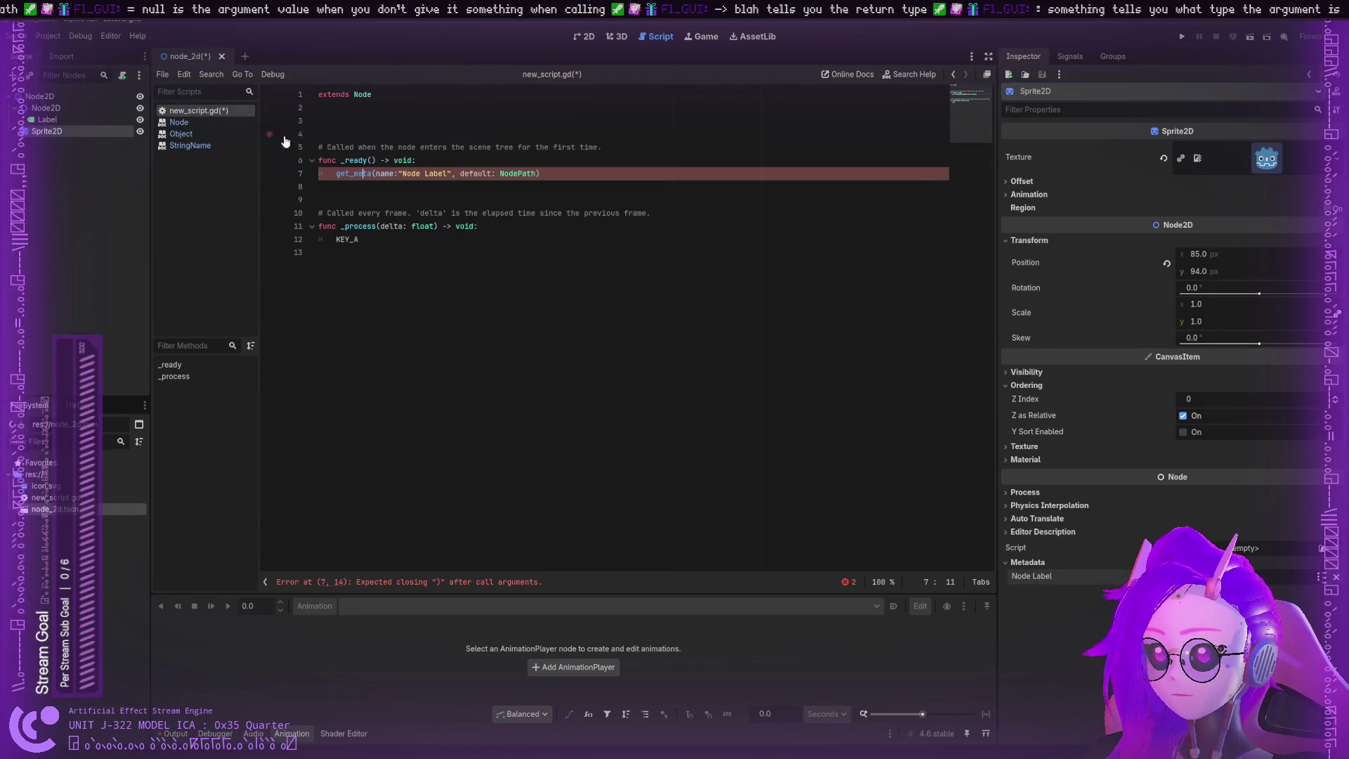
# Step: Strip the arguments from line 7, leaving get_meta(), and save the script
pyautogui.press('BackSpace')
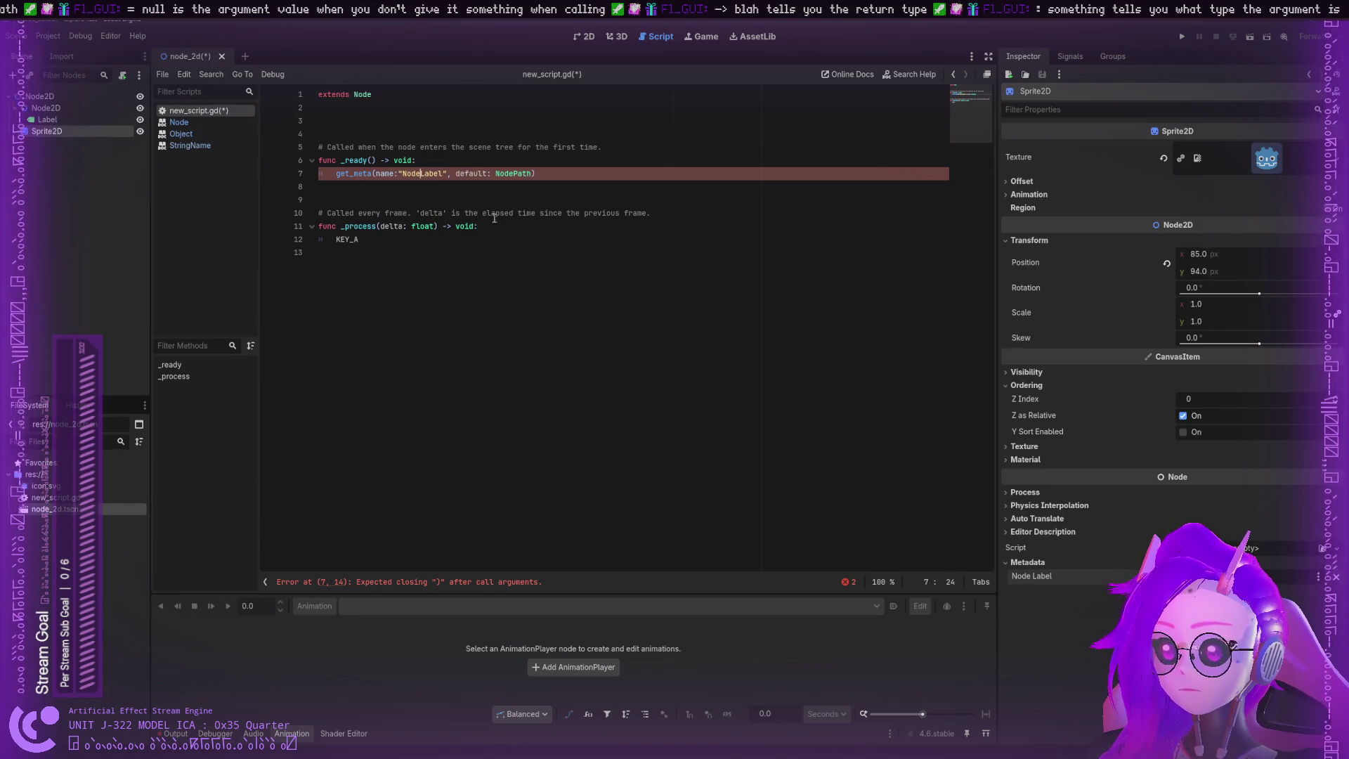
pyautogui.click(407, 589)
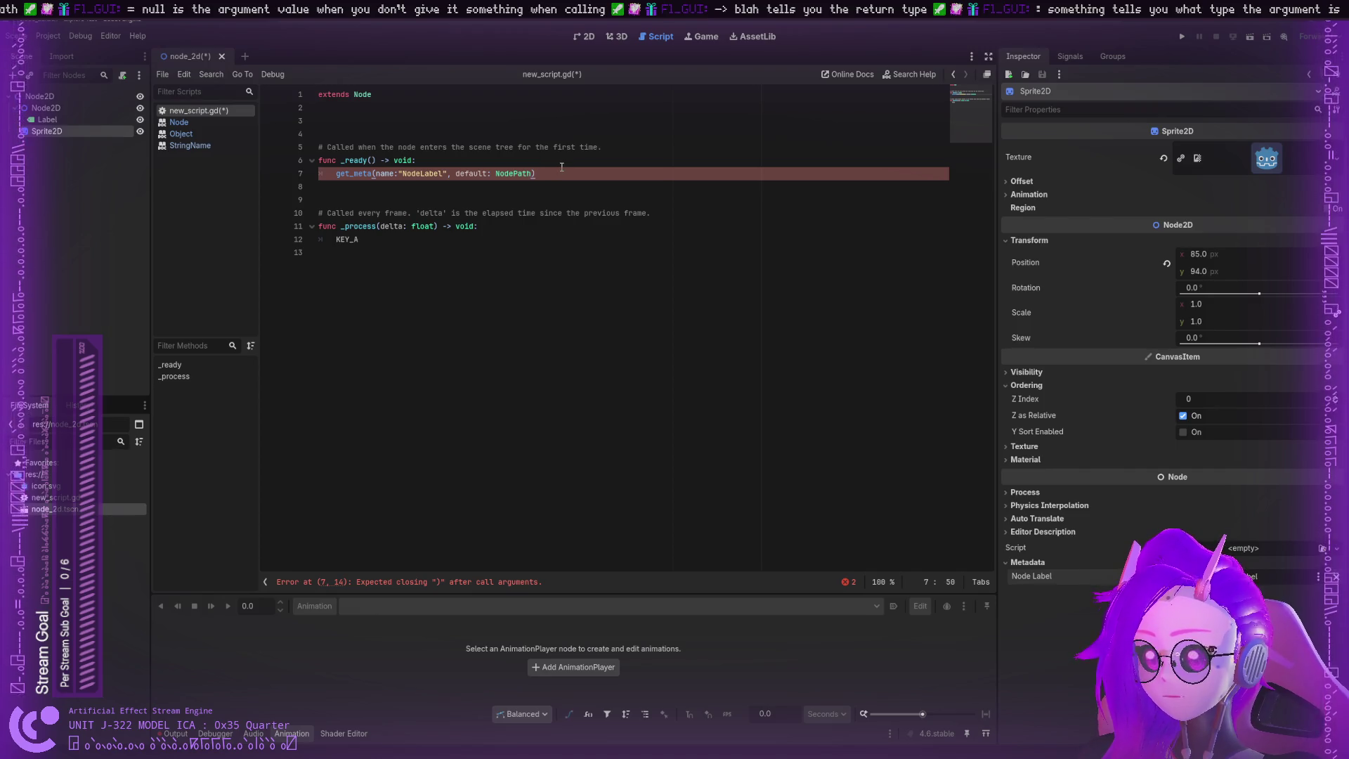
pyautogui.press('BackSpace')
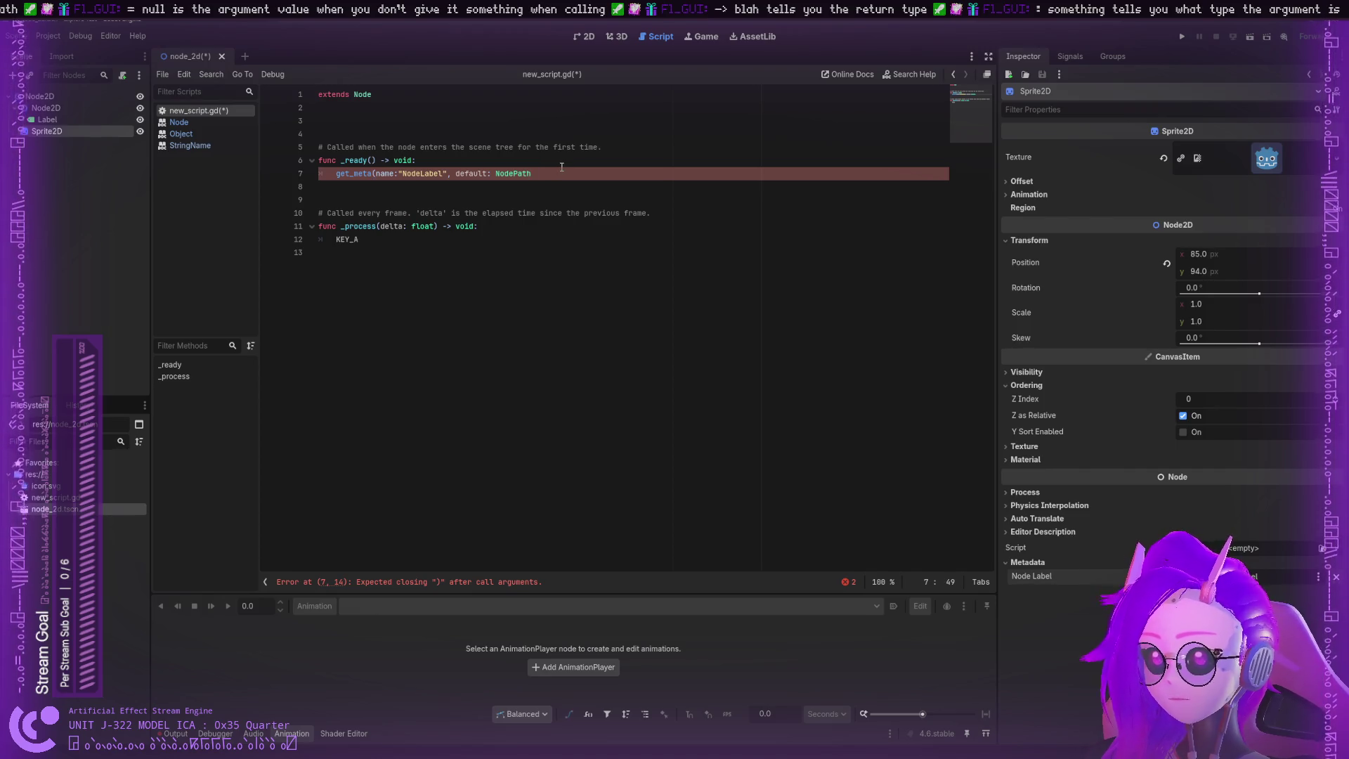
pyautogui.write(')')
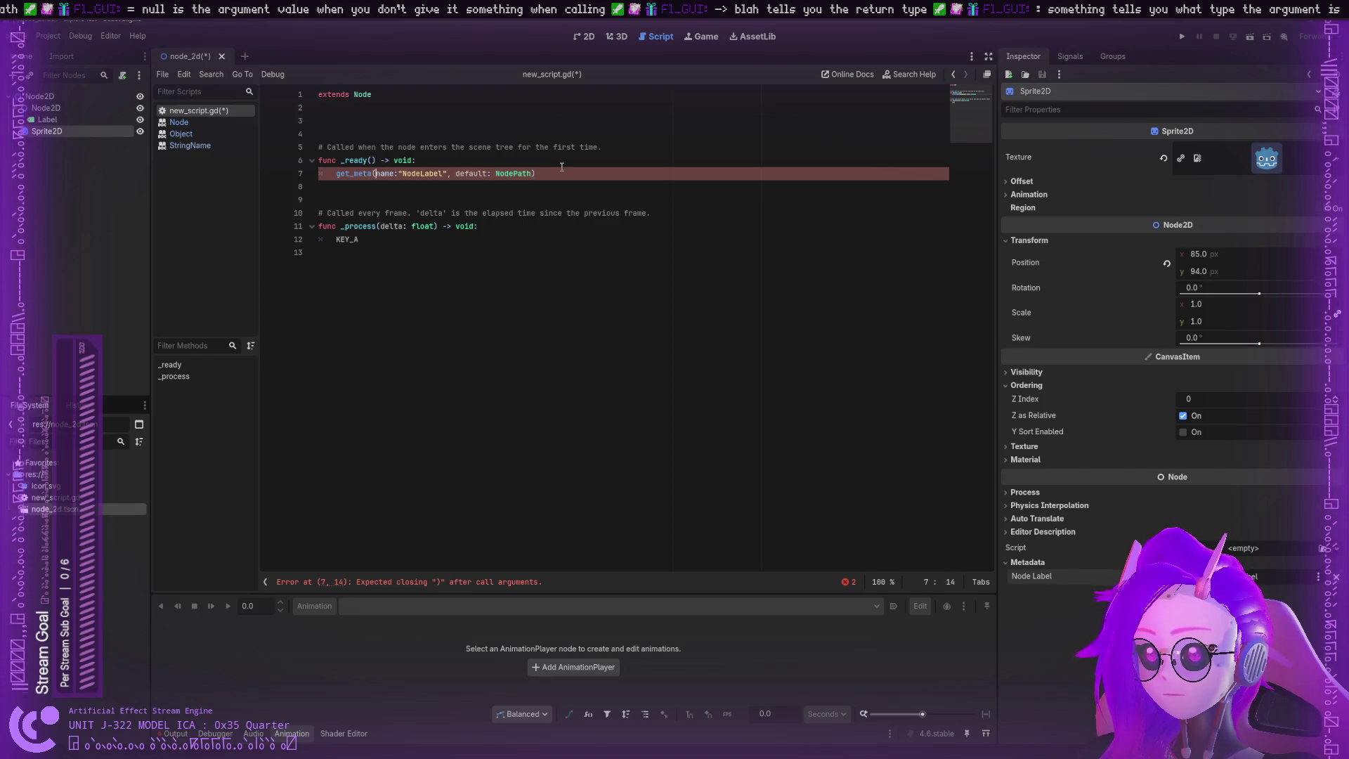
pyautogui.write(')')
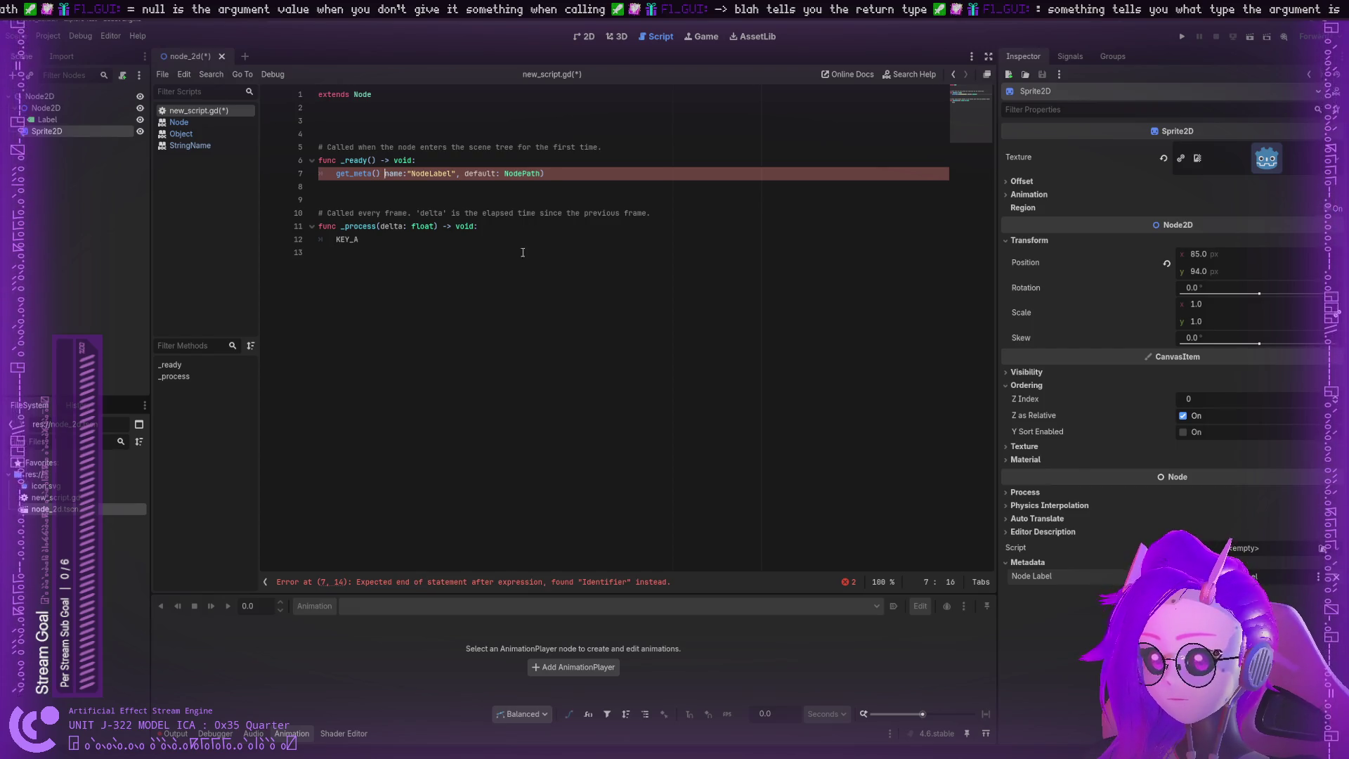
pyautogui.press('Left')
pyautogui.press('Left')
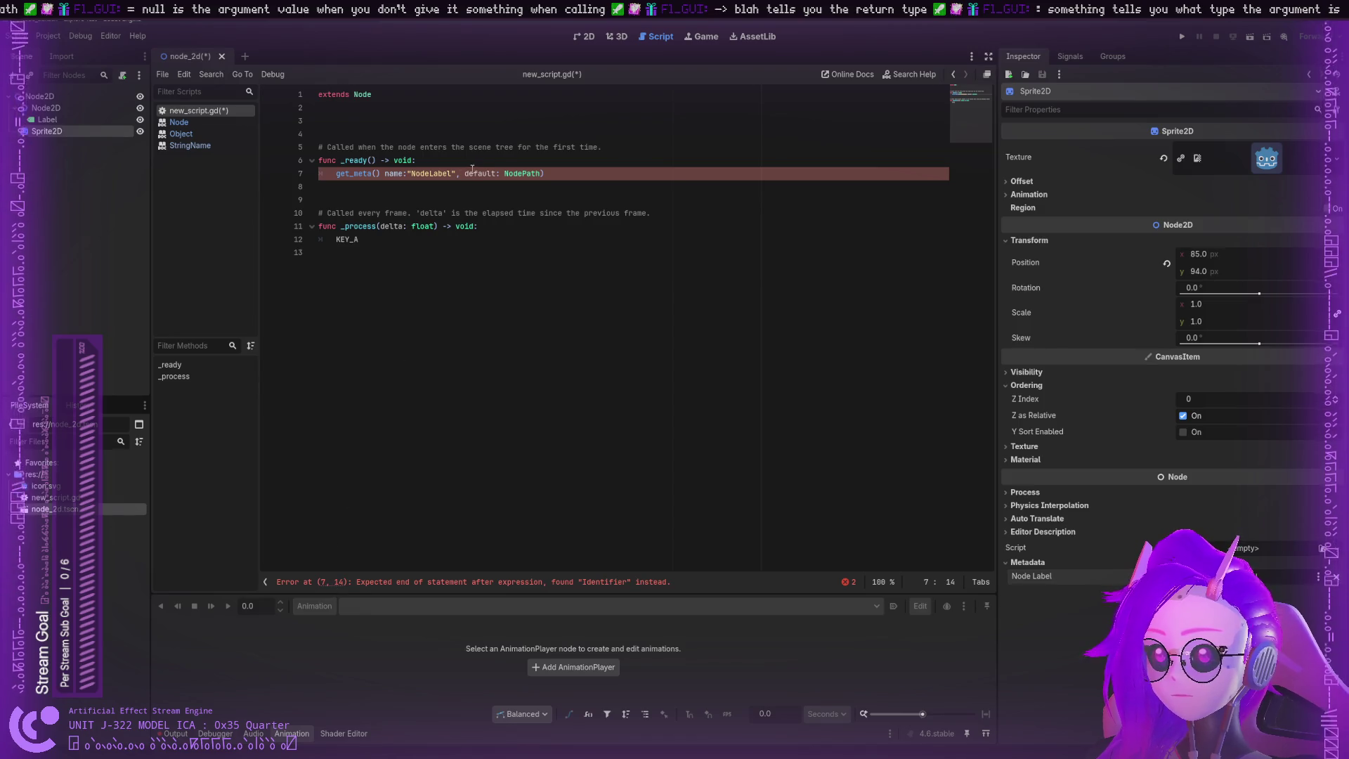
pyautogui.moveTo(544, 174); pyautogui.dragTo(382, 174)
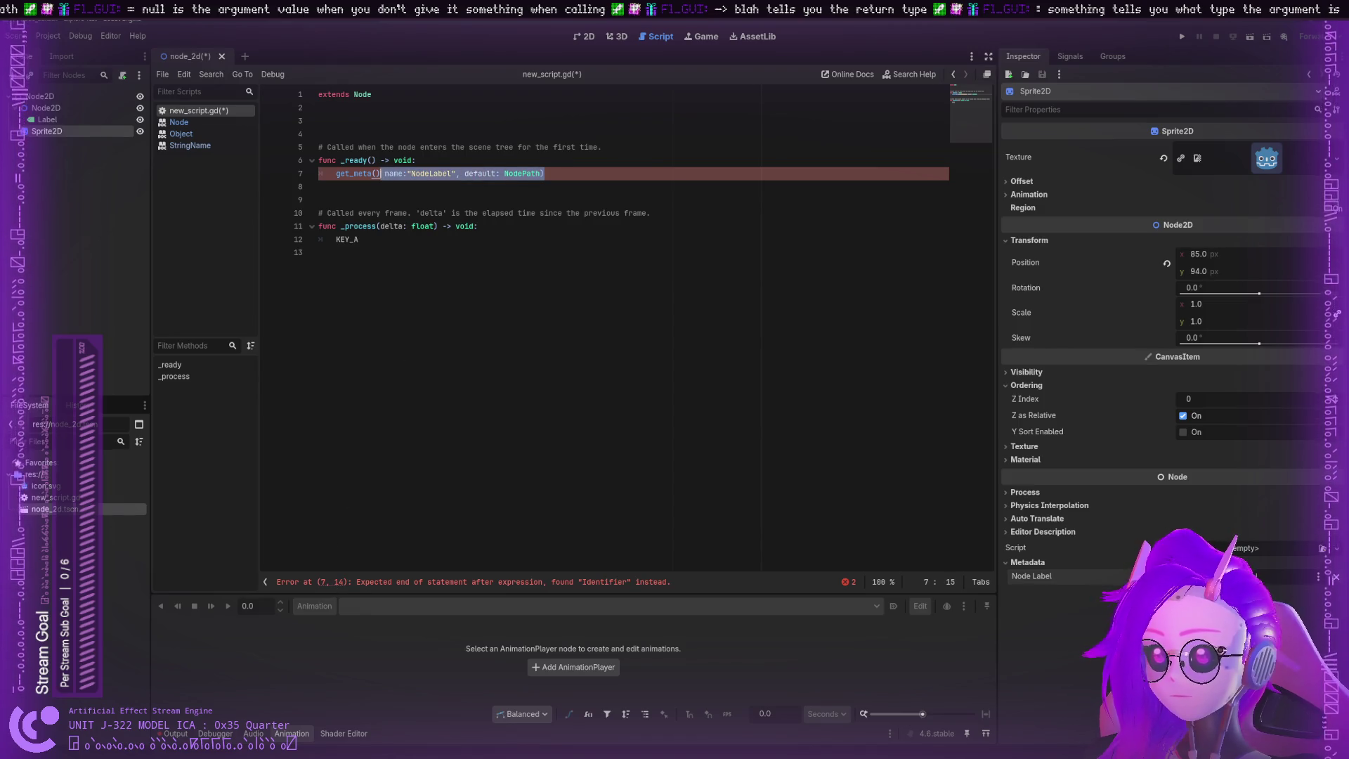
pyautogui.press('BackSpace')
pyautogui.hotkey('ctrl', 's')
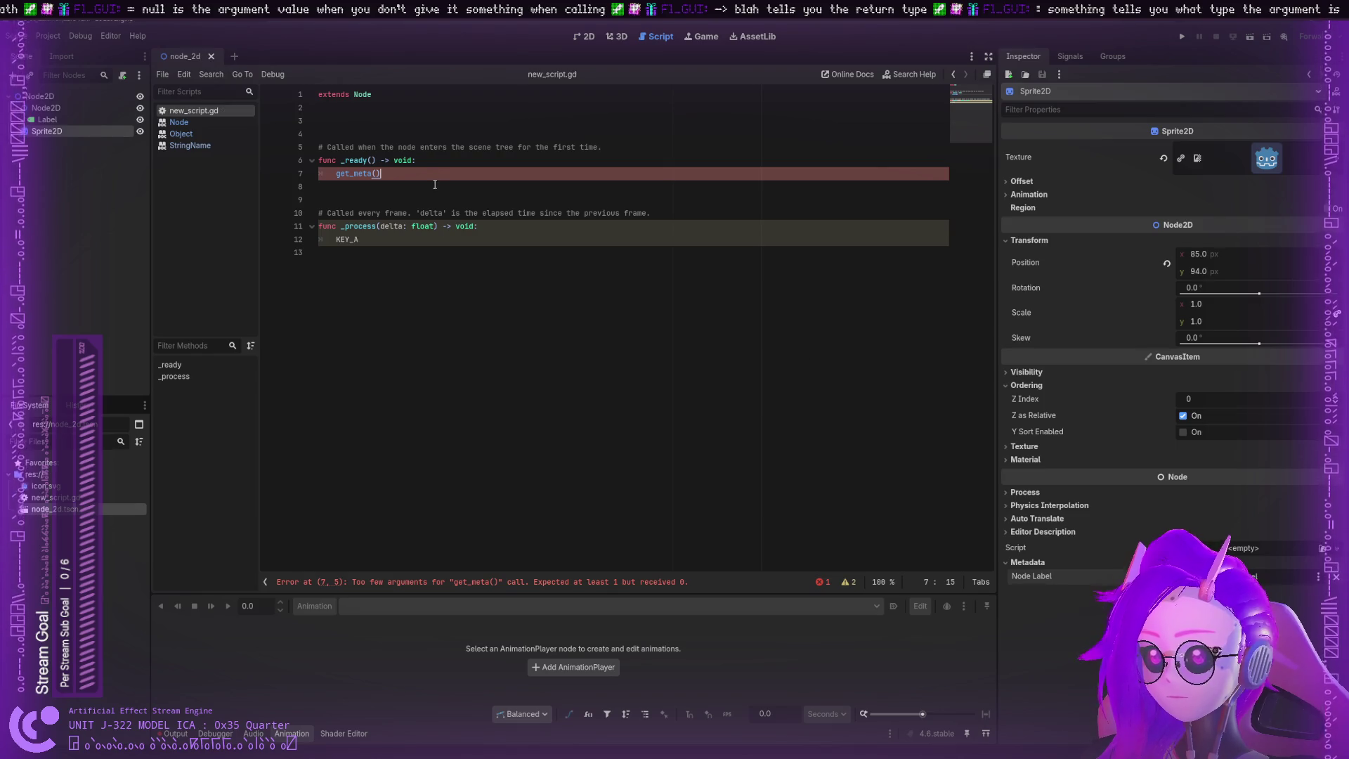
# Step: Replace get_meta() with pass and start a new get_meta call on a line above it
pyautogui.moveTo(380, 173); pyautogui.dragTo(336, 173)
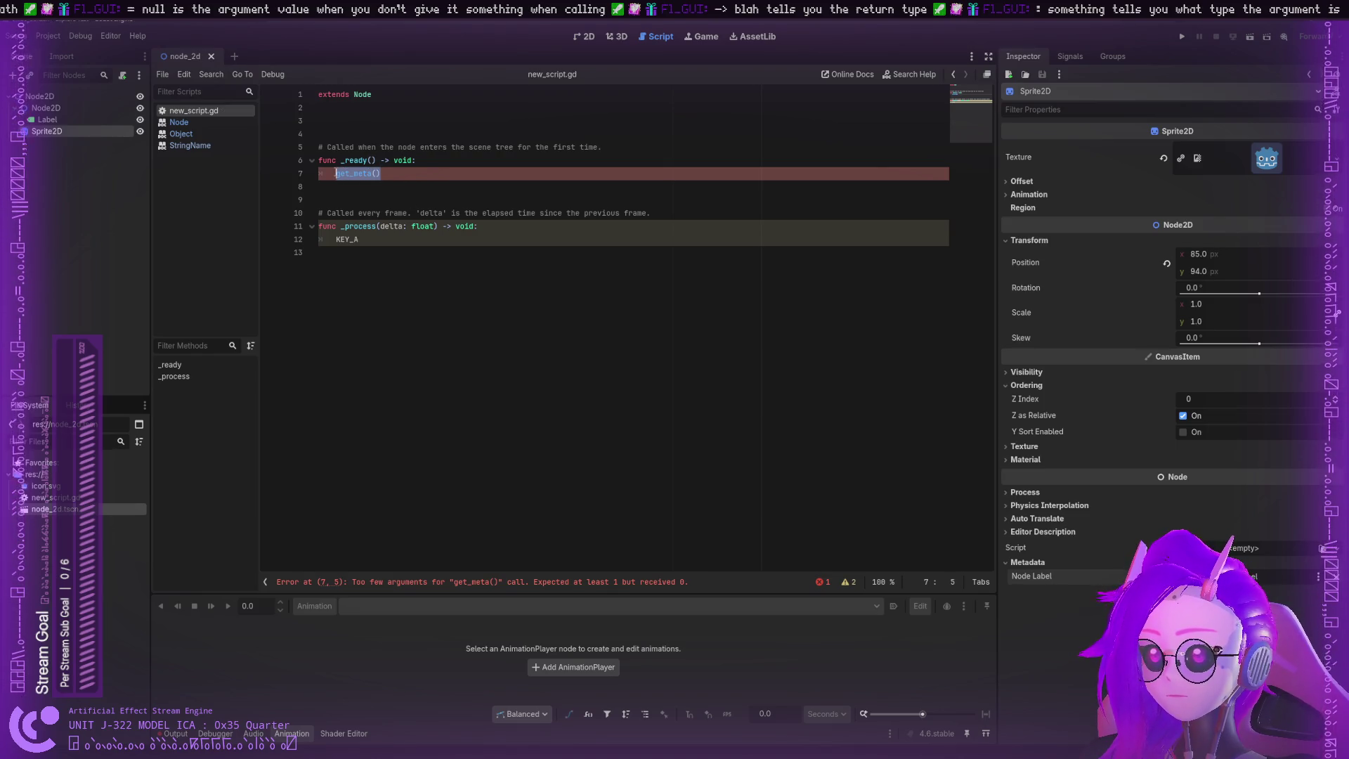
pyautogui.write('pass')
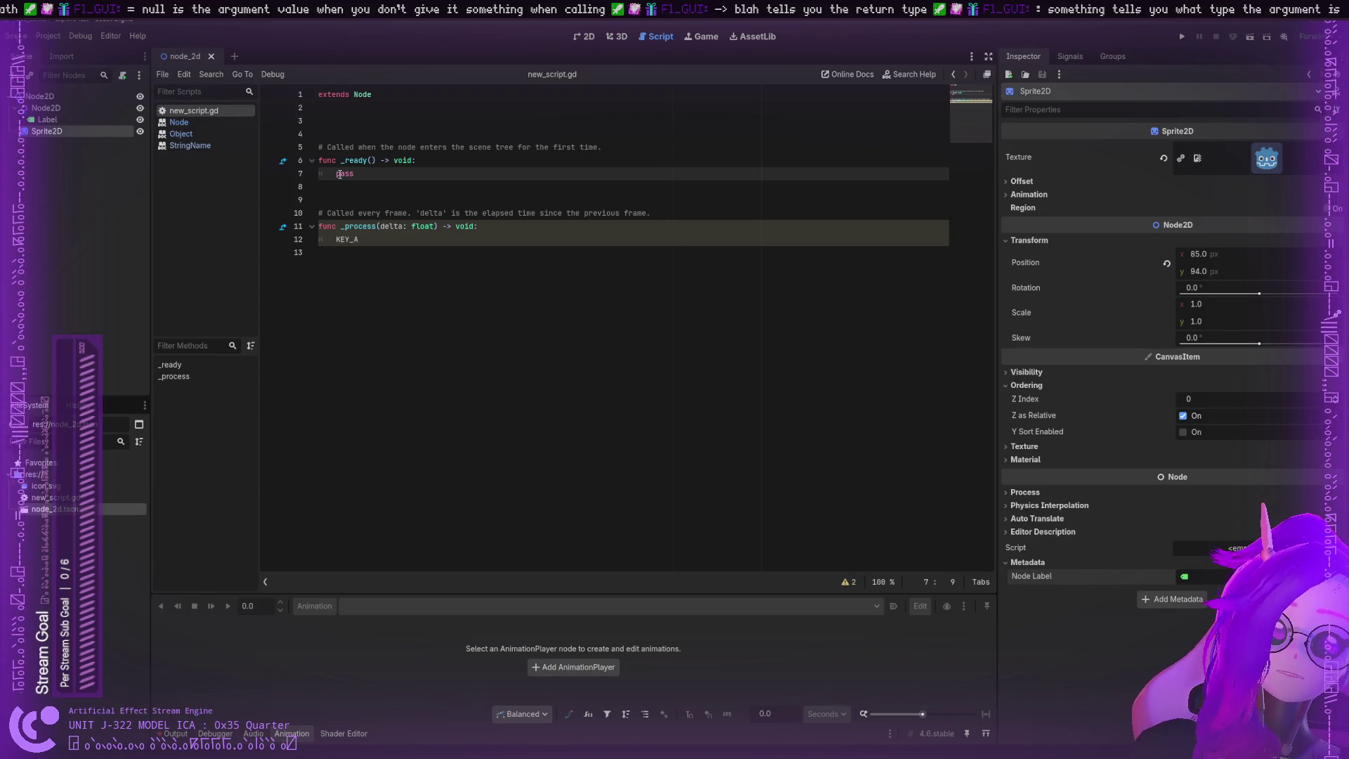
pyautogui.hotkey('ctrl', 'shift', 'Return')
pyautogui.write('N')
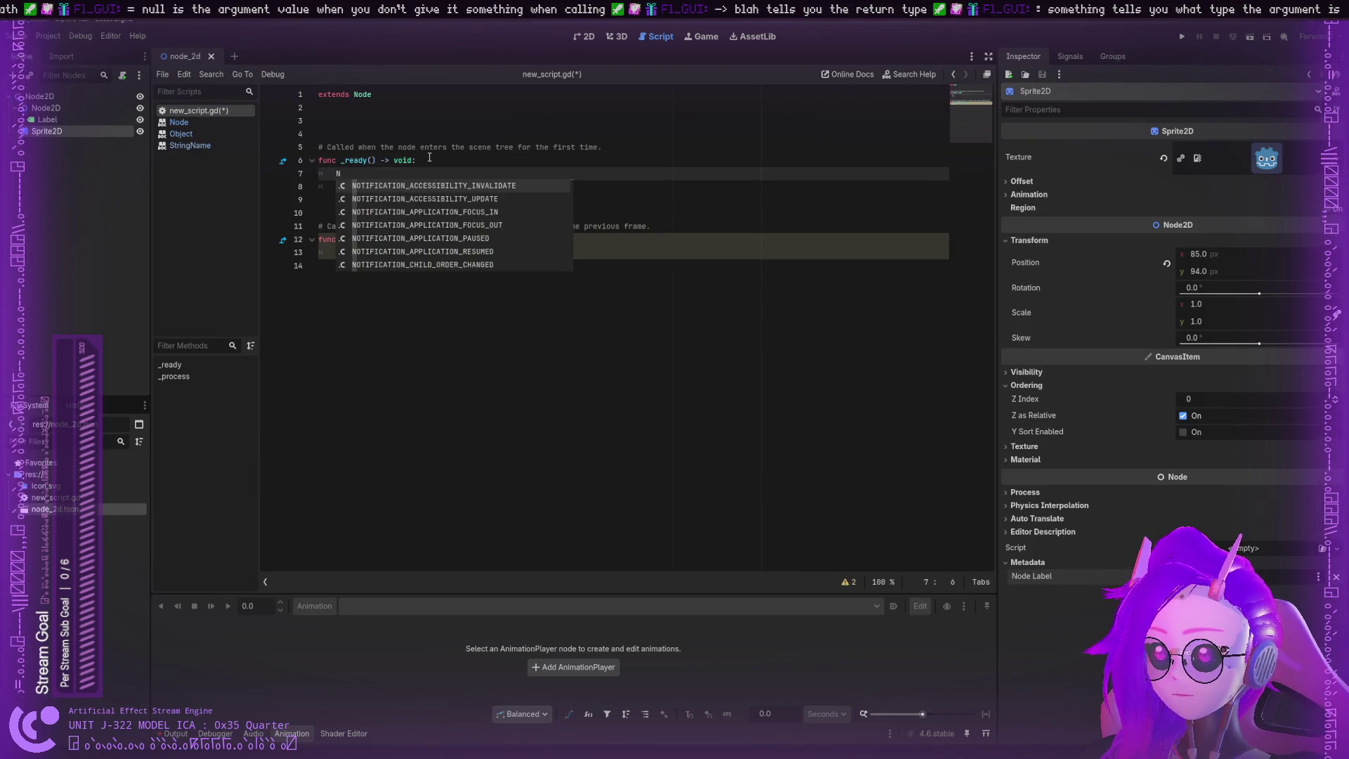
pyautogui.write('ode')
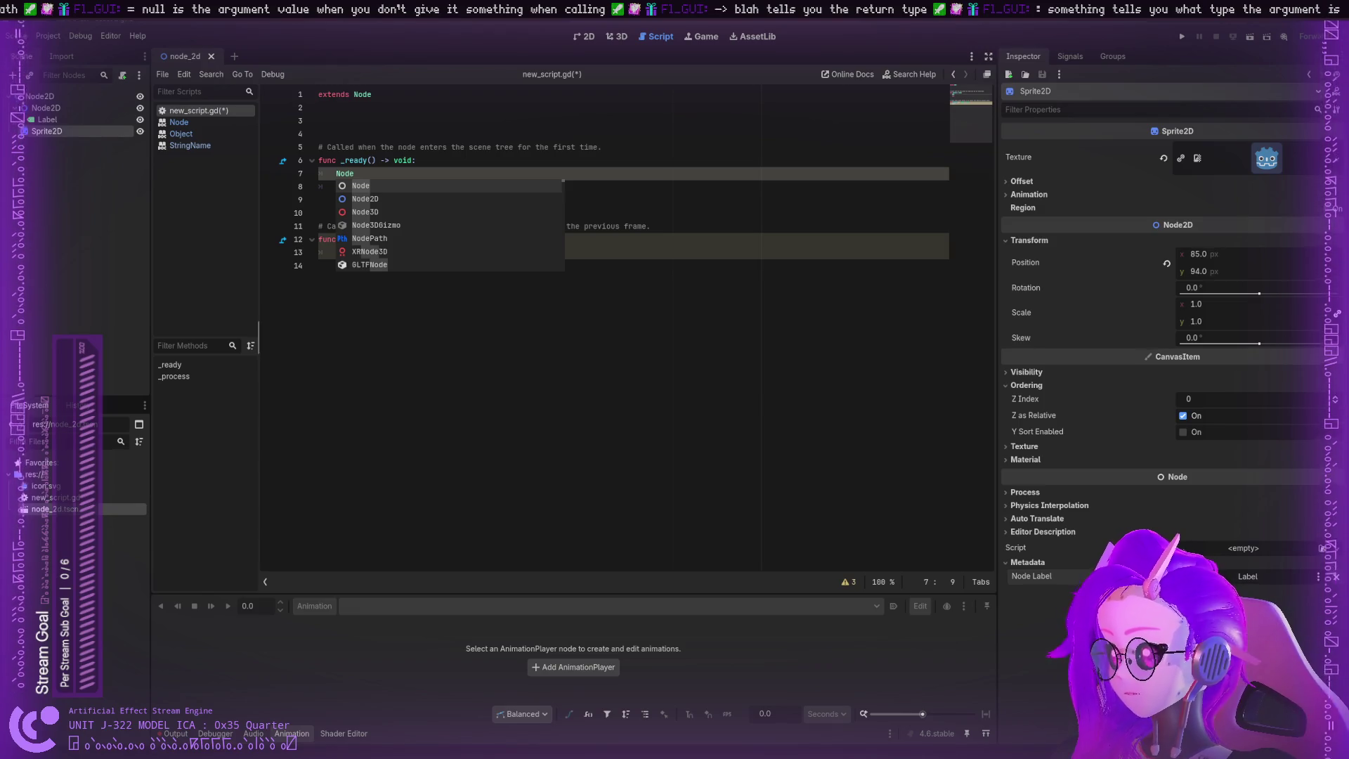
pyautogui.moveTo(355, 174); pyautogui.dragTo(331, 173)
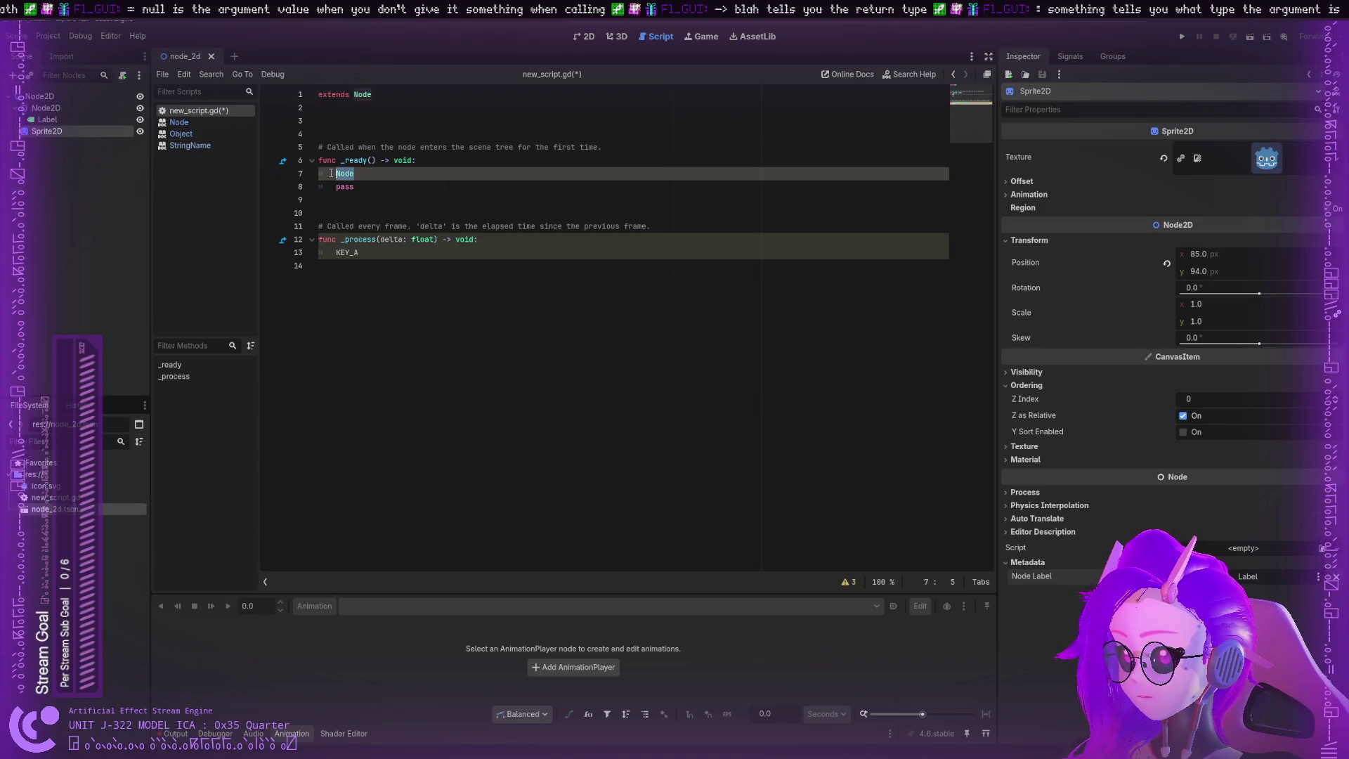
pyautogui.write('get')
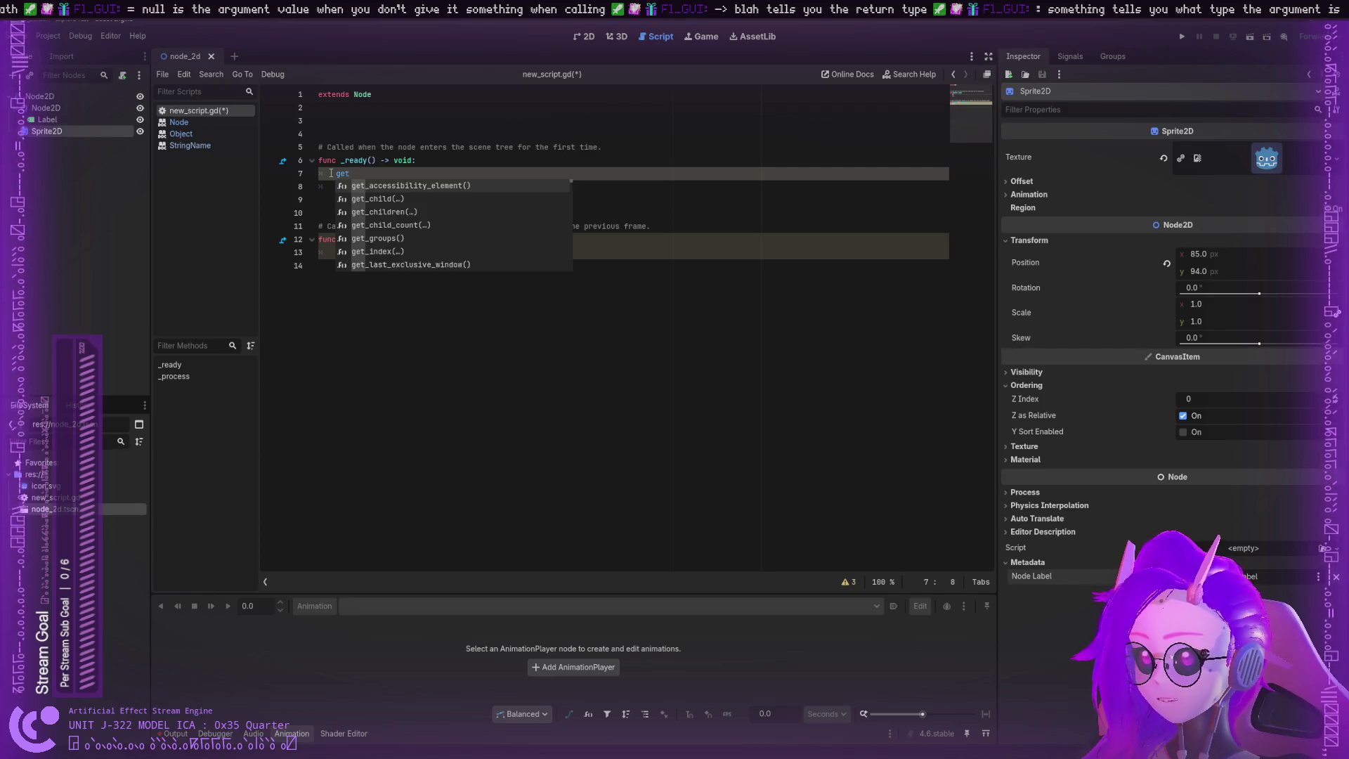
pyautogui.write('_meta')
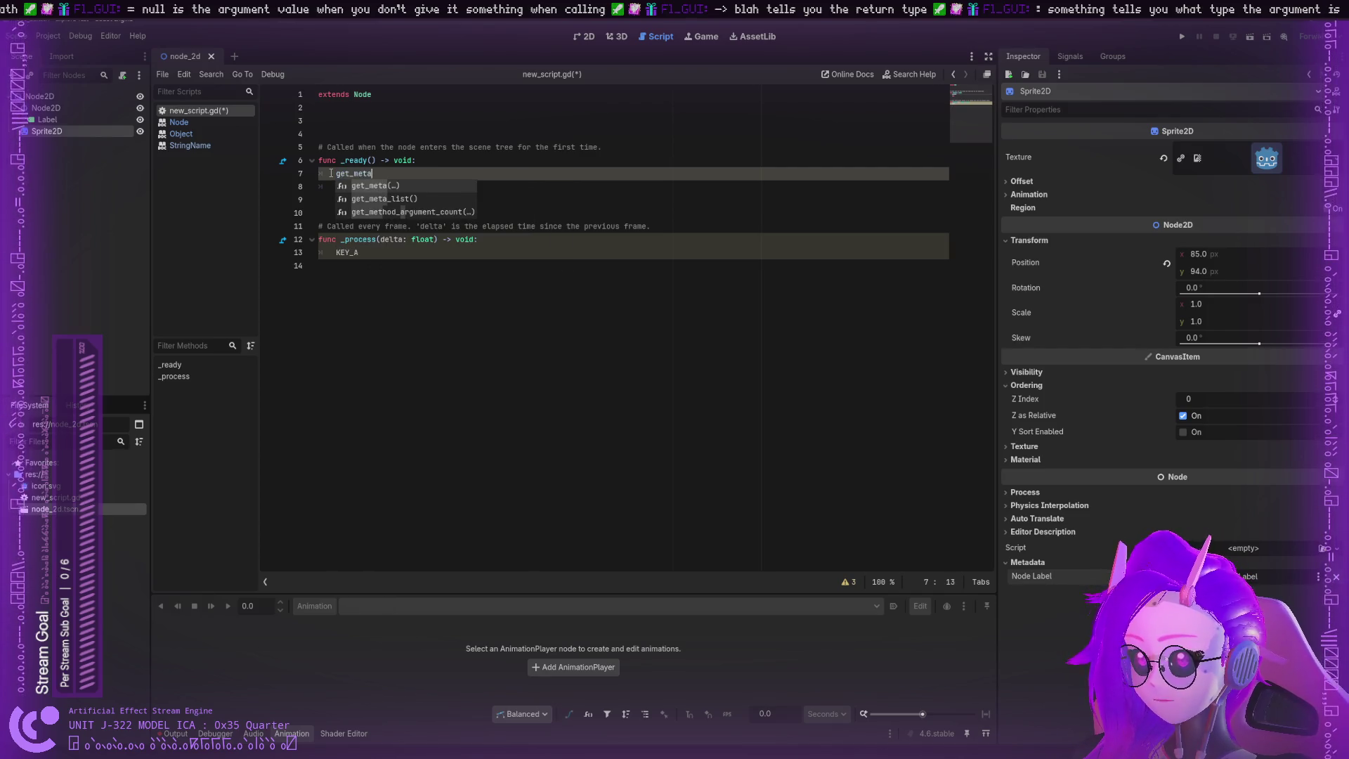
pyautogui.press('Return')
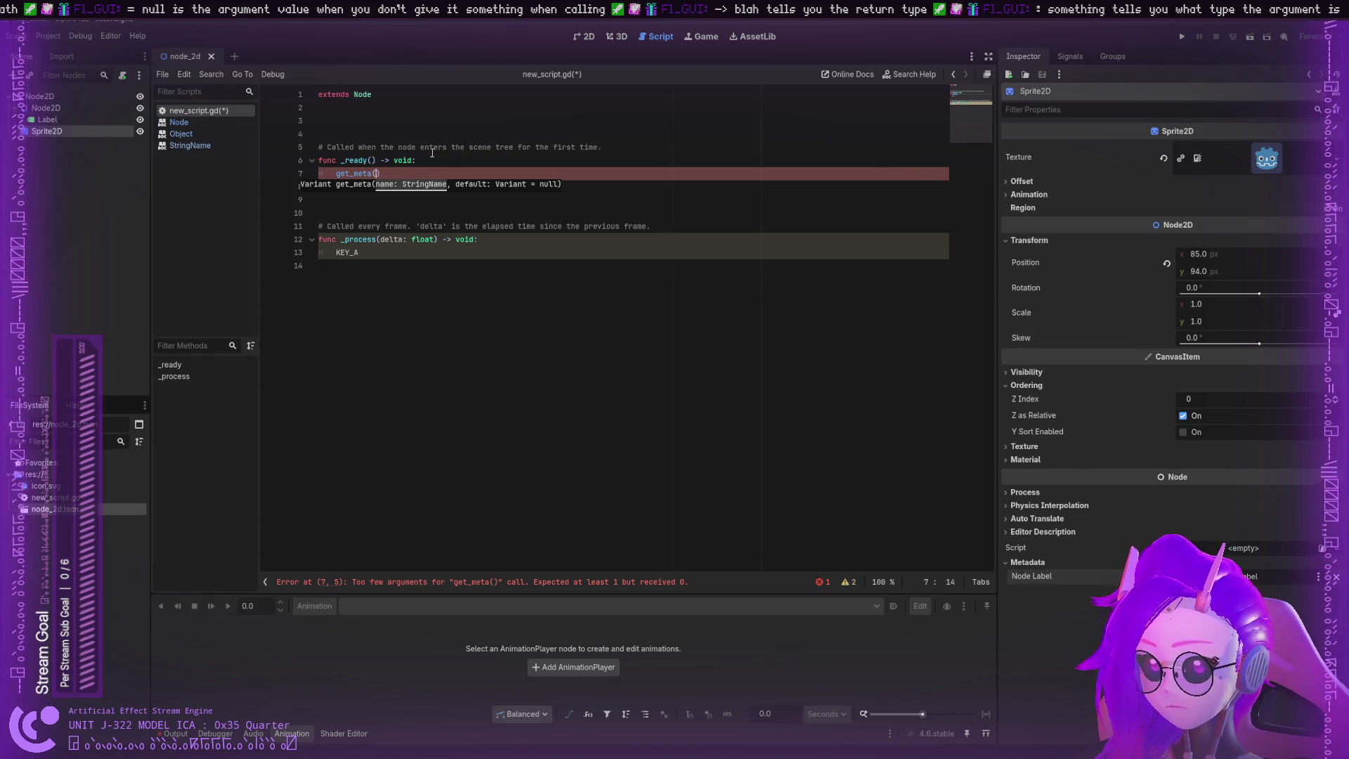
# Step: Try get_meta(nodelabel) and get_meta(Node), then delete the get_meta line entirely
pyautogui.write('Node')
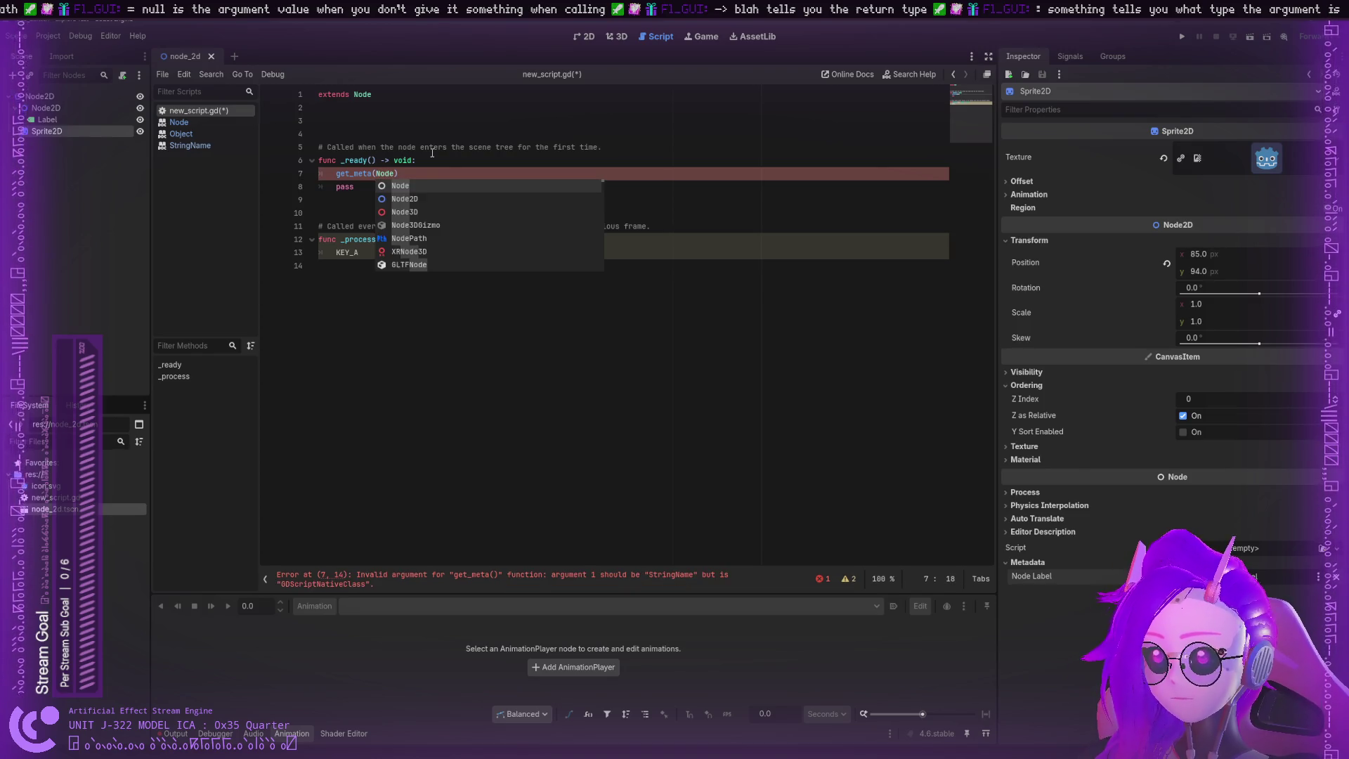
pyautogui.press('BackSpace')
pyautogui.press('BackSpace')
pyautogui.press('BackSpace')
pyautogui.write('node')
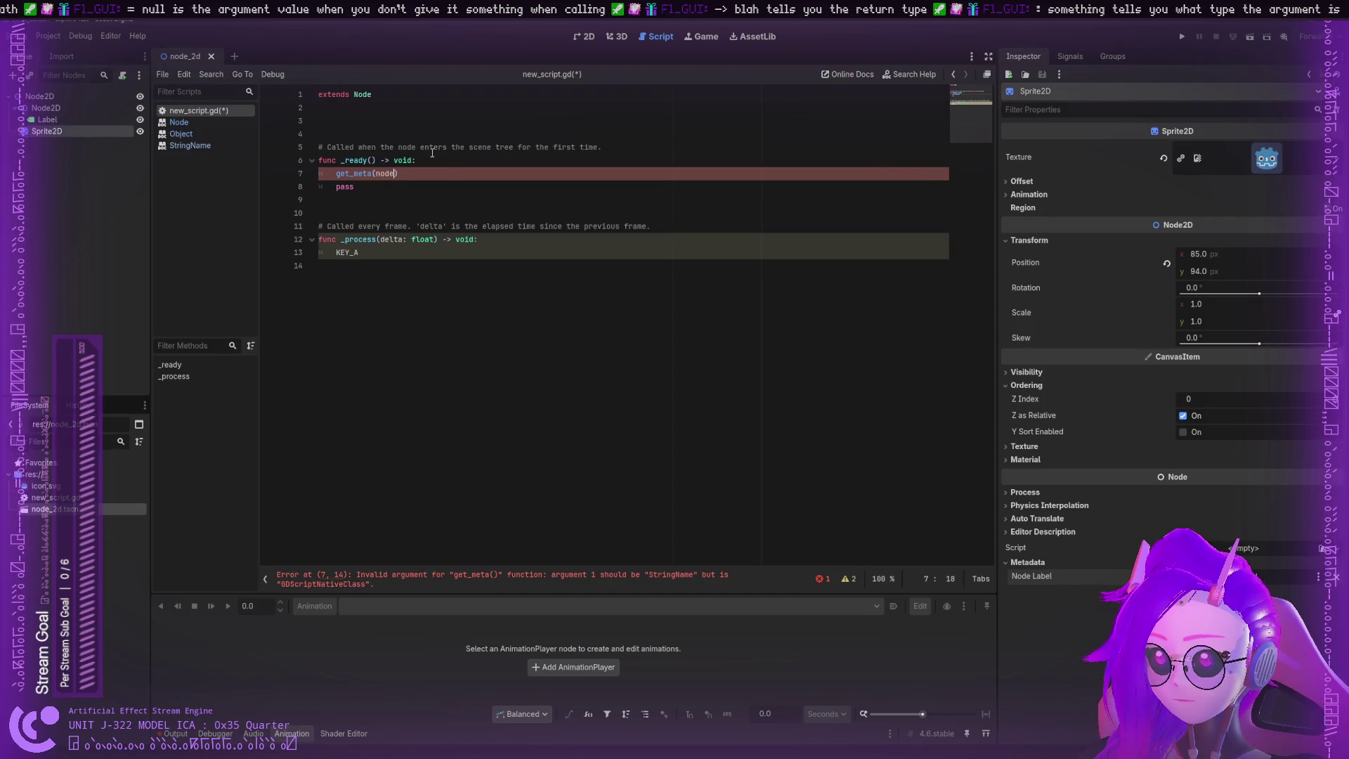
pyautogui.write('label')
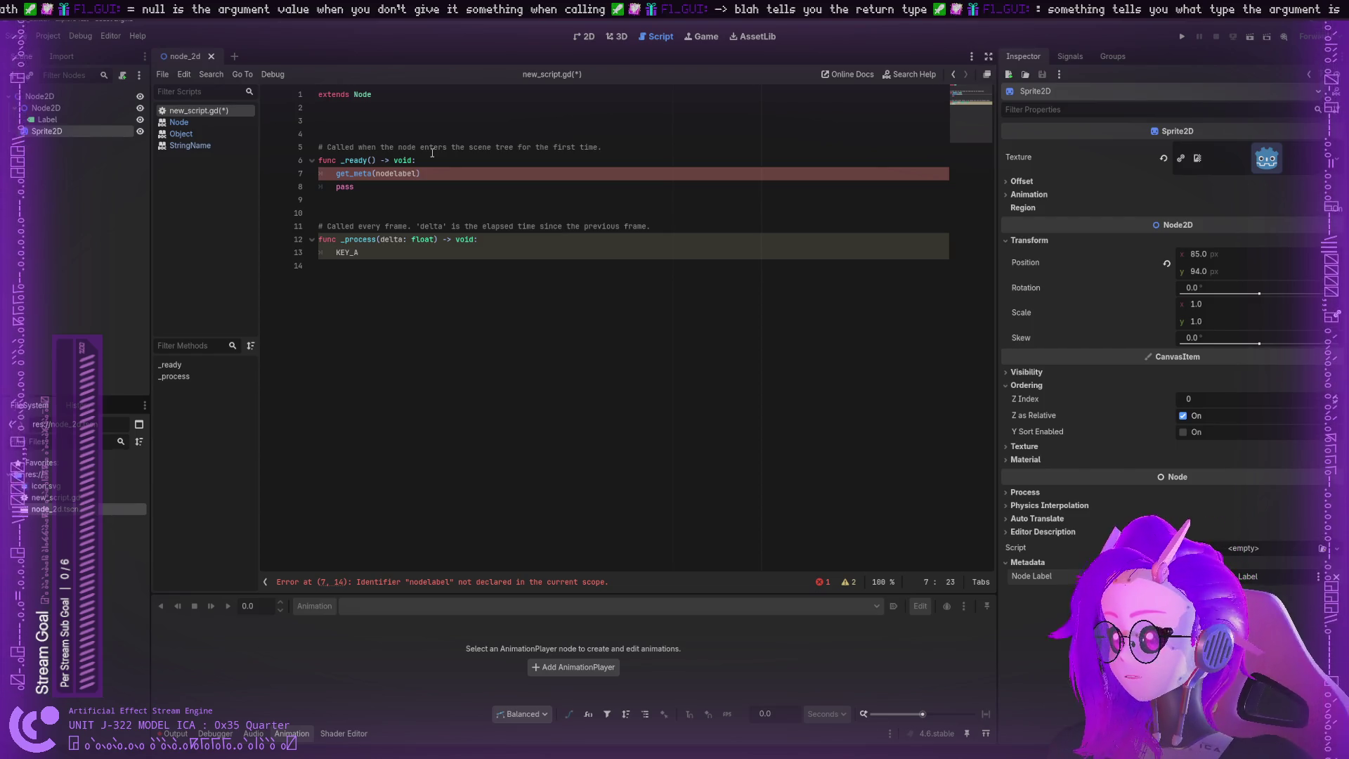
pyautogui.hotkey('ctrl', 'End')
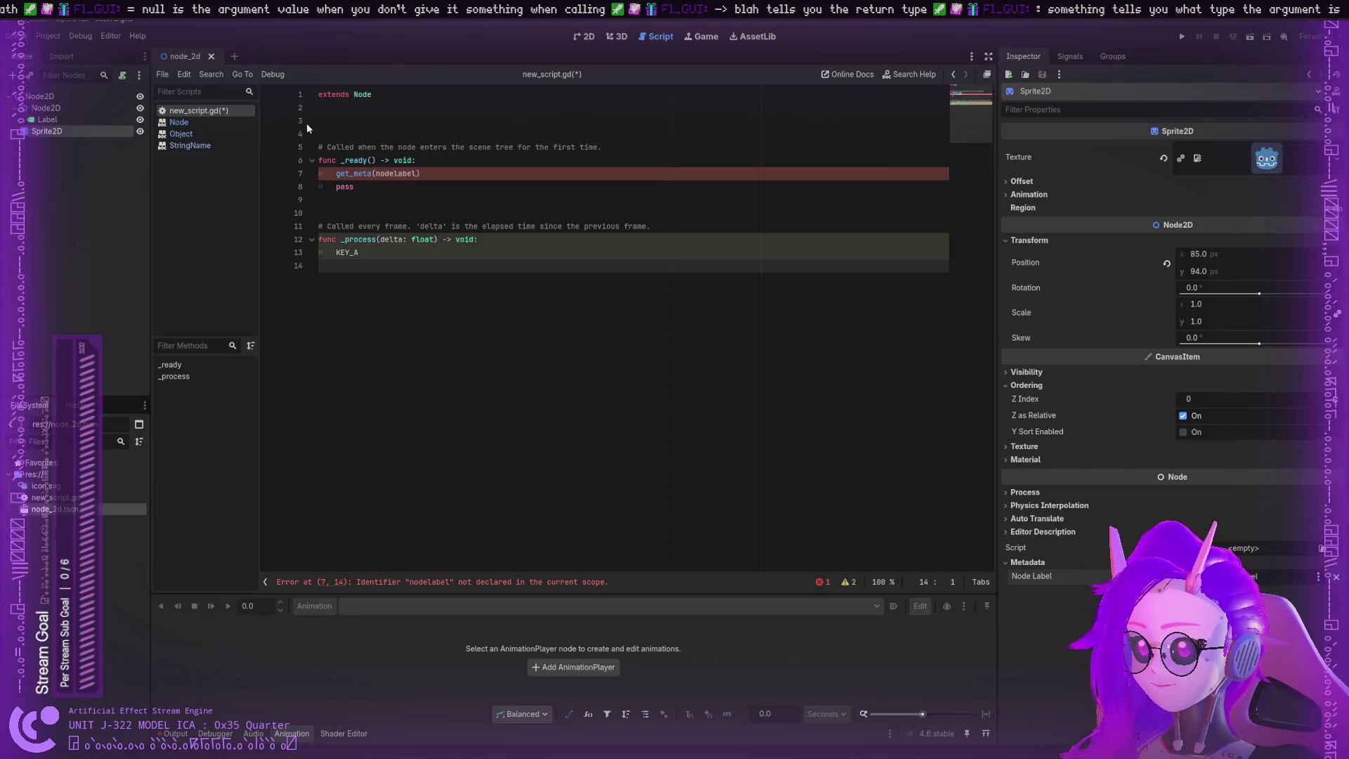
pyautogui.click(419, 173)
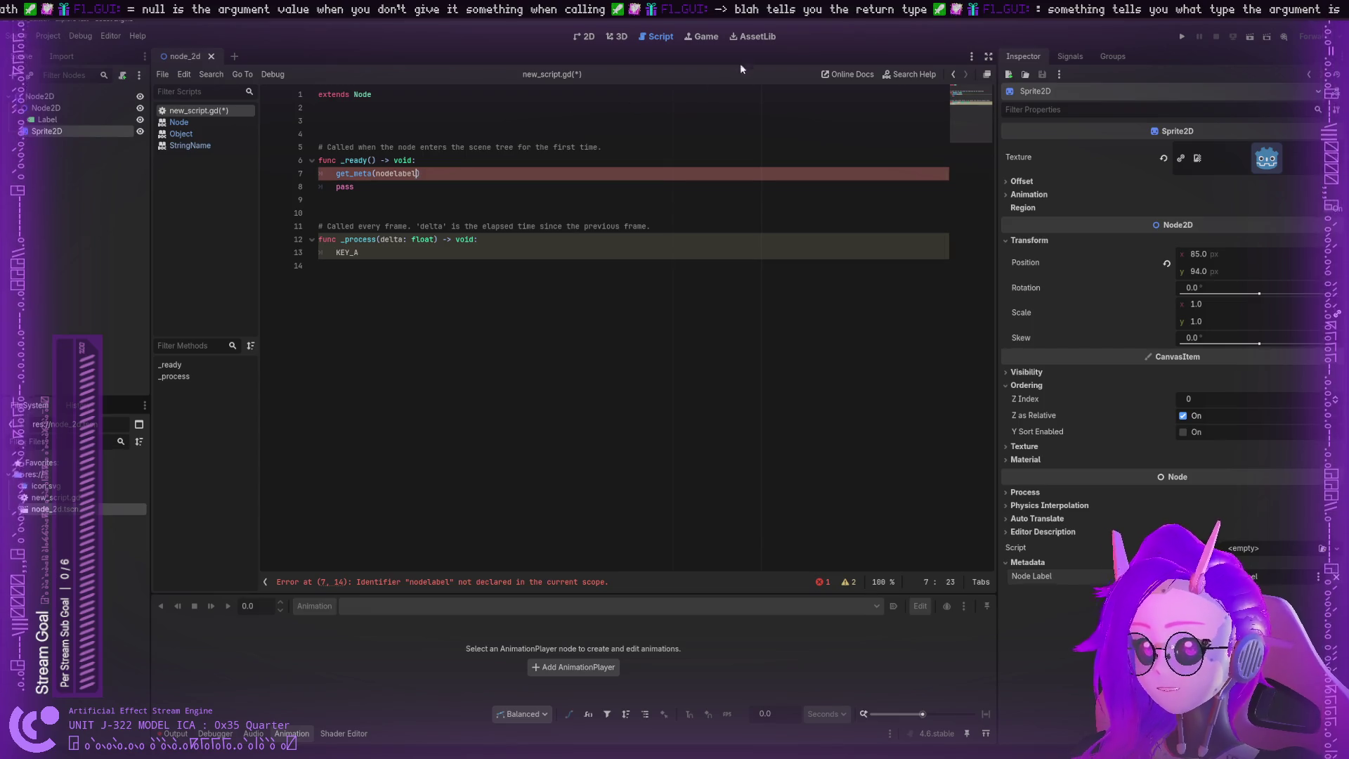
pyautogui.press('BackSpace')
pyautogui.press('BackSpace')
pyautogui.press('BackSpace')
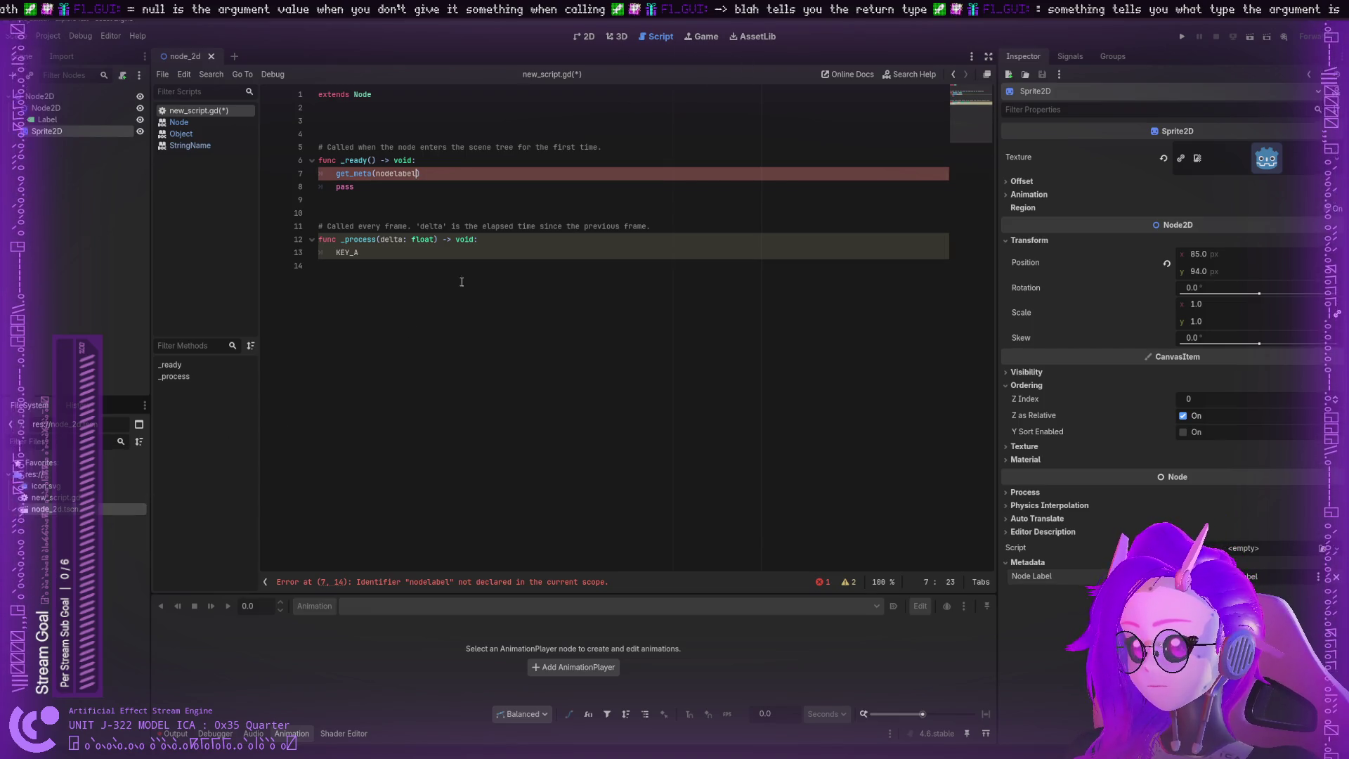
pyautogui.write('Node')
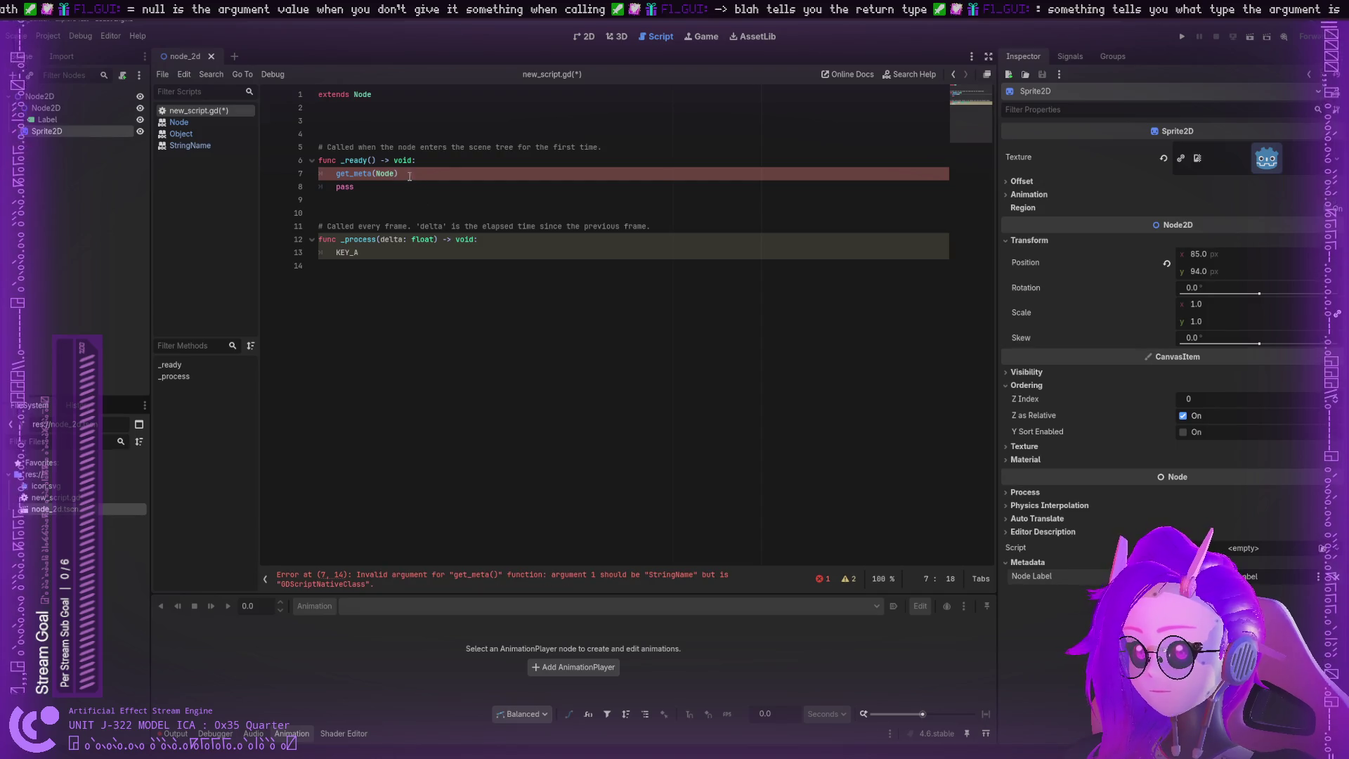
pyautogui.moveTo(399, 173); pyautogui.dragTo(333, 173)
pyautogui.press('BackSpace')
pyautogui.press('BackSpace')
pyautogui.press('BackSpace')
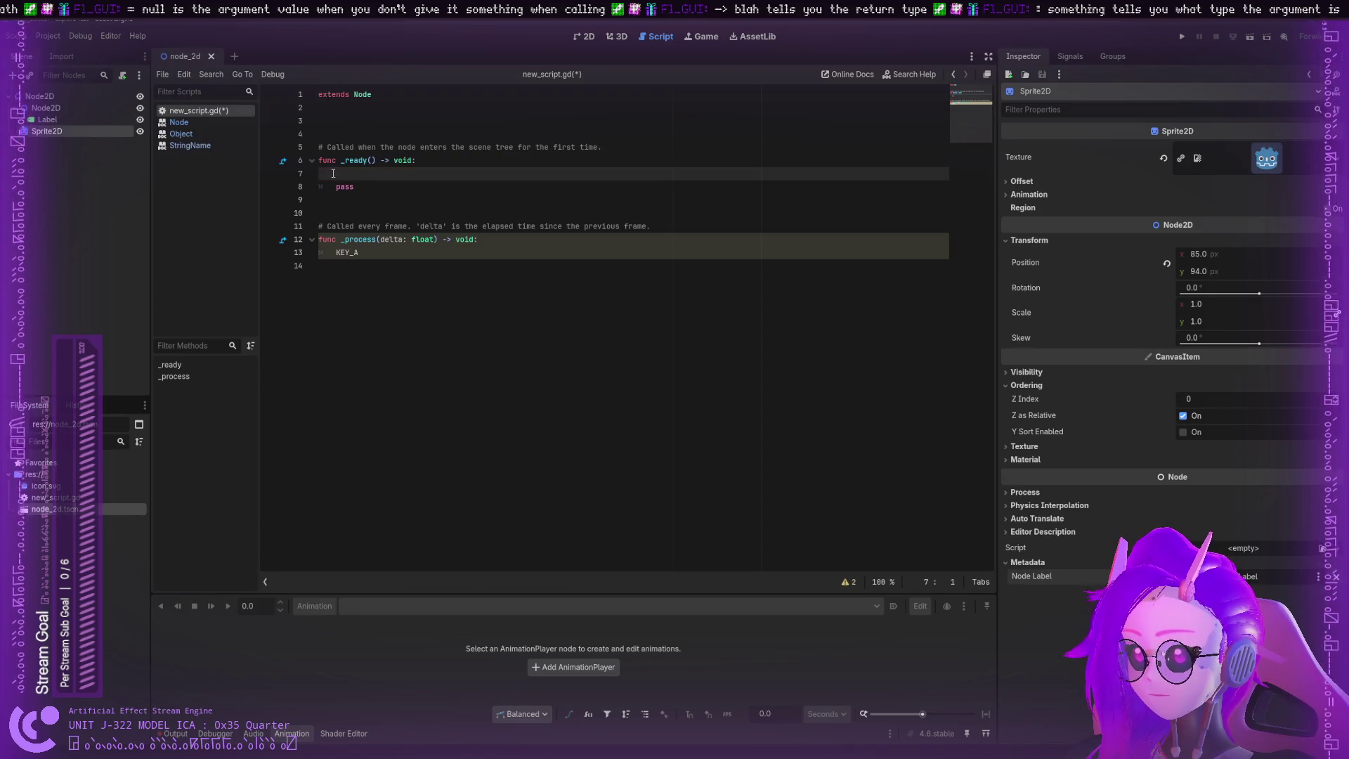
# Step: Save new_script.gd and quit to the Project Manager listing Explore Test
pyautogui.hotkey('ctrl', 's')
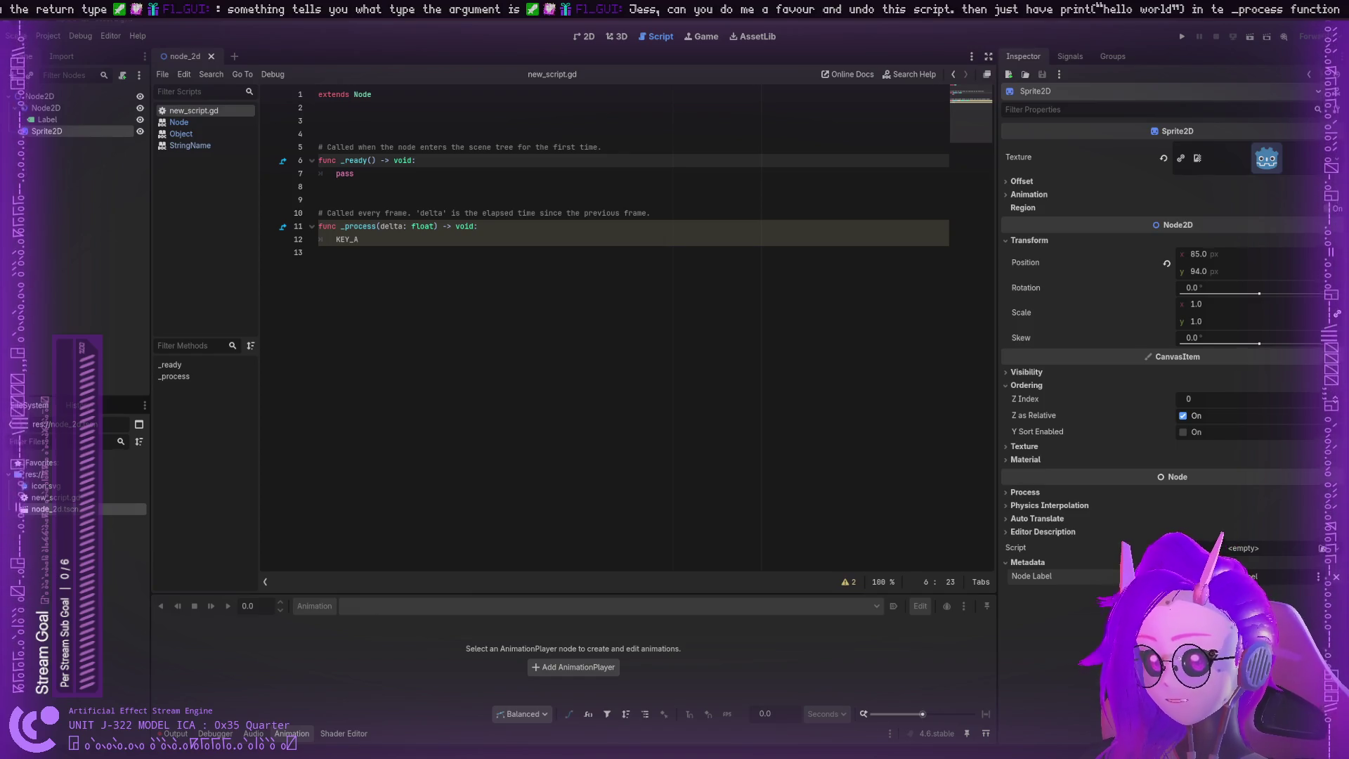
pyautogui.hotkey('ctrl', 'End')
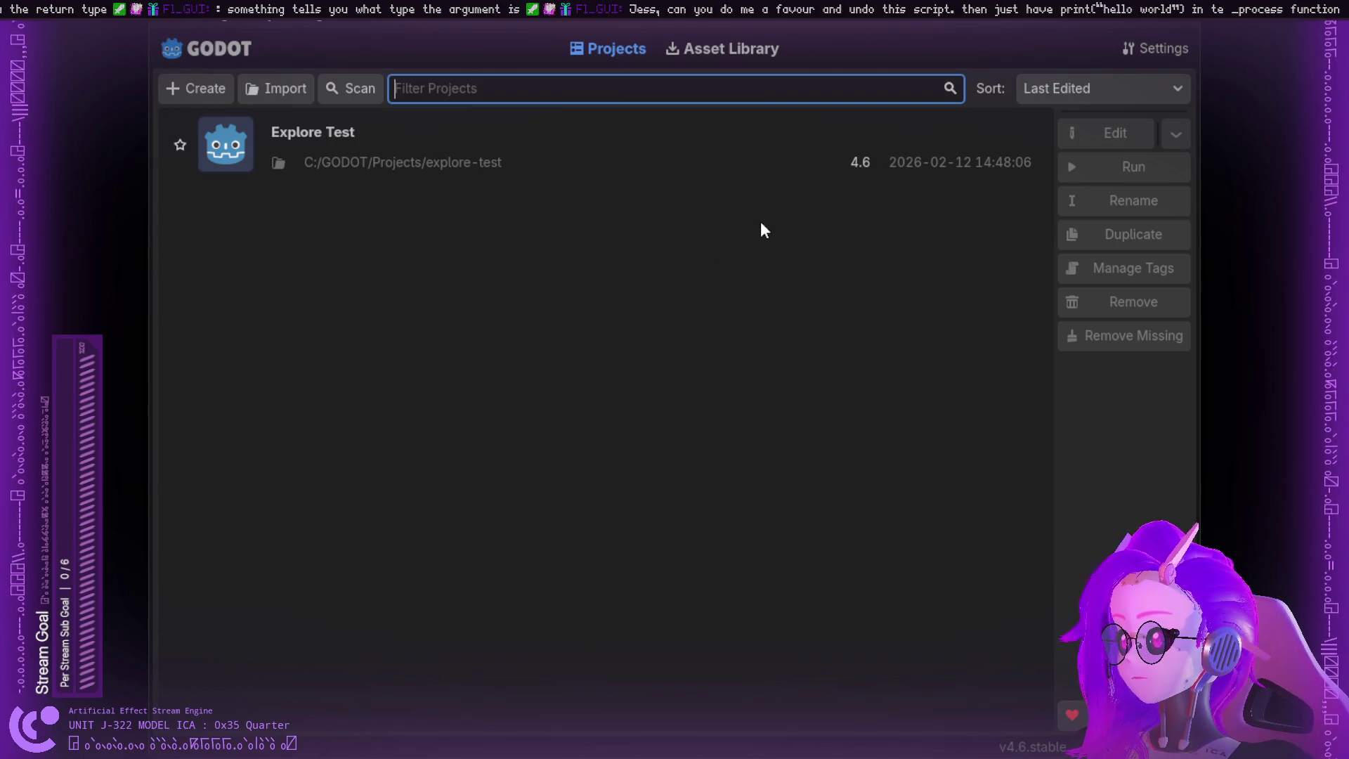
# Step: Select Explore Test, open the Asset Library, scroll page 1 and advance to page 2
pyautogui.click(905, 162)
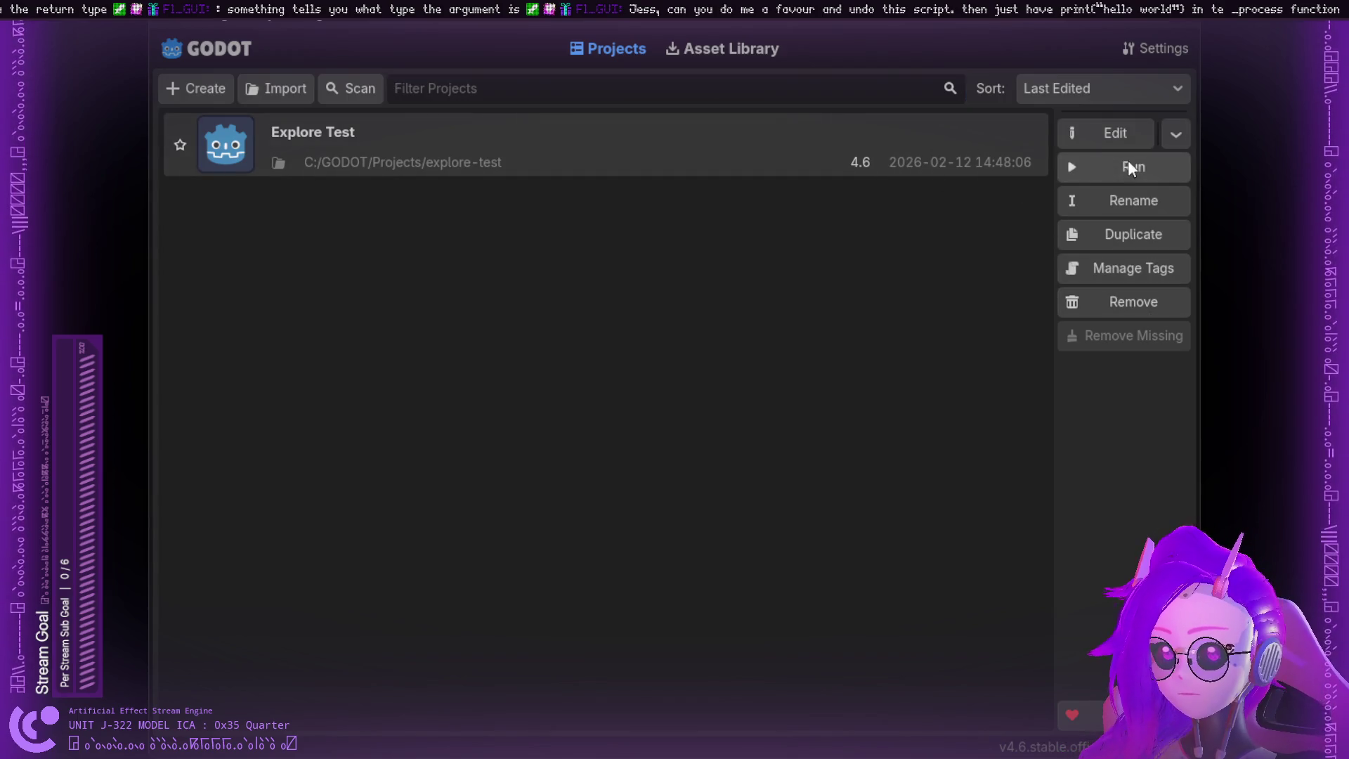
pyautogui.click(705, 50)
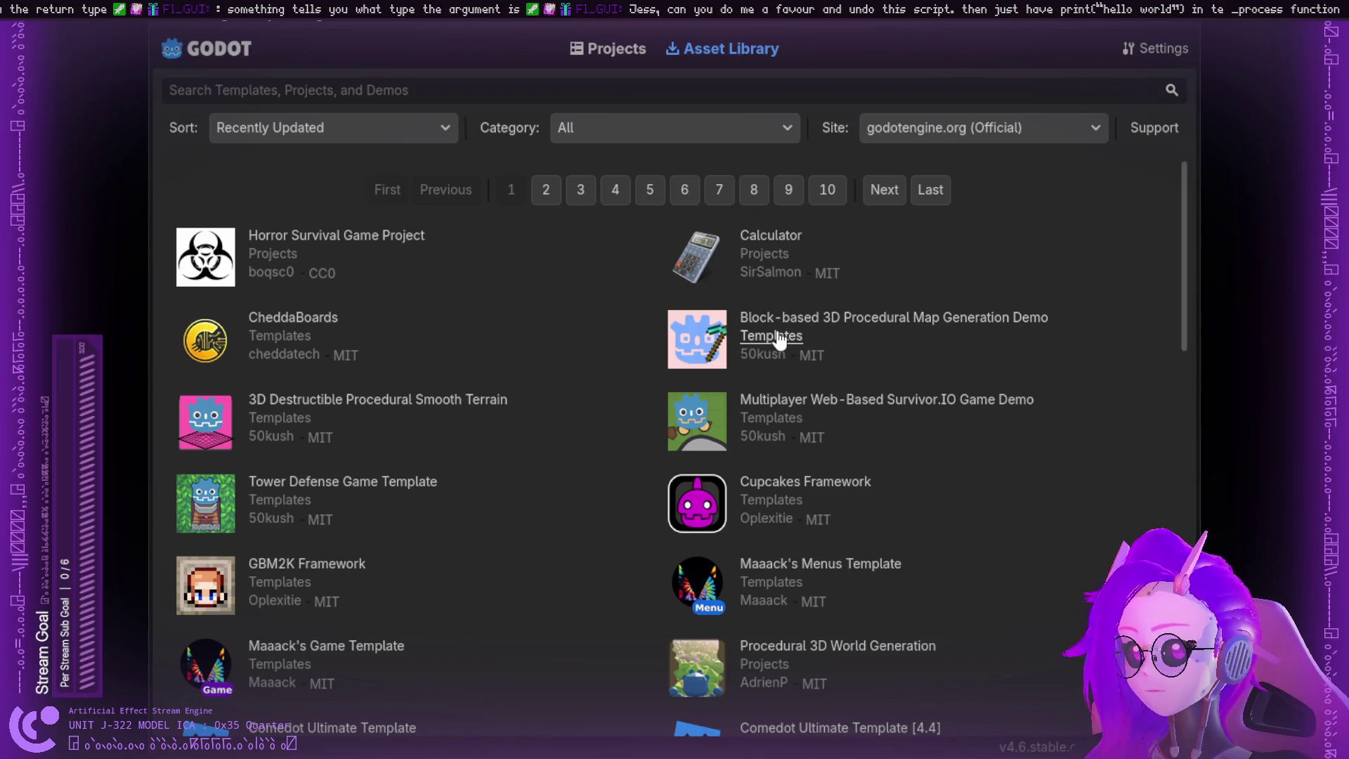
pyautogui.scroll(-4, 631, 379)
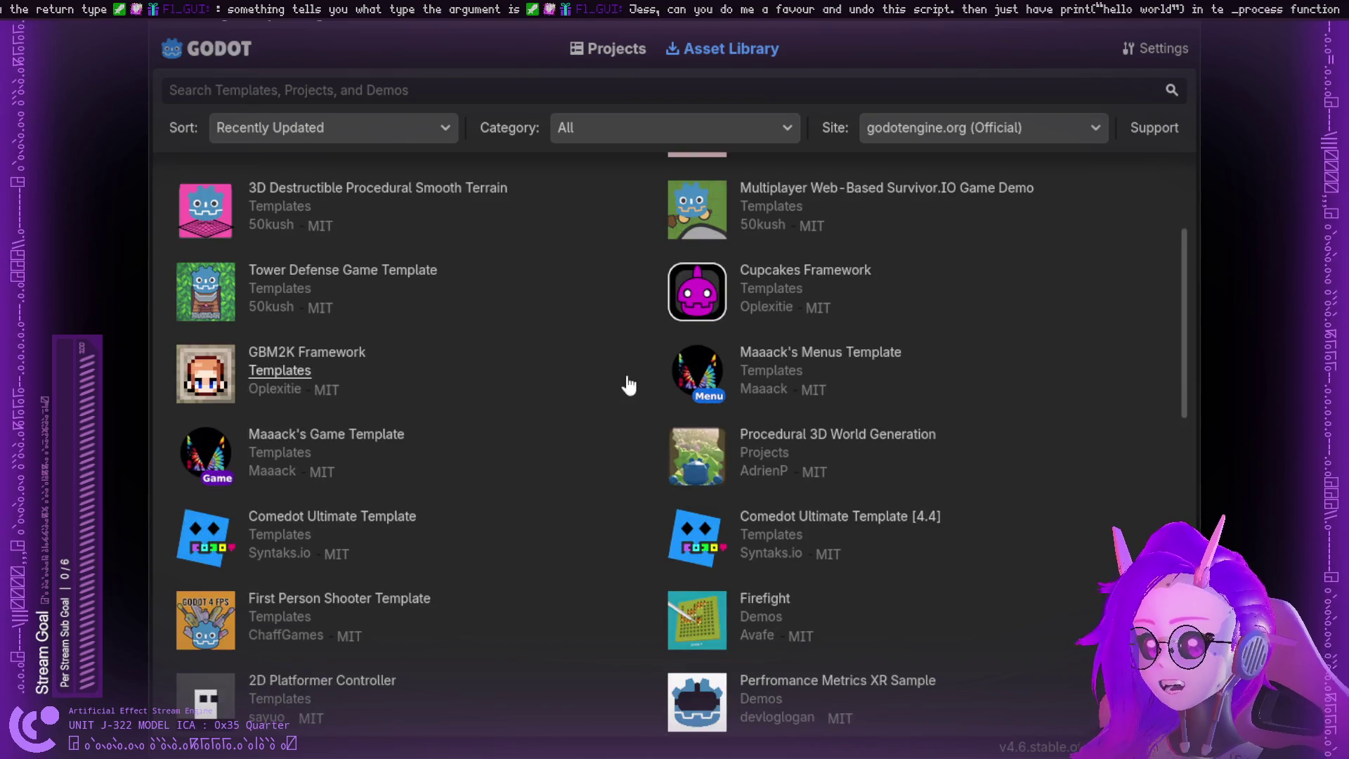
pyautogui.scroll(-3, 583, 387)
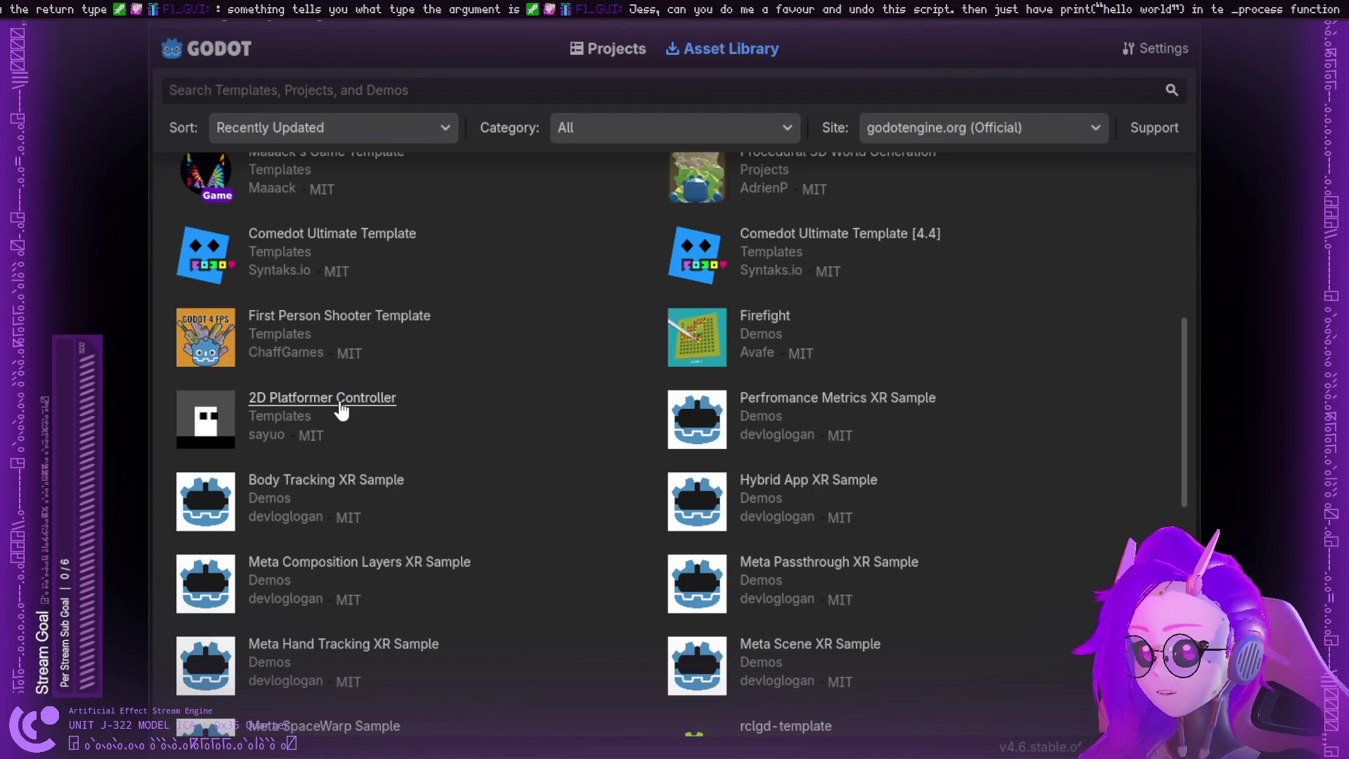
pyautogui.scroll(-4, 341, 410)
pyautogui.scroll(-5, 340, 403)
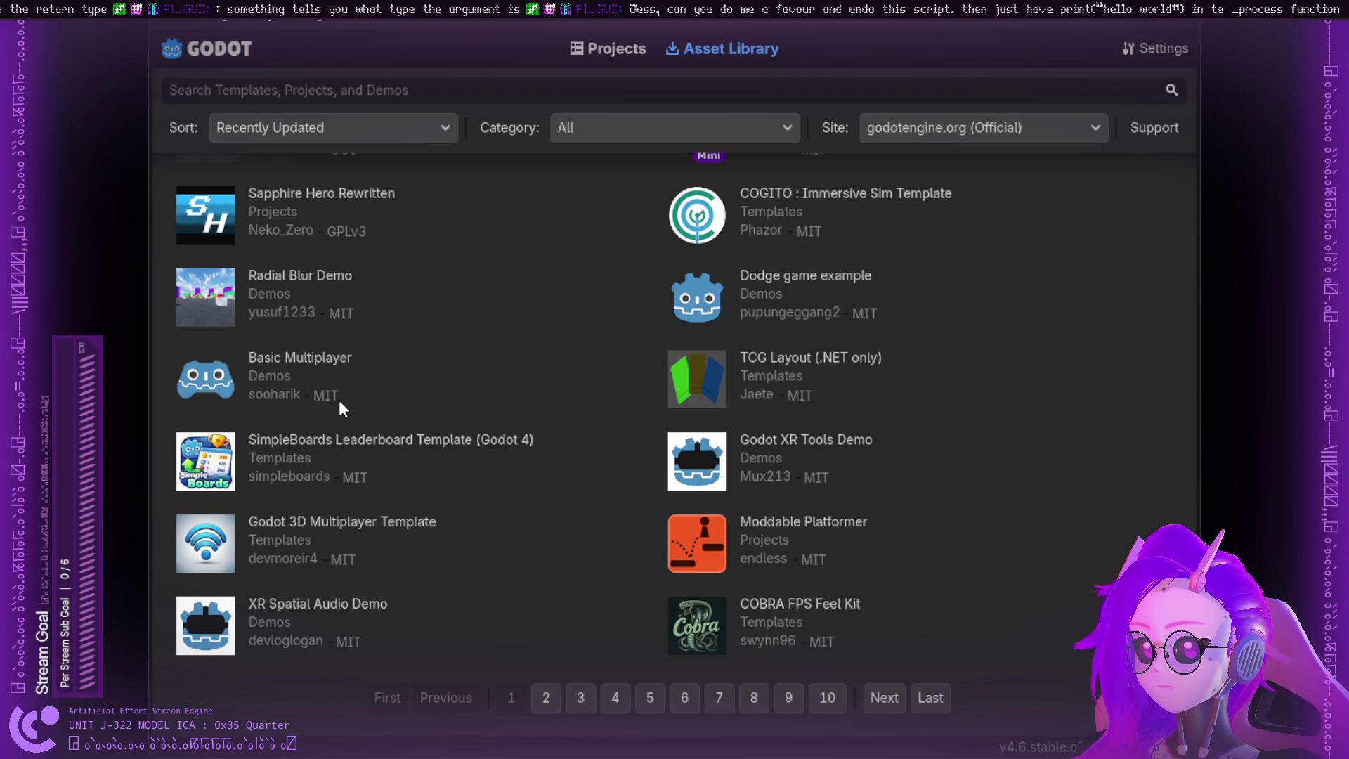
pyautogui.click(872, 698)
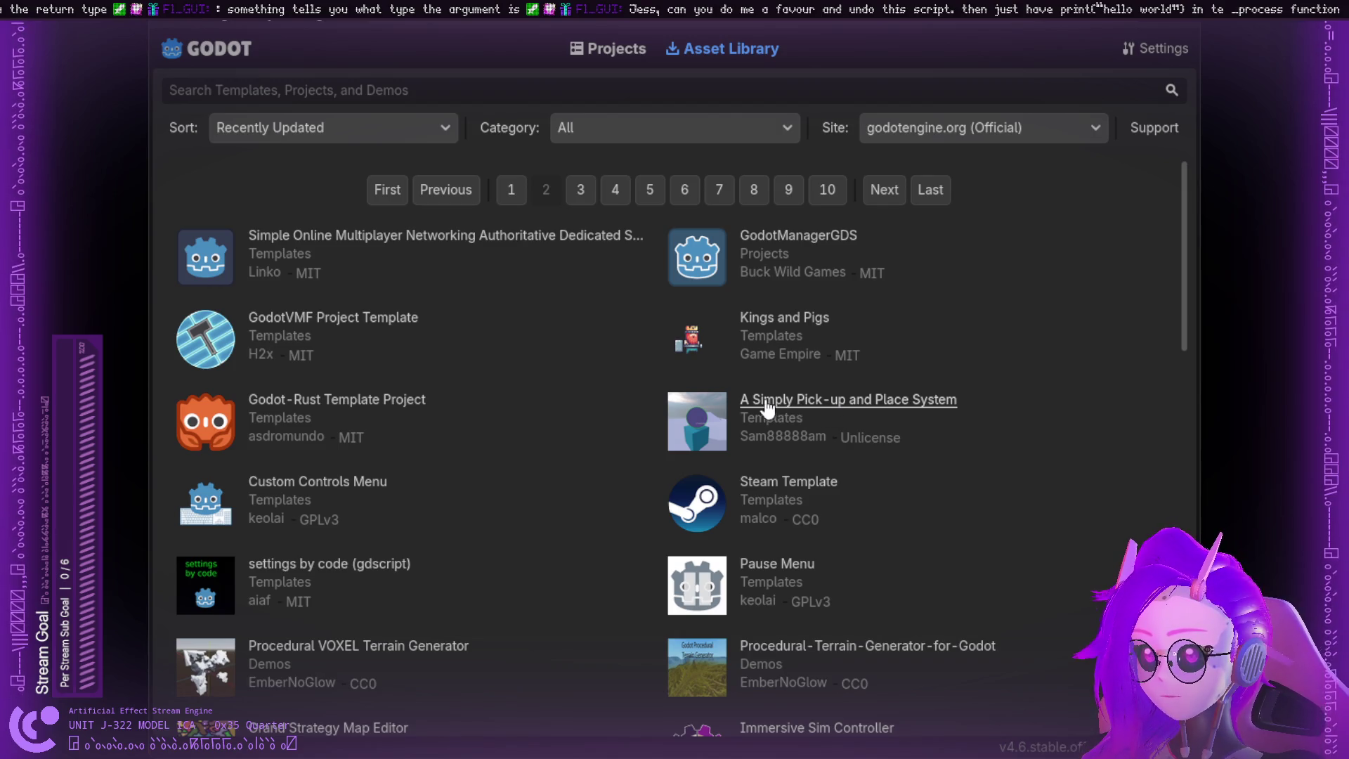
# Step: Browse Asset Library pages 3 and 1, then open the 2D Platformer Controller template's details
pyautogui.scroll(-3, 717, 411)
pyautogui.scroll(-14, 717, 412)
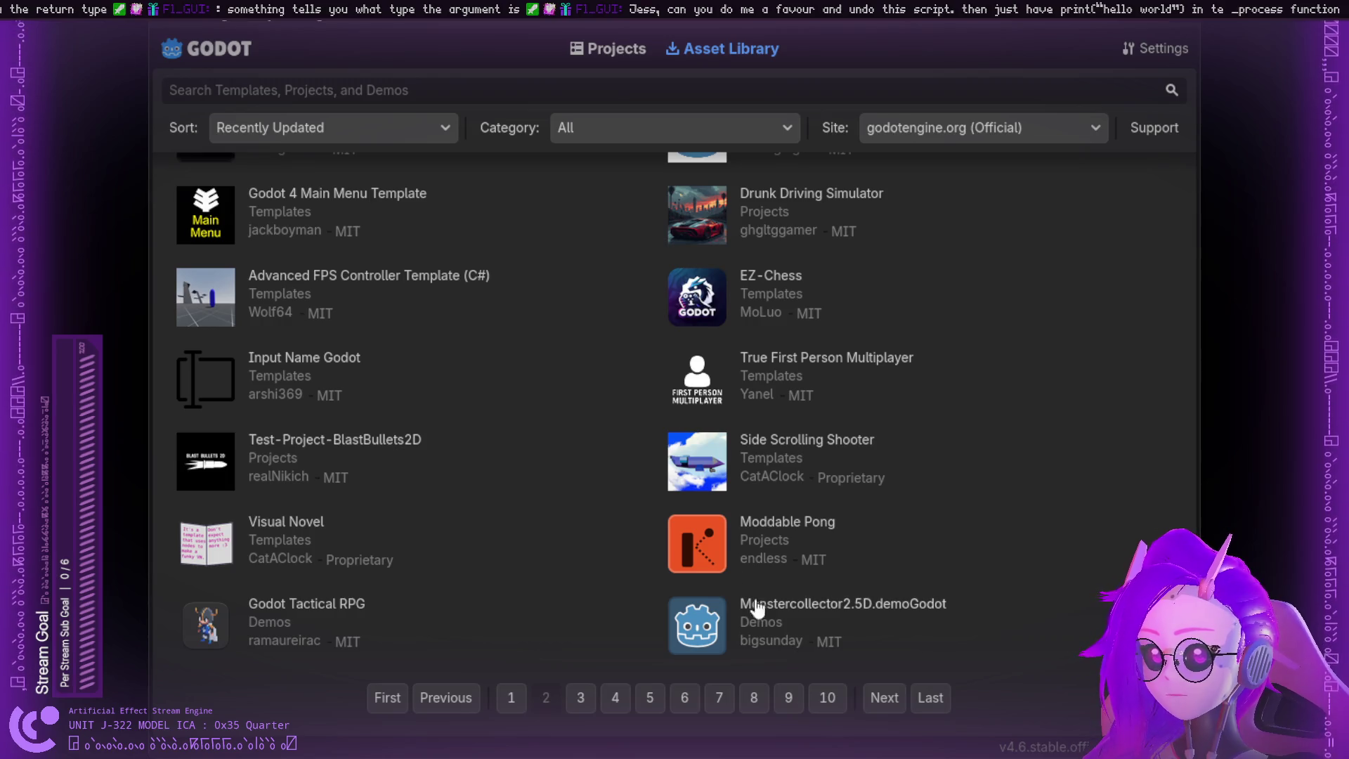
pyautogui.click(870, 689)
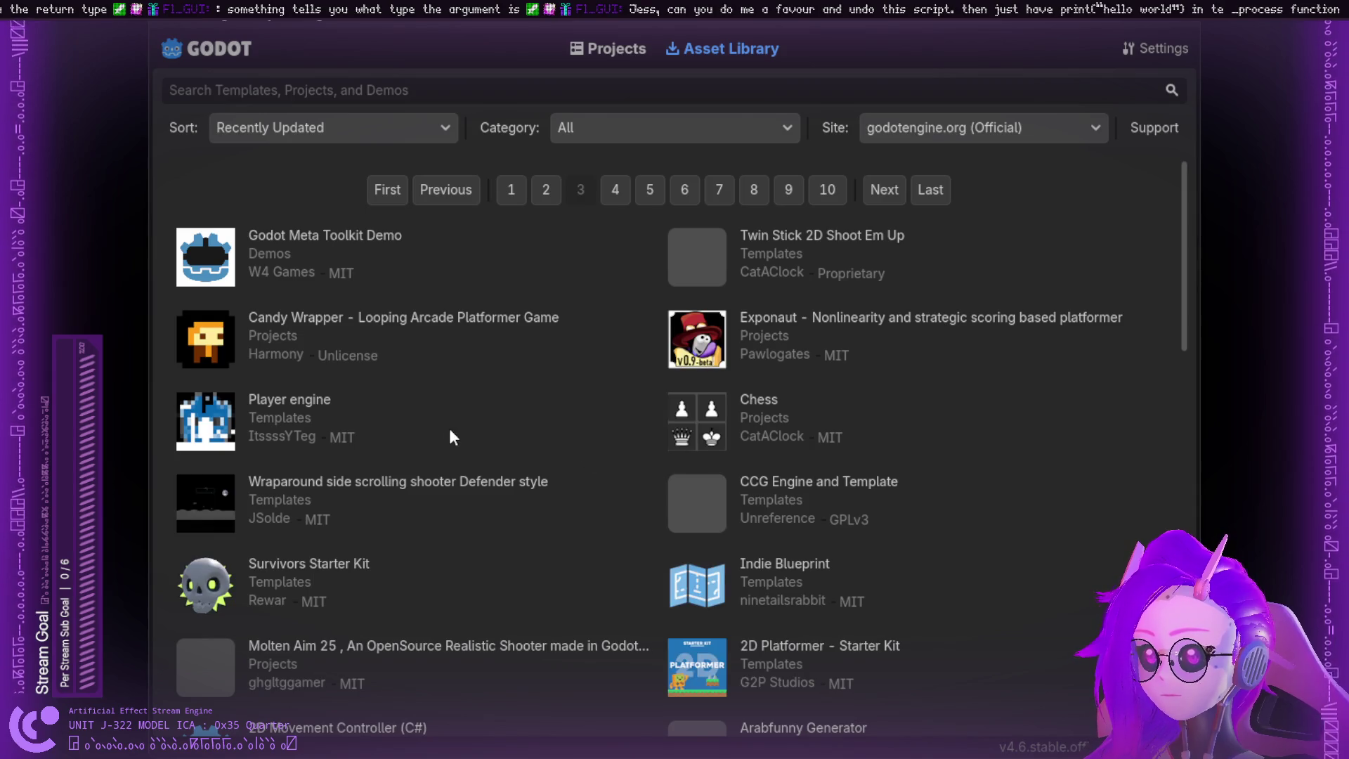
pyautogui.scroll(-15, 441, 428)
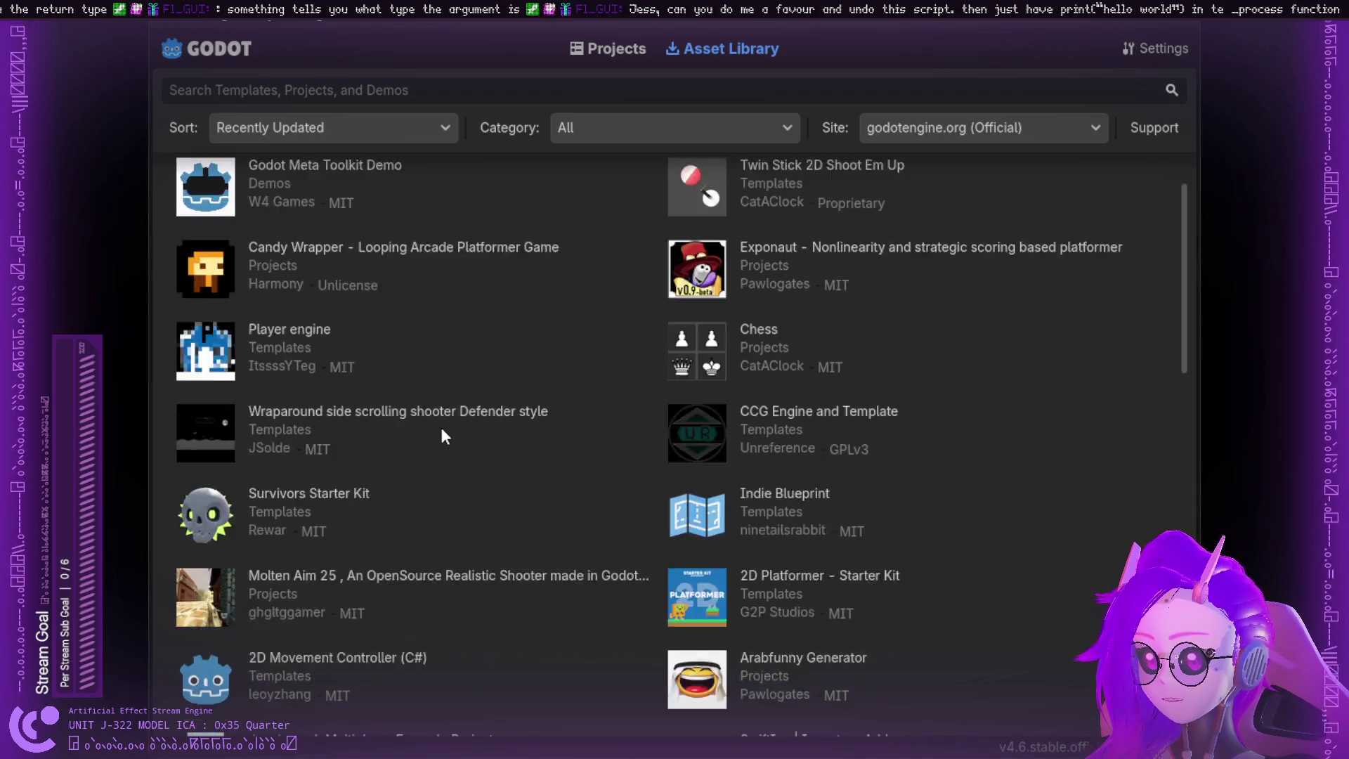
pyautogui.scroll(-2, 440, 573)
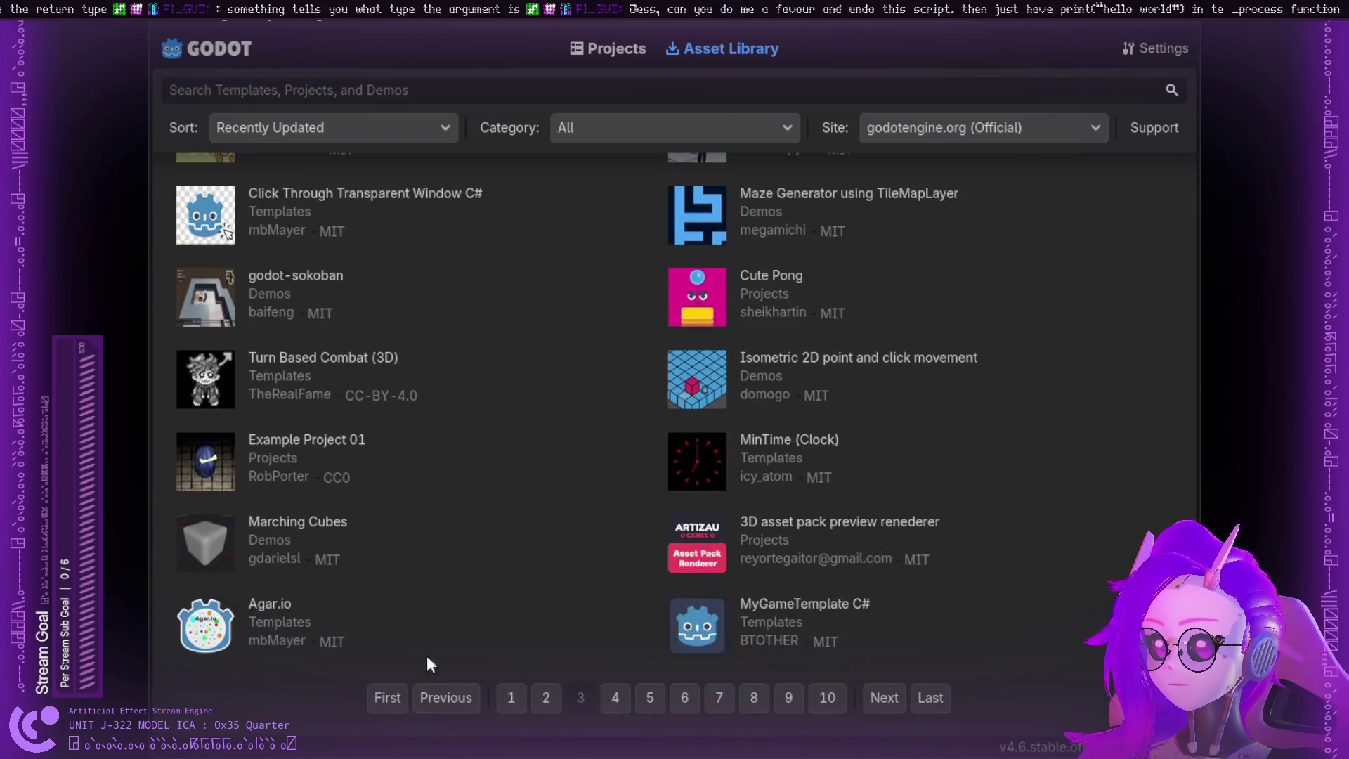
pyautogui.click(509, 697)
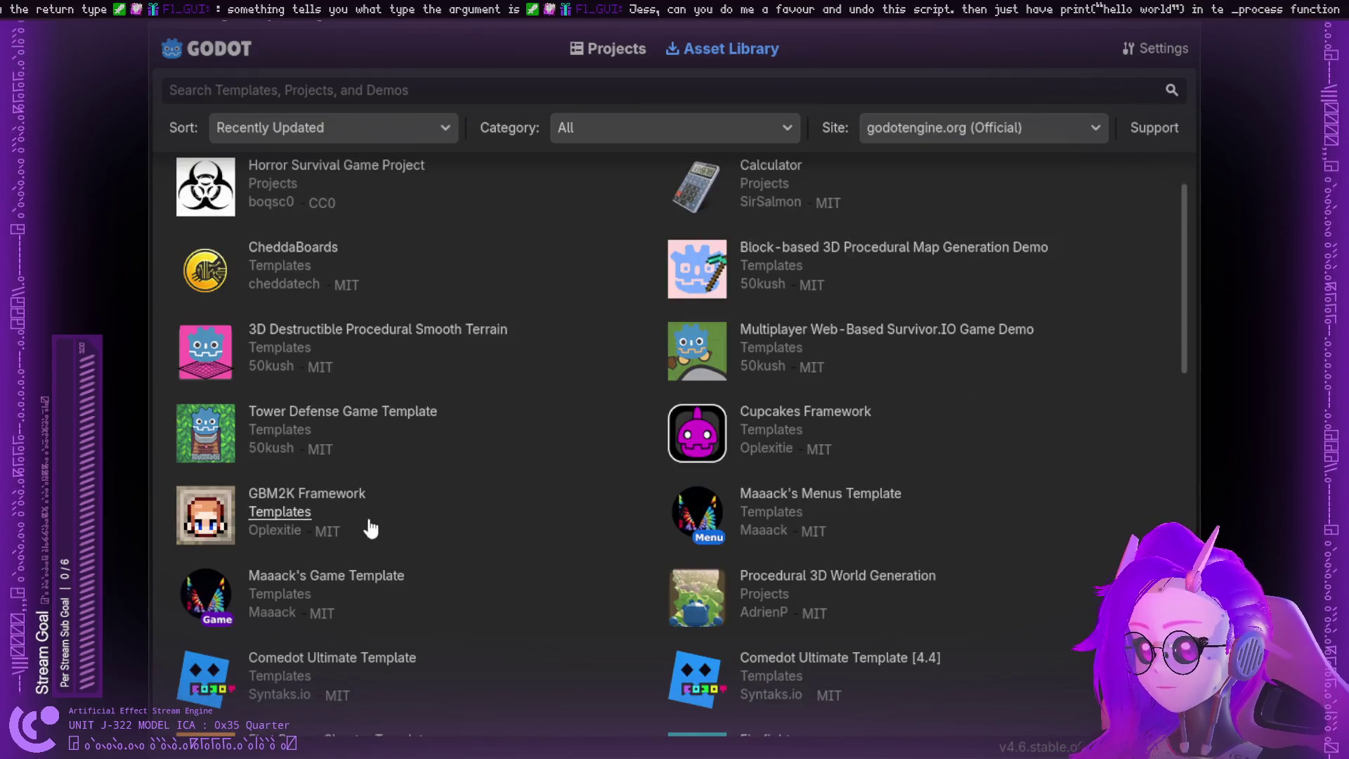
pyautogui.scroll(-3, 368, 536)
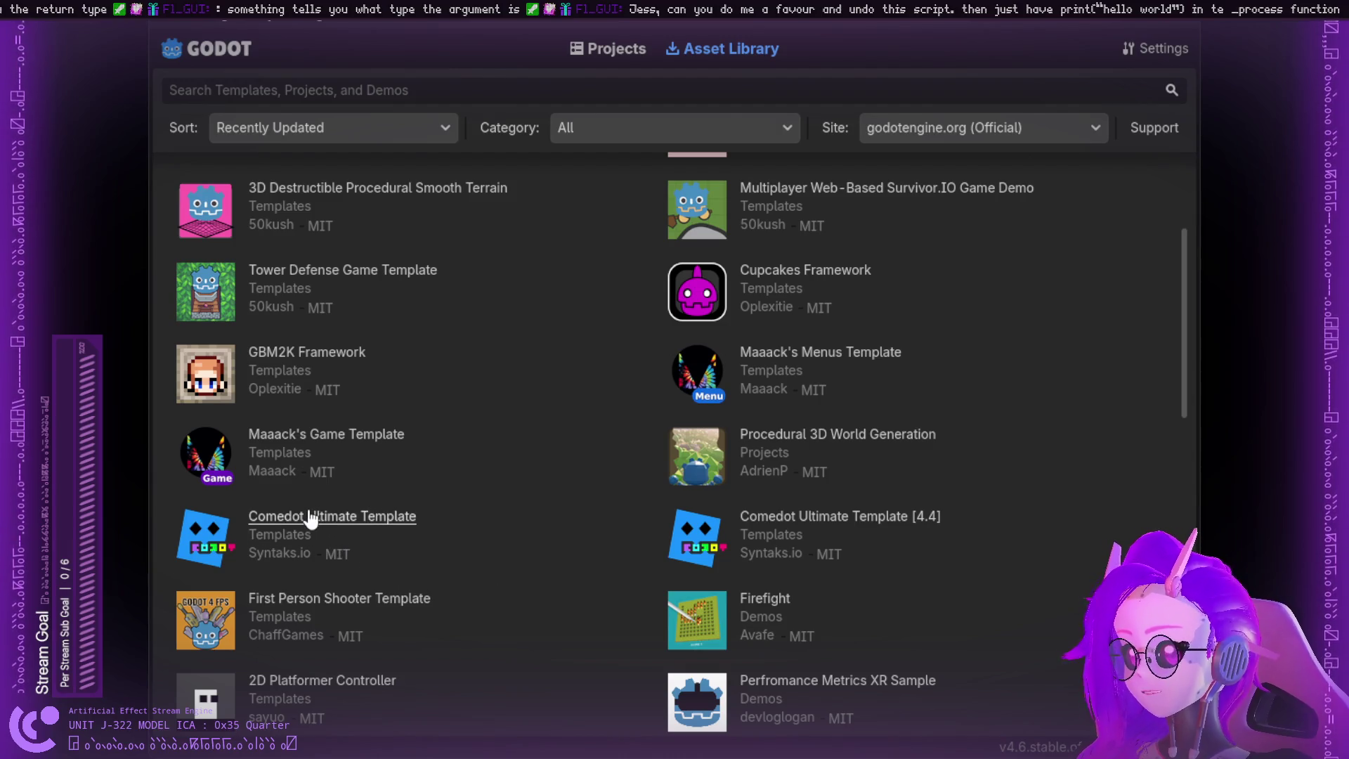
pyautogui.scroll(-1, 465, 492)
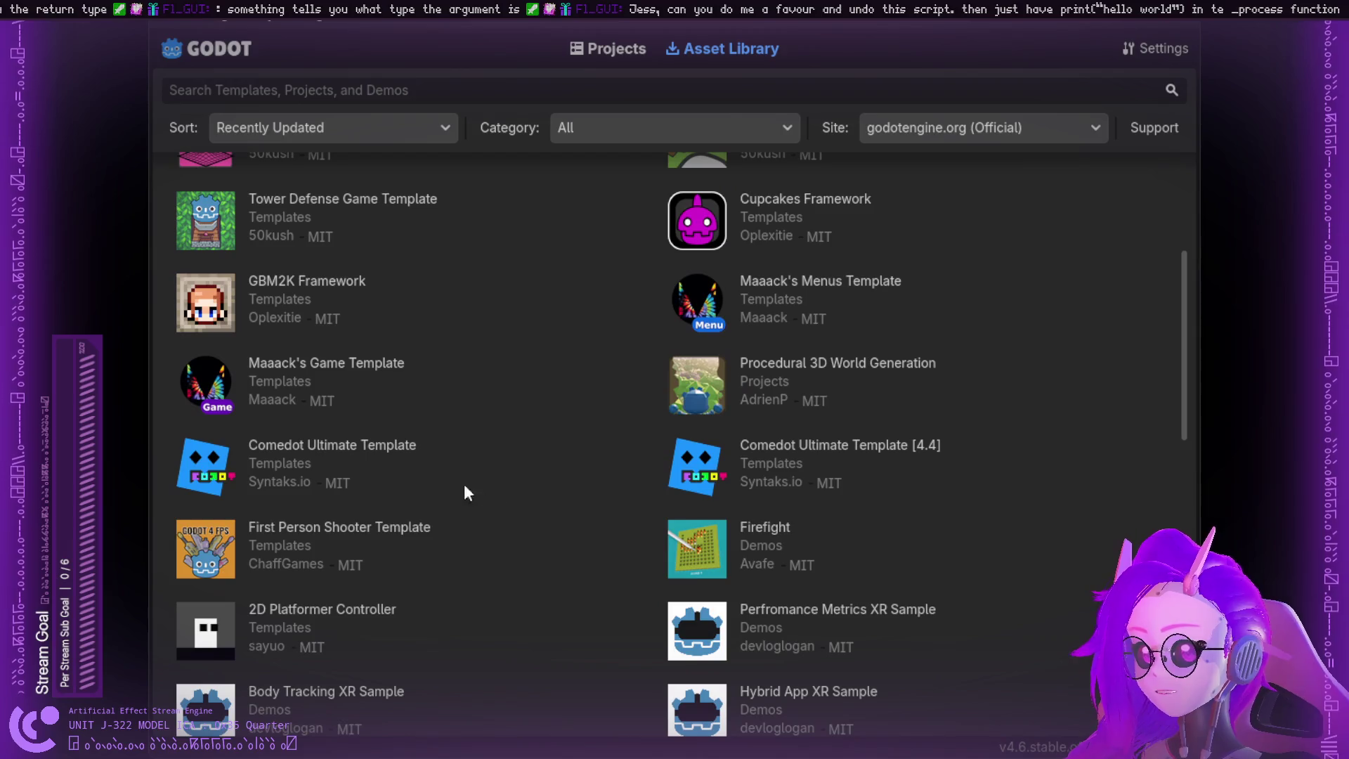
pyautogui.click(331, 617)
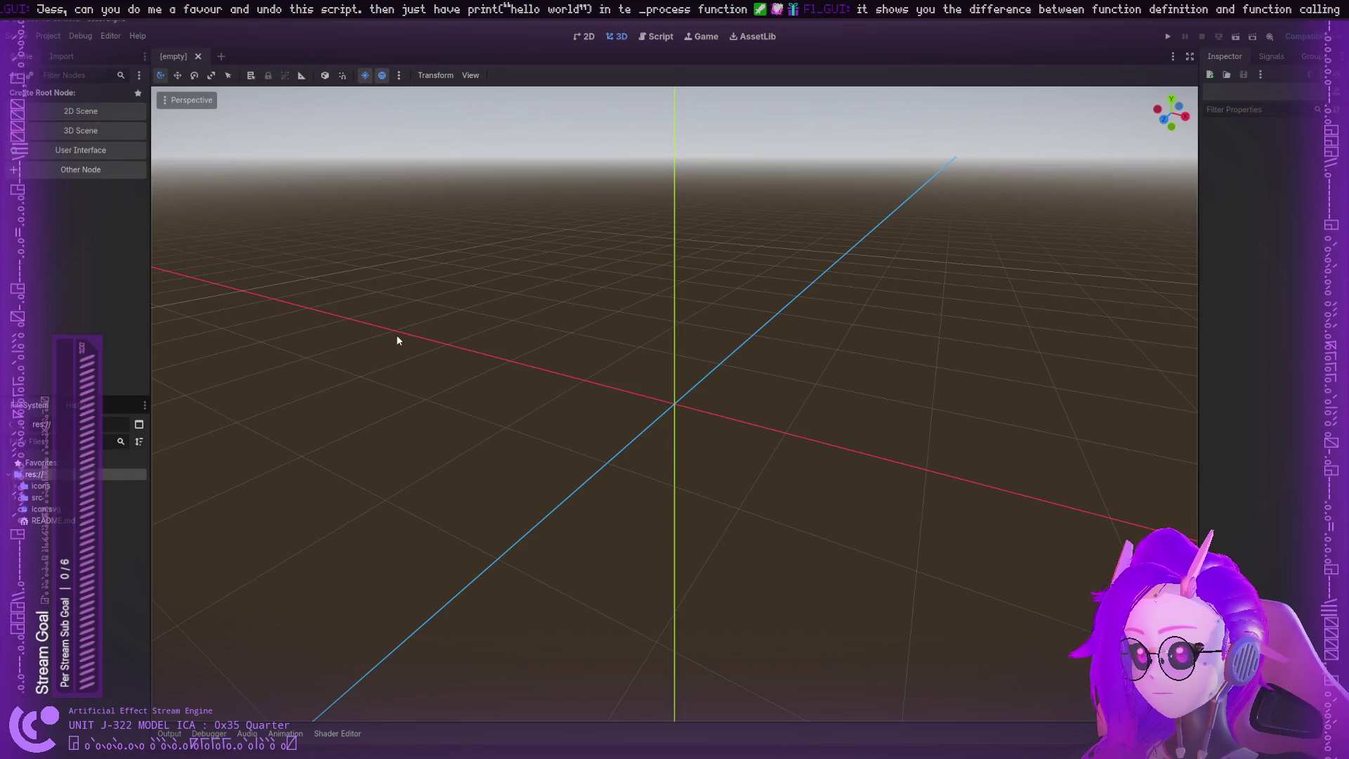
# Step: Switch to the 2D workspace, browse the src folder and look at the Import dock
pyautogui.click(588, 39)
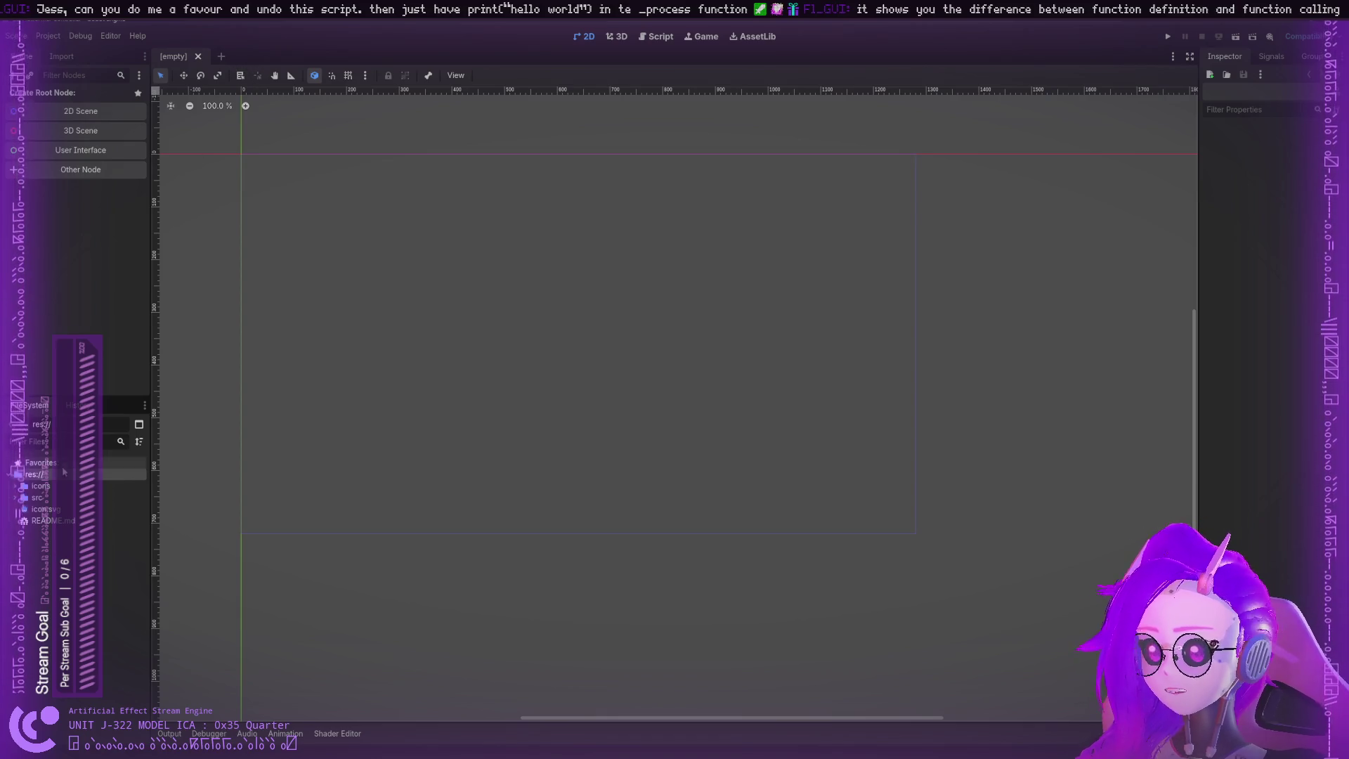
pyautogui.click(37, 498)
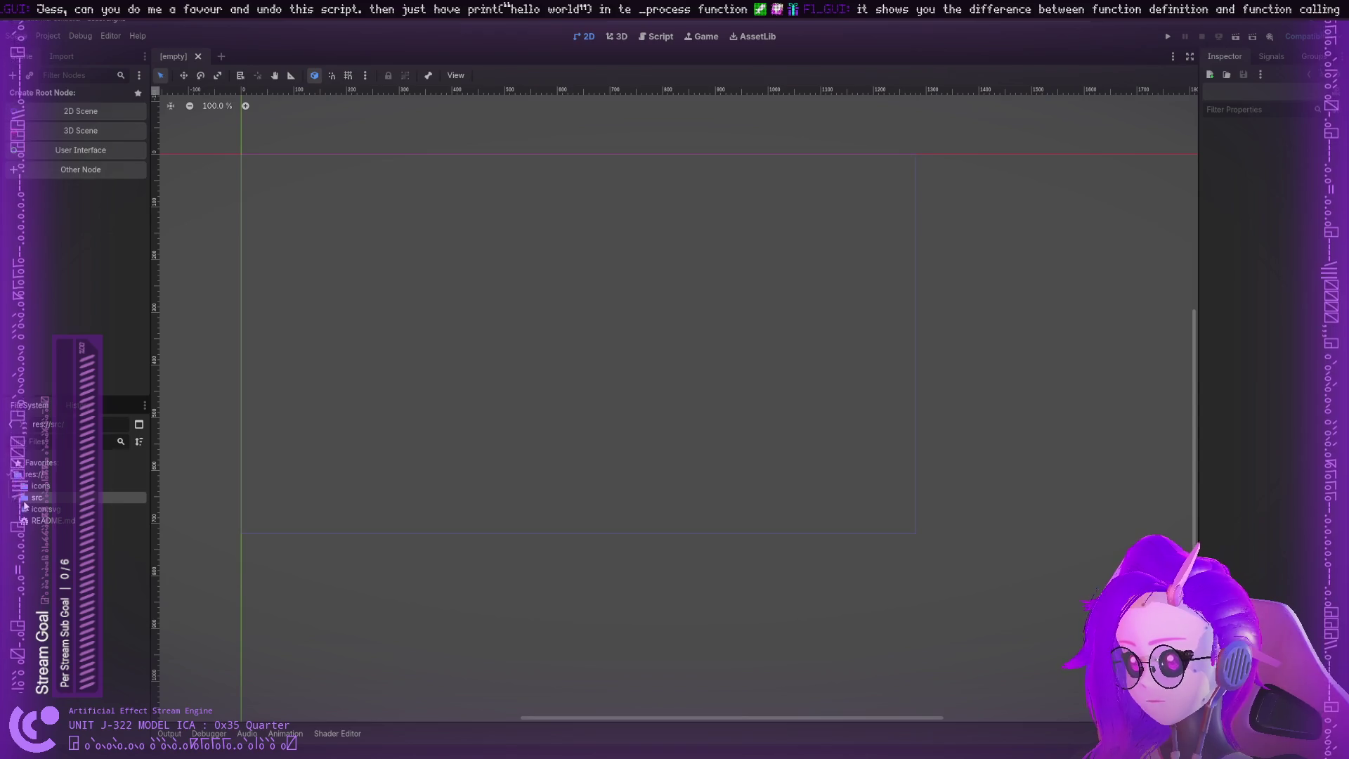
pyautogui.click(32, 474)
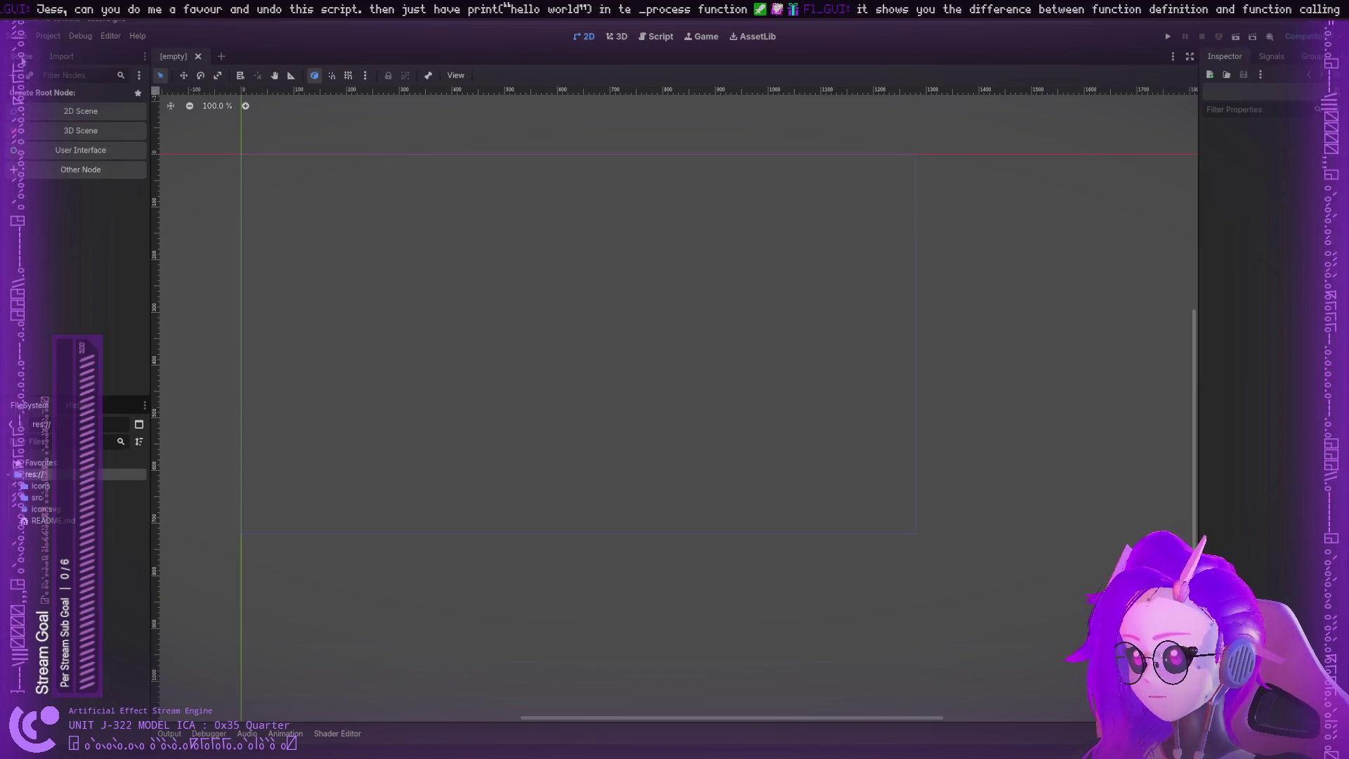
pyautogui.click(50, 61)
pyautogui.click(32, 60)
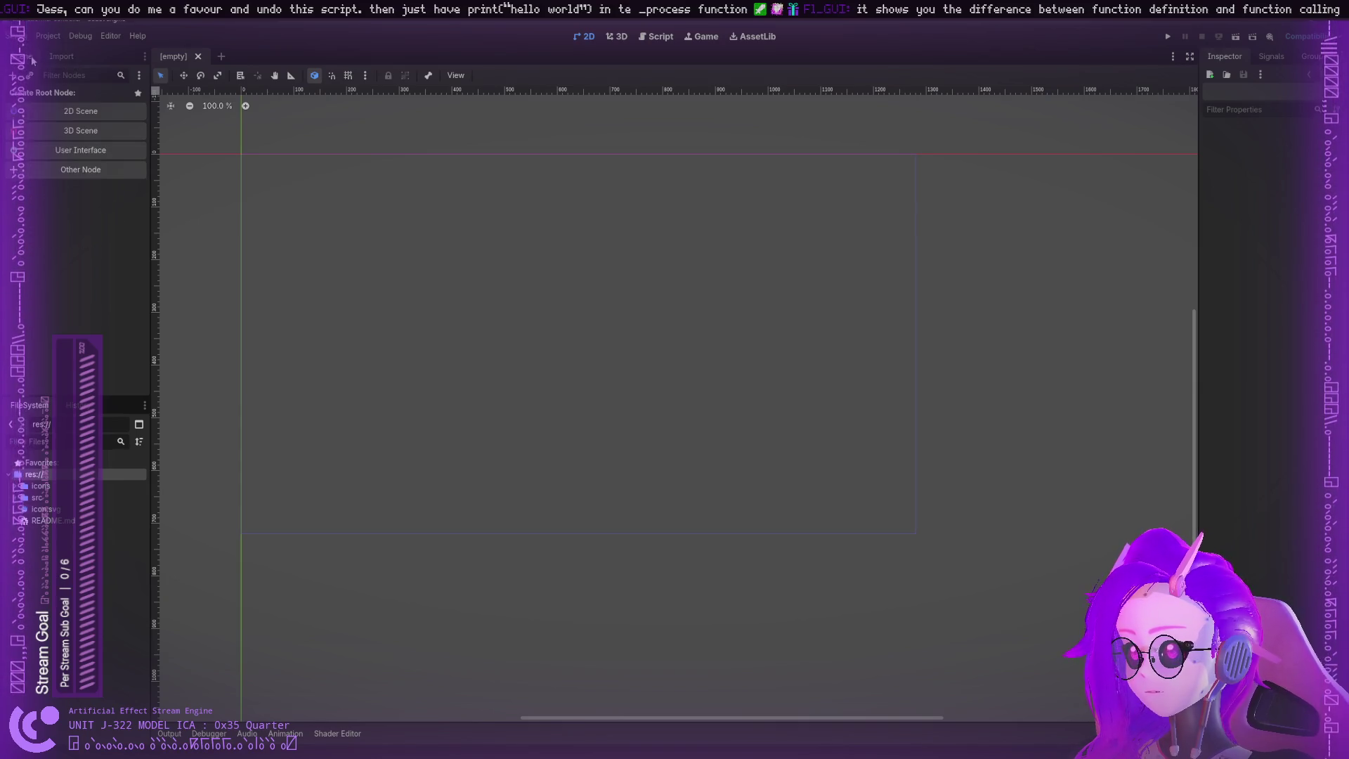
# Step: Check the History dock, then open README.md from the project root
pyautogui.click(76, 407)
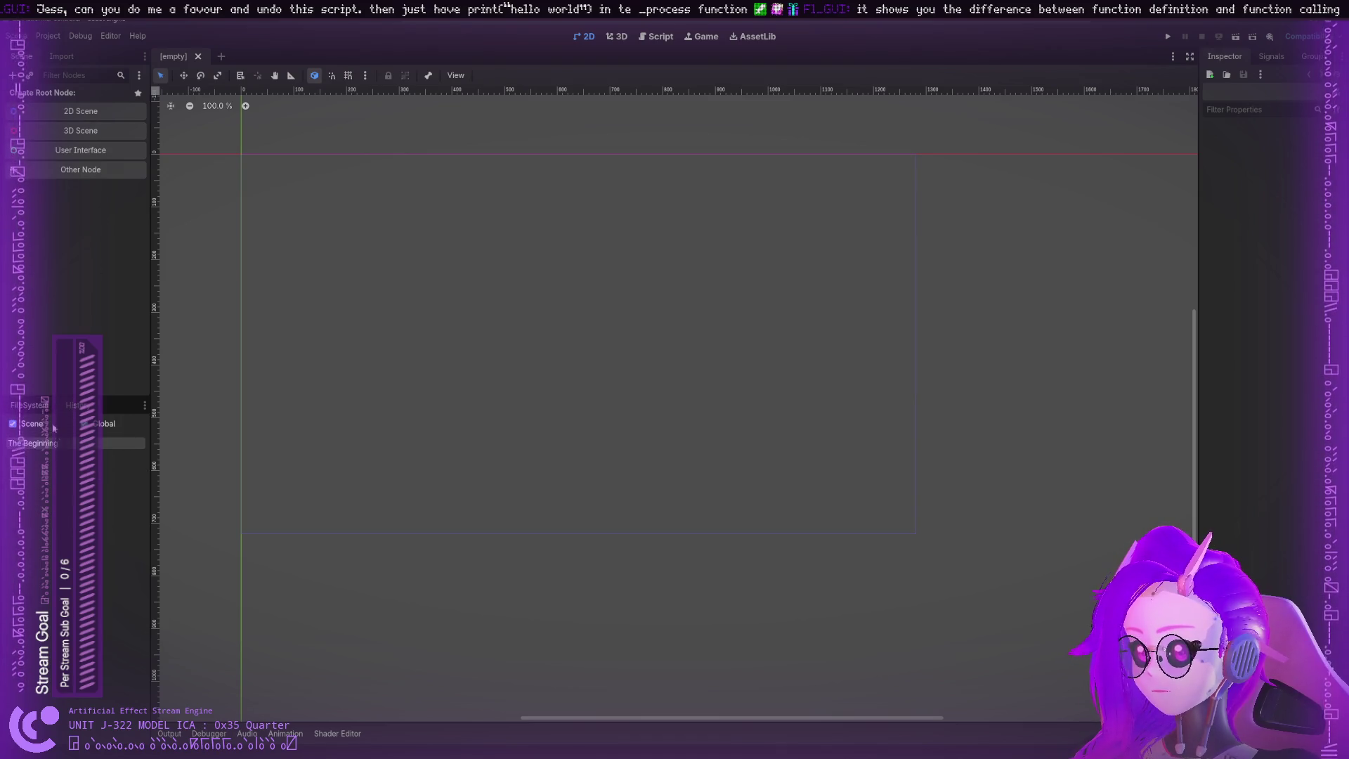
pyautogui.click(29, 405)
pyautogui.doubleClick(40, 521)
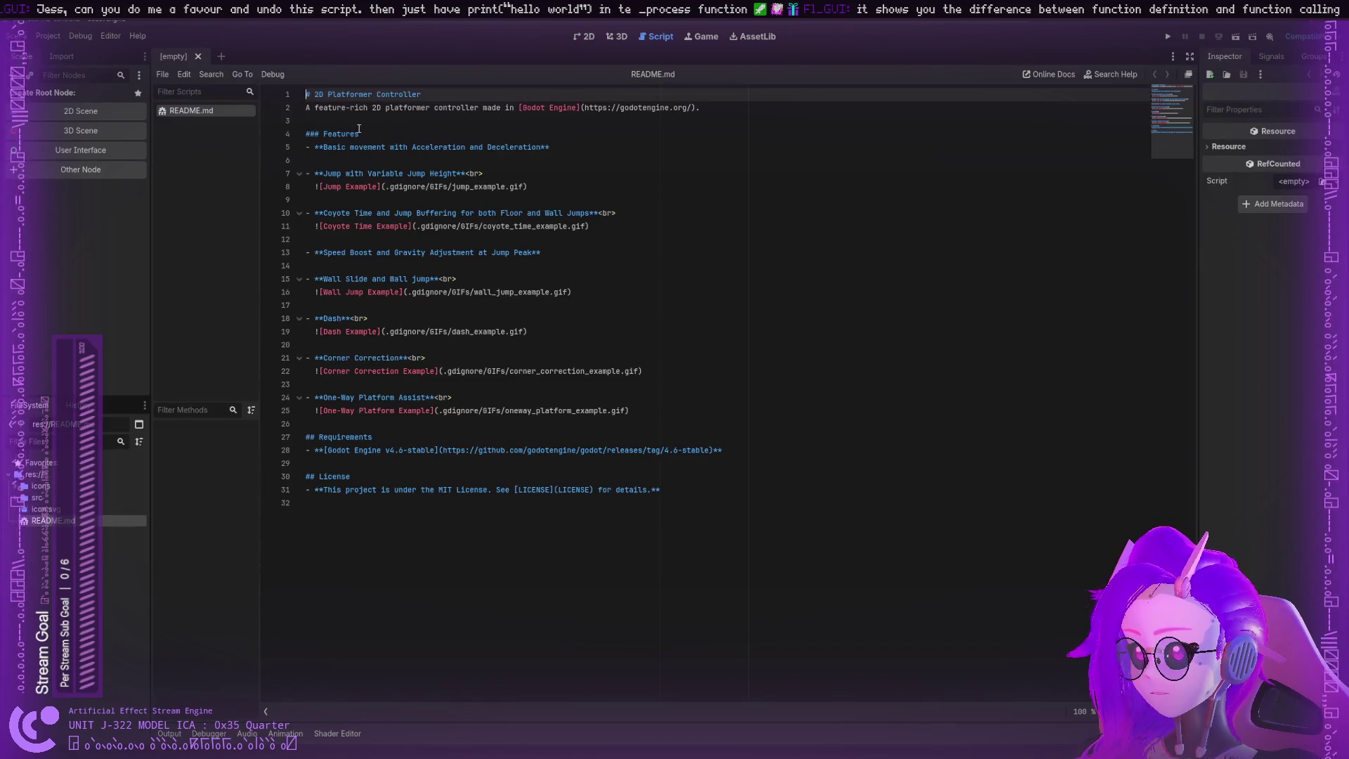
# Step: Select part of the README description and toggle the icons folder in FileSystem
pyautogui.moveTo(359, 109)
pyautogui.mouseDown()
pyautogui.moveTo(458, 109)
pyautogui.moveTo(309, 95)
pyautogui.moveTo(665, 109)
pyautogui.moveTo(492, 135)
pyautogui.moveTo(371, 174)
pyautogui.moveTo(411, 174)
pyautogui.mouseUp()
pyautogui.click(411, 174)
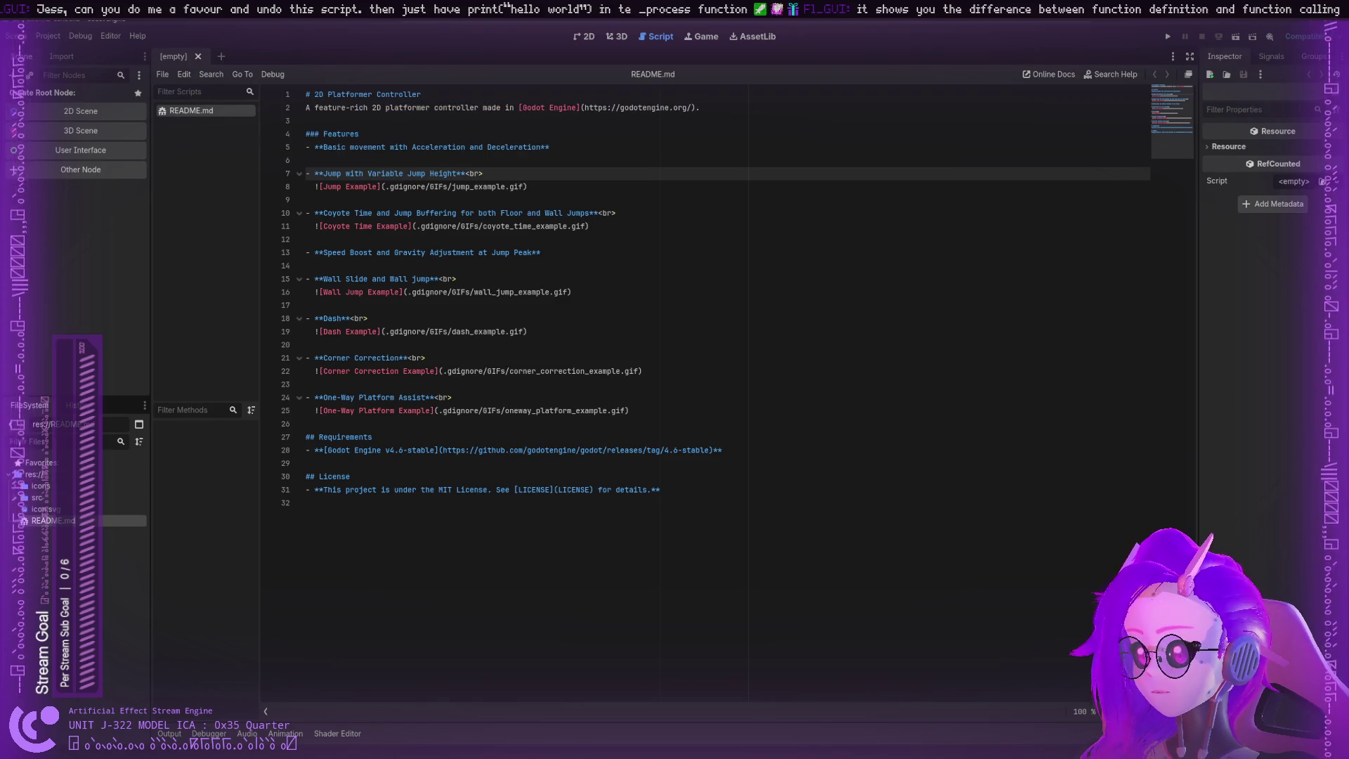
pyautogui.click(16, 486)
pyautogui.click(17, 486)
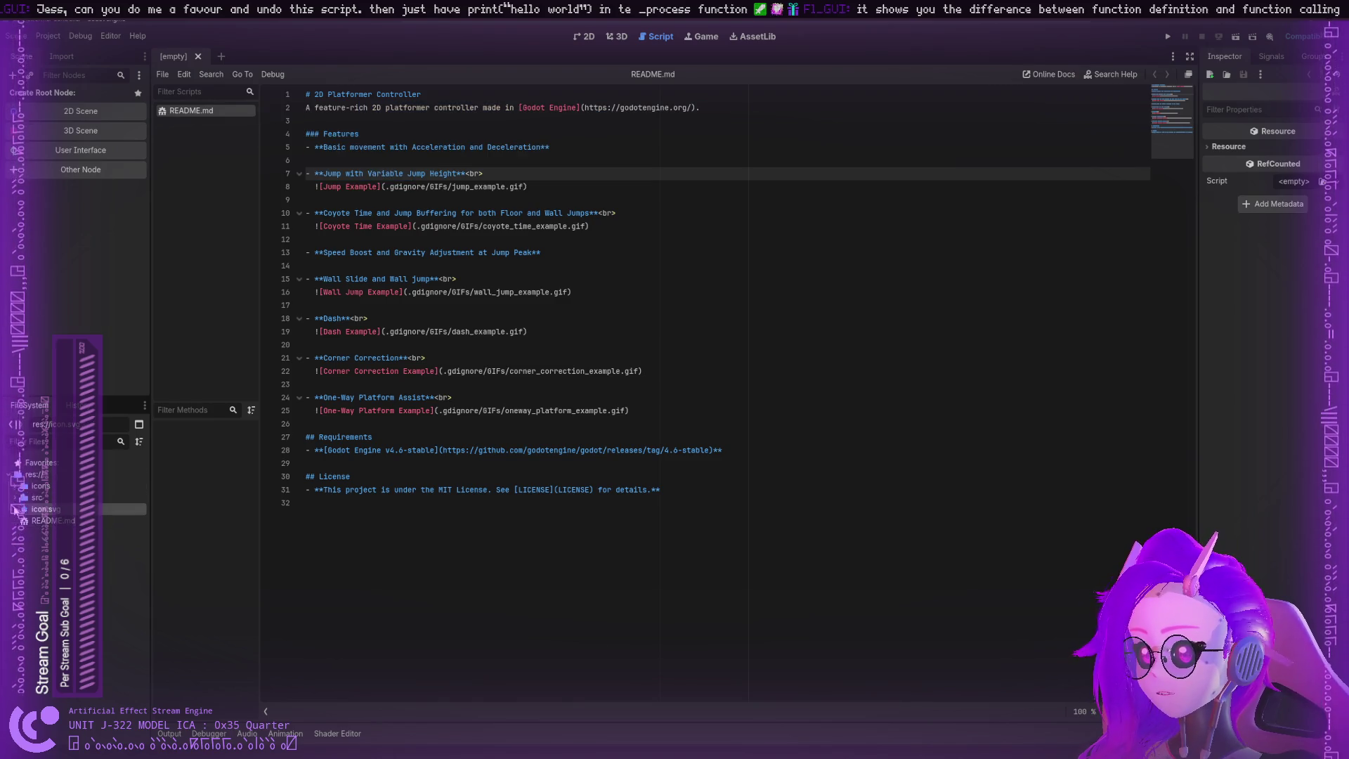
pyautogui.click(31, 478)
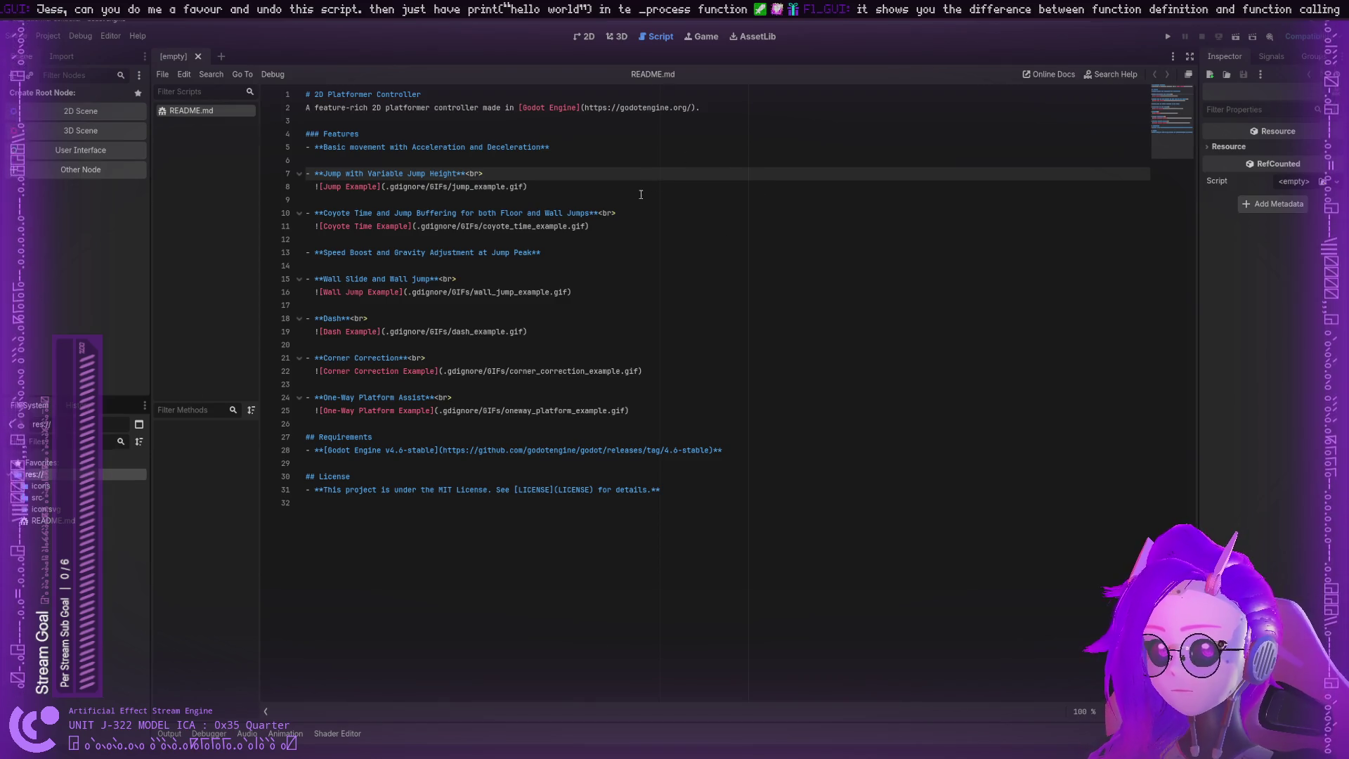
# Step: Highlight README words such as Jump, gdignore, GIFs and jump_example
pyautogui.click(544, 239)
pyautogui.click(520, 265)
pyautogui.doubleClick(501, 253)
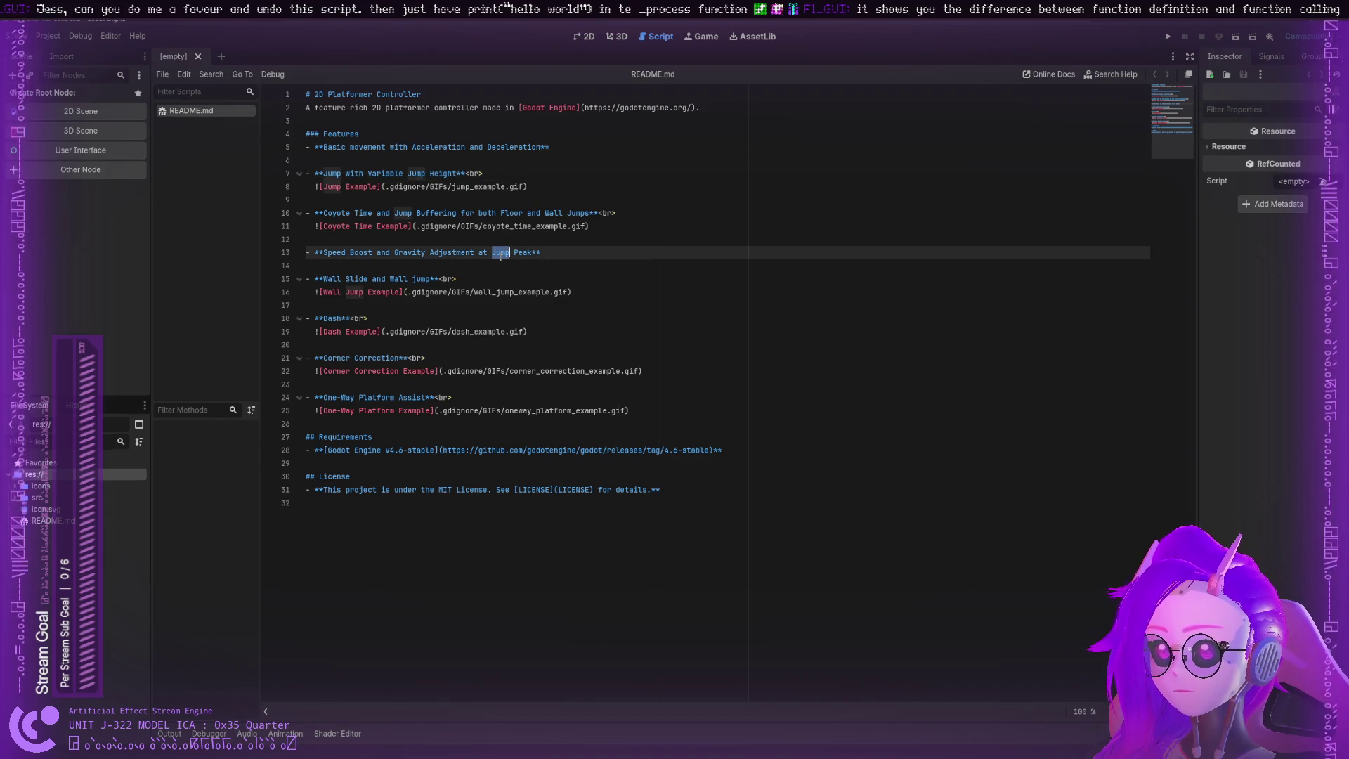
pyautogui.moveTo(478, 227); pyautogui.dragTo(306, 227)
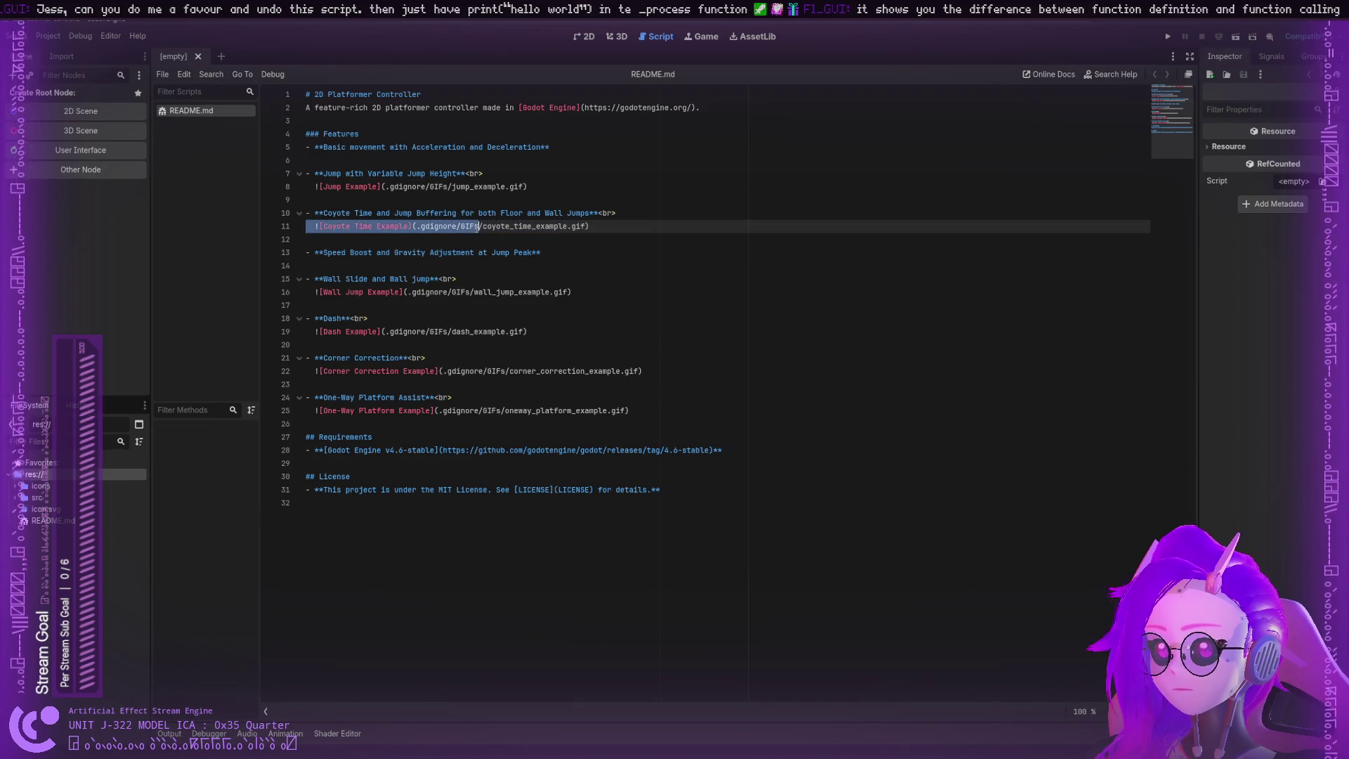
pyautogui.doubleClick(439, 226)
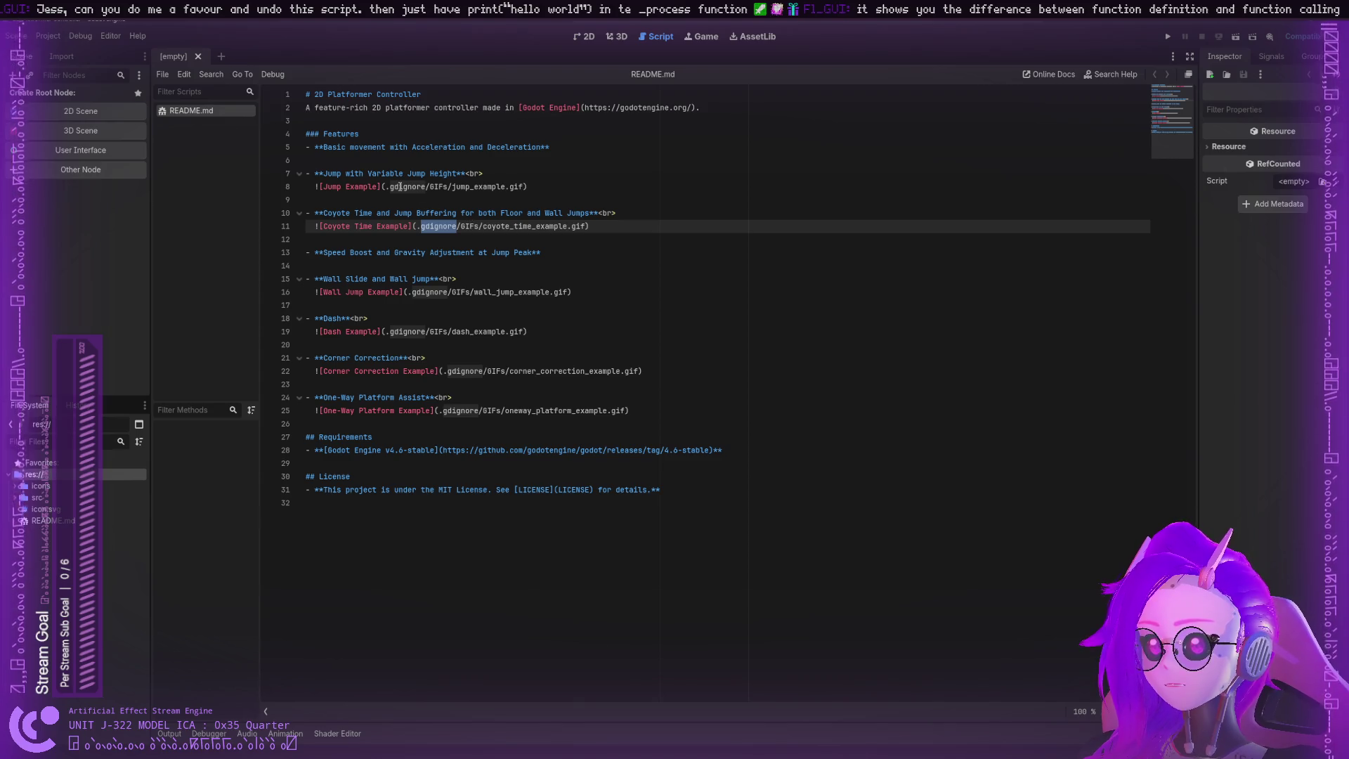
pyautogui.doubleClick(438, 186)
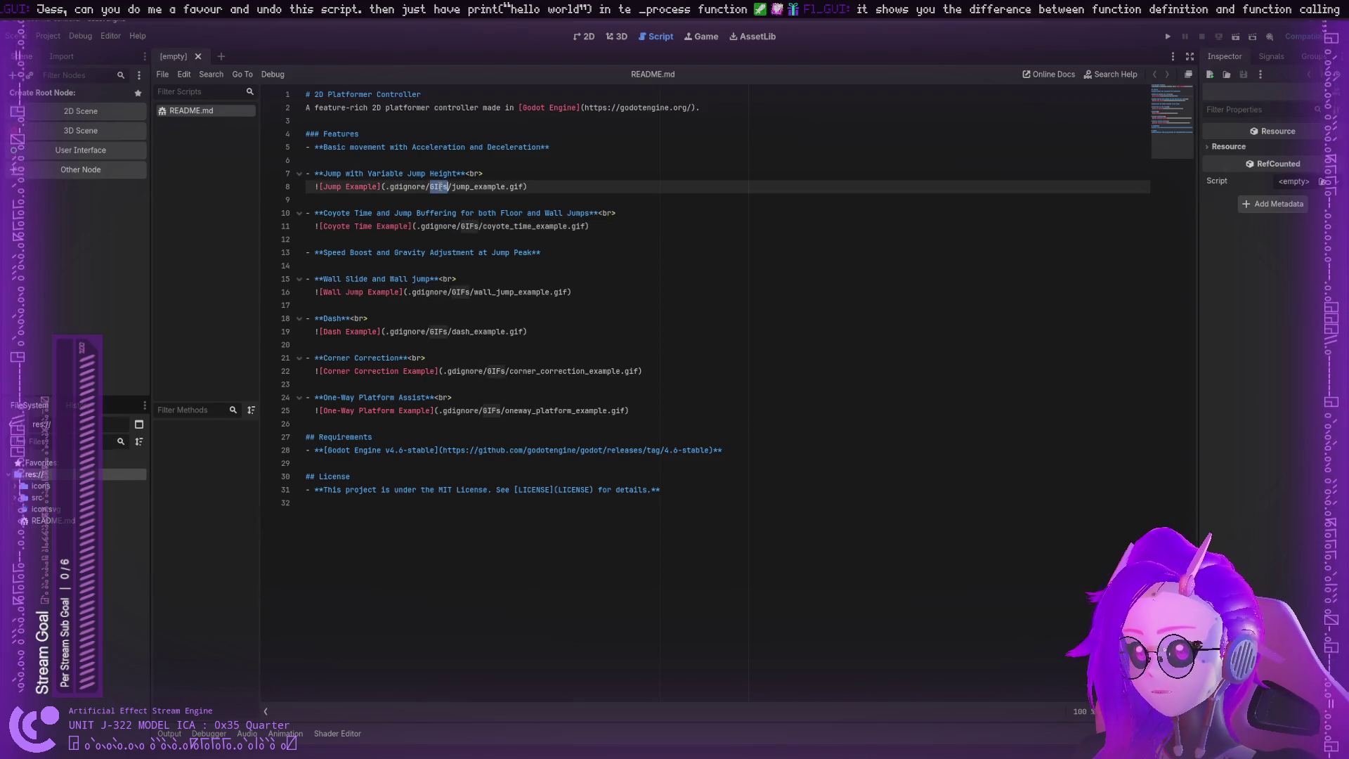
pyautogui.doubleClick(478, 186)
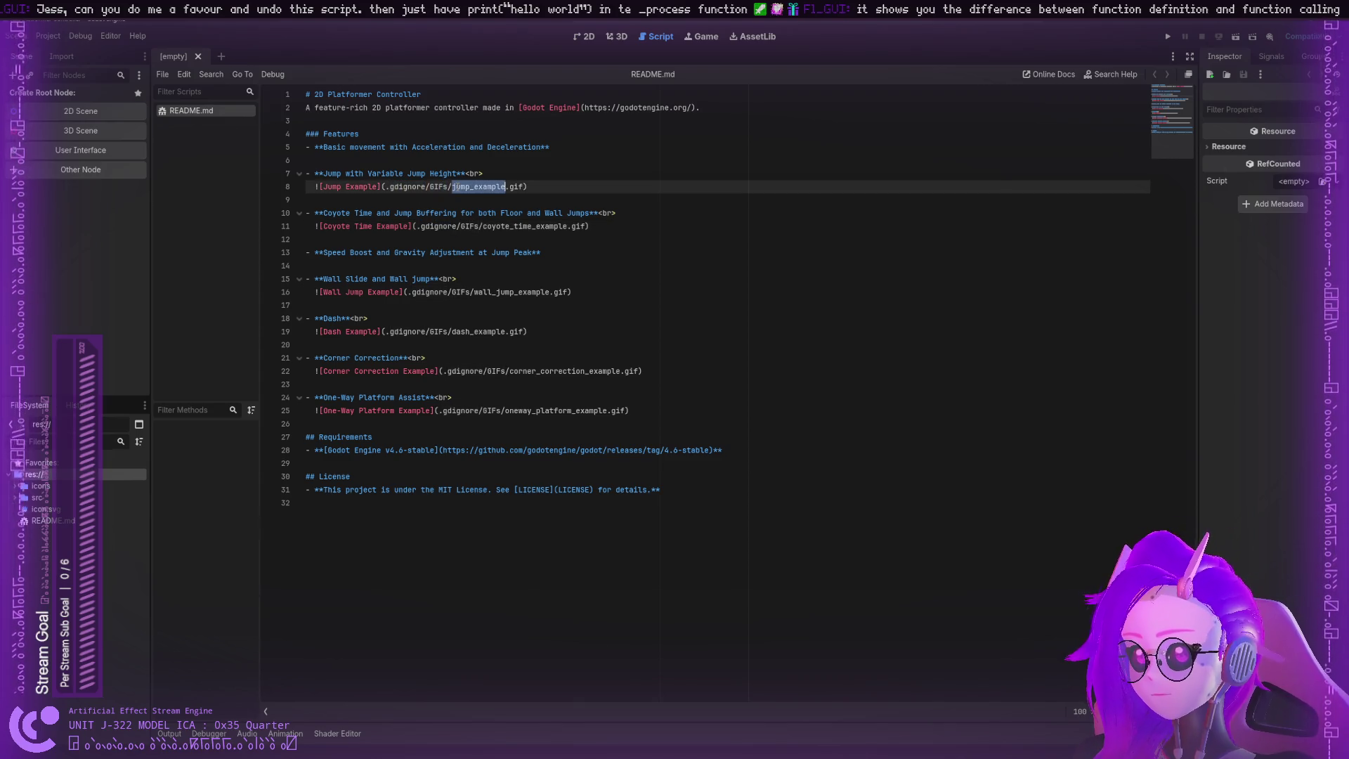
# Step: Cycle through the Game and 3D workspaces back to README.md in the Script editor
pyautogui.click(711, 39)
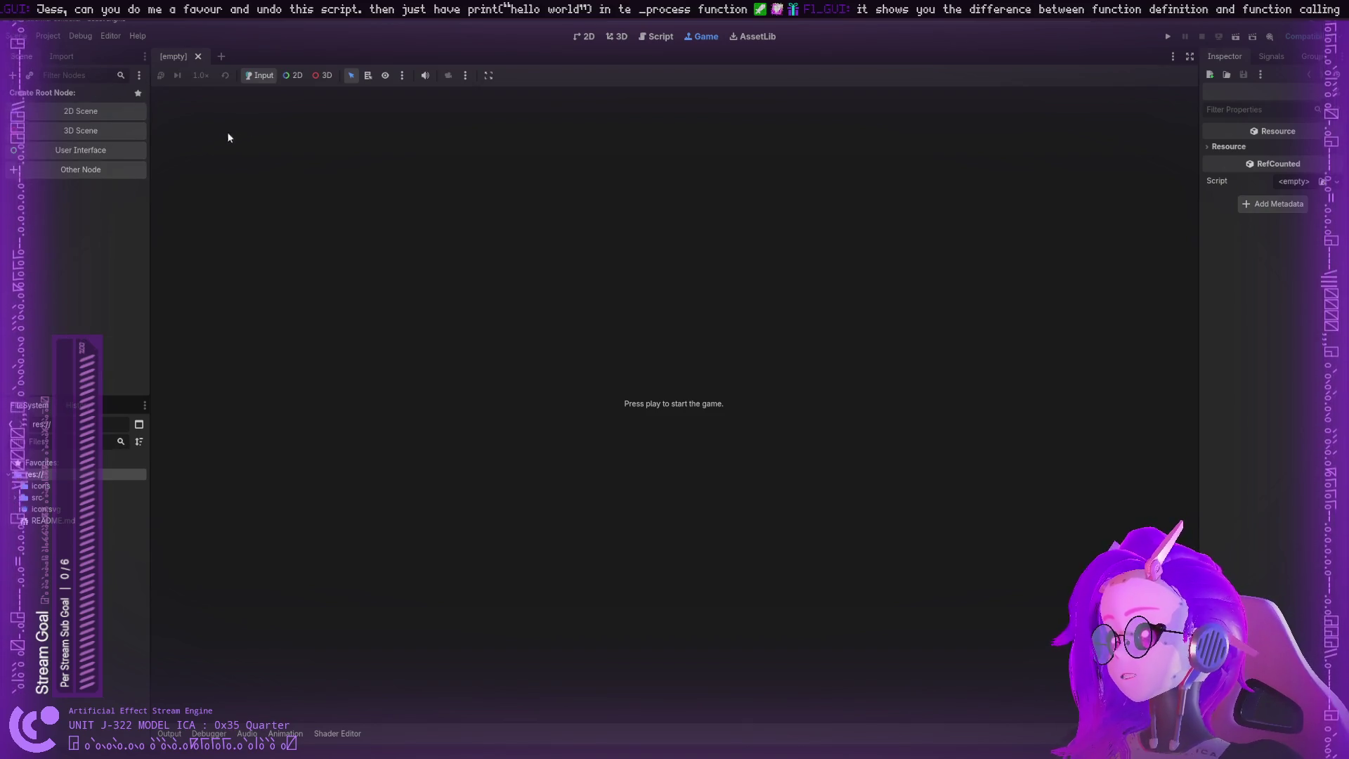
pyautogui.click(609, 36)
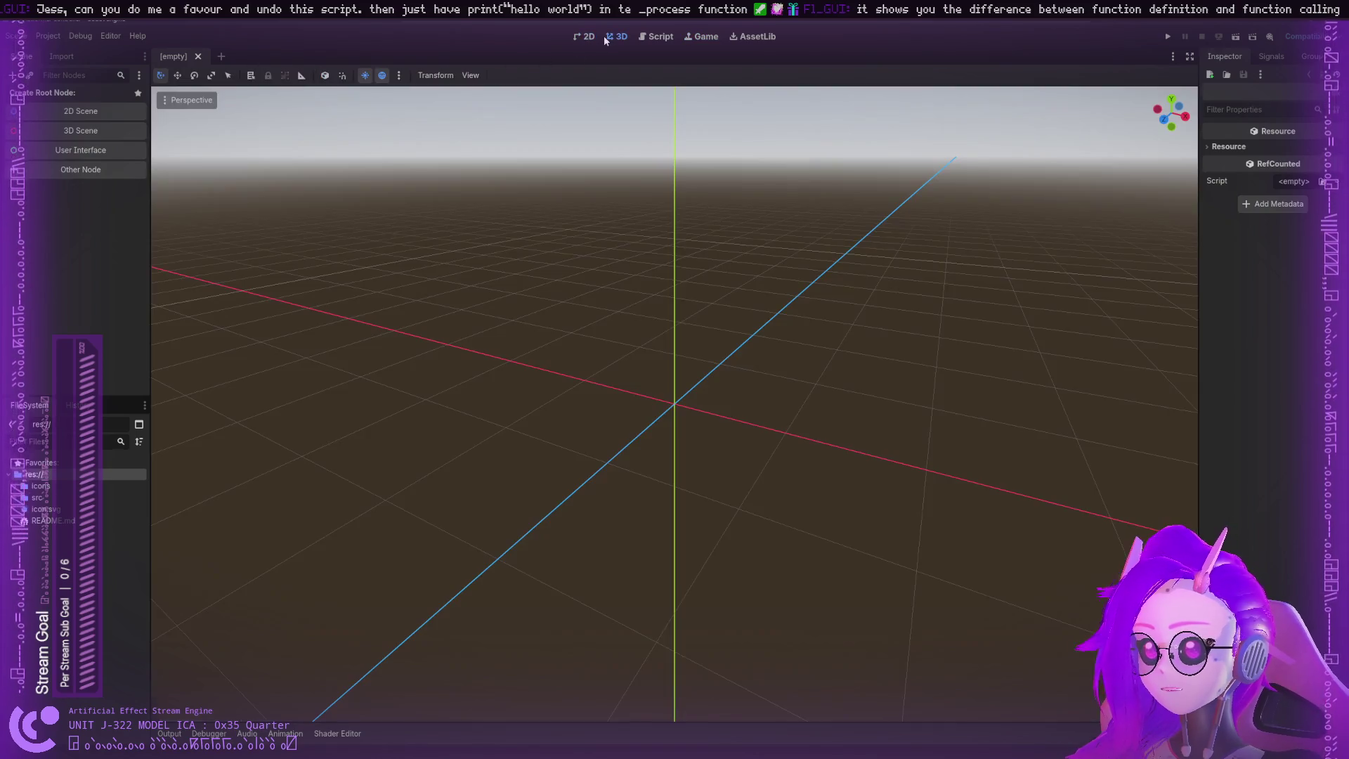
pyautogui.click(648, 37)
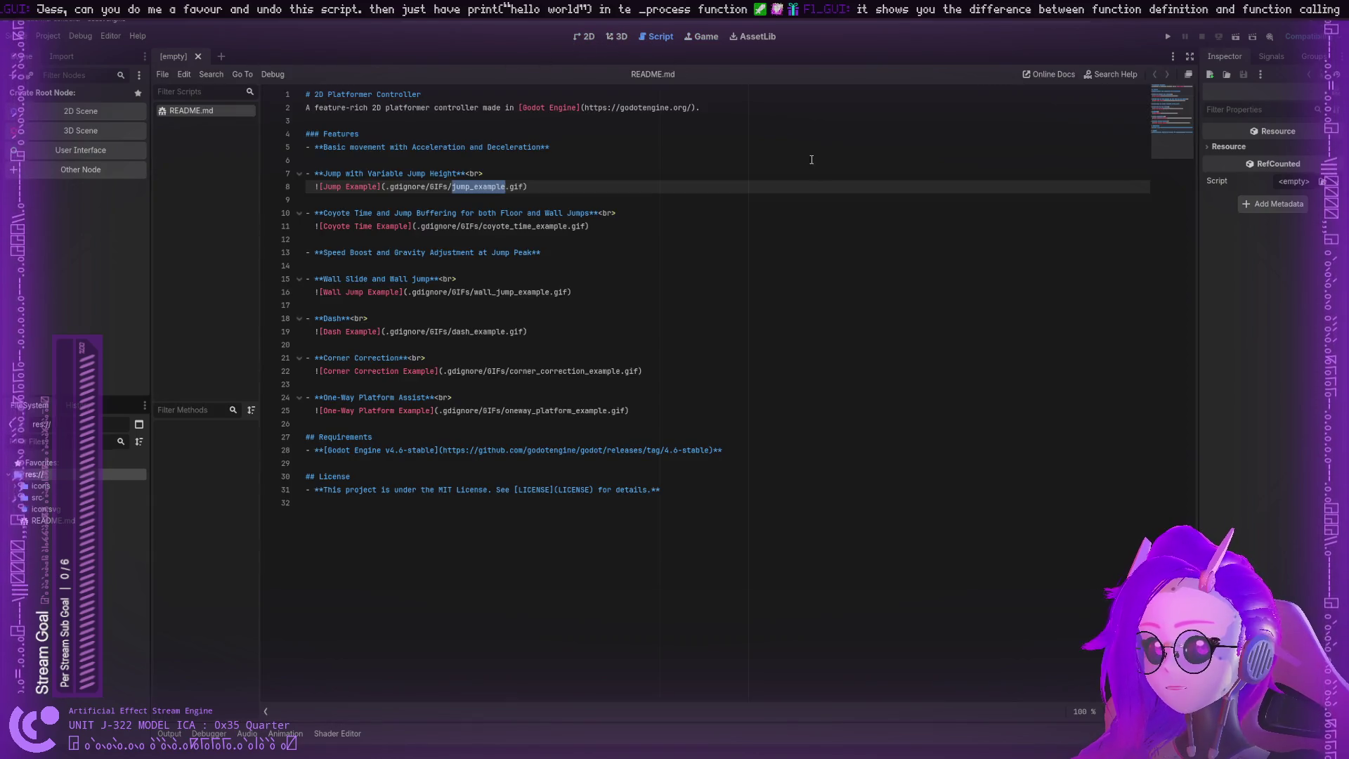
# Step: Highlight the Godot v4.6 requirement, the license line and gdignore image paths
pyautogui.click(811, 172)
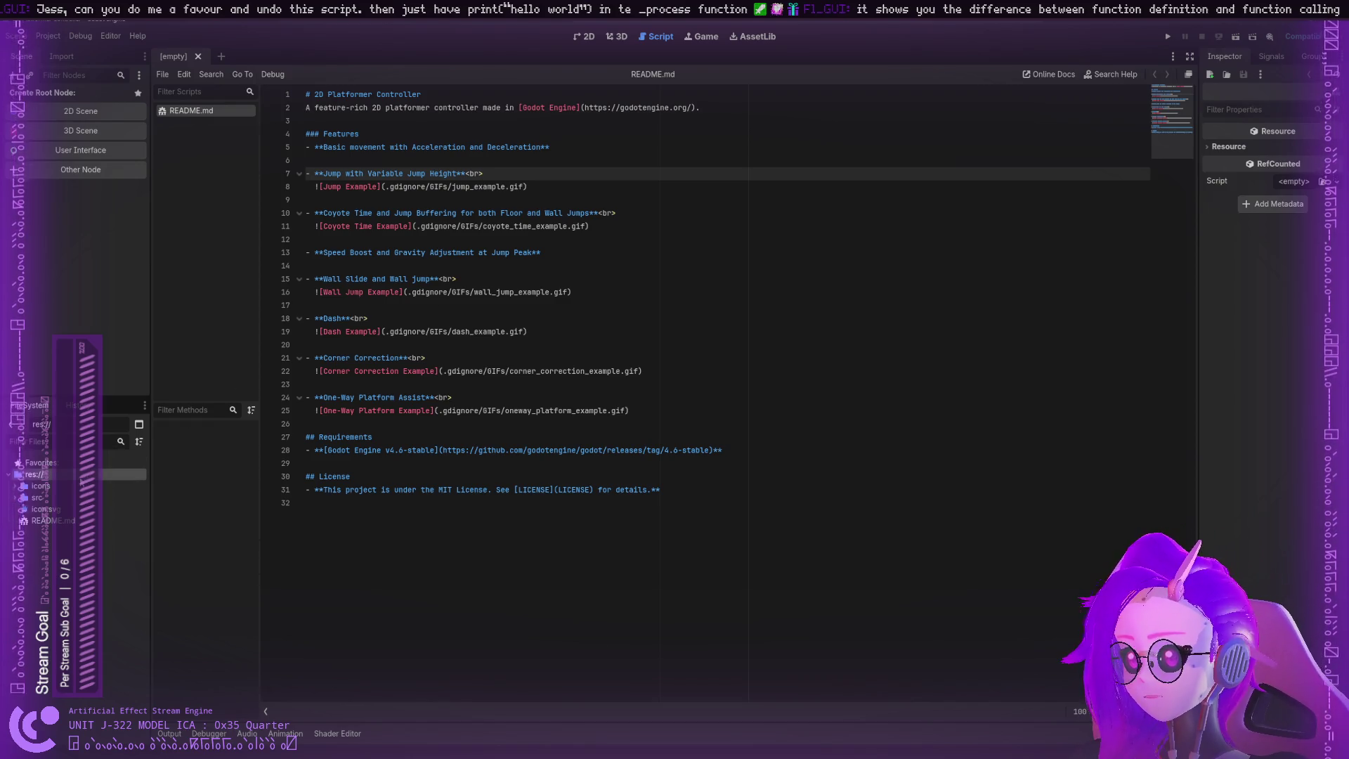
pyautogui.doubleClick(394, 451)
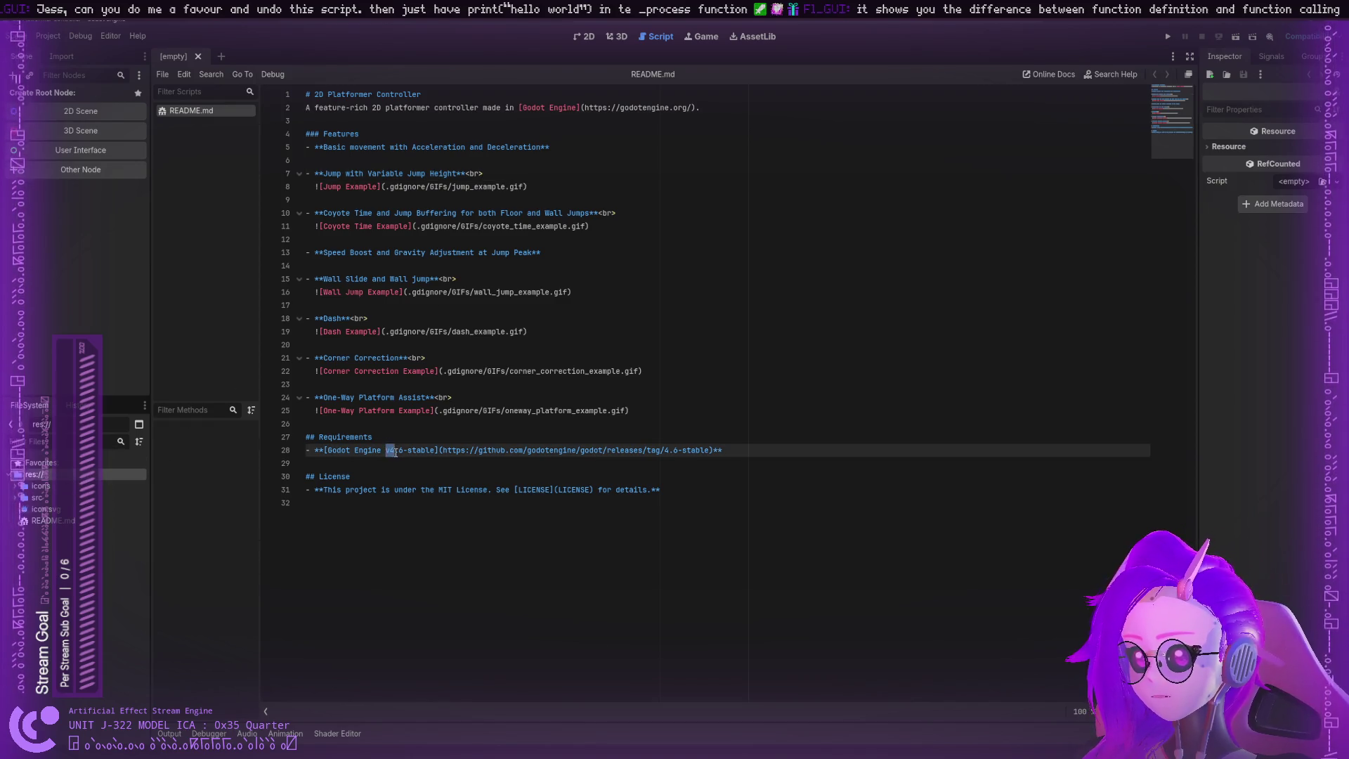
pyautogui.doubleClick(402, 450)
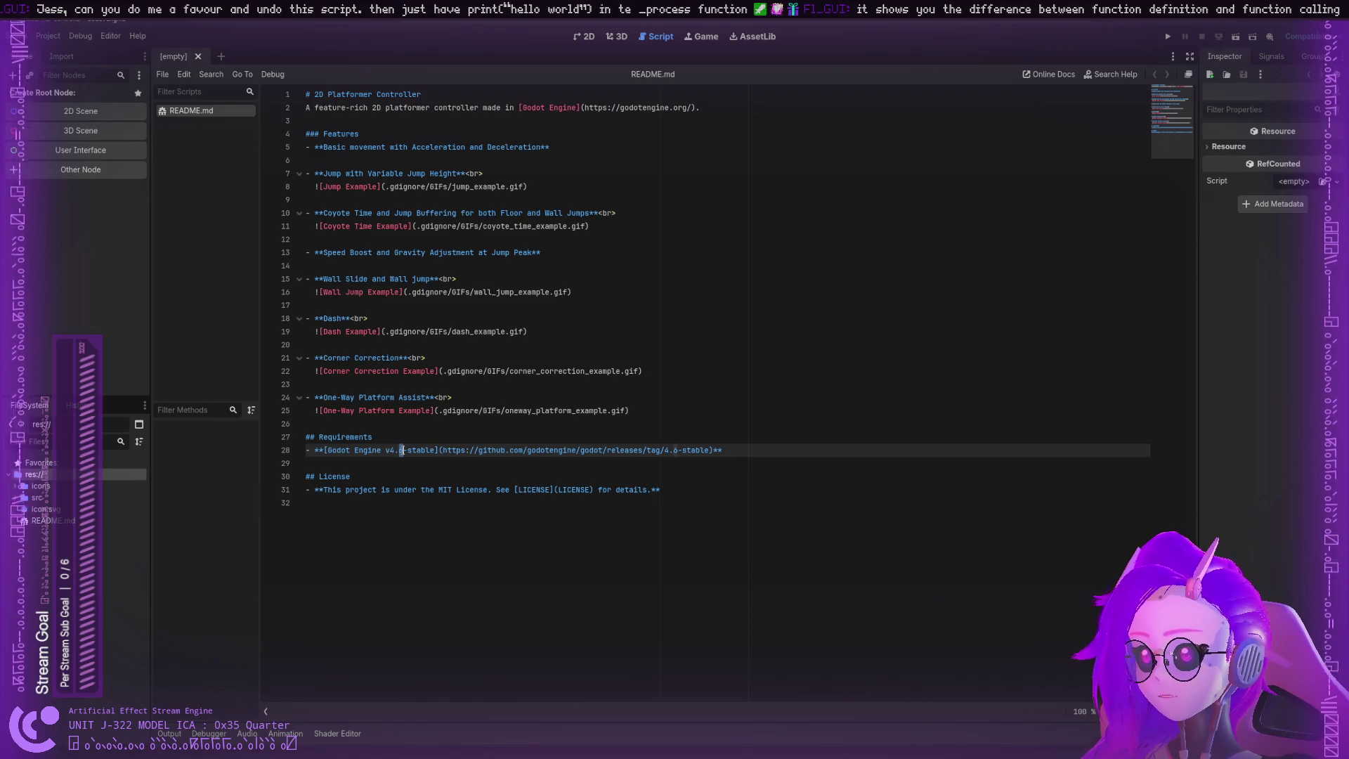
pyautogui.doubleClick(411, 491)
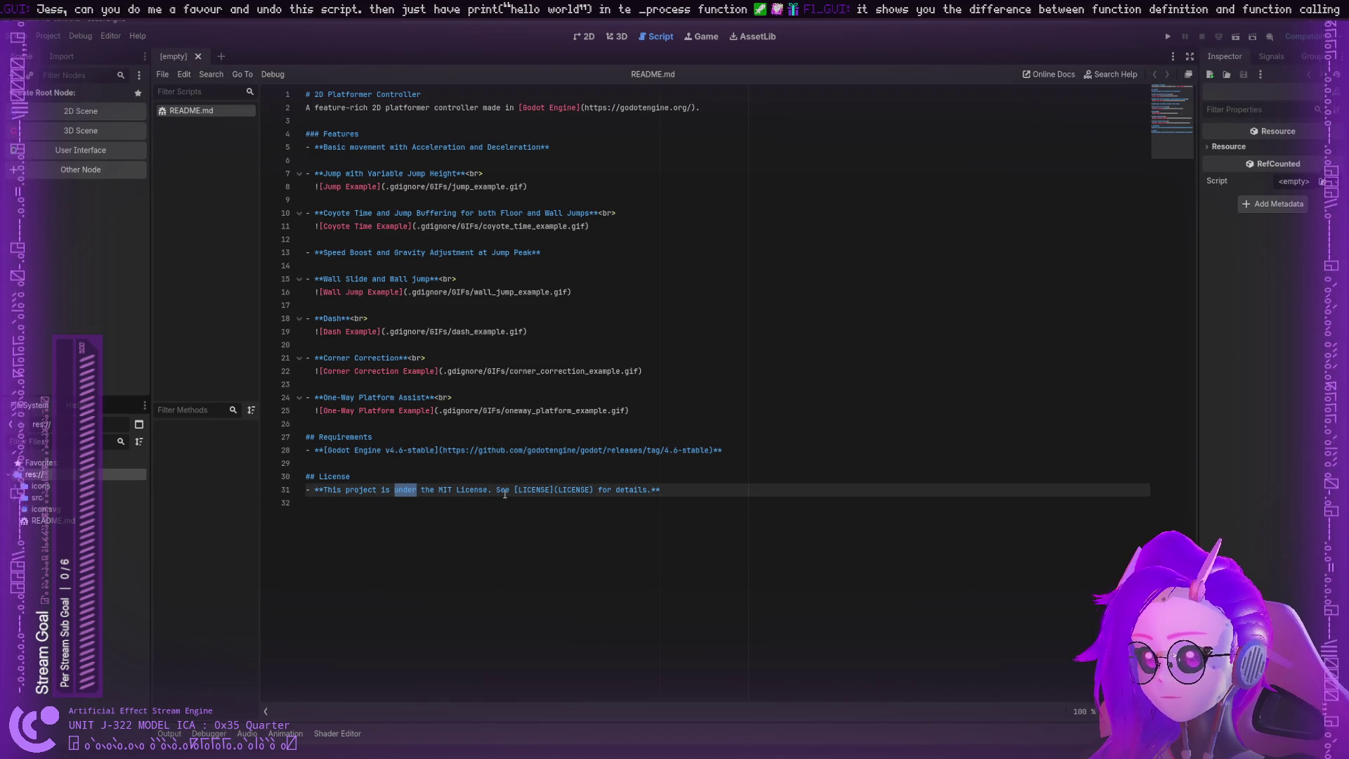
pyautogui.doubleClick(496, 450)
pyautogui.doubleClick(478, 412)
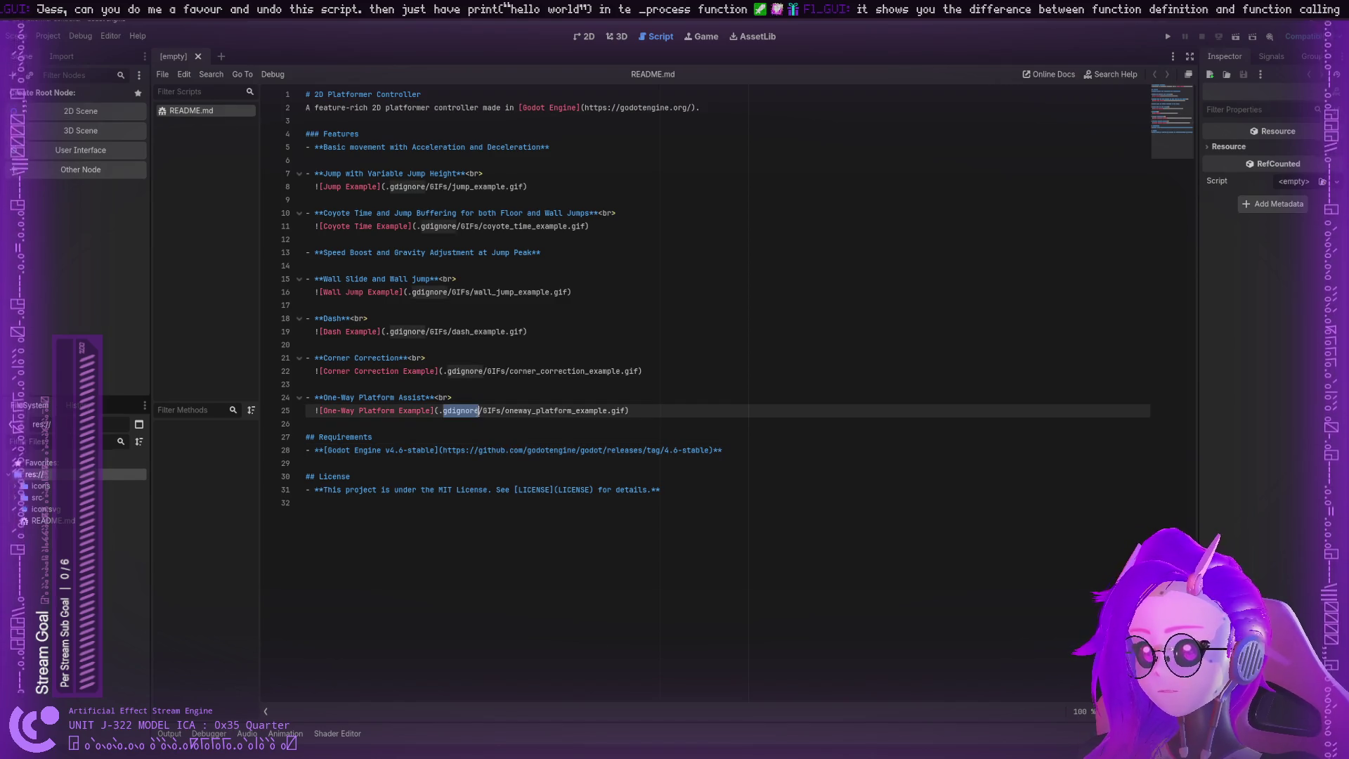
pyautogui.doubleClick(465, 371)
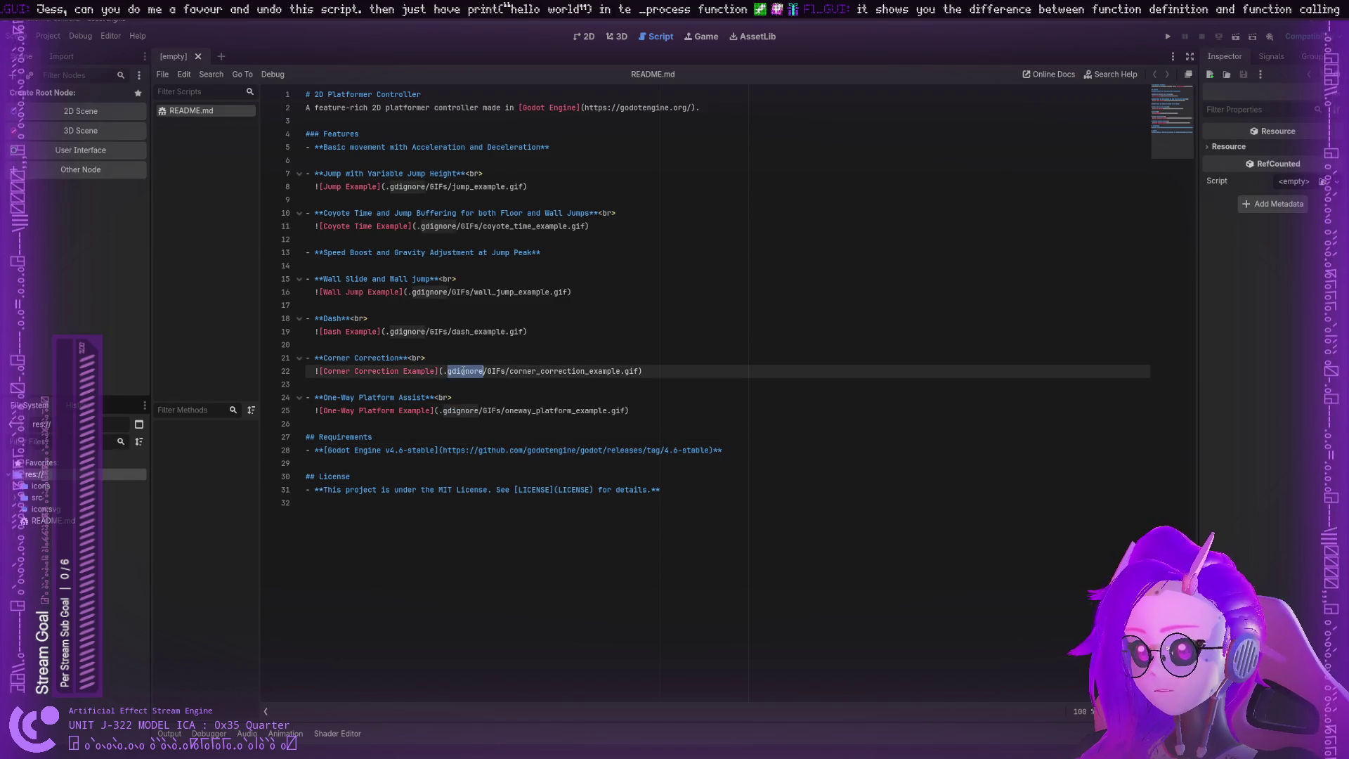
# Step: Highlight the description and feature words like 2D and Acceleration, then expand the src folder
pyautogui.doubleClick(438, 332)
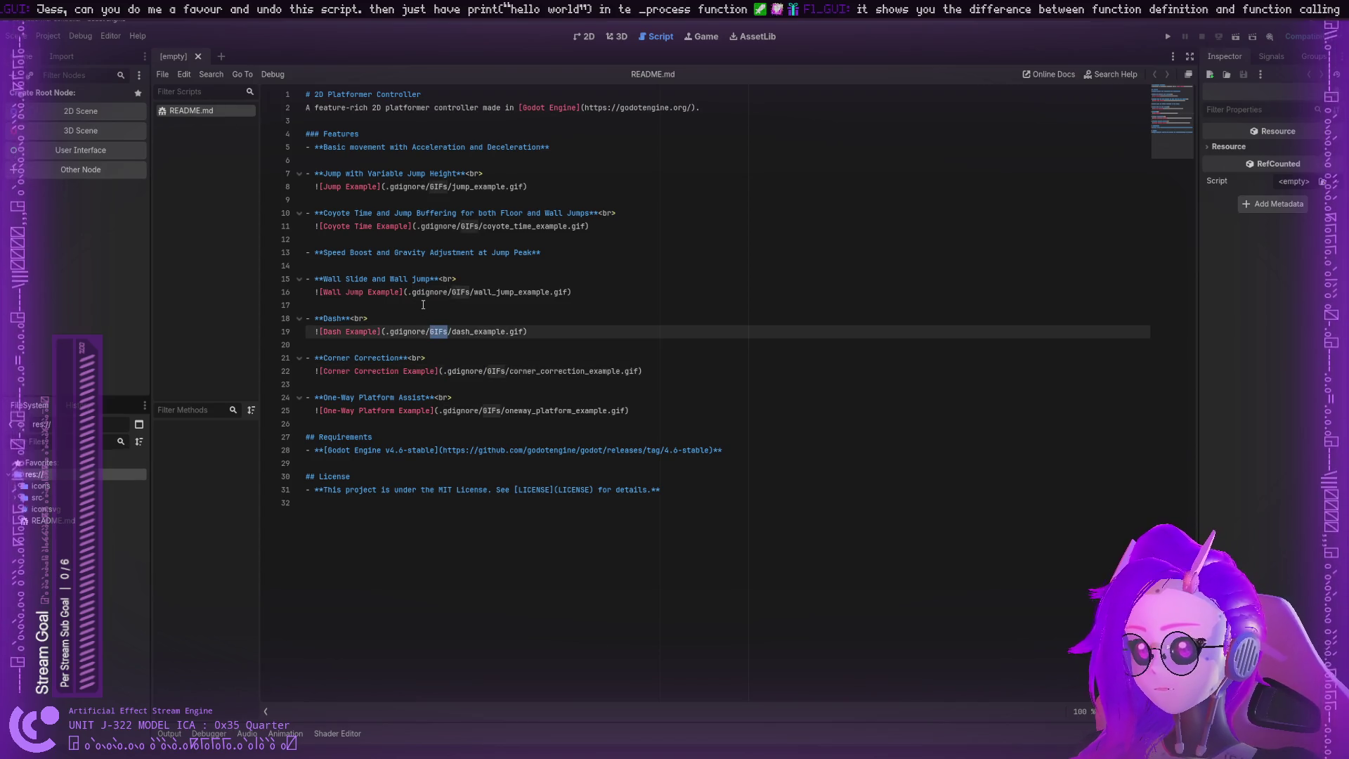
pyautogui.doubleClick(378, 109)
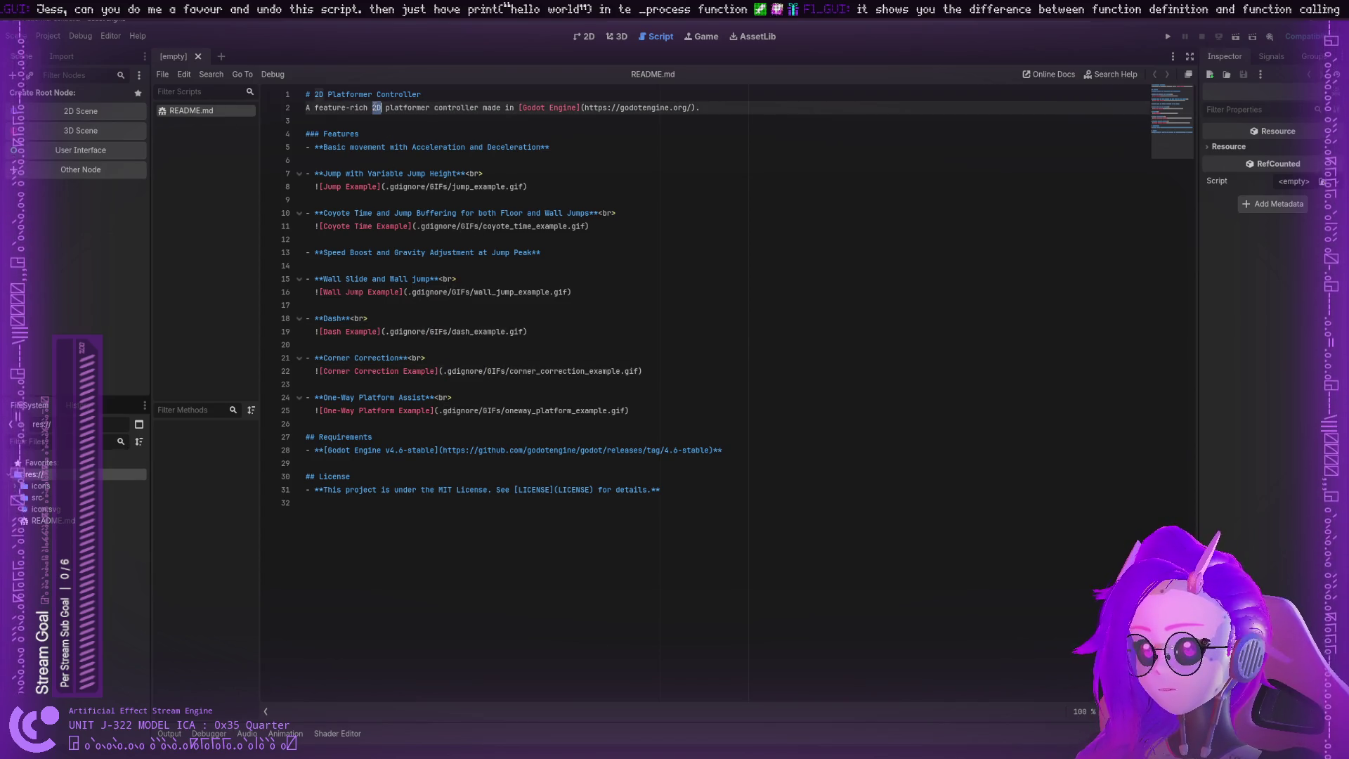
pyautogui.tripleClick(643, 108)
pyautogui.doubleClick(425, 148)
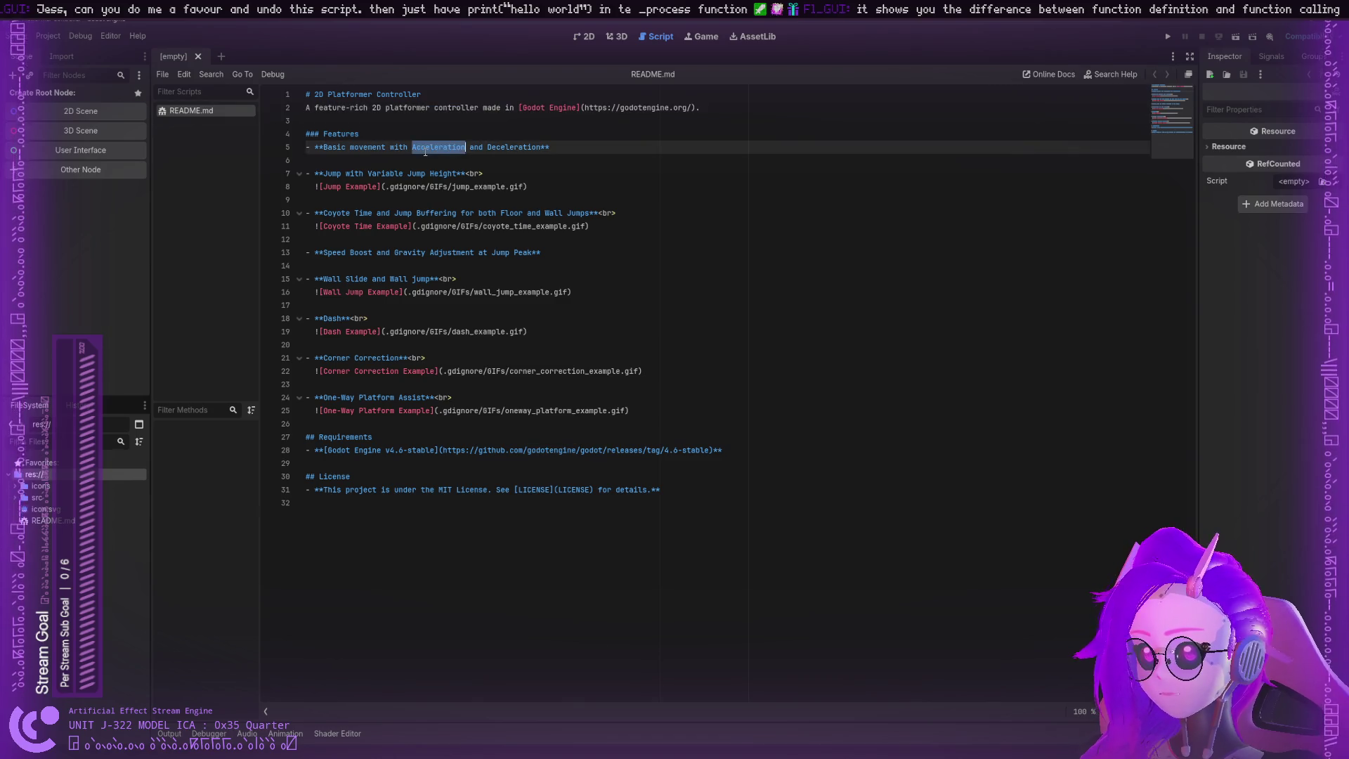
pyautogui.doubleClick(424, 187)
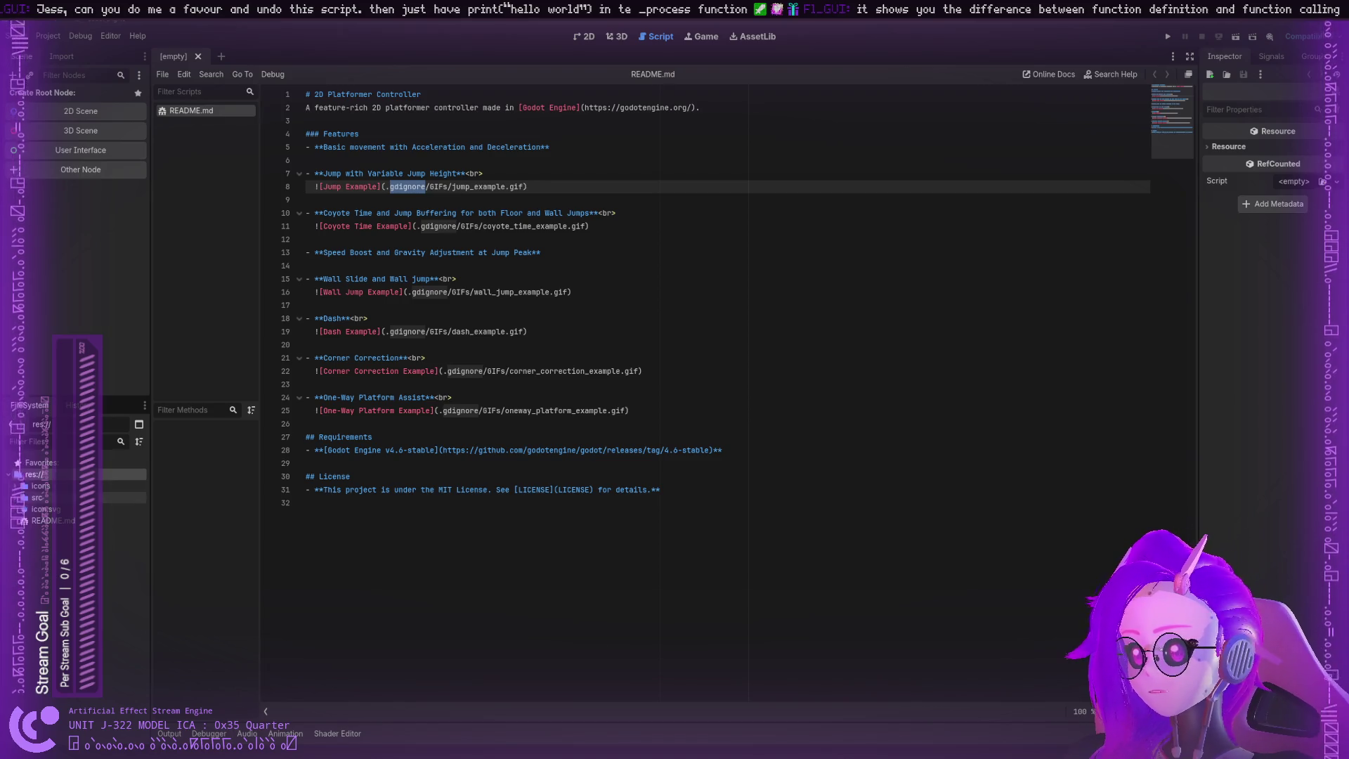
pyautogui.doubleClick(32, 498)
# Step: Browse the player, state_machine and levels folders to reveal the test levels
pyautogui.click(24, 521)
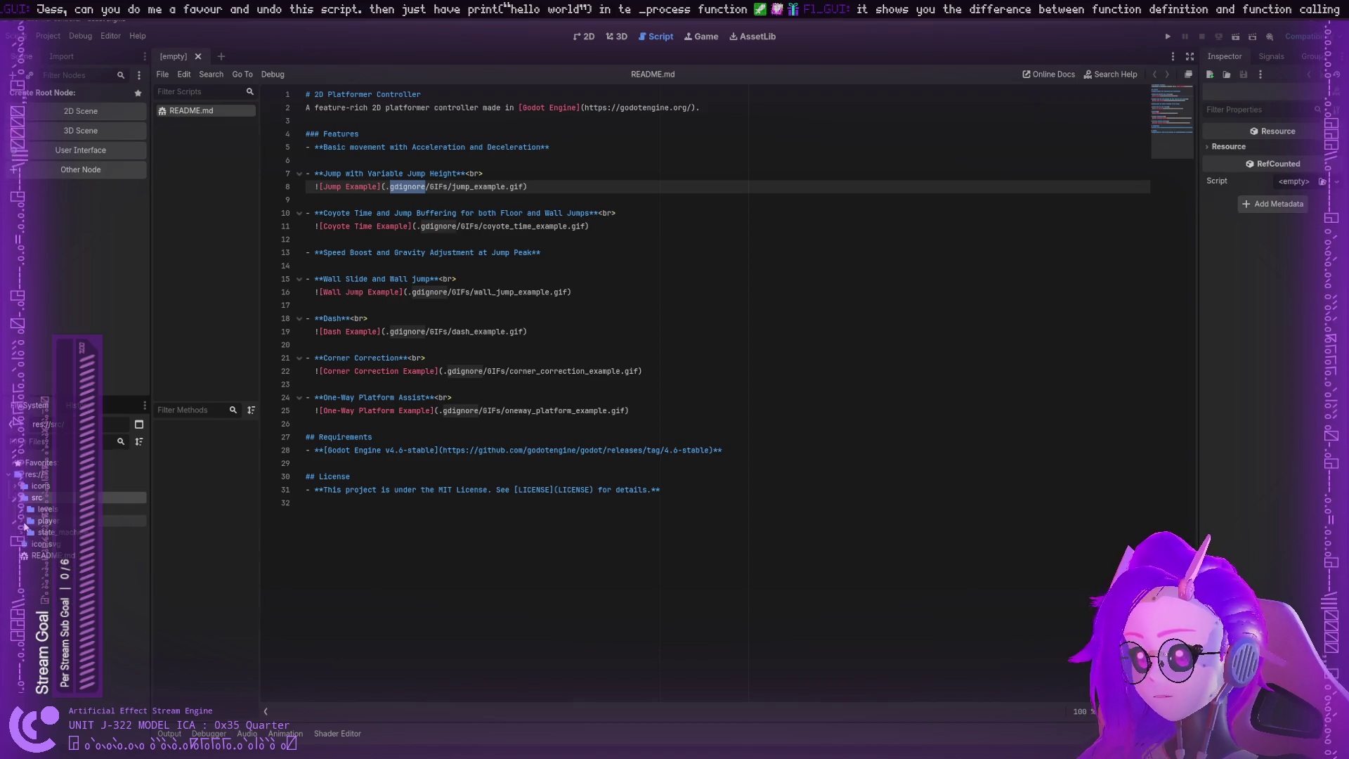
pyautogui.click(24, 521)
pyautogui.click(28, 509)
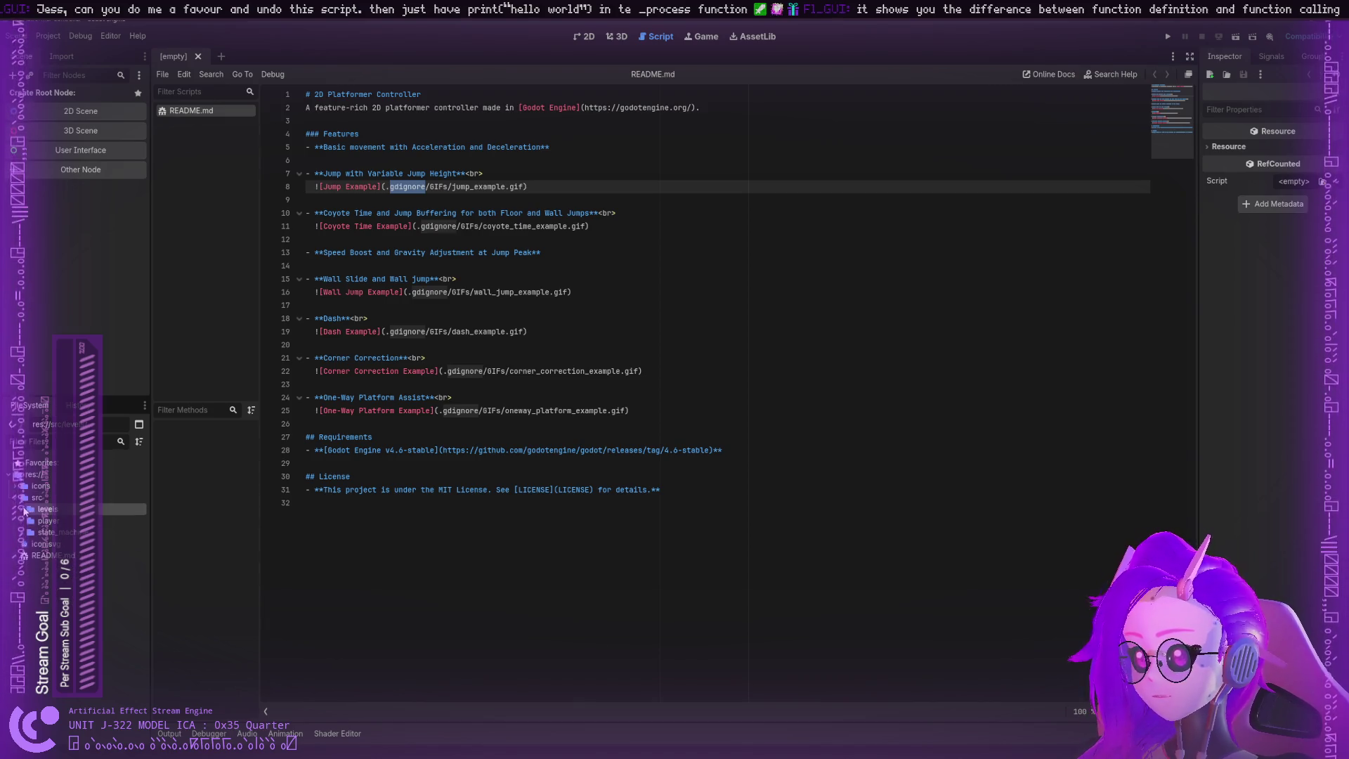
pyautogui.click(20, 533)
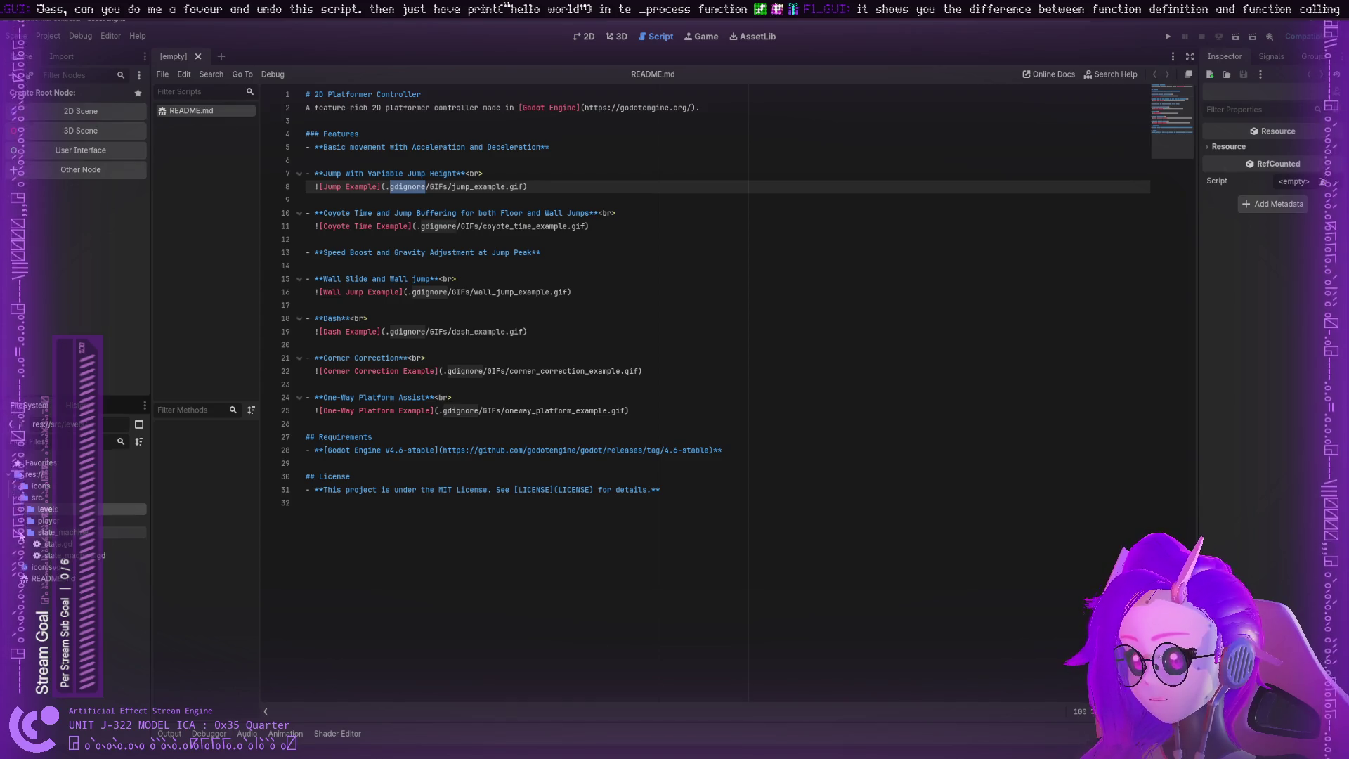
pyautogui.click(23, 522)
pyautogui.click(21, 521)
pyautogui.click(21, 511)
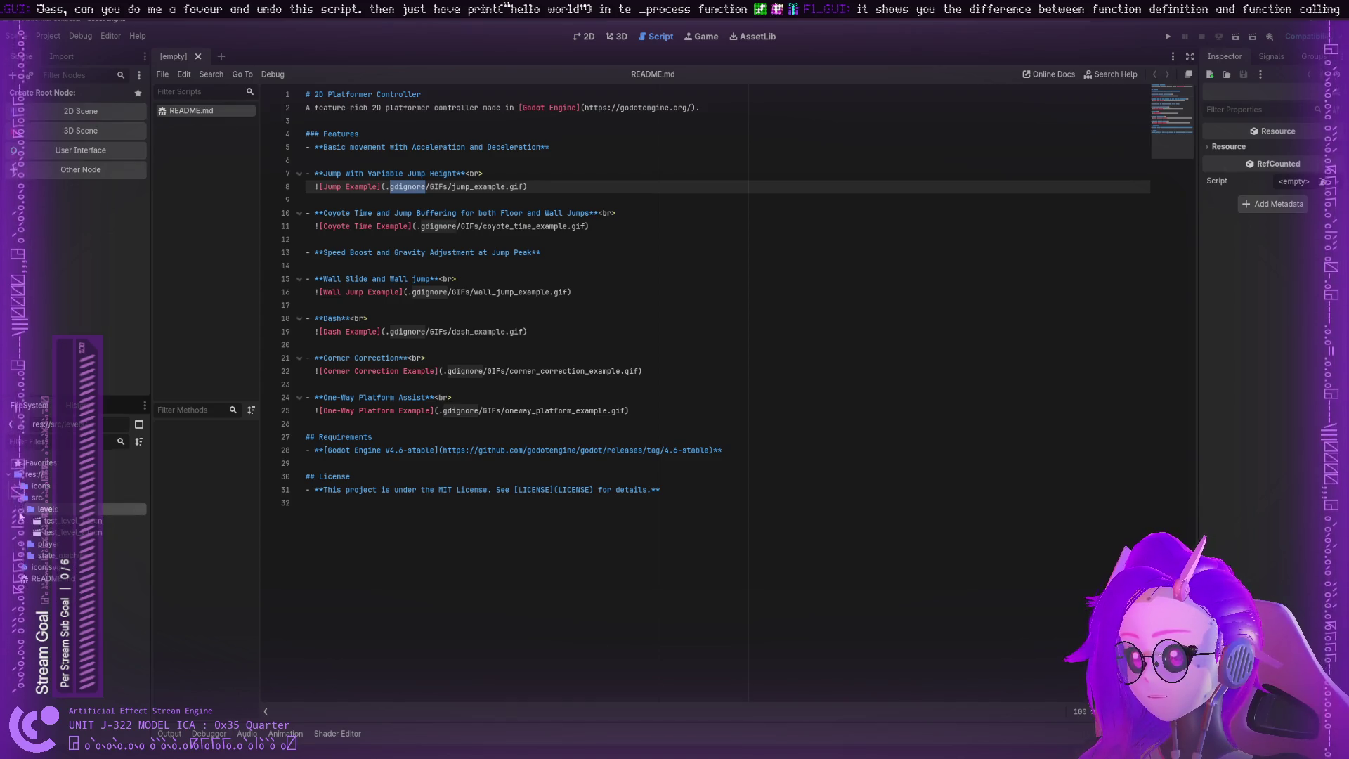
# Step: Open test_level_1.tscn in the 2D view and zoom to see its platforms
pyautogui.doubleClick(63, 520)
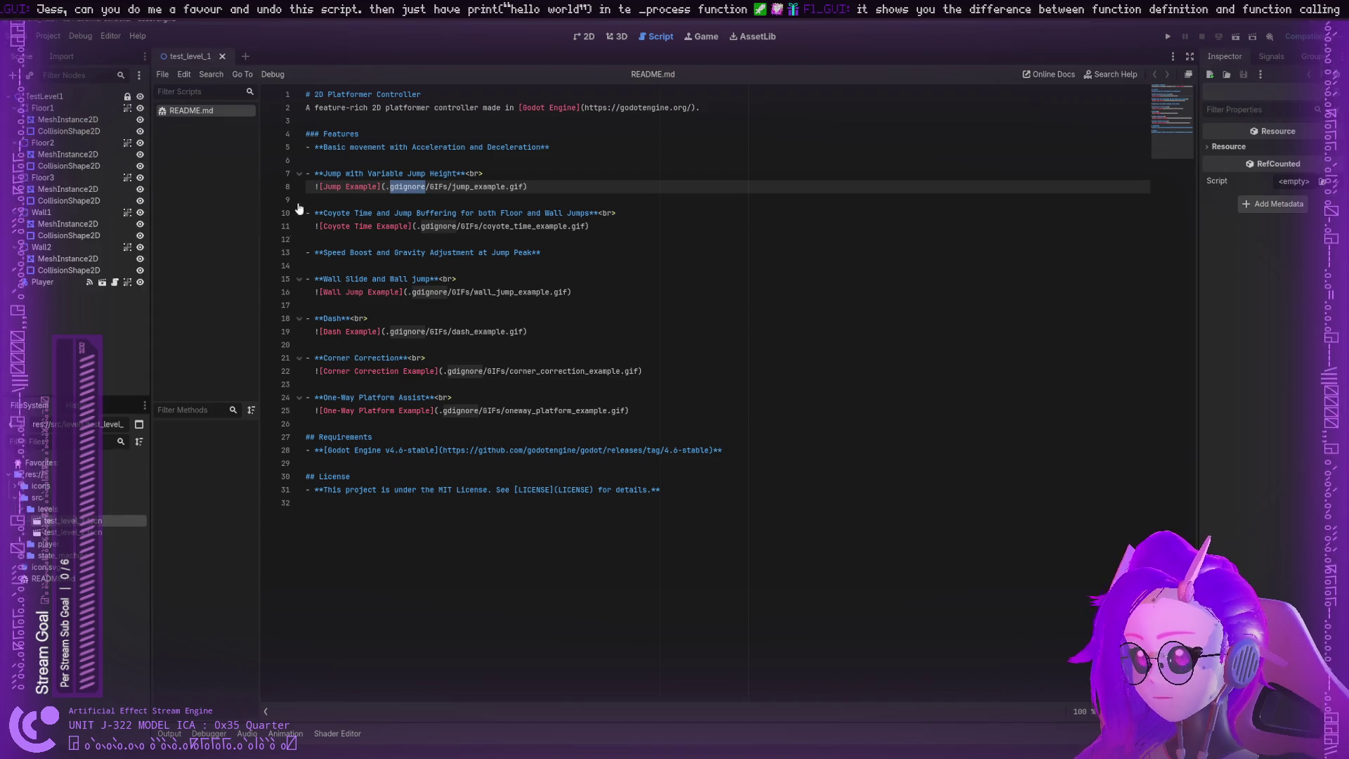
pyautogui.click(584, 36)
pyautogui.scroll(4, 404, 413)
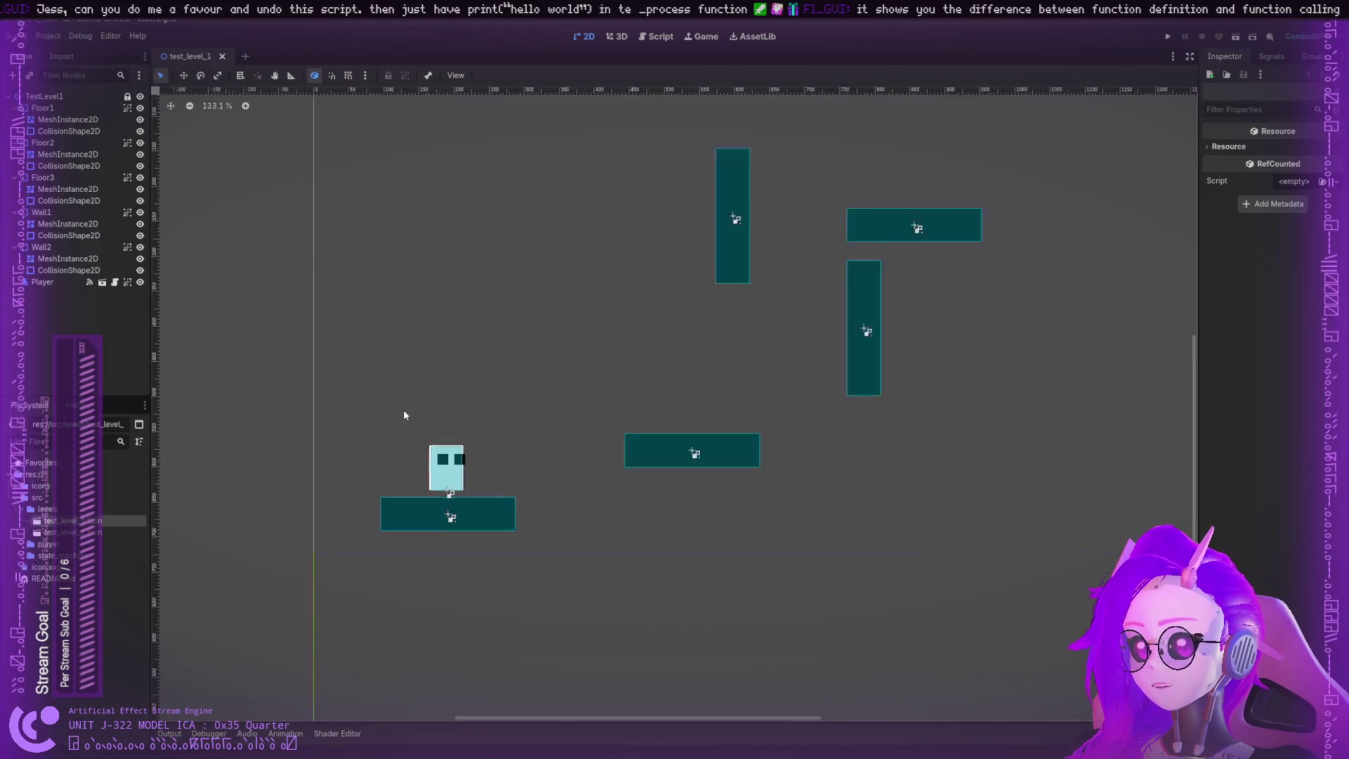
pyautogui.scroll(-1, 535, 339)
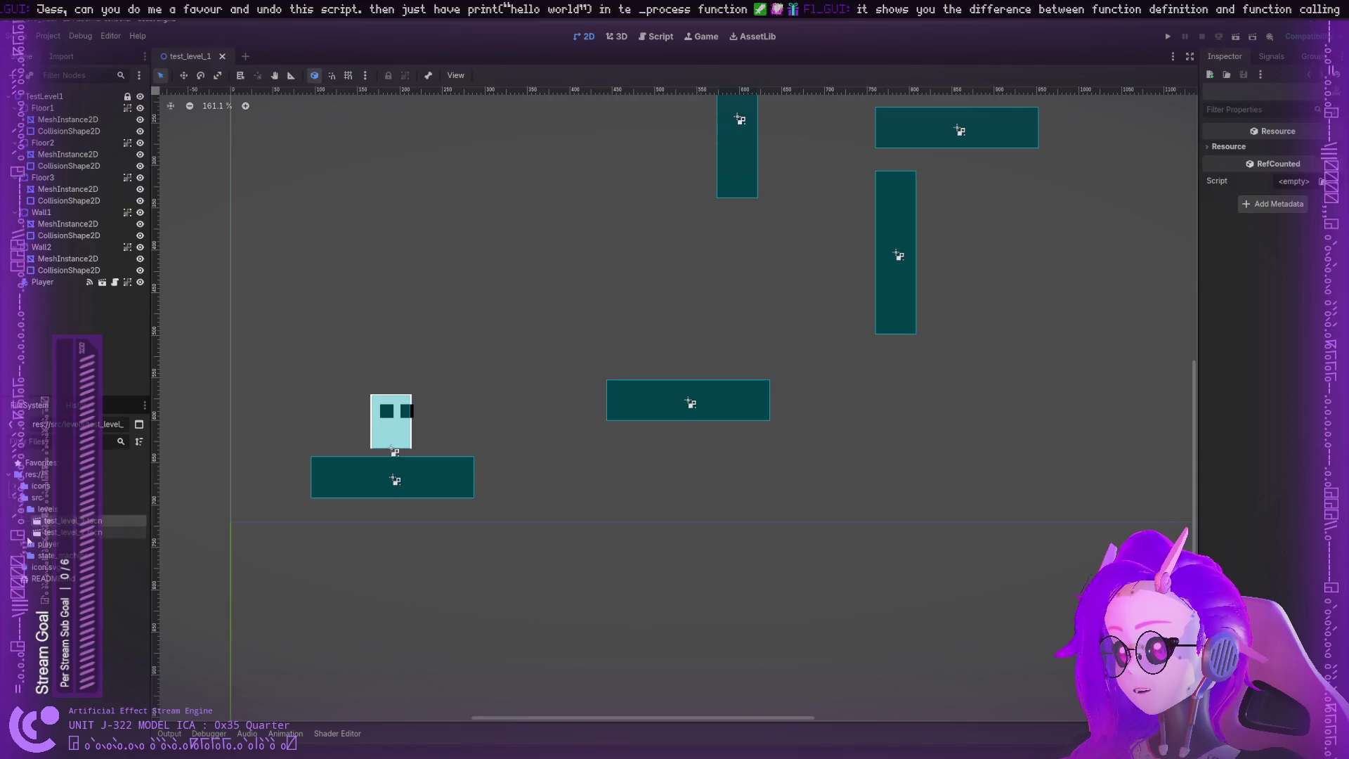
pyautogui.click(43, 559)
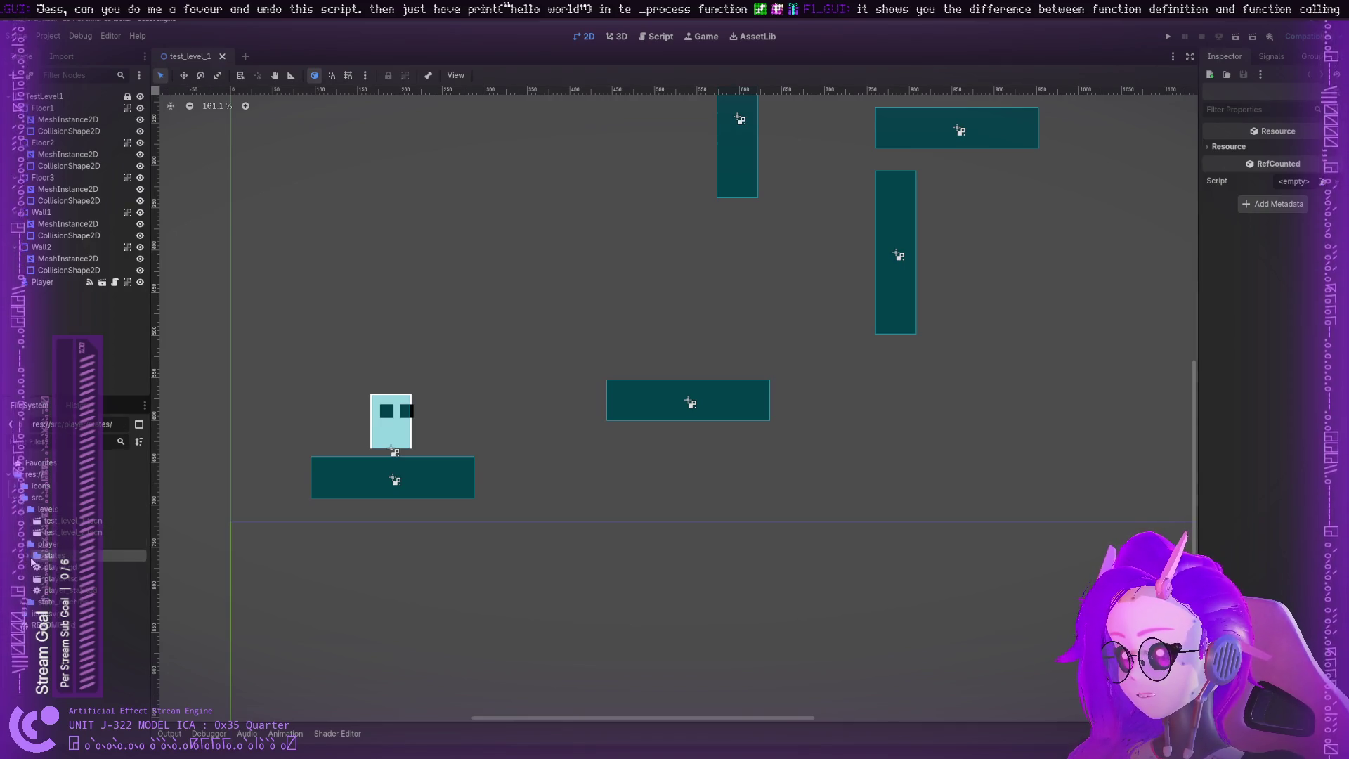
# Step: Open src/player/player.gd in the script editor, scrolled to the top
pyautogui.click(52, 569)
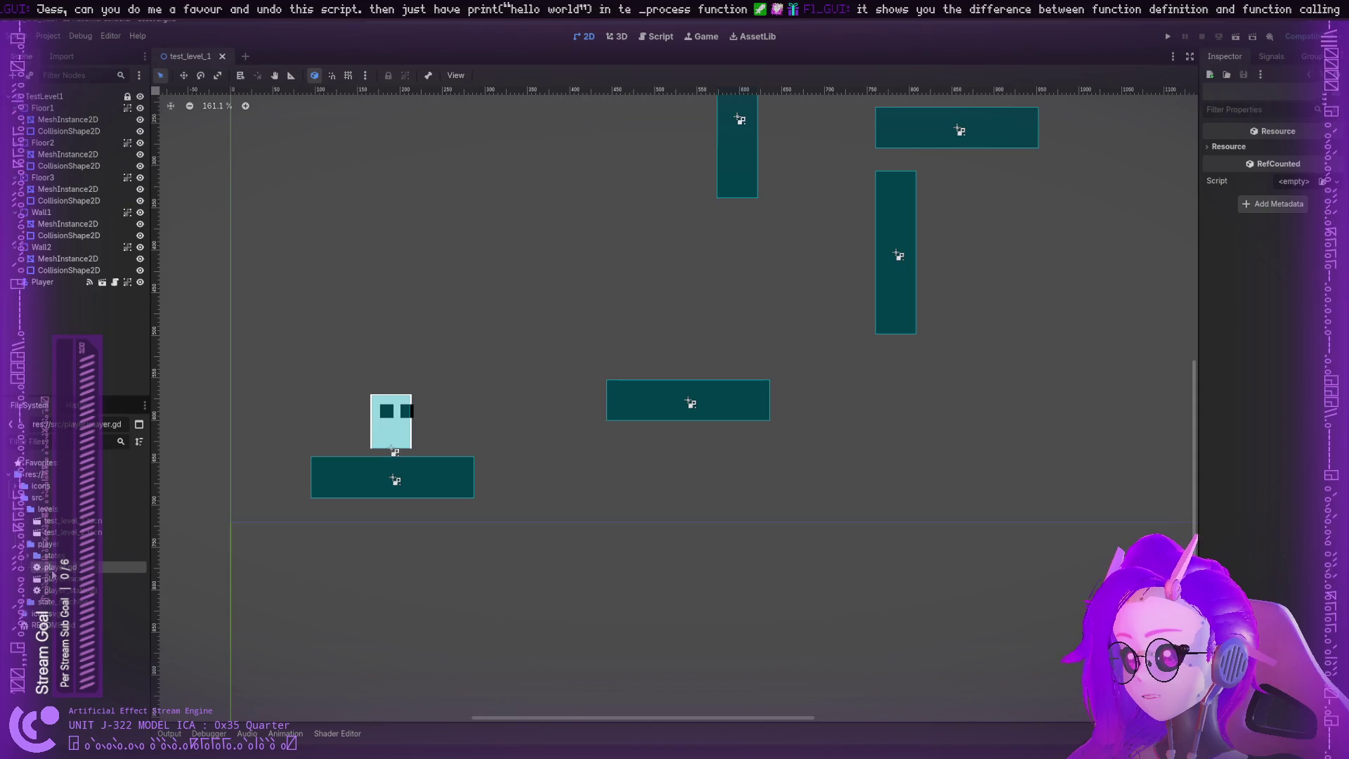
pyautogui.doubleClick(52, 572)
pyautogui.scroll(-5, 331, 180)
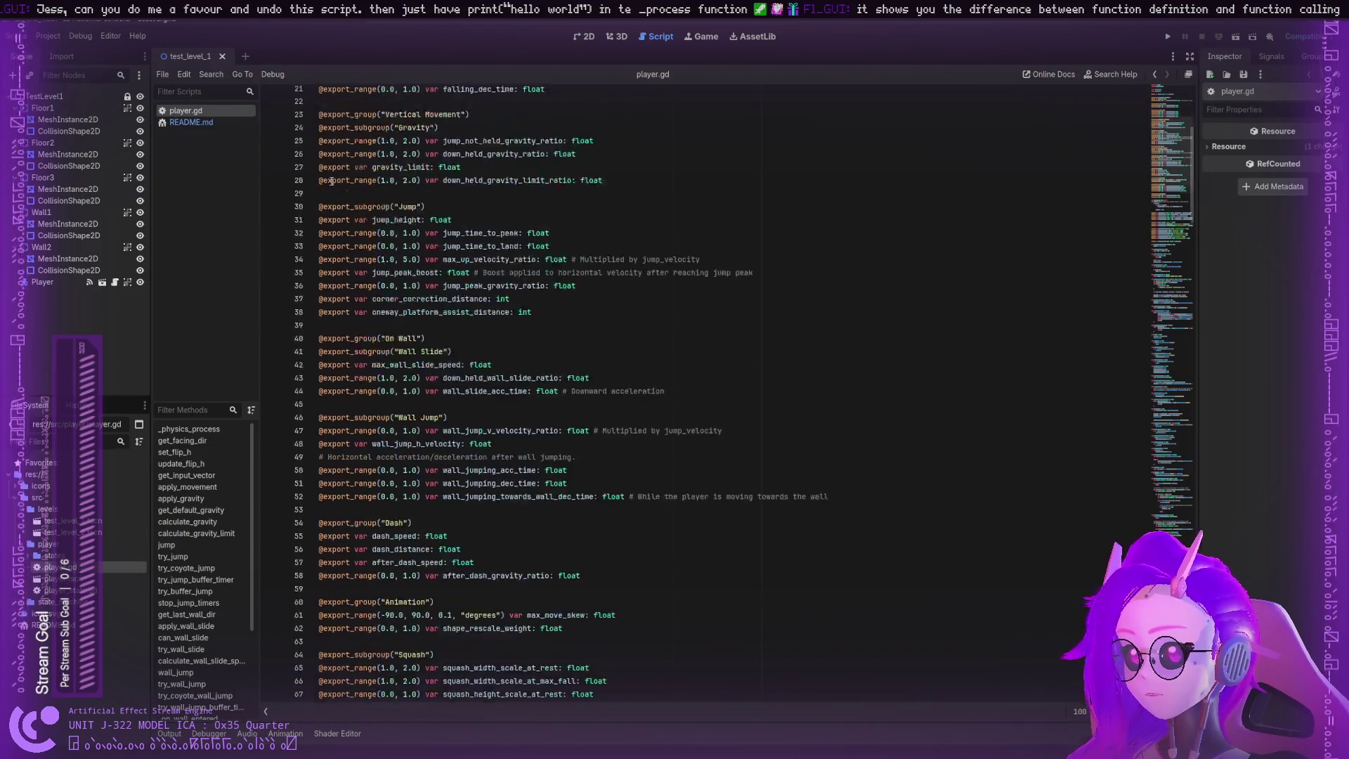
pyautogui.scroll(5, 331, 181)
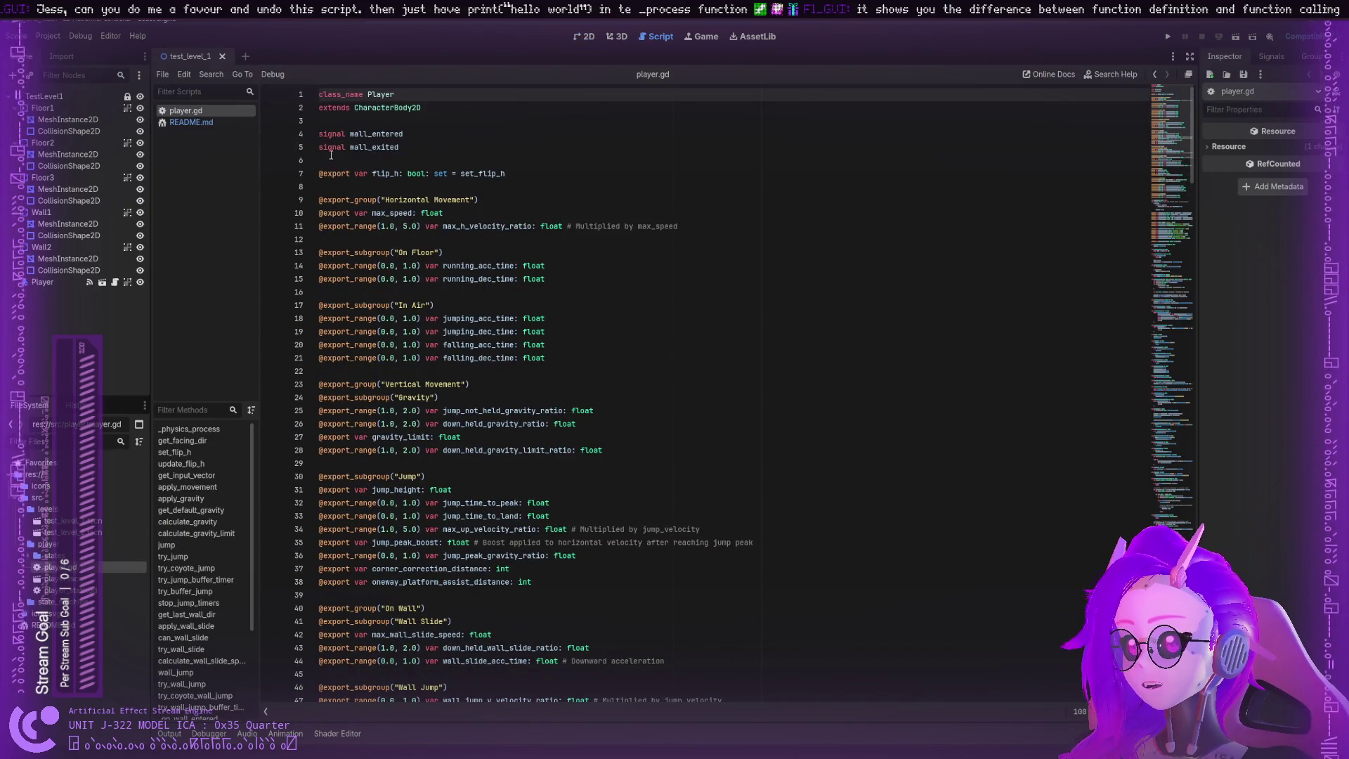
pyautogui.doubleClick(334, 173)
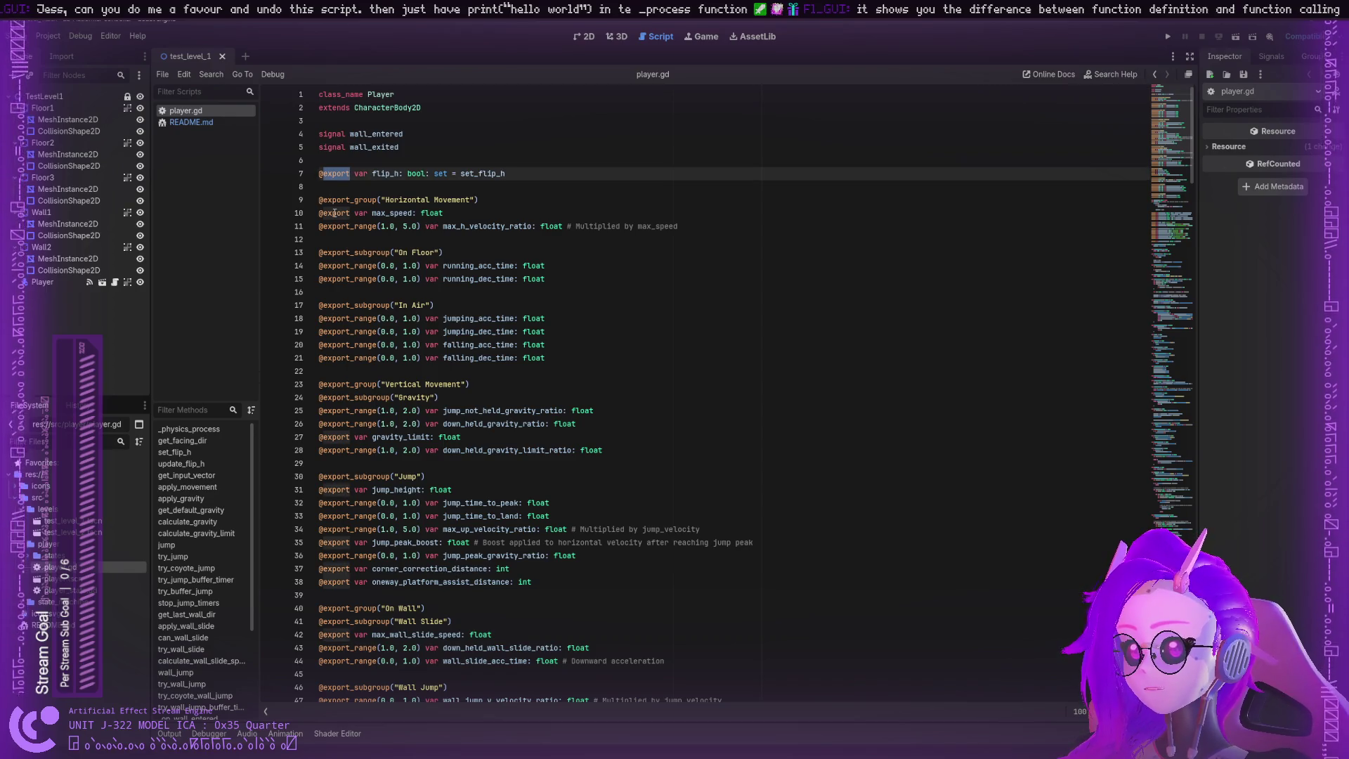
pyautogui.doubleClick(335, 213)
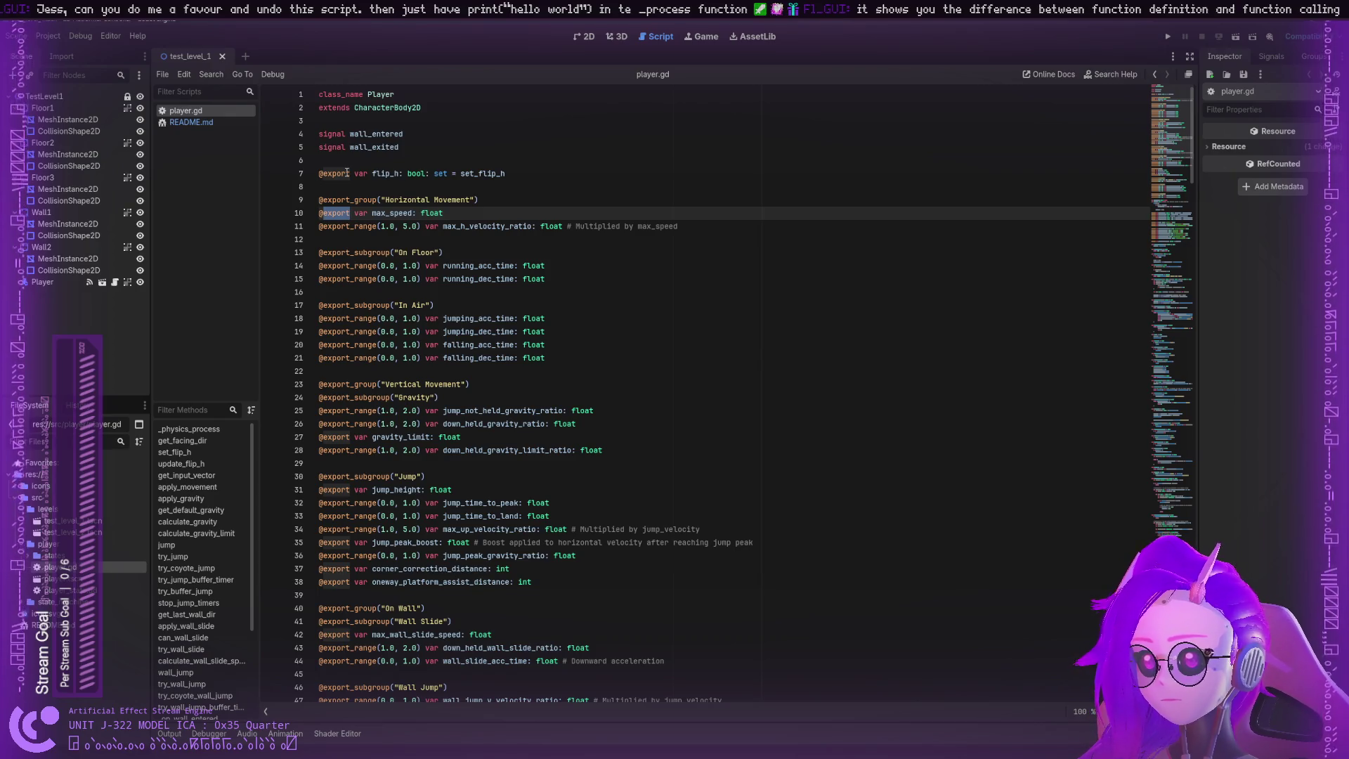
pyautogui.click(347, 173)
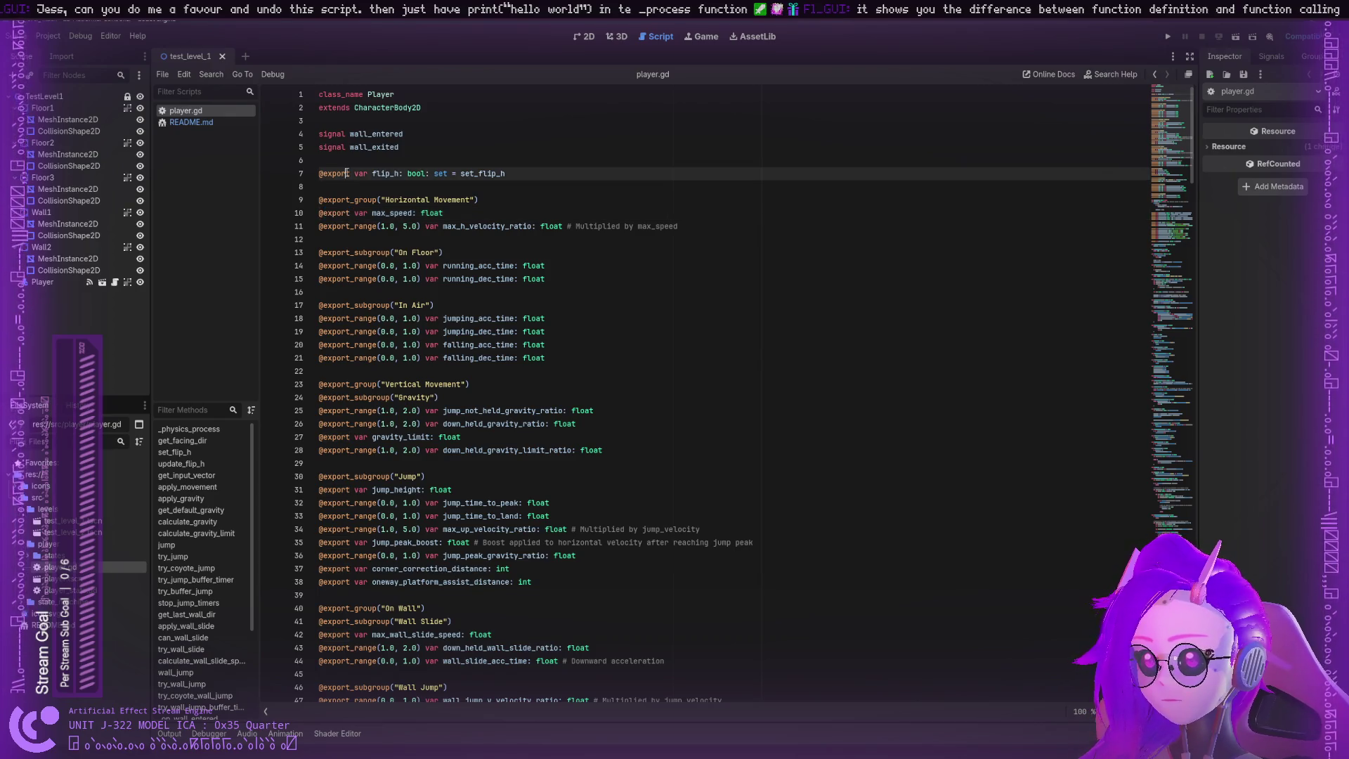
pyautogui.doubleClick(361, 173)
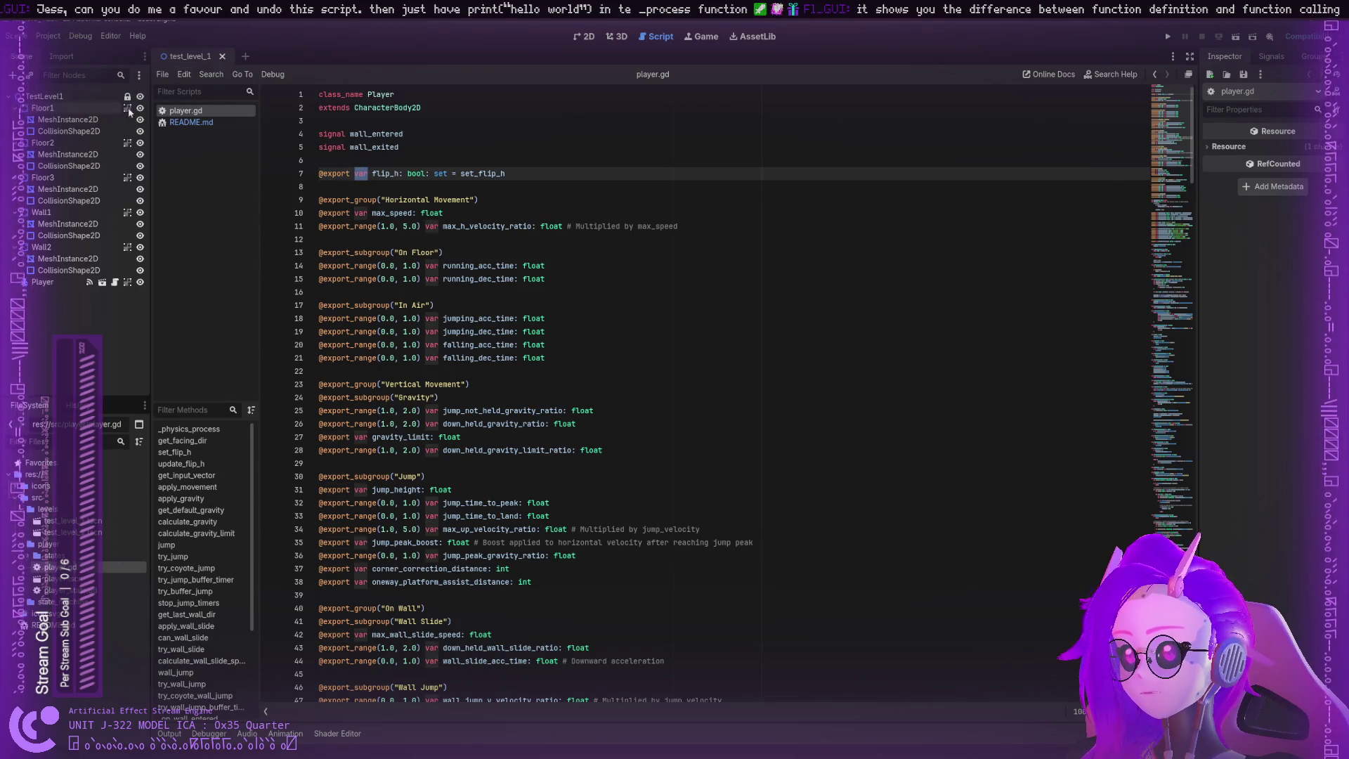
pyautogui.click(42, 282)
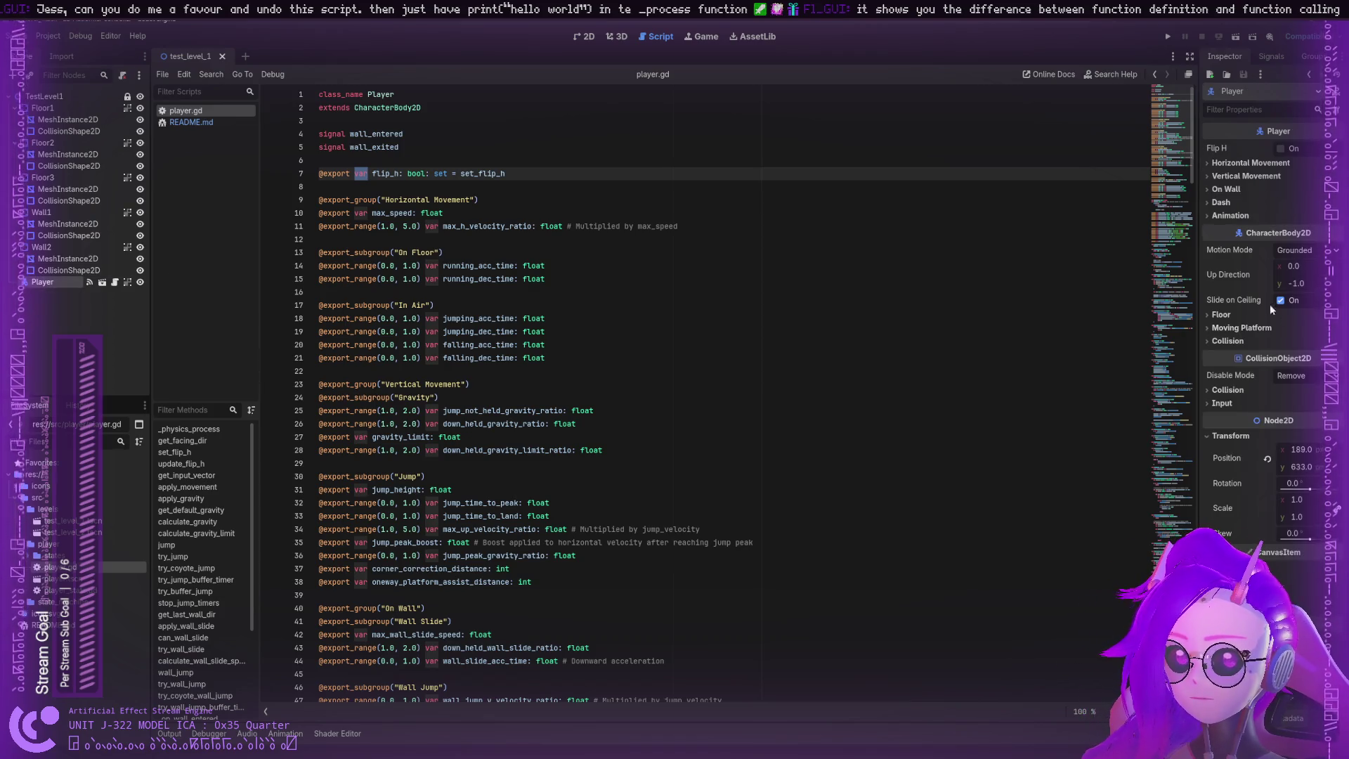
pyautogui.moveTo(1199, 302); pyautogui.dragTo(1036, 303)
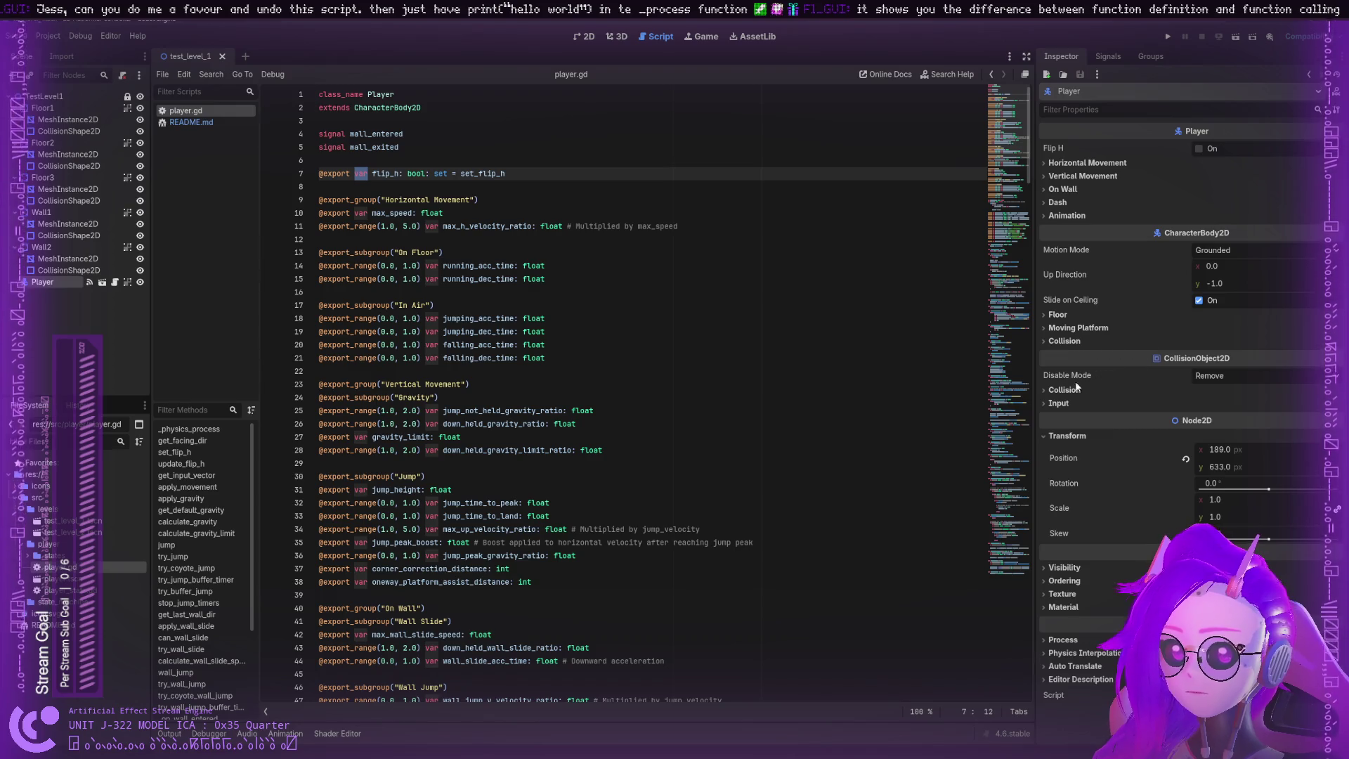
pyautogui.click(442, 343)
pyautogui.doubleClick(453, 318)
pyautogui.doubleClick(384, 307)
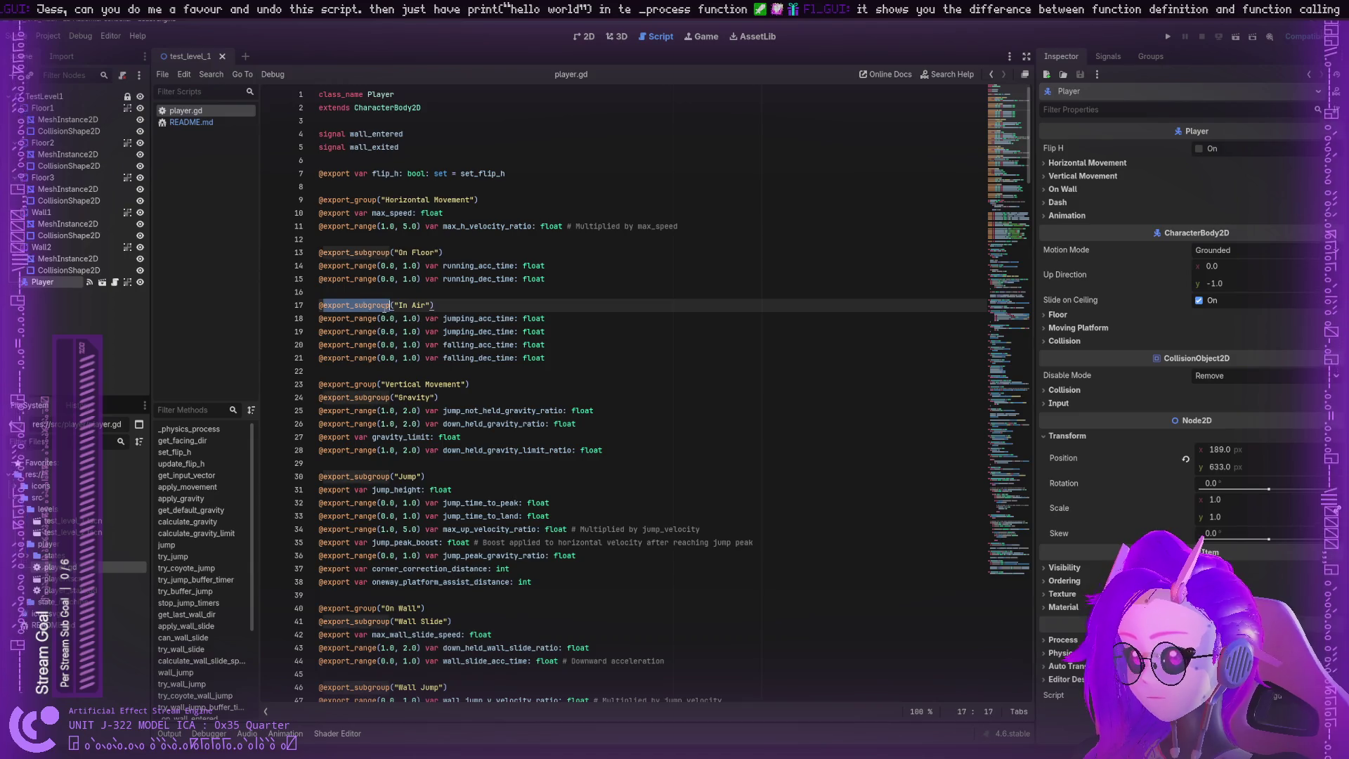
pyautogui.doubleClick(351, 319)
pyautogui.click(394, 319)
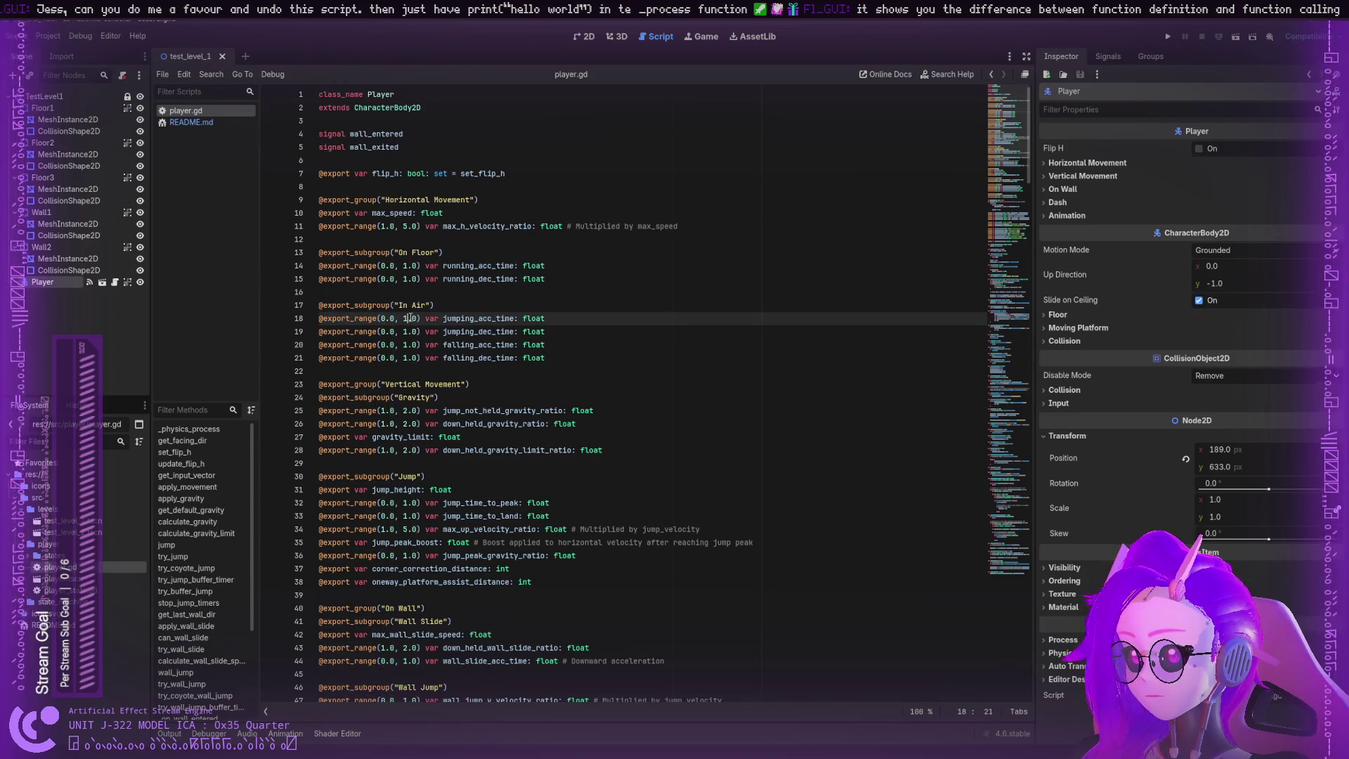
pyautogui.doubleClick(467, 317)
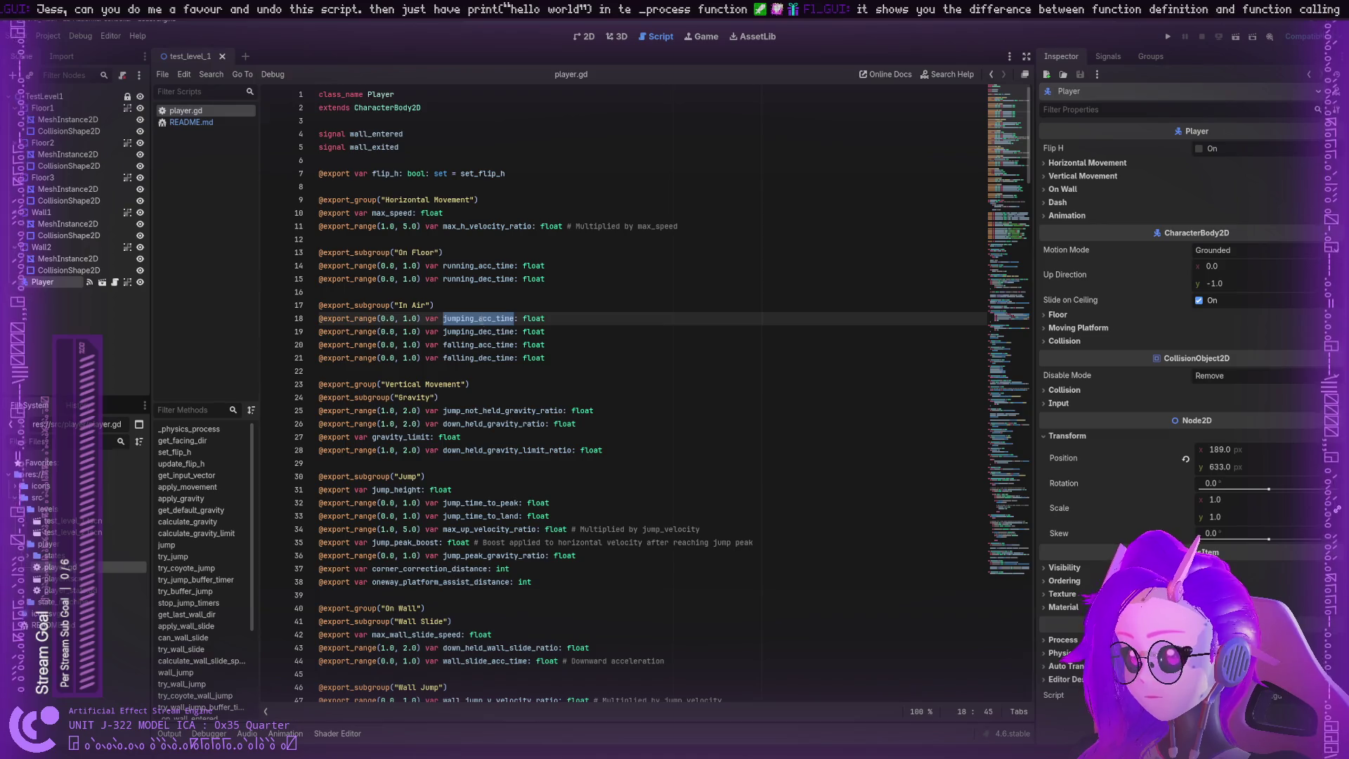
pyautogui.doubleClick(503, 344)
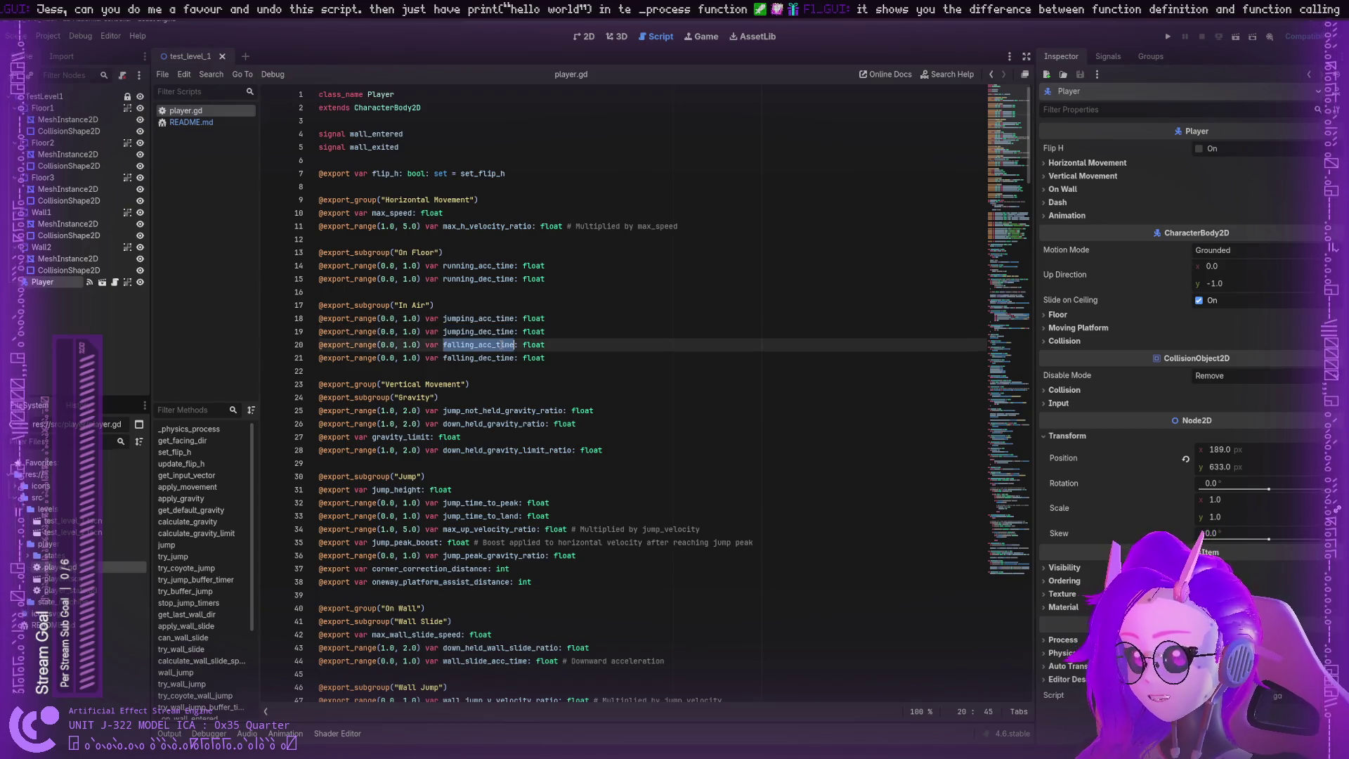
pyautogui.doubleClick(498, 356)
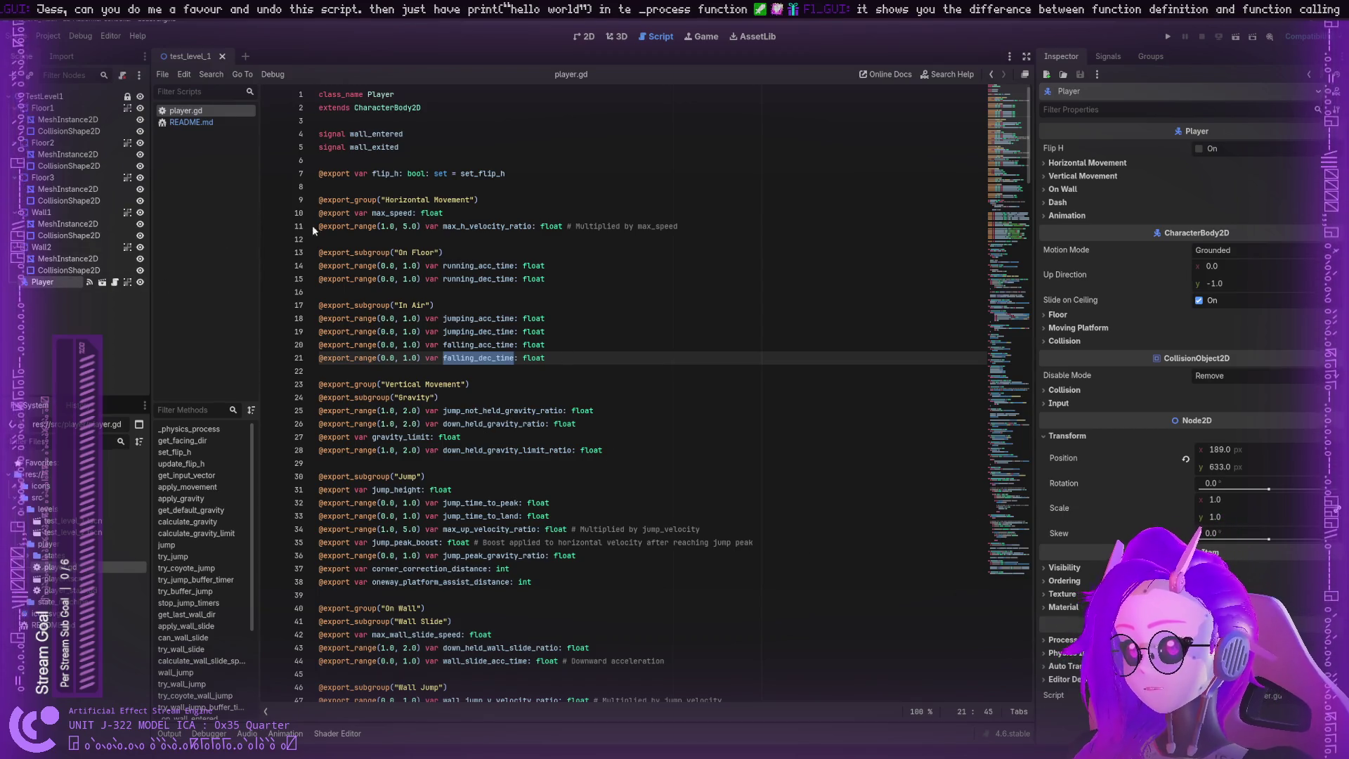
pyautogui.doubleClick(464, 227)
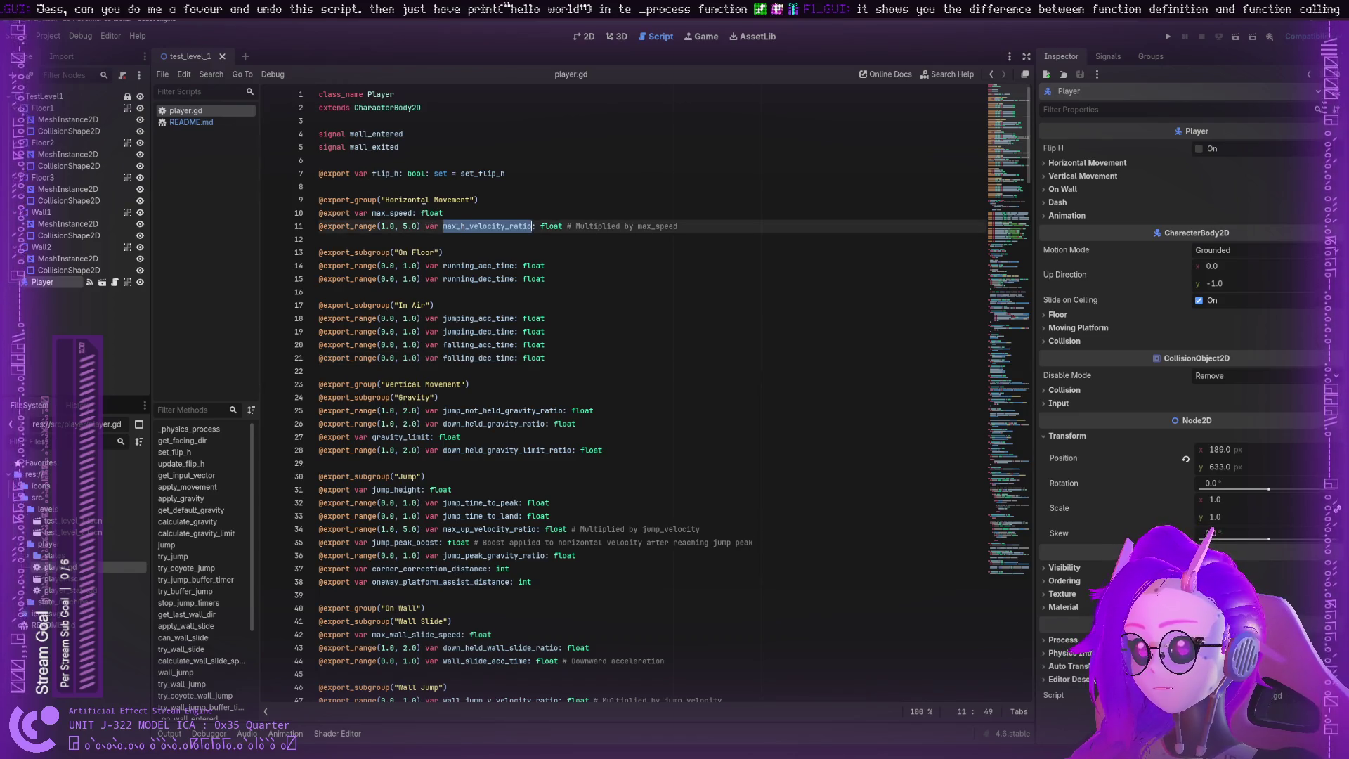
pyautogui.doubleClick(424, 209)
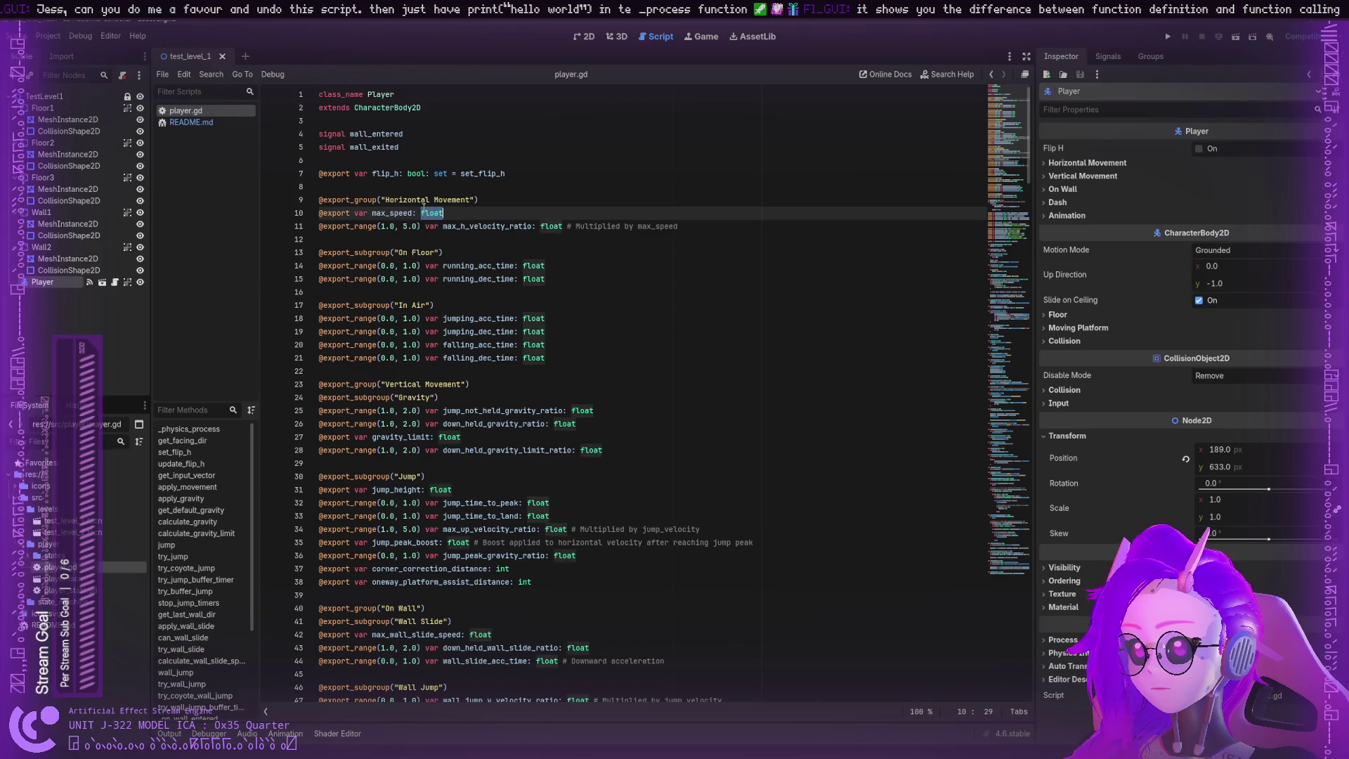
pyautogui.doubleClick(329, 199)
pyautogui.scroll(-20, 340, 100)
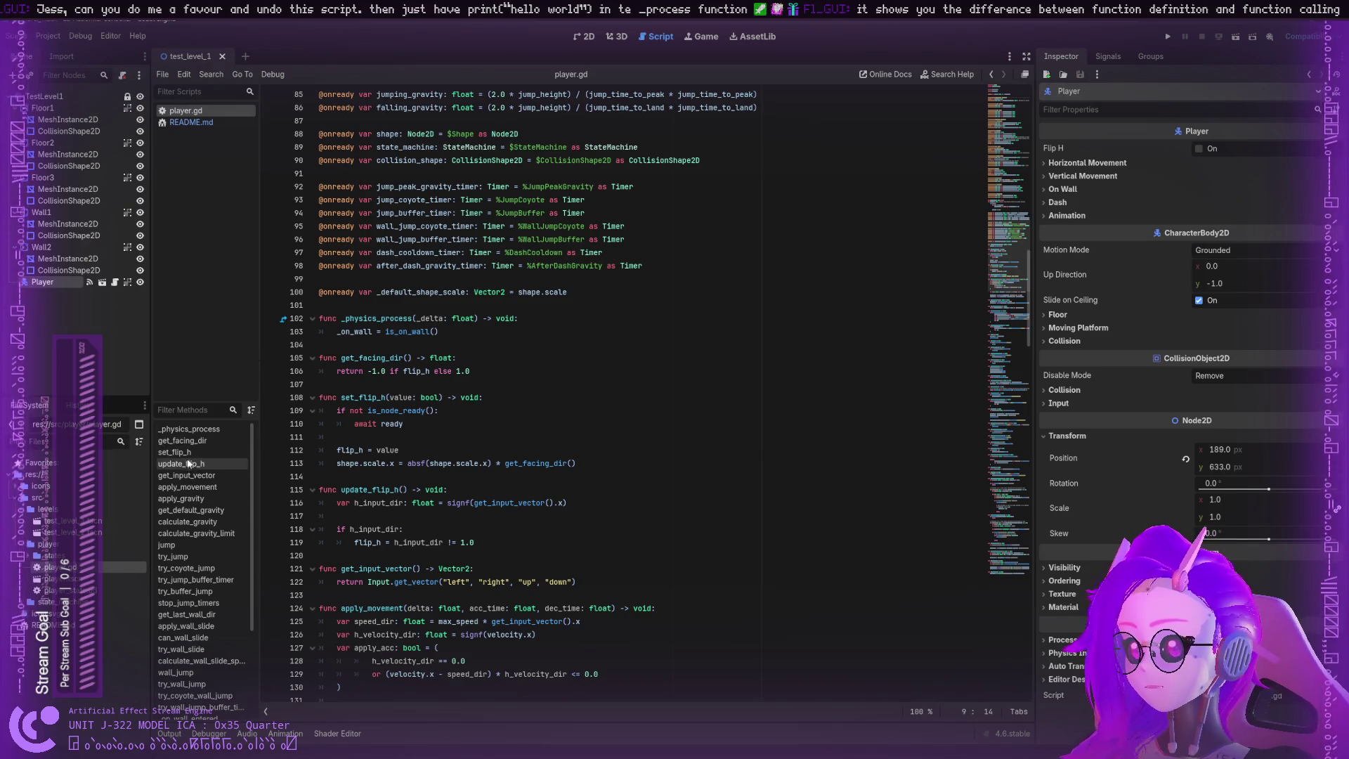
pyautogui.scroll(20, 399, 360)
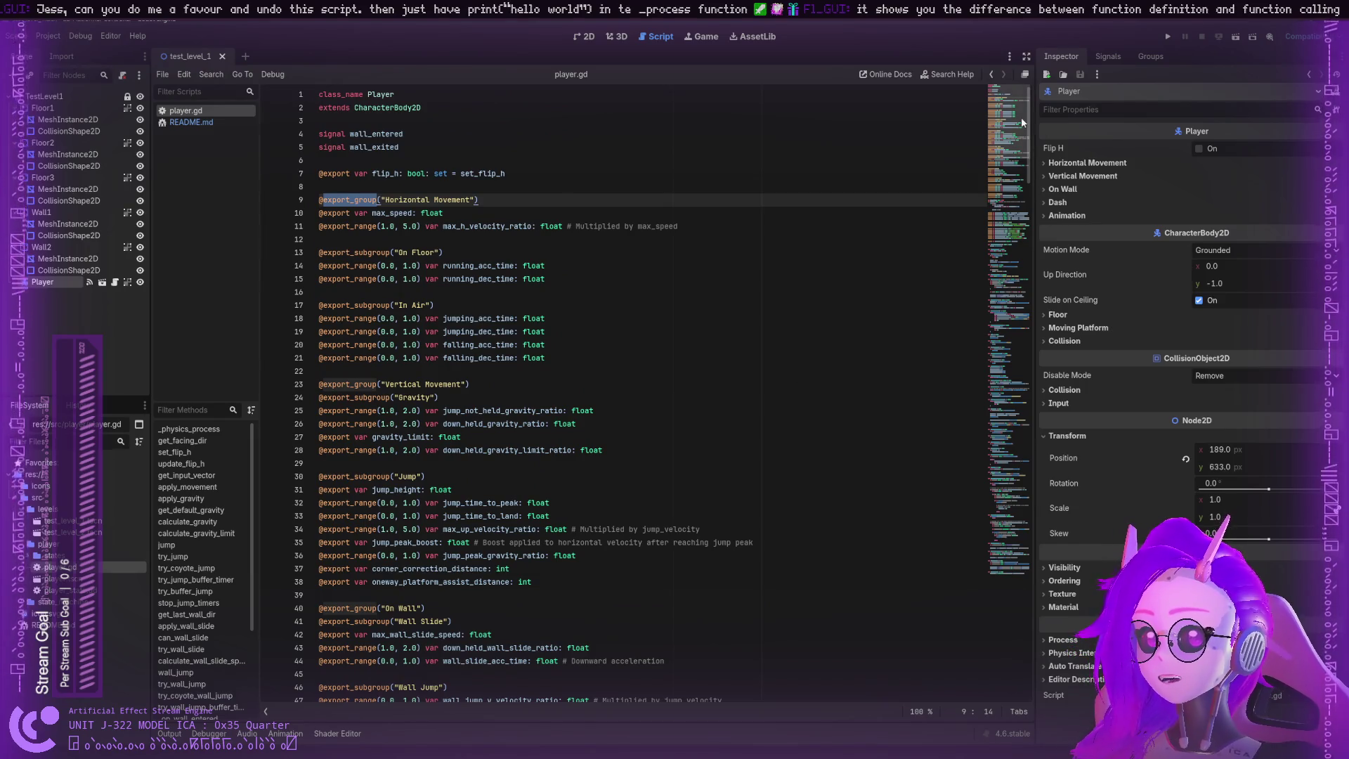
pyautogui.scroll(-1, 1023, 136)
pyautogui.moveTo(1023, 136)
pyautogui.mouseDown()
pyautogui.moveTo(1000, 543)
pyautogui.moveTo(995, 380)
pyautogui.moveTo(984, 513)
pyautogui.moveTo(962, 180)
pyautogui.moveTo(933, 536)
pyautogui.moveTo(942, 210)
pyautogui.moveTo(936, 601)
pyautogui.moveTo(926, 512)
pyautogui.moveTo(916, 610)
pyautogui.moveTo(950, 45)
pyautogui.mouseUp()
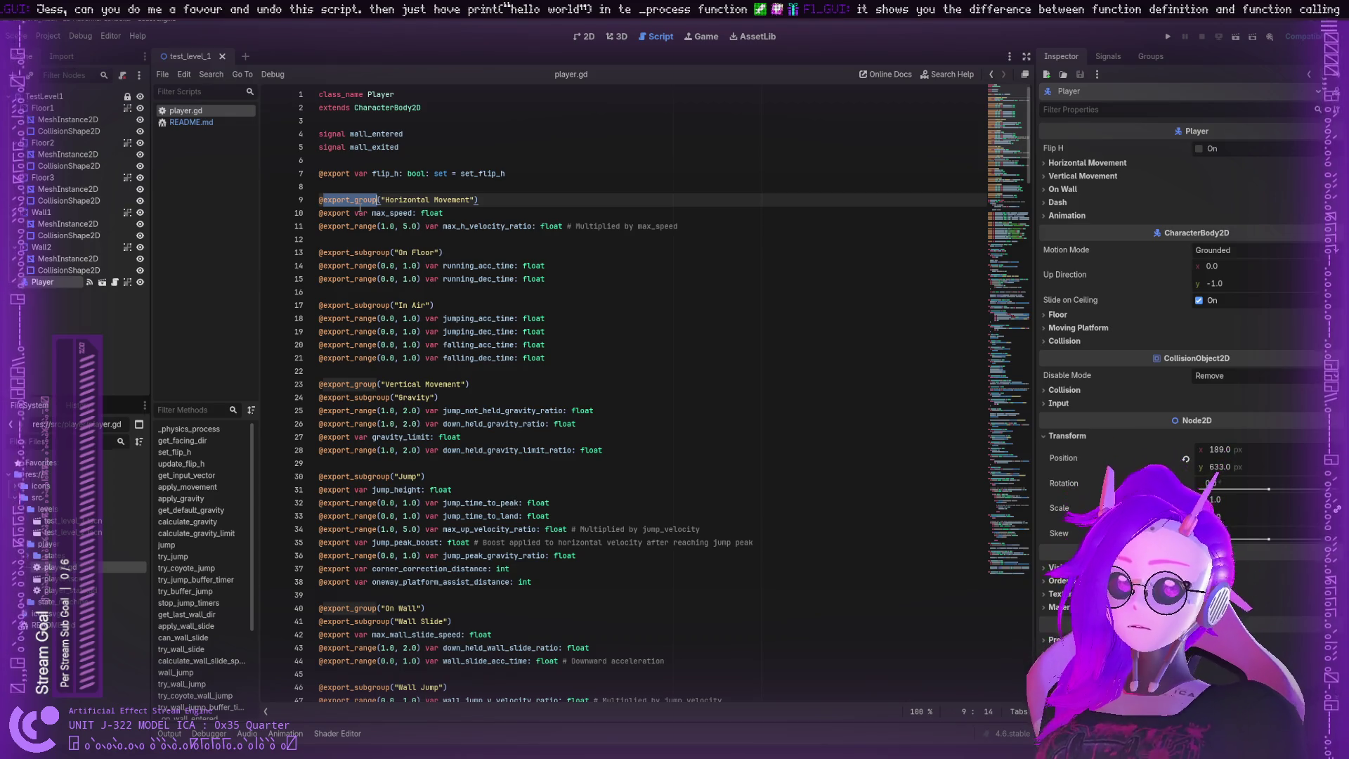
pyautogui.doubleClick(403, 199)
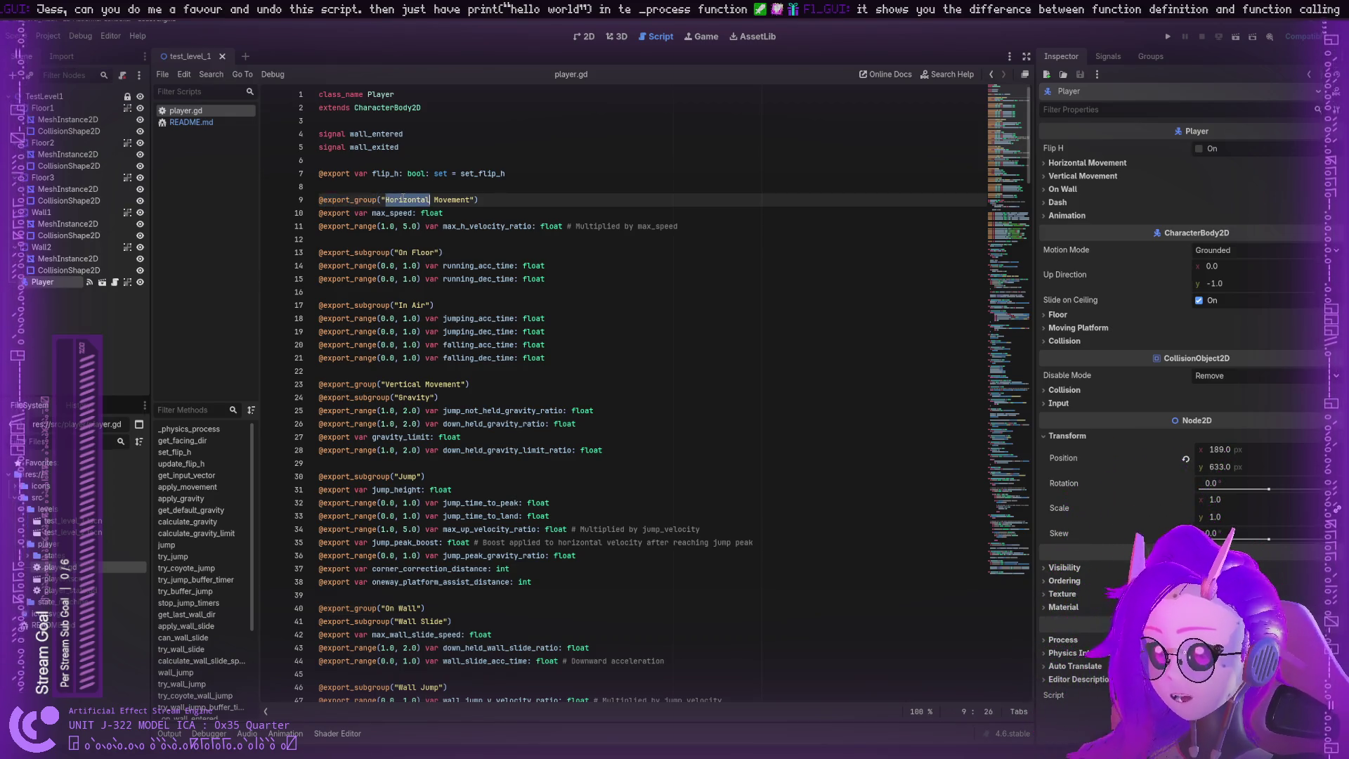
pyautogui.doubleClick(445, 200)
pyautogui.doubleClick(393, 213)
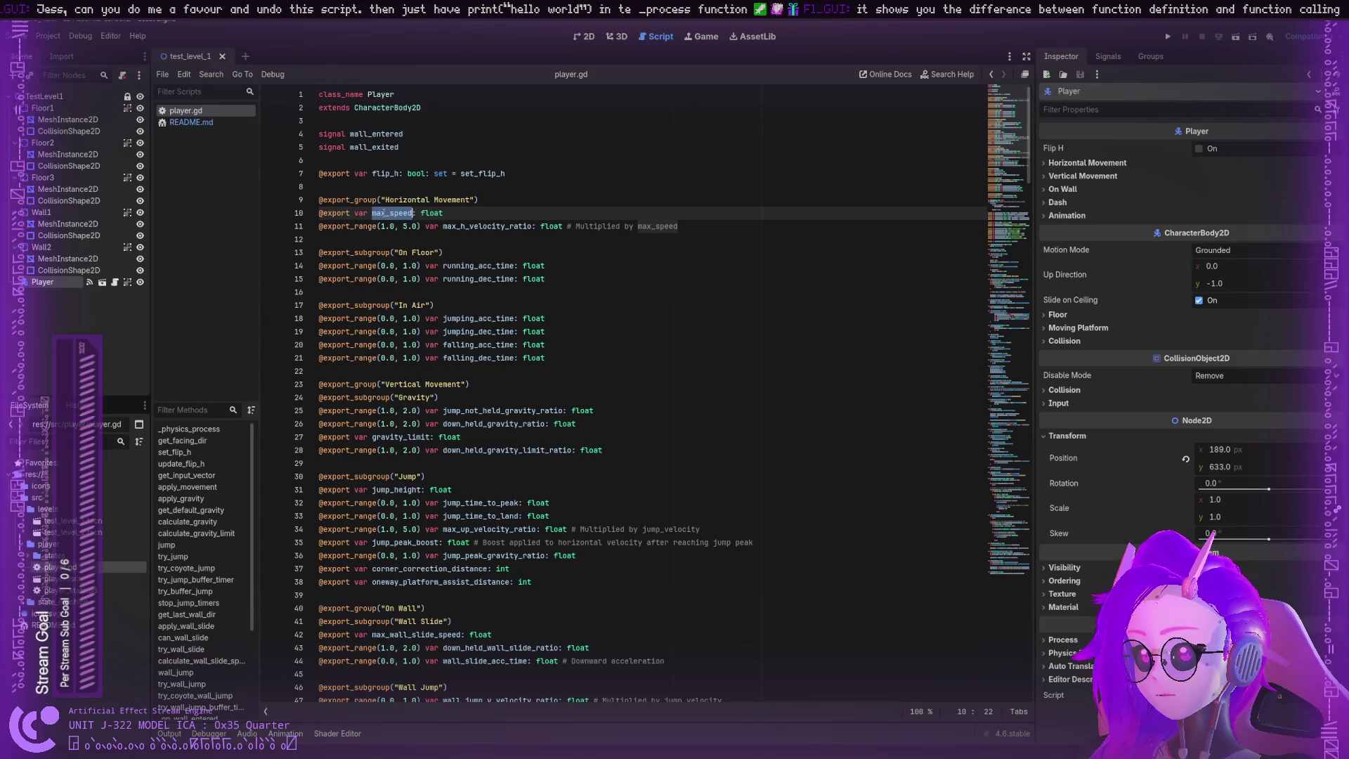
pyautogui.doubleClick(475, 227)
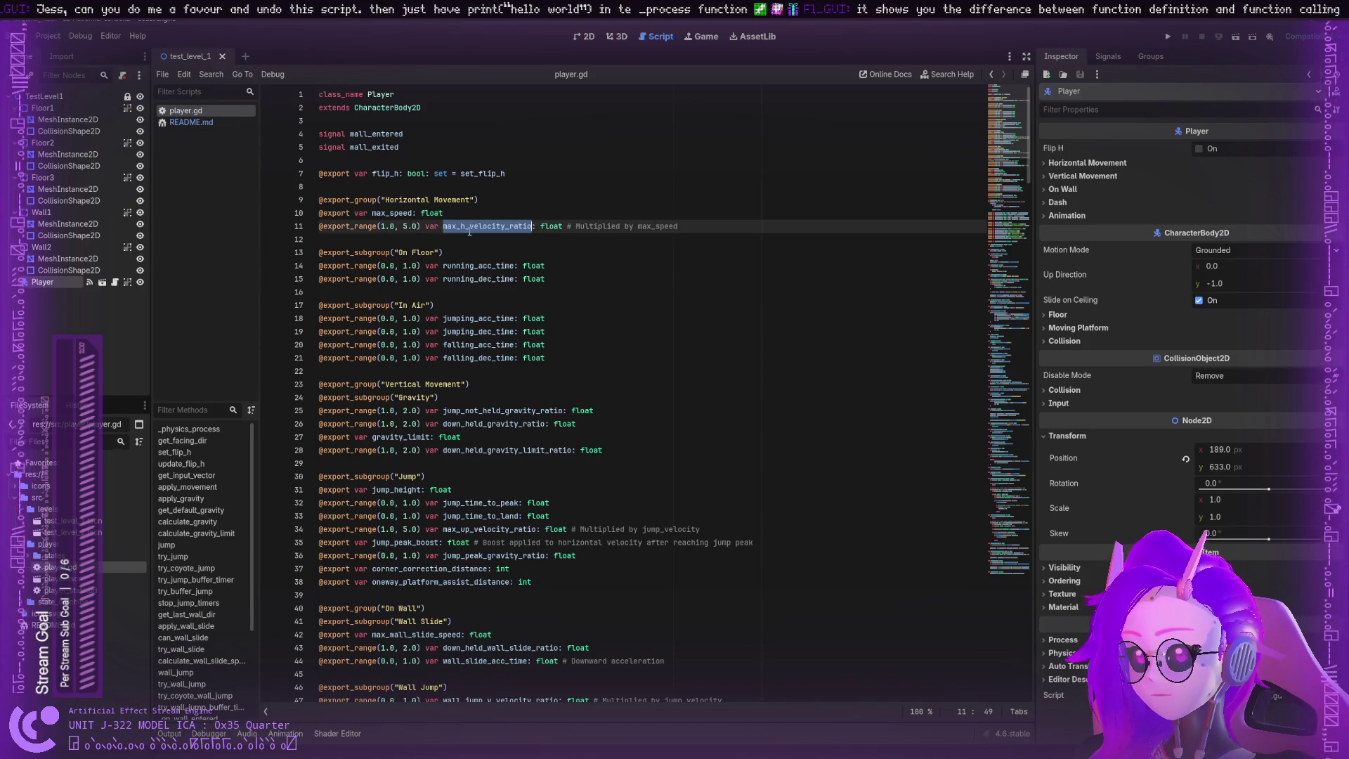
pyautogui.doubleClick(380, 213)
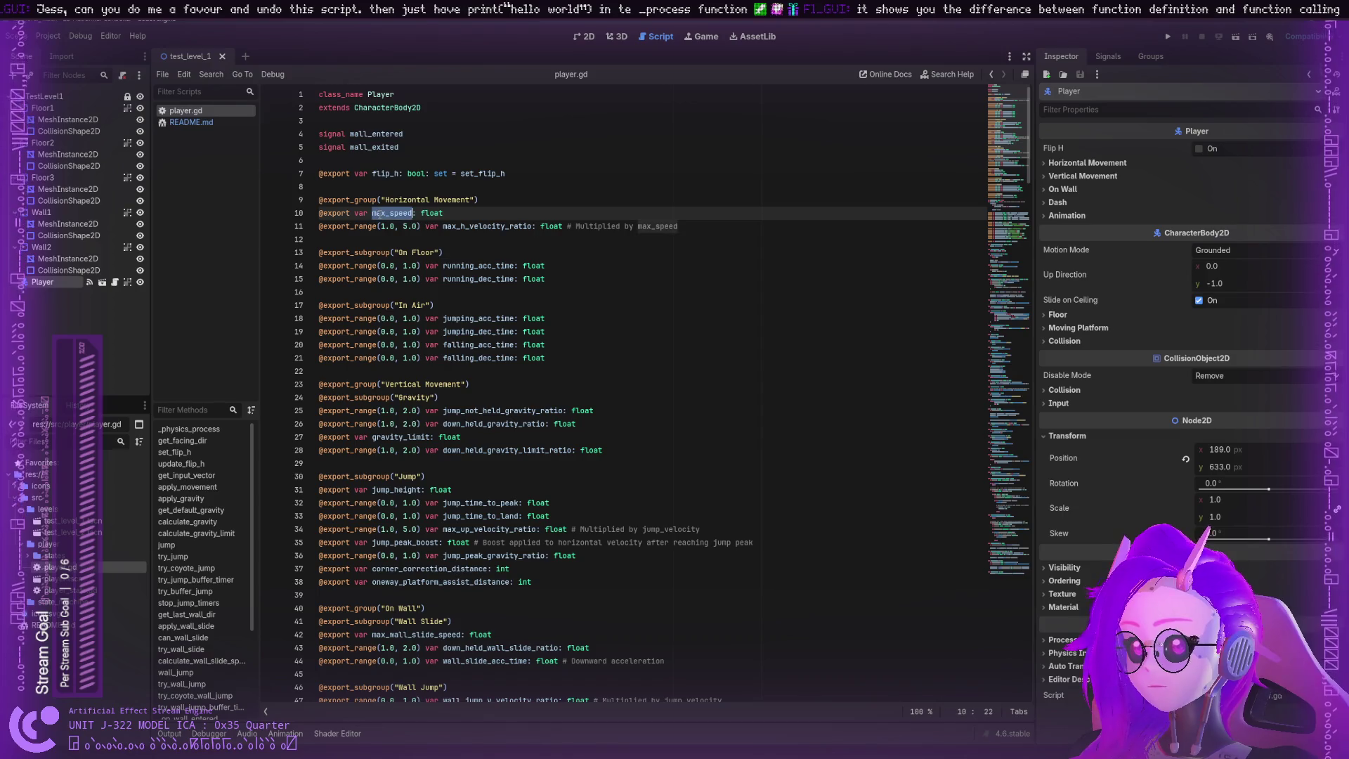
pyautogui.doubleClick(360, 213)
pyautogui.doubleClick(361, 173)
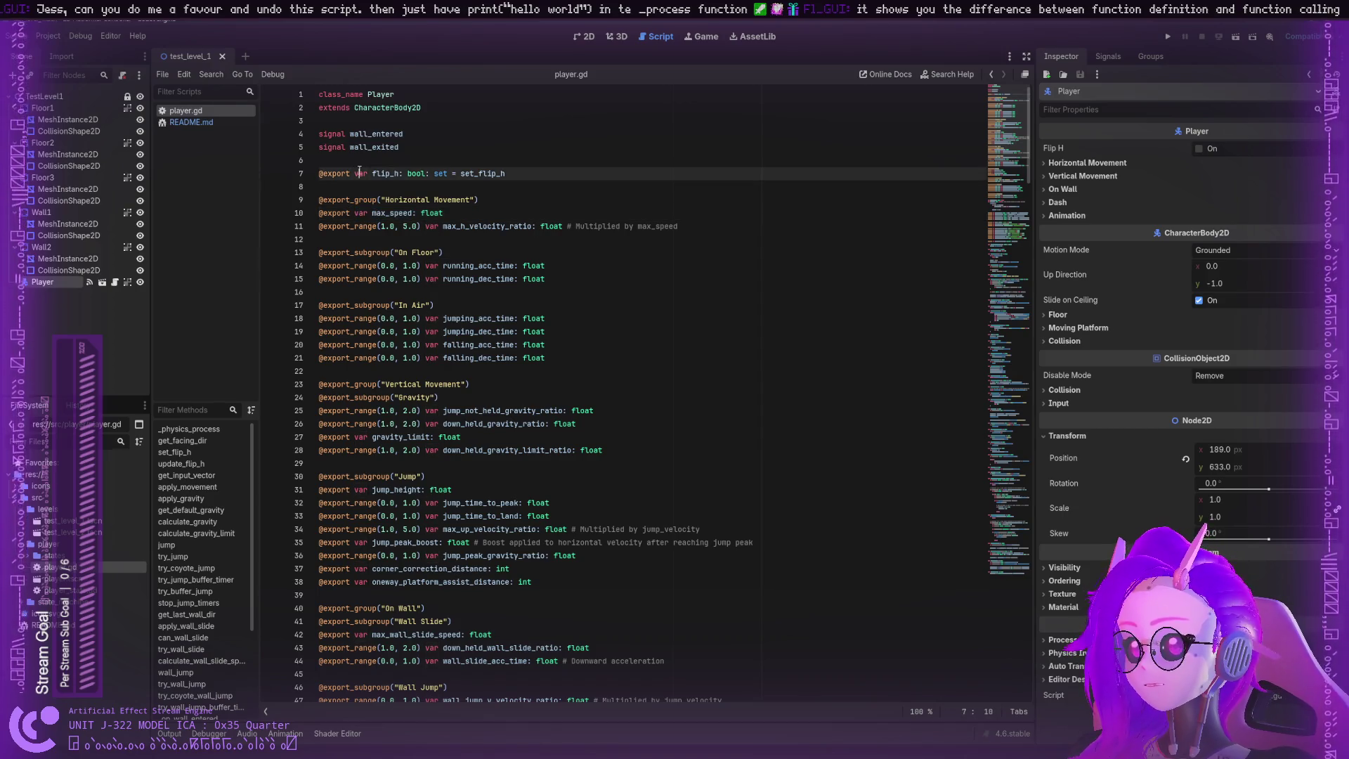
pyautogui.doubleClick(392, 213)
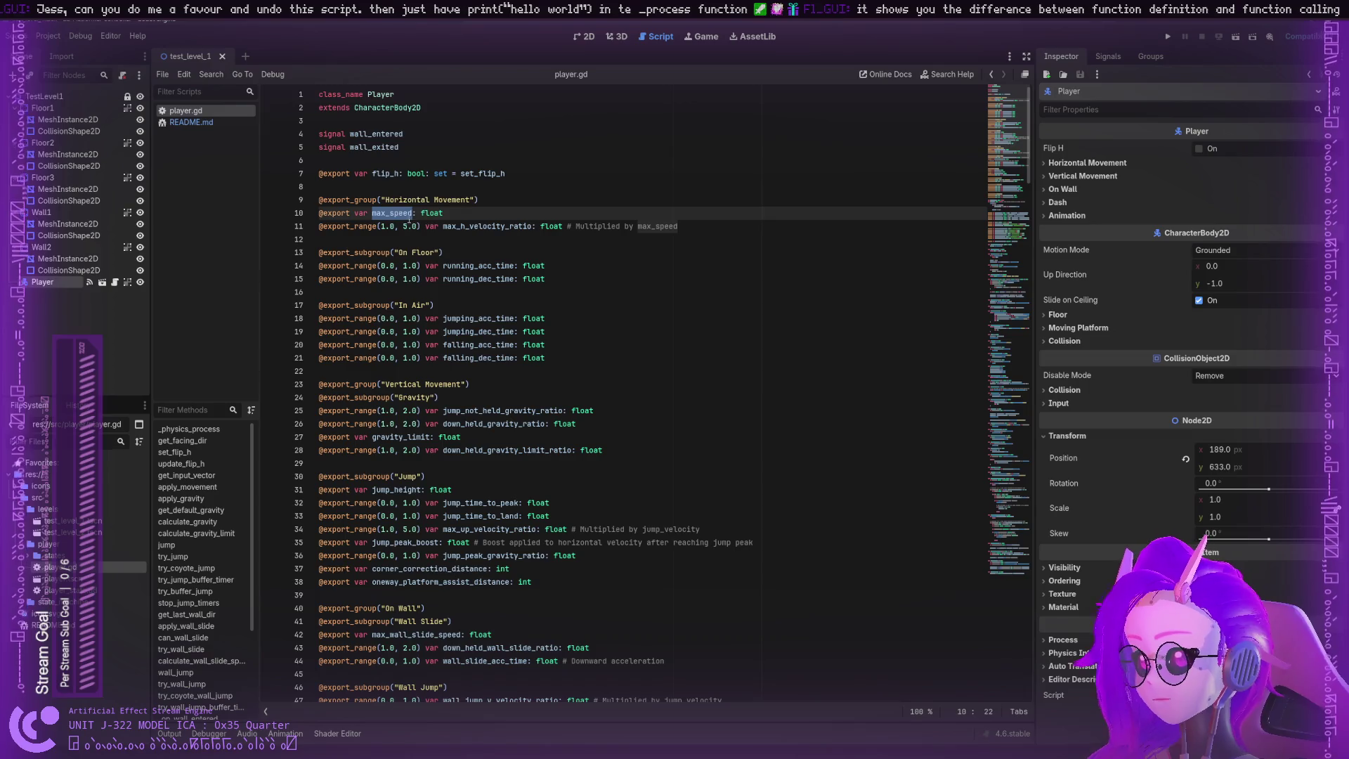
pyautogui.doubleClick(431, 213)
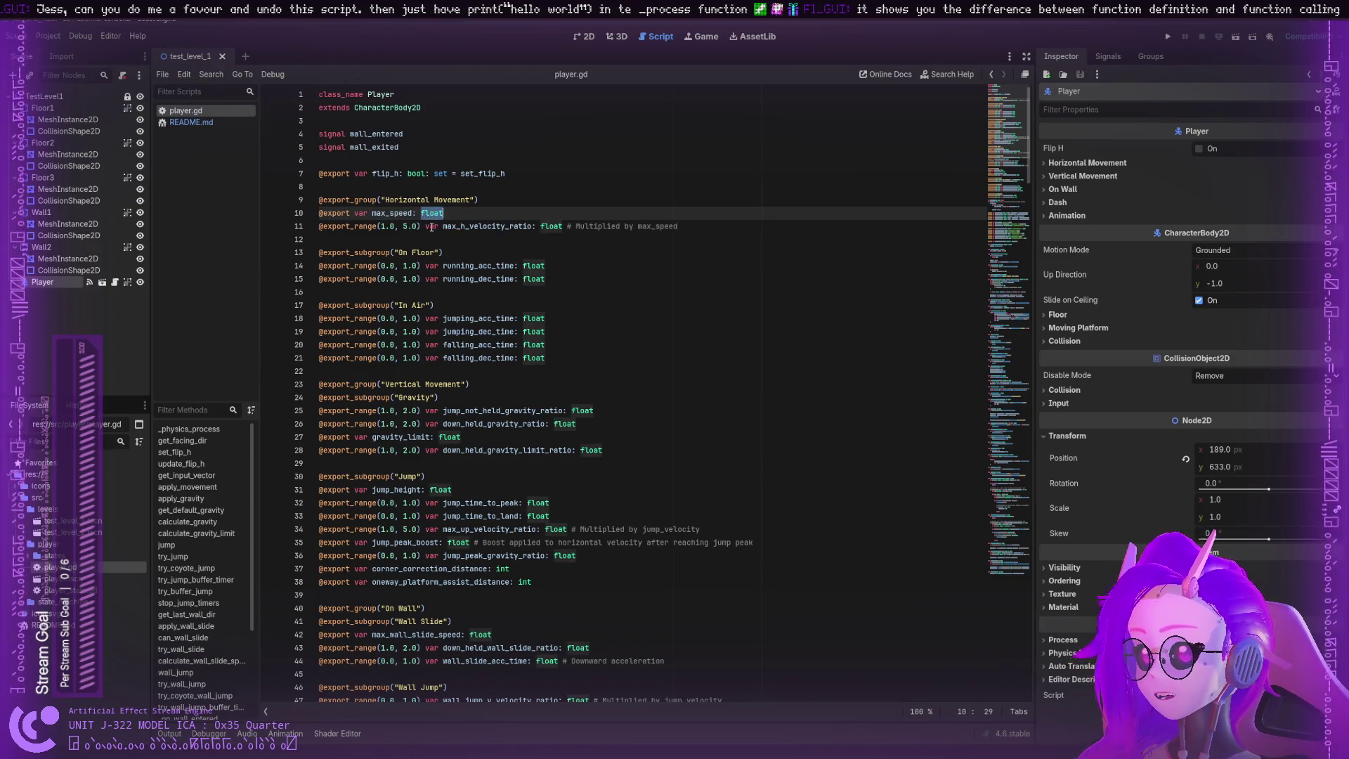
pyautogui.doubleClick(431, 226)
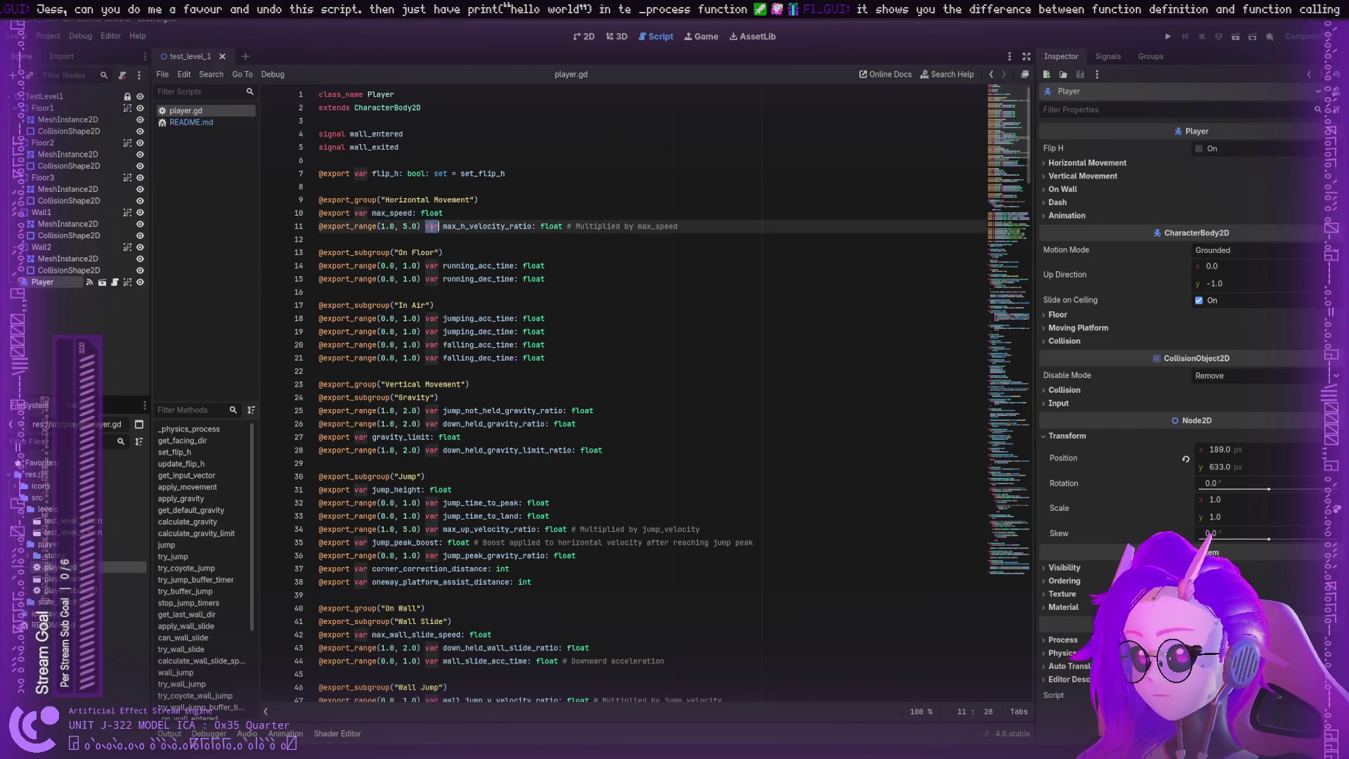
pyautogui.scroll(-15, 488, 235)
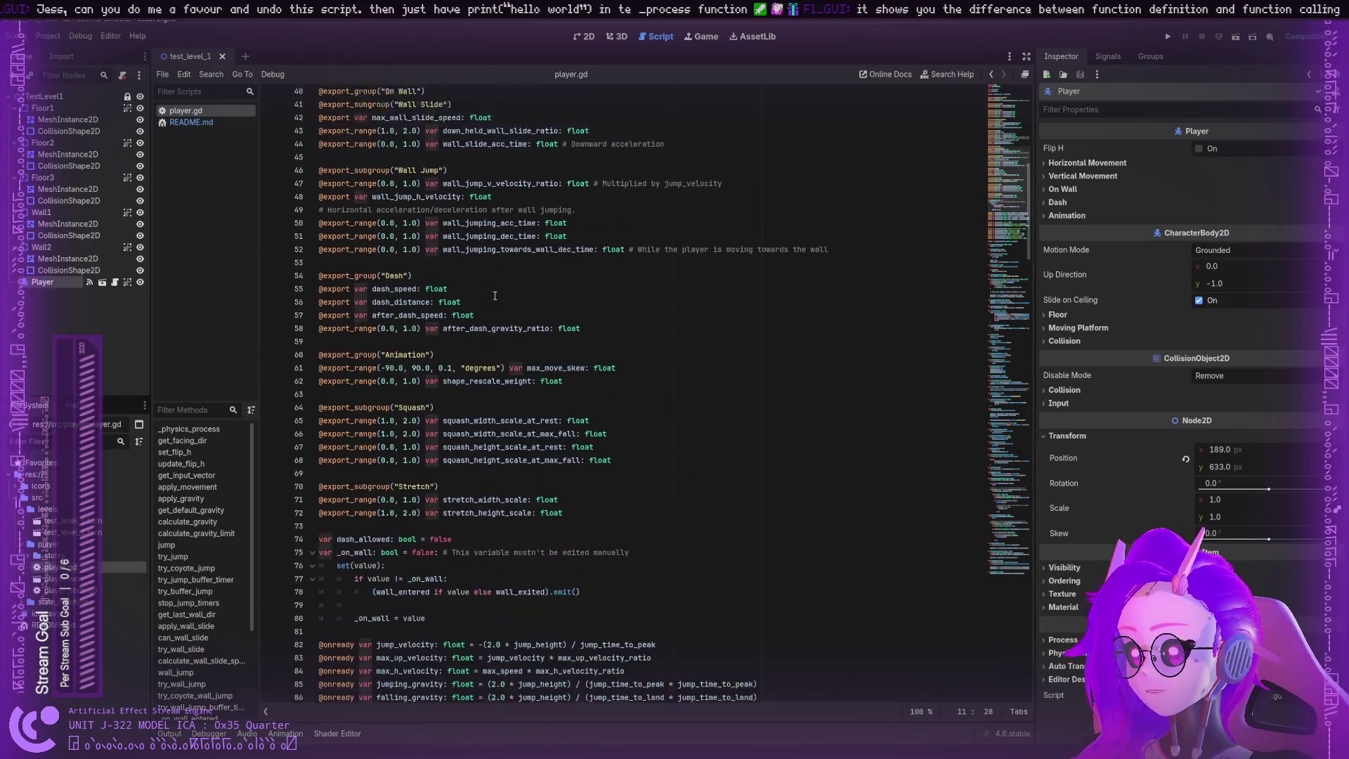
pyautogui.scroll(-6, 491, 294)
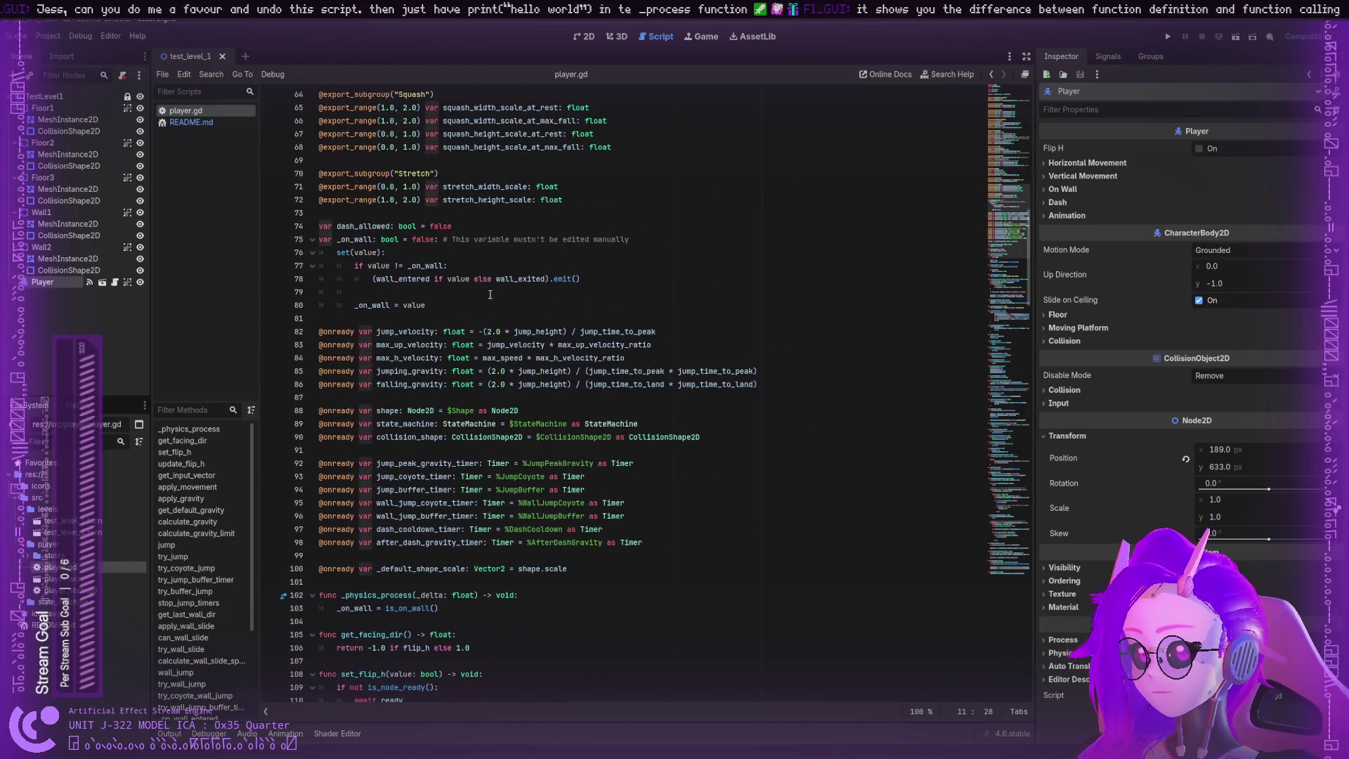
pyautogui.doubleClick(348, 227)
pyautogui.doubleClick(408, 226)
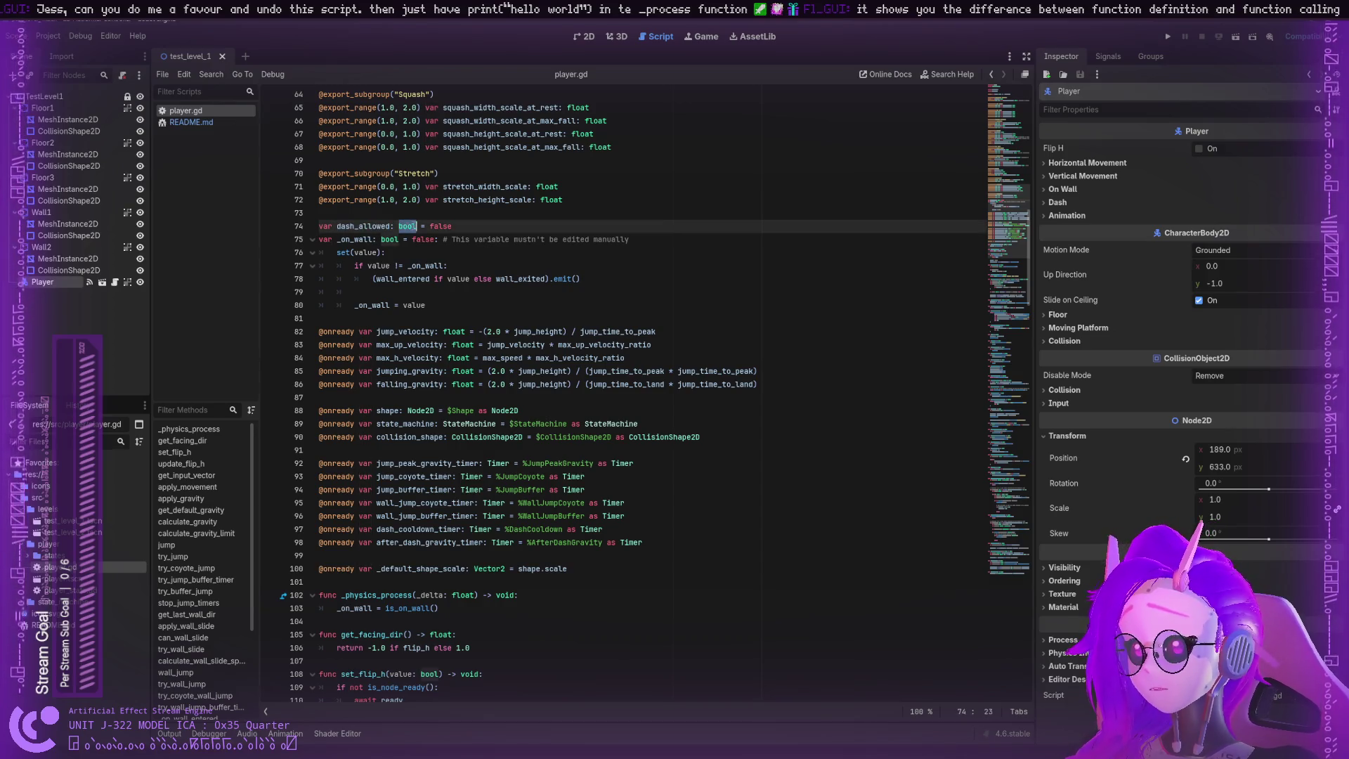
pyautogui.doubleClick(433, 225)
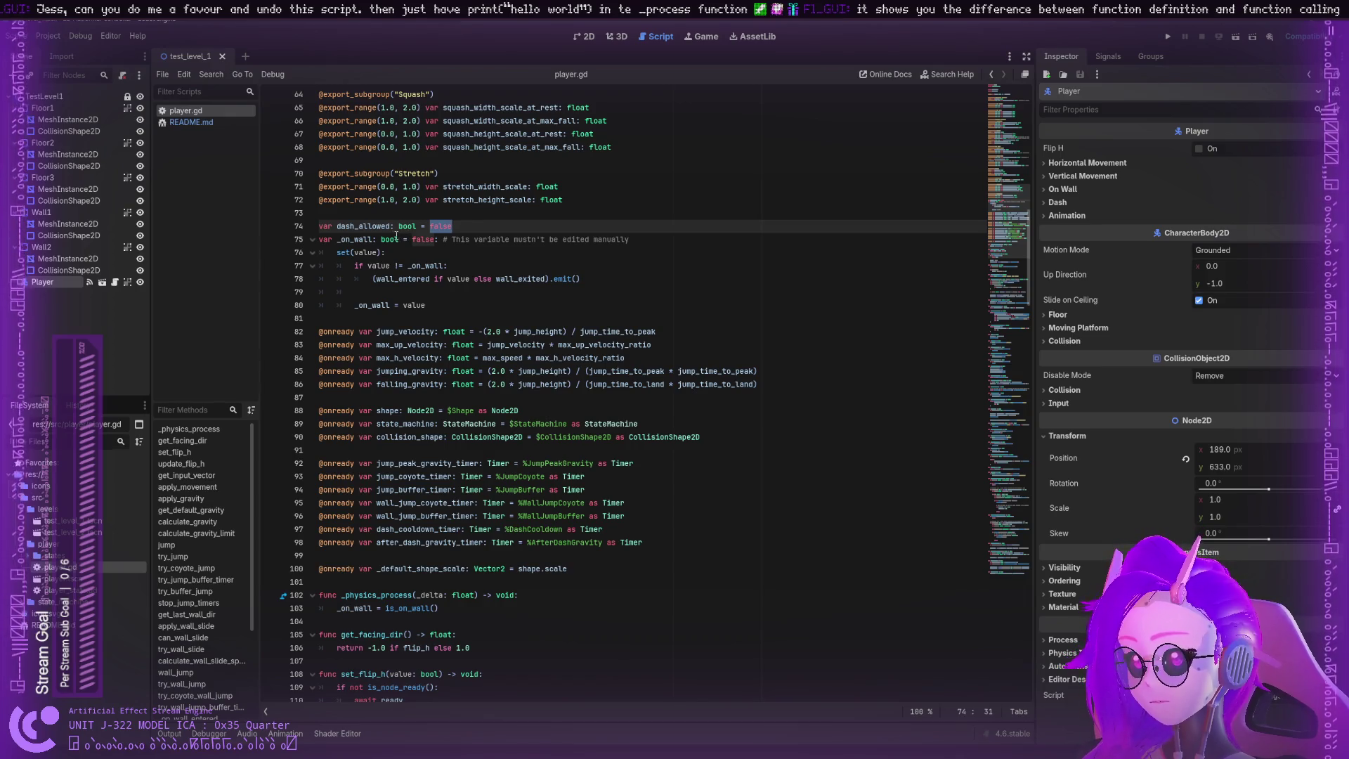
pyautogui.scroll(2, 380, 209)
pyautogui.doubleClick(359, 266)
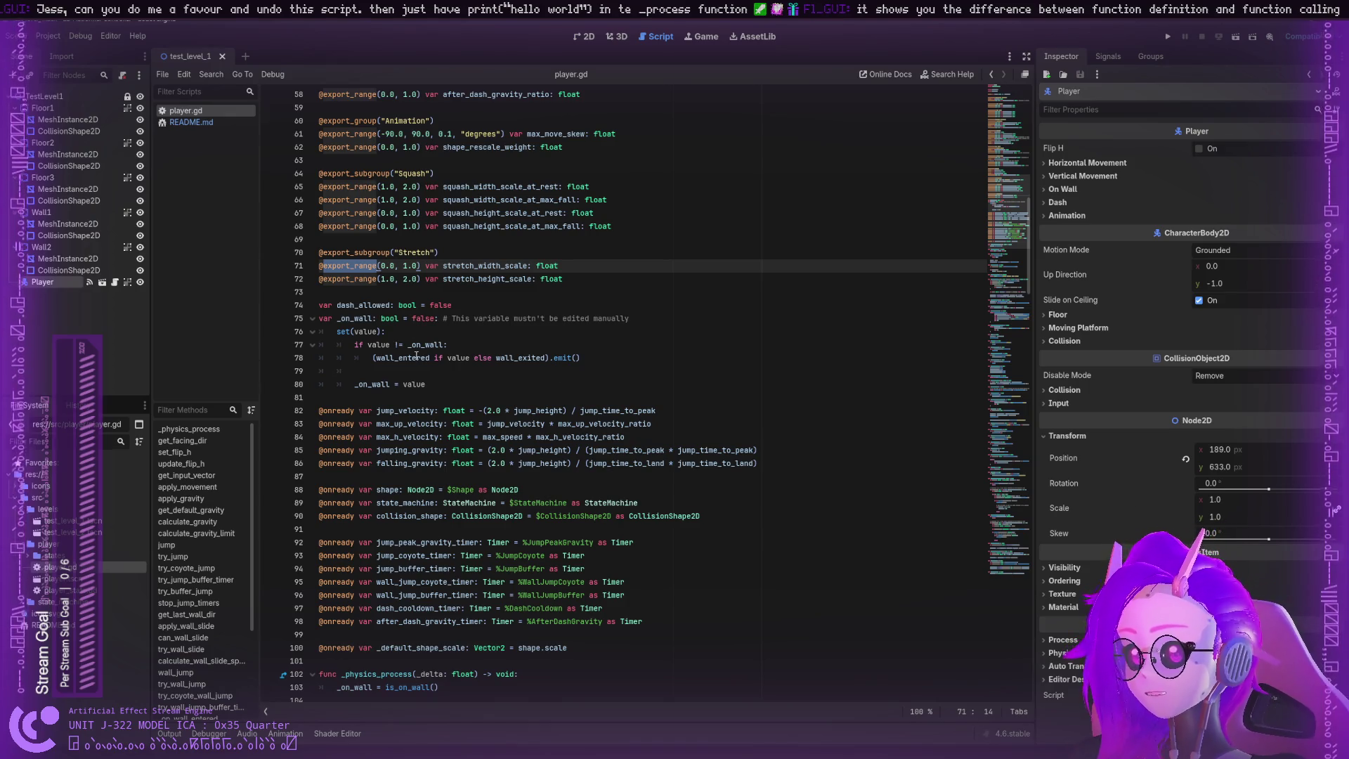
pyautogui.doubleClick(397, 410)
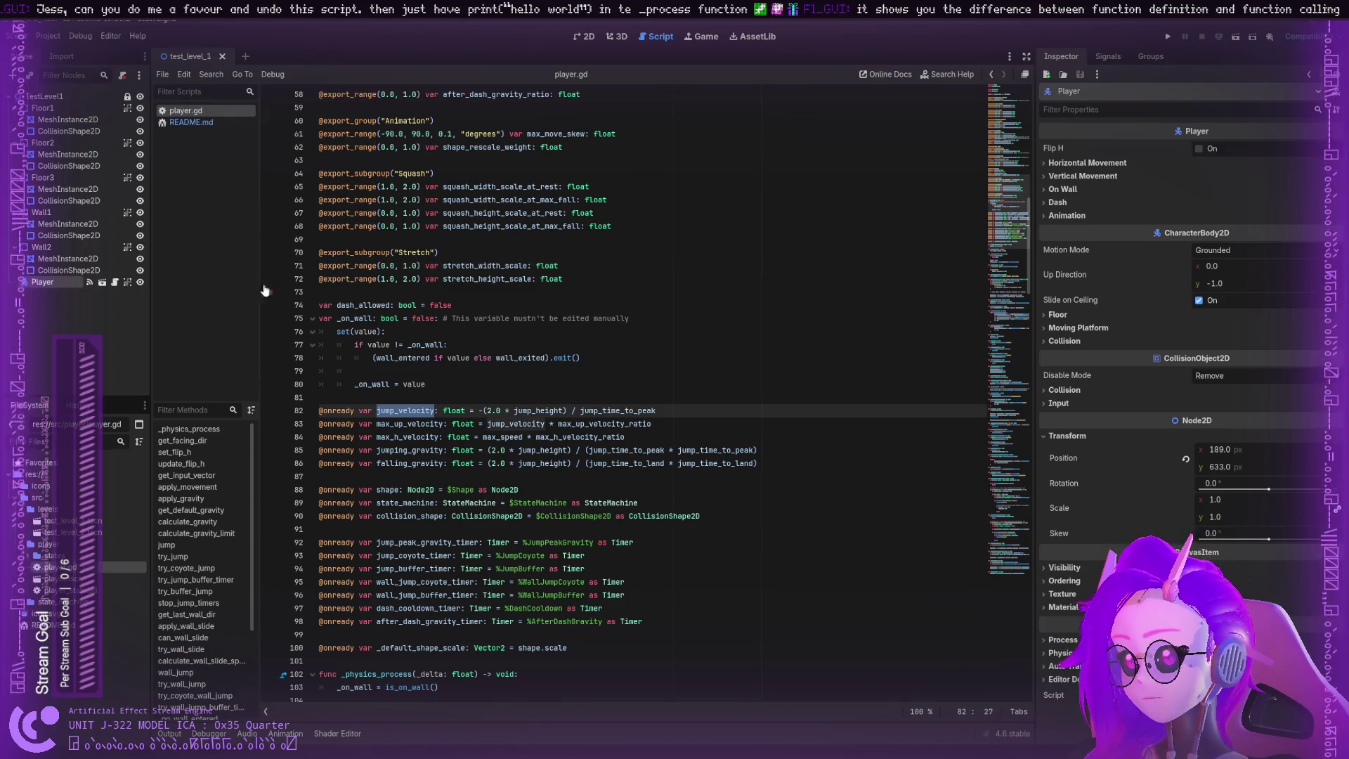
# Step: Review the Player node and _physics_process with its _on_wall and is_on_wall checks
pyautogui.click(47, 97)
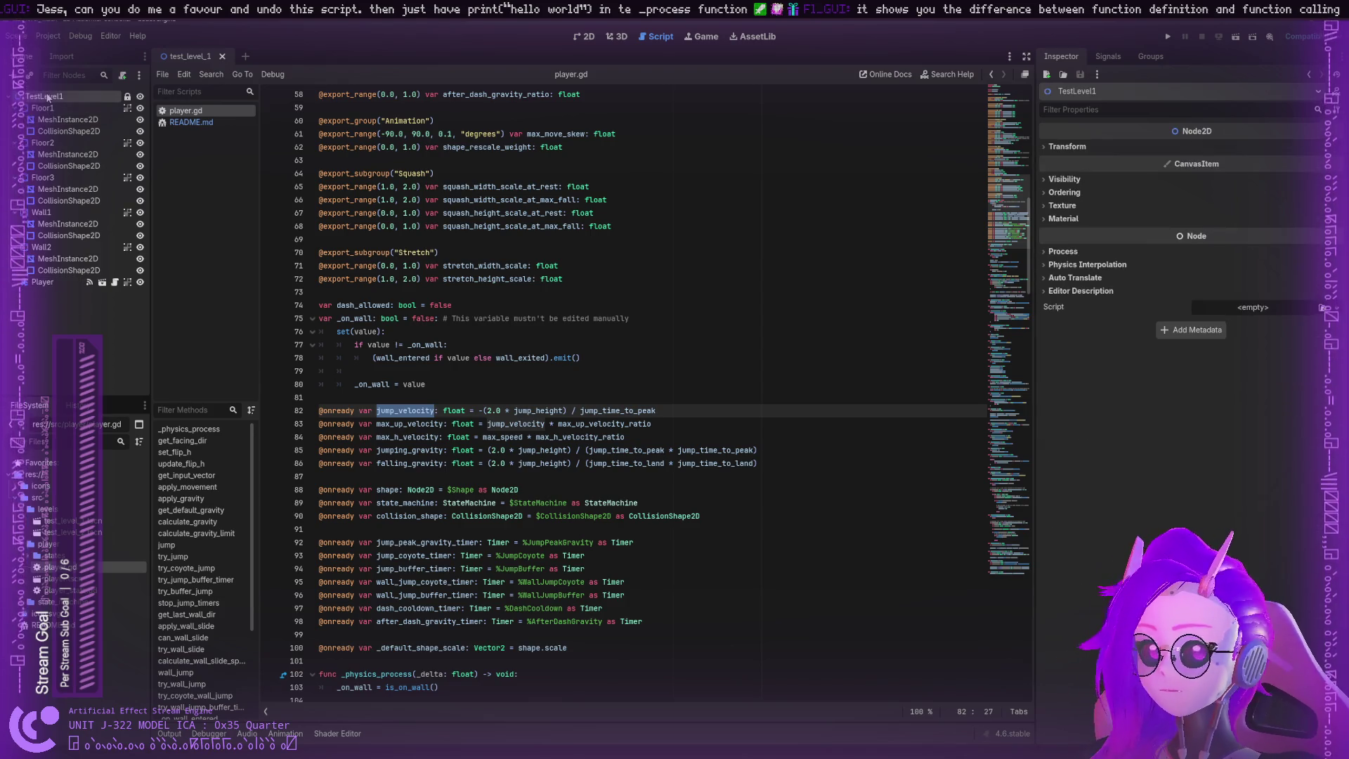
pyautogui.click(70, 282)
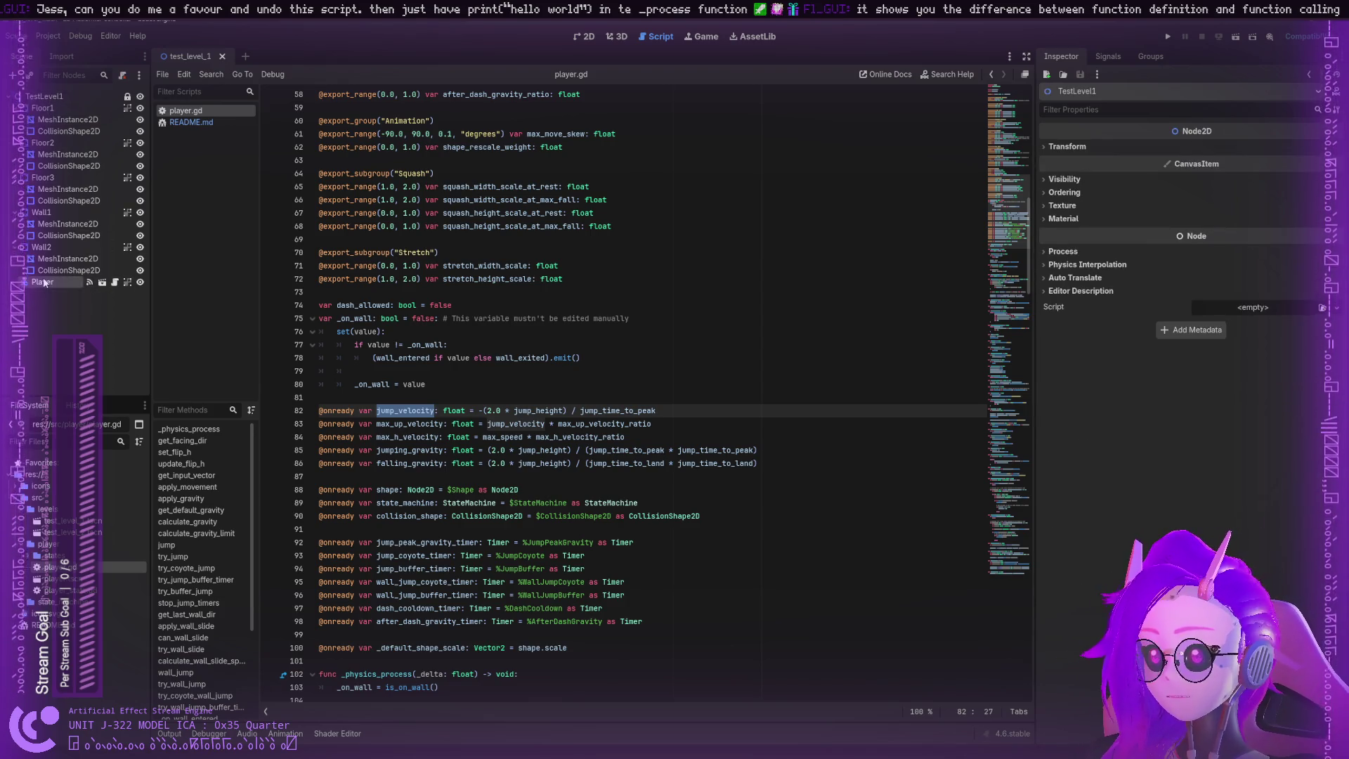
pyautogui.scroll(-5, 354, 354)
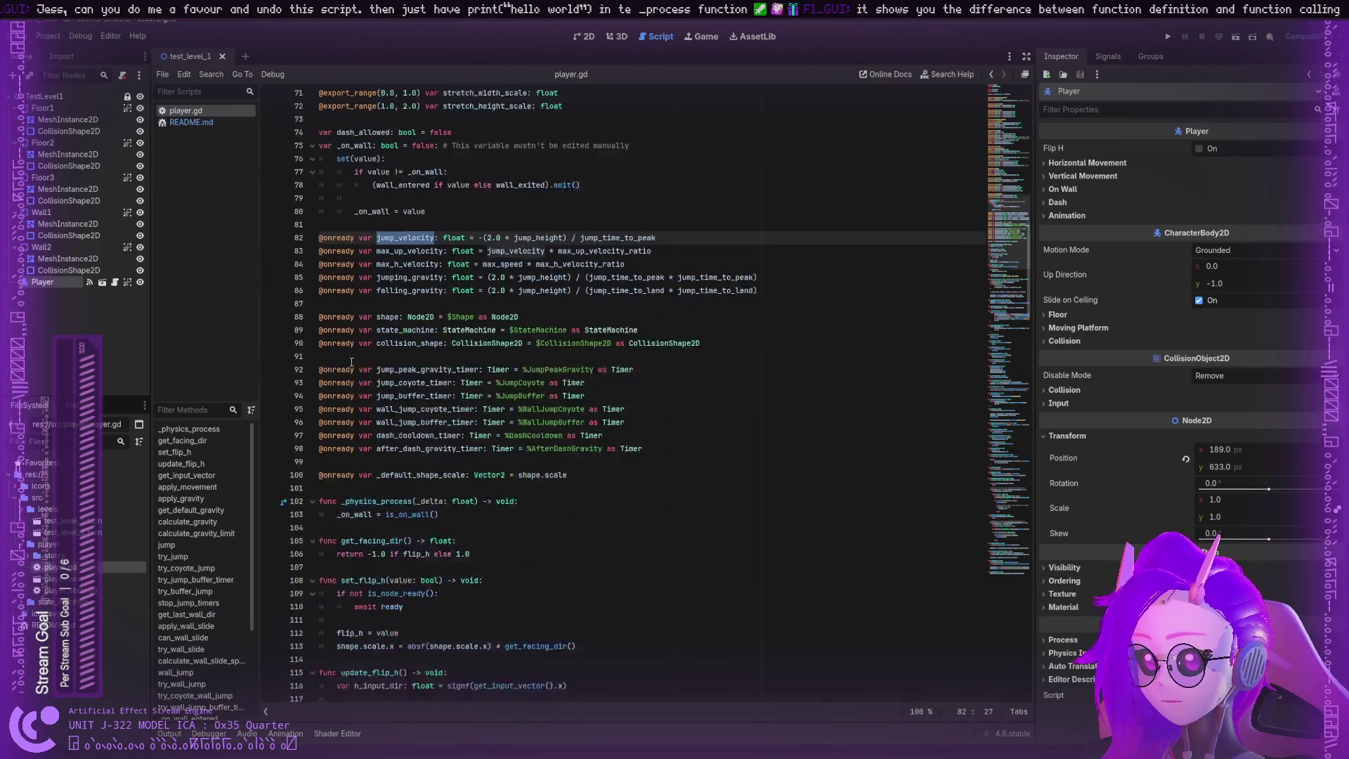
pyautogui.doubleClick(387, 397)
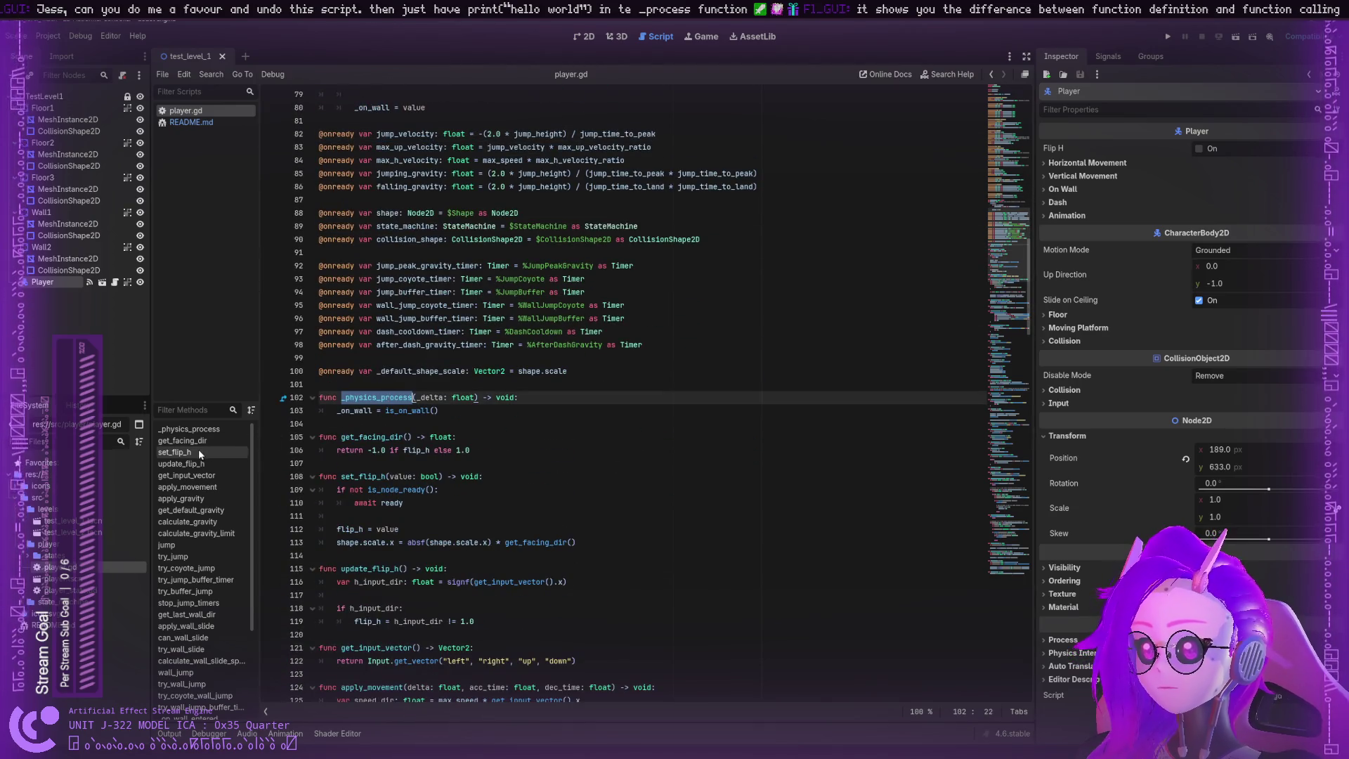
pyautogui.click(192, 431)
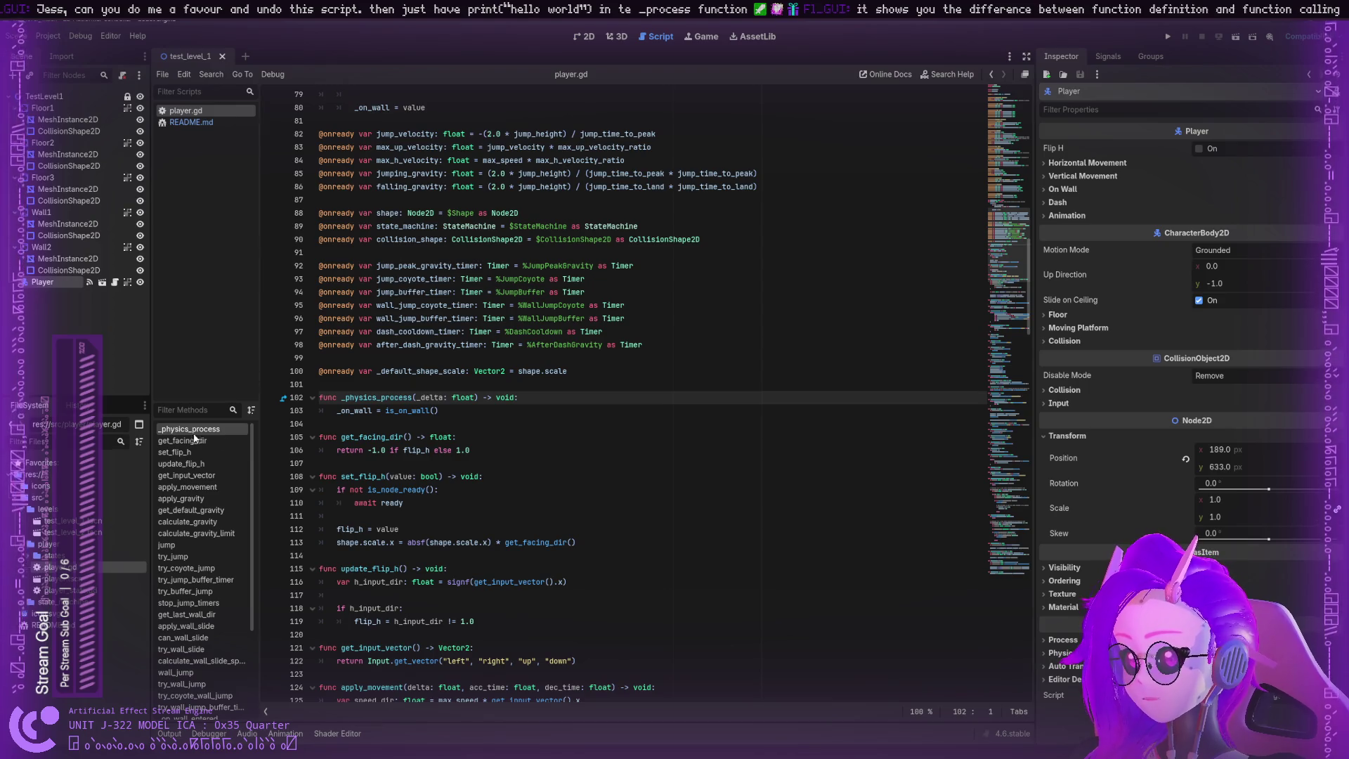
pyautogui.doubleClick(391, 397)
pyautogui.doubleClick(462, 397)
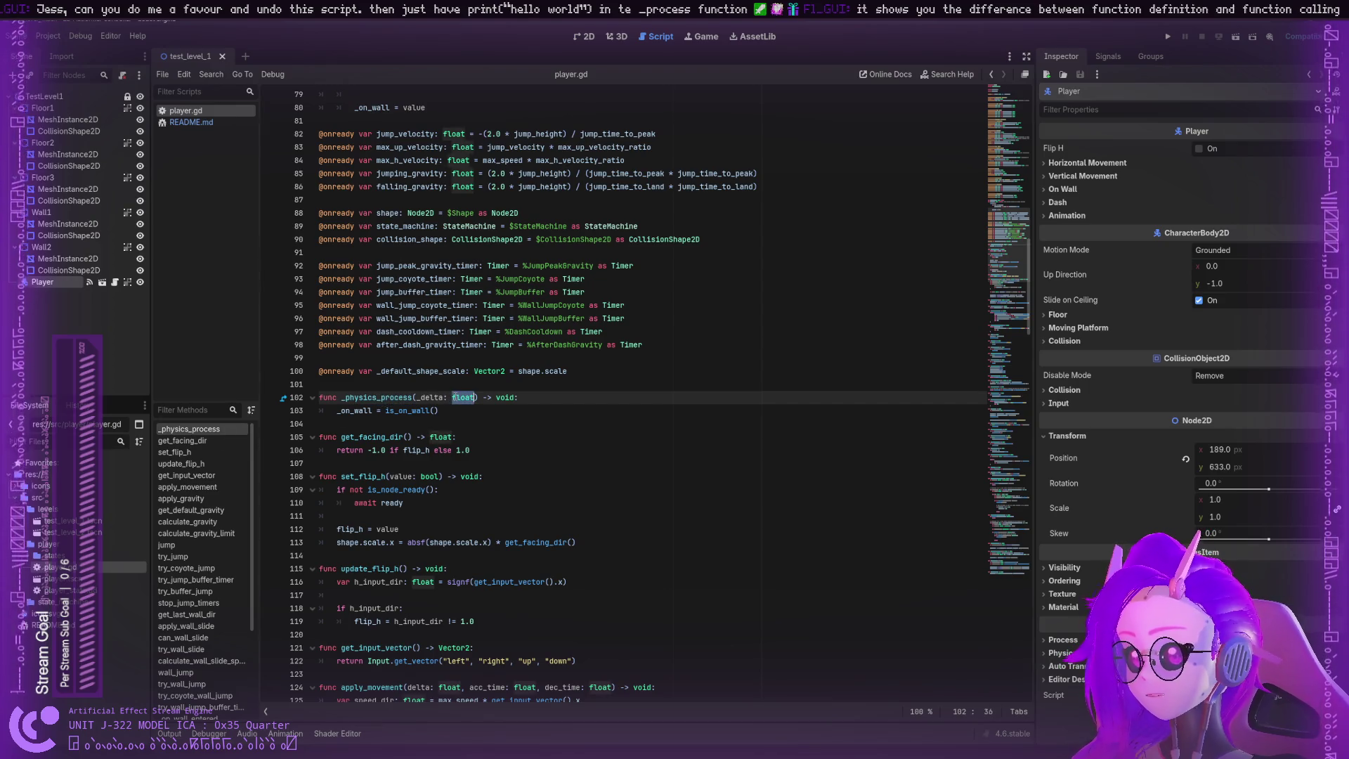
pyautogui.doubleClick(372, 411)
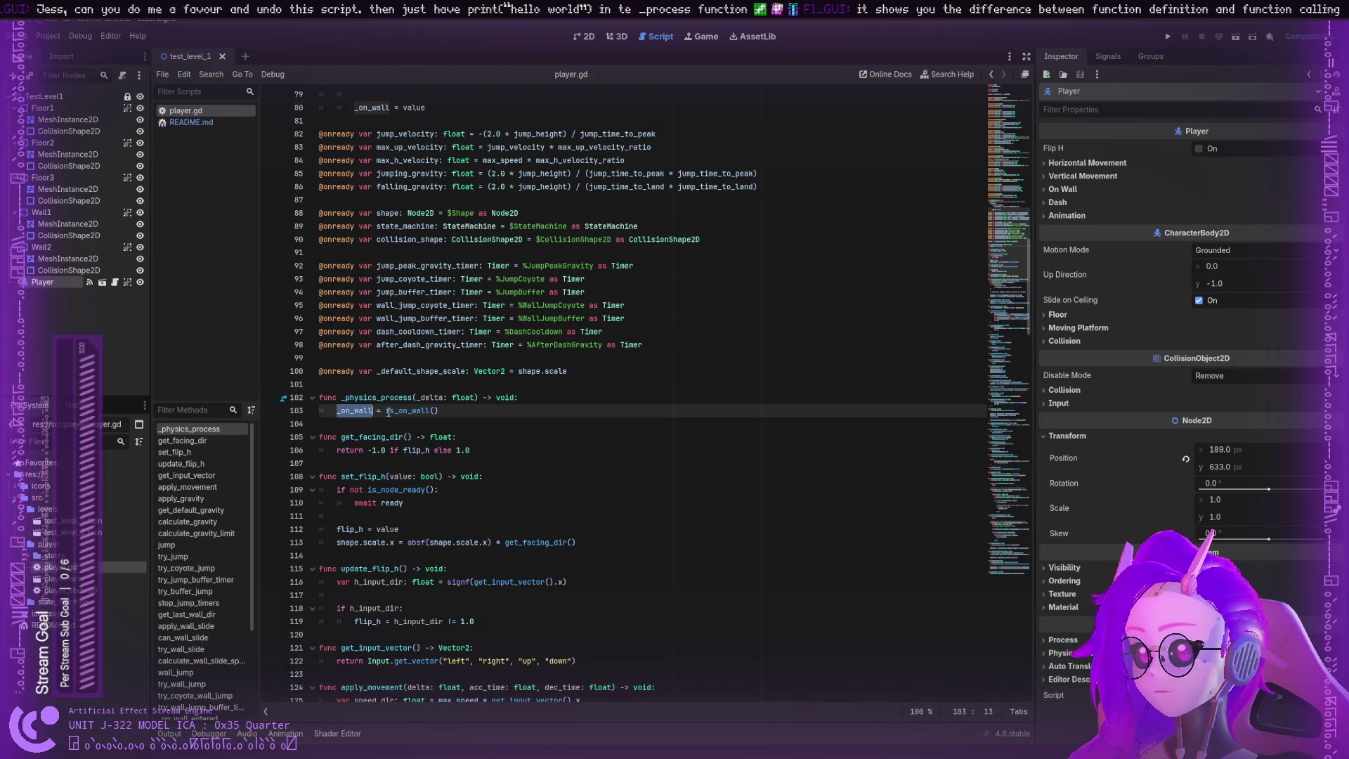
pyautogui.doubleClick(392, 412)
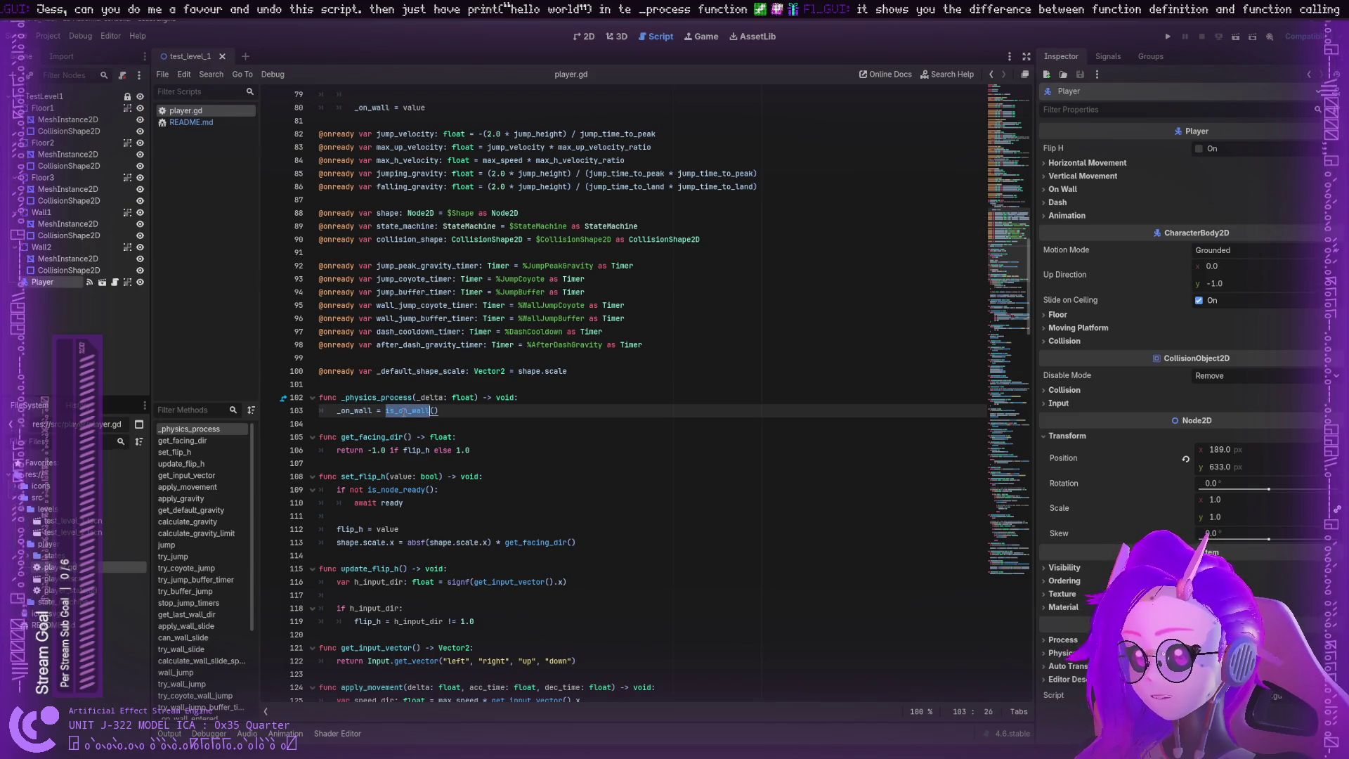
pyautogui.doubleClick(385, 398)
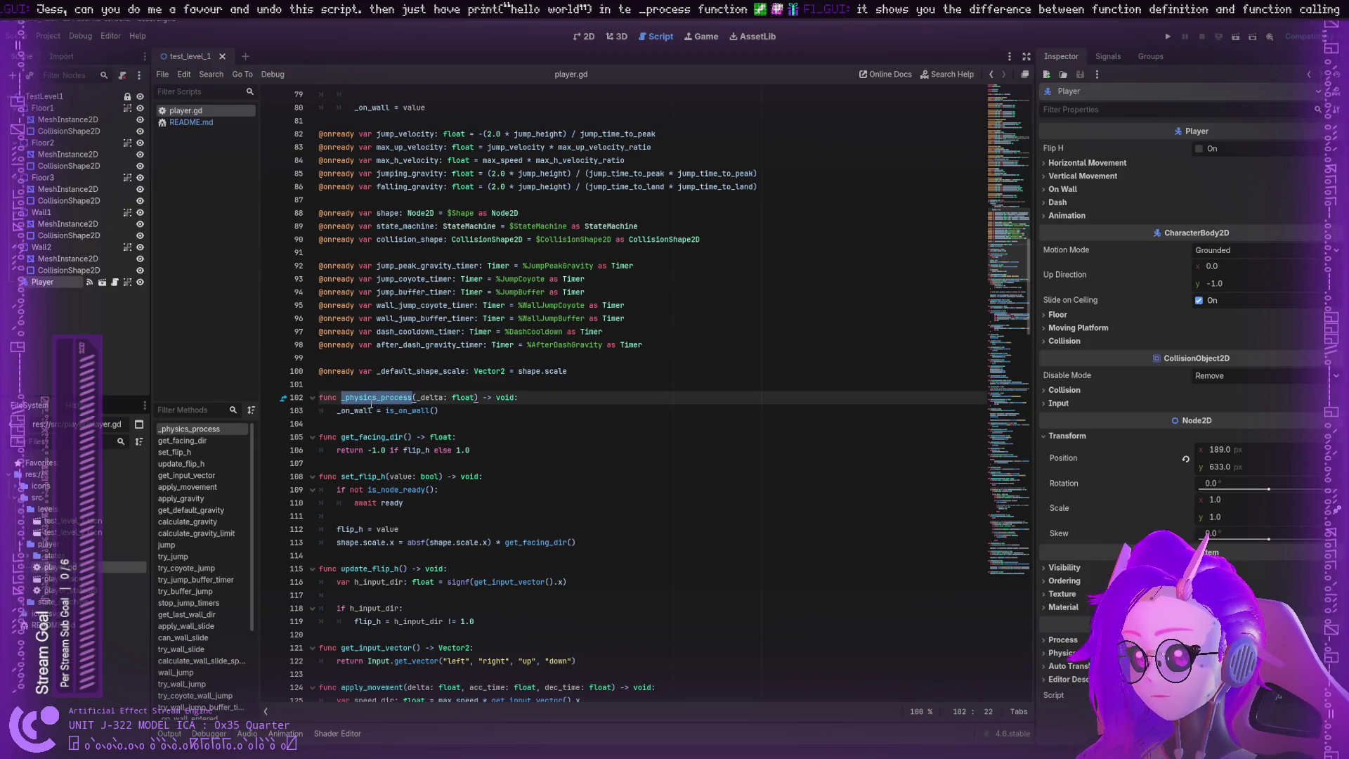
# Step: Step through get_facing_dir, set_flip_h, update_flip_h, get_input_vector, apply_movement and apply_gravity
pyautogui.click(393, 490)
pyautogui.doubleClick(371, 437)
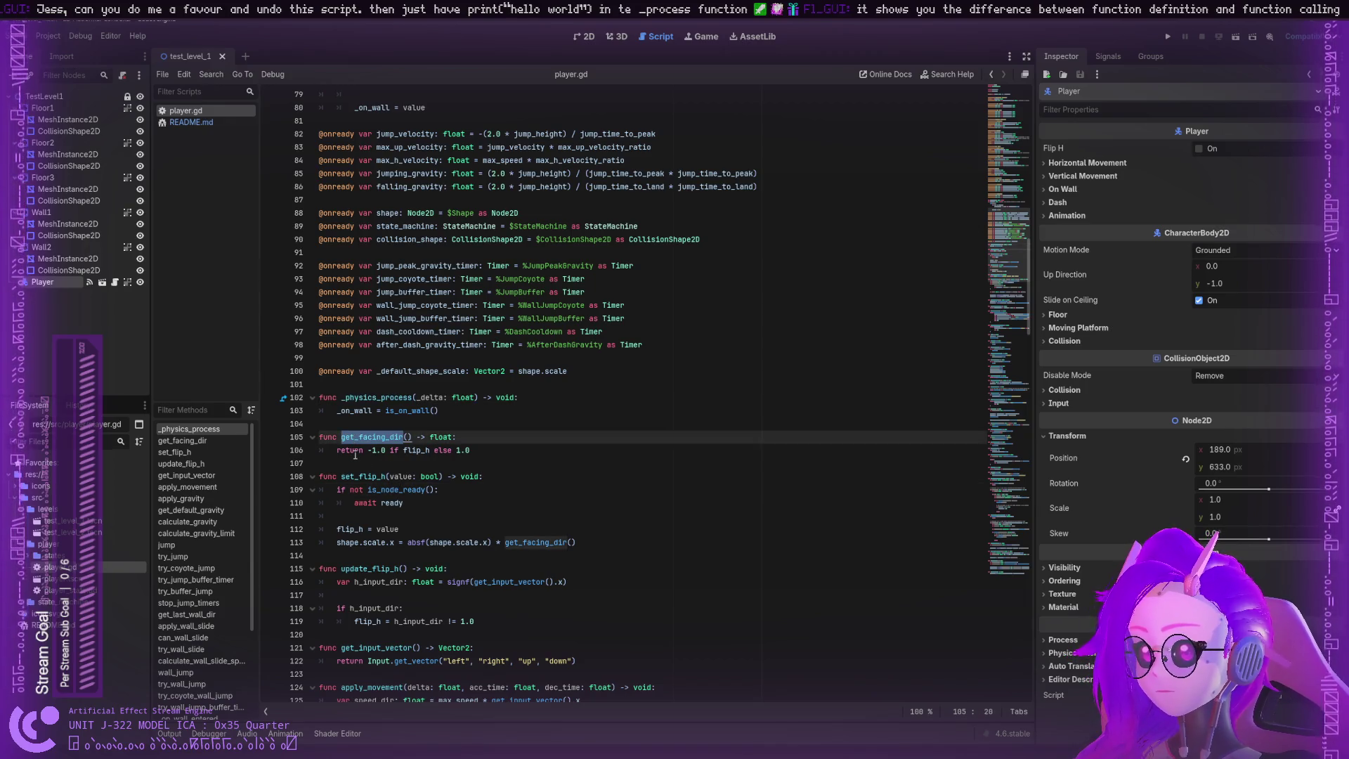
pyautogui.doubleClick(357, 477)
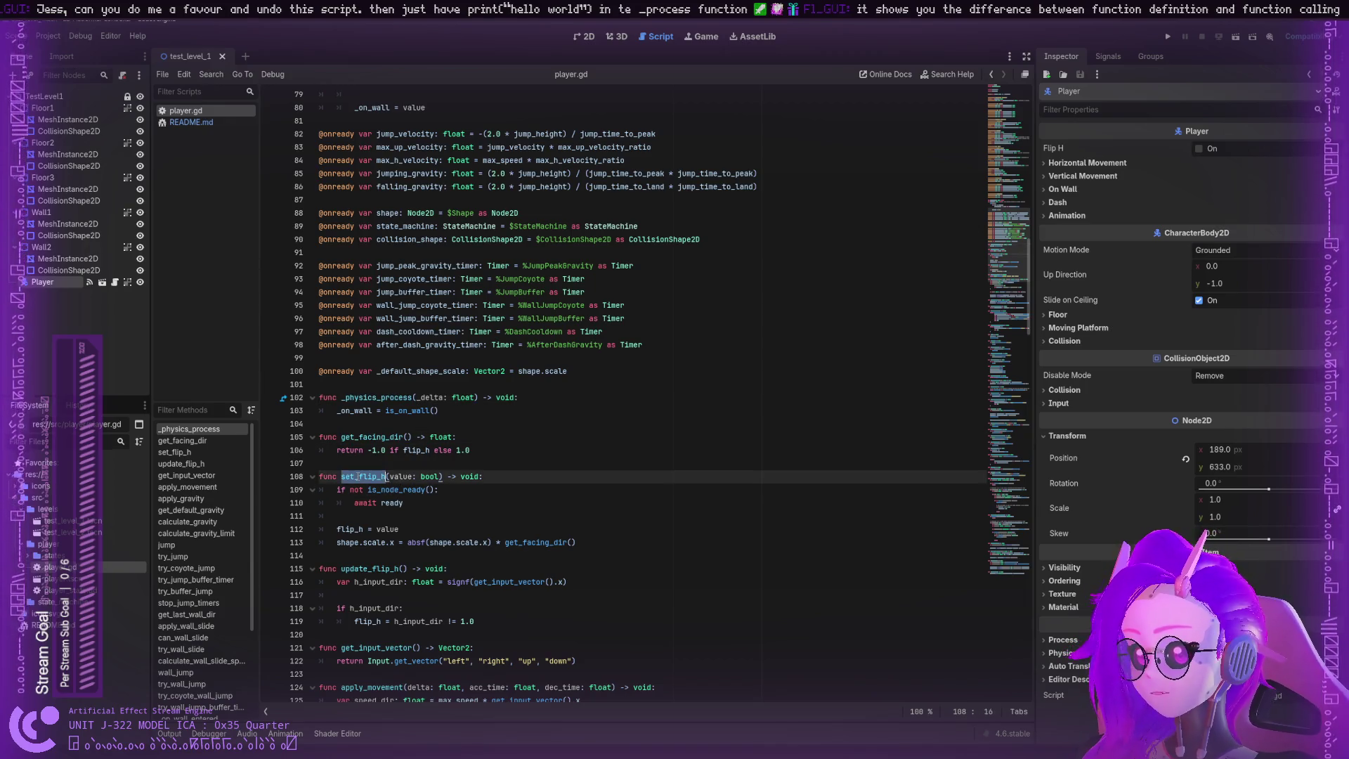
pyautogui.click(173, 441)
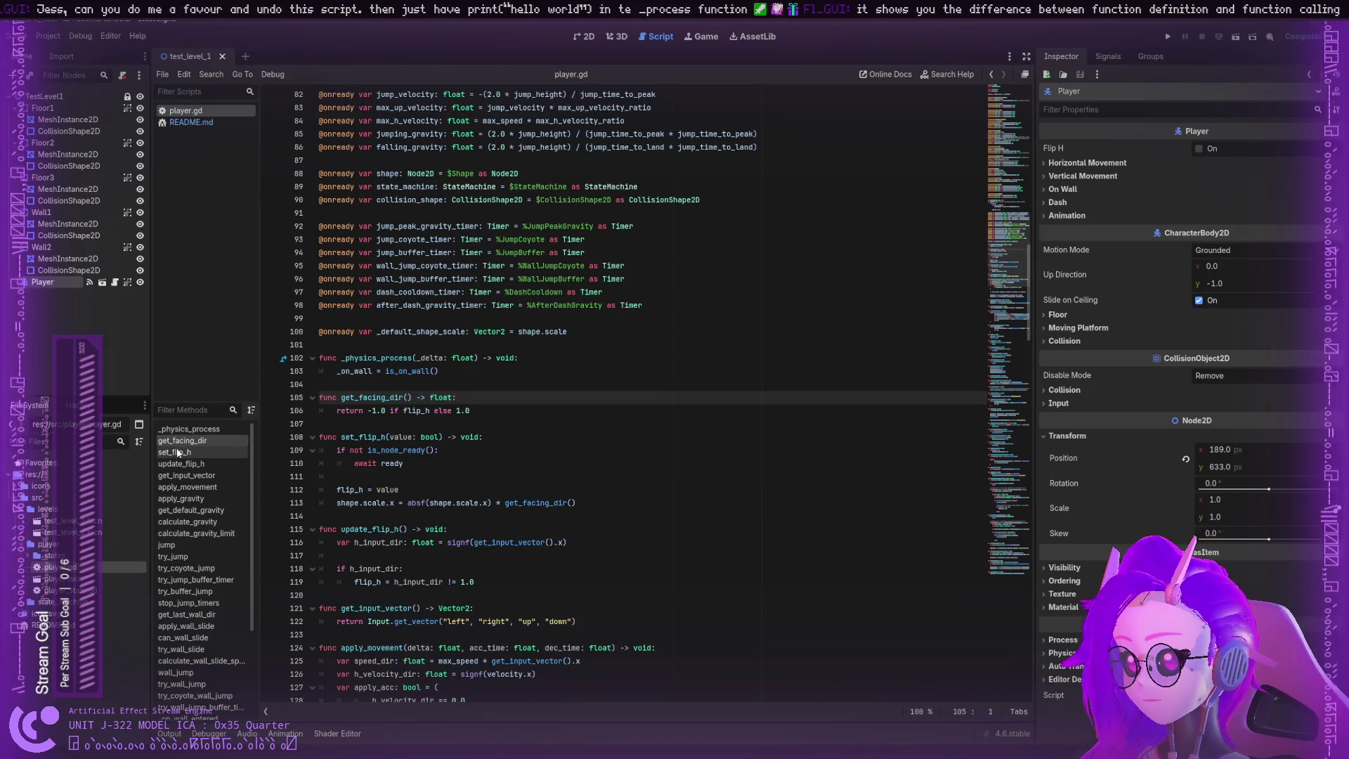
pyautogui.click(172, 453)
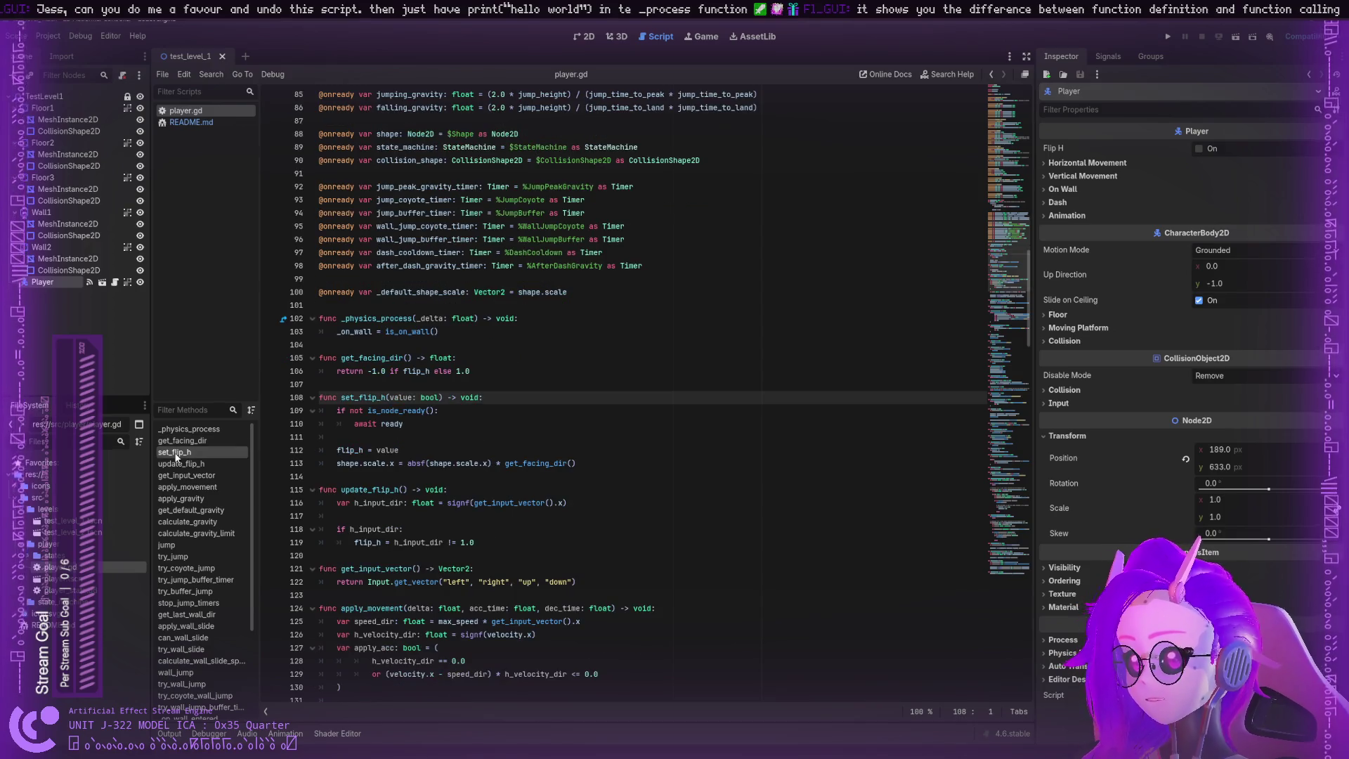
pyautogui.click(175, 465)
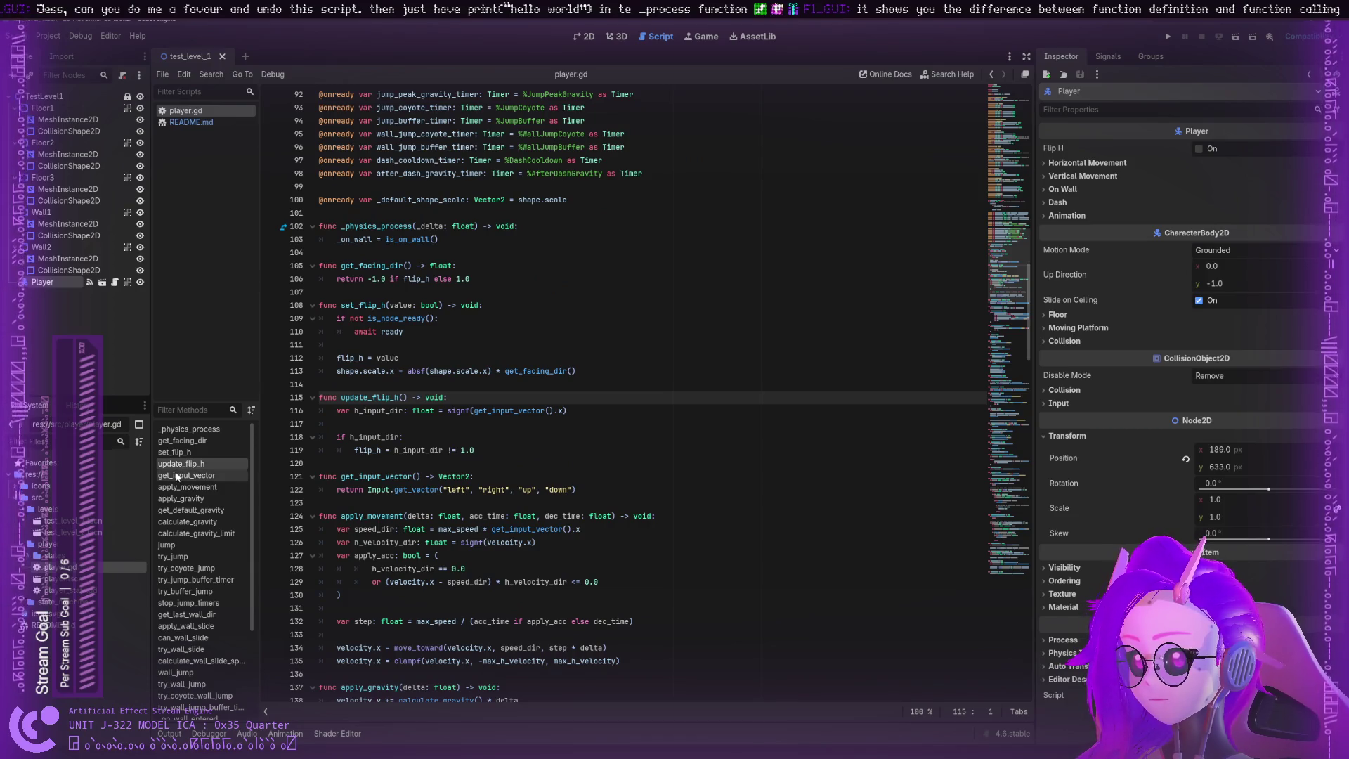
pyautogui.click(177, 477)
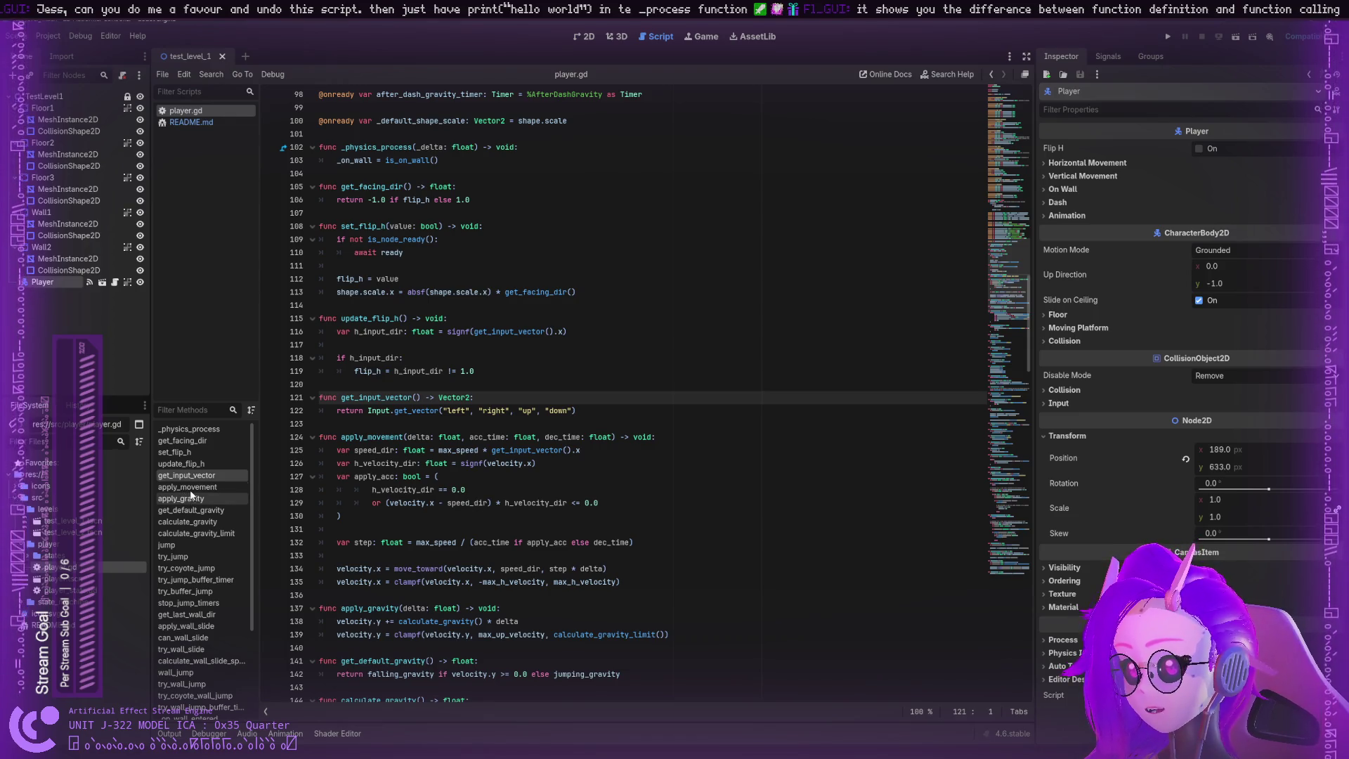
pyautogui.click(186, 488)
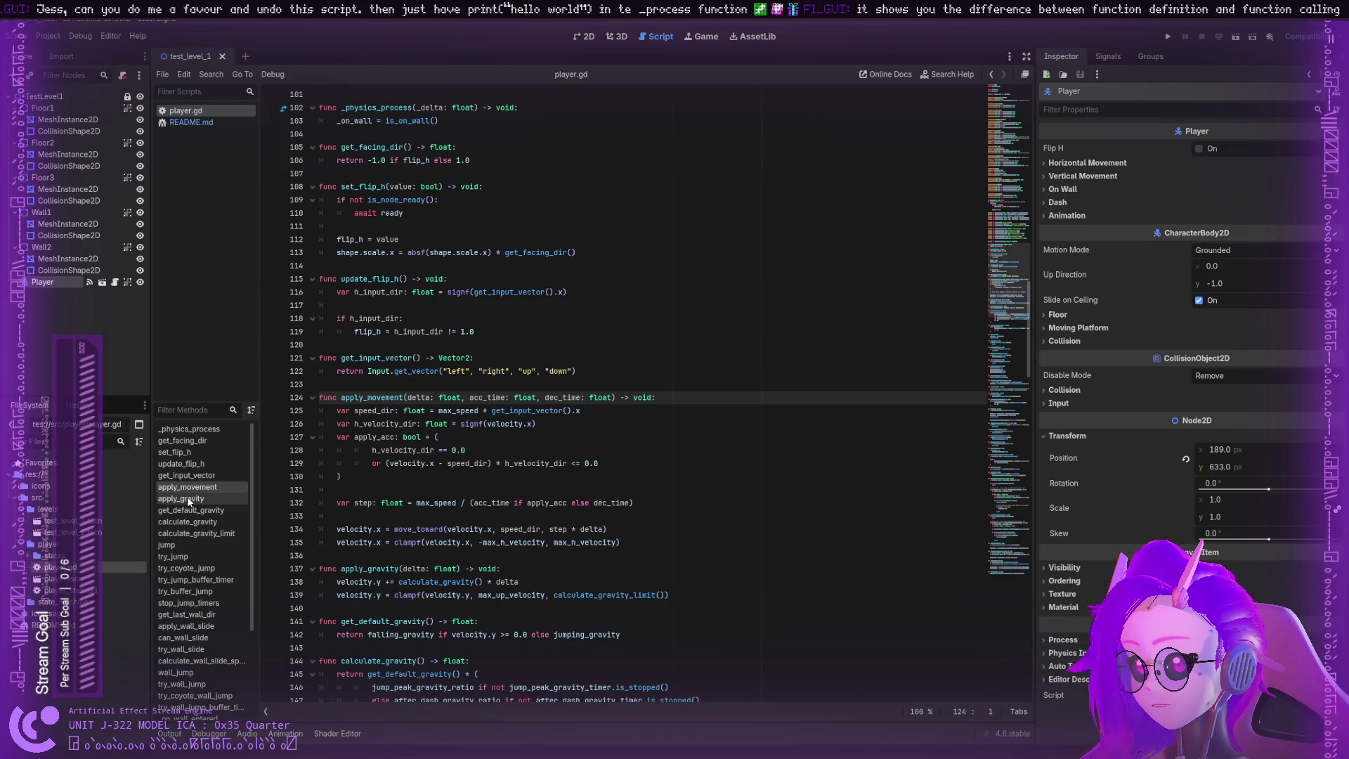
pyautogui.click(188, 499)
# Step: Check get_default_gravity and calculate_gravity, then open player_state.gd
pyautogui.click(191, 510)
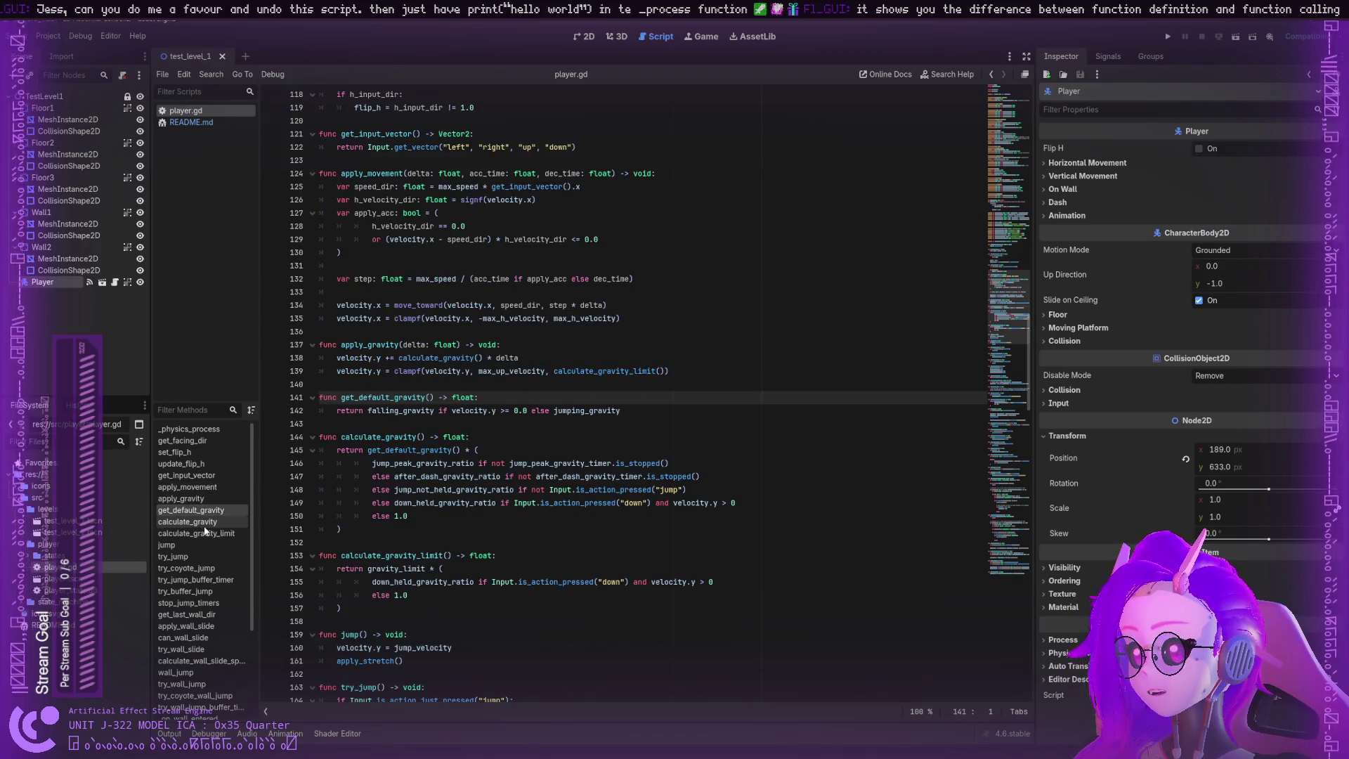
pyautogui.click(194, 521)
pyautogui.click(197, 513)
pyautogui.click(196, 521)
pyautogui.click(190, 498)
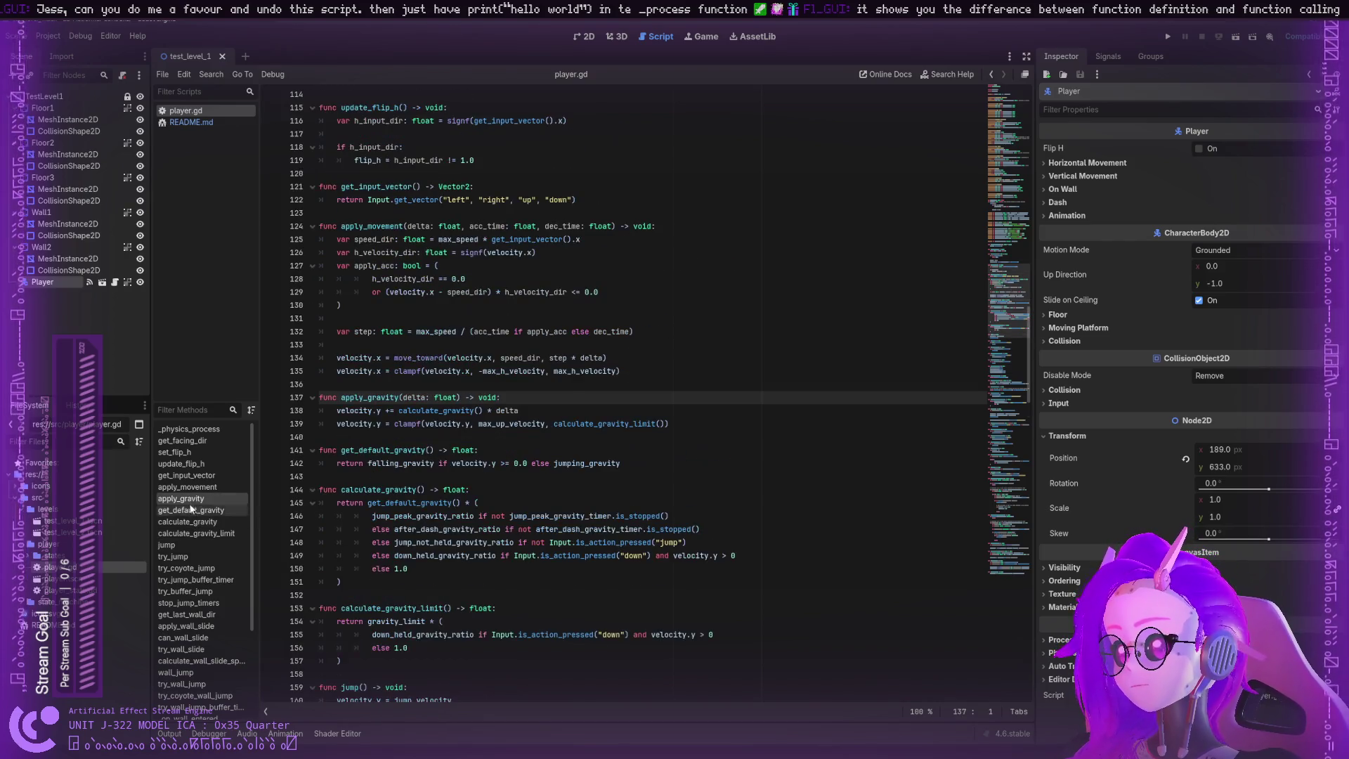
pyautogui.doubleClick(77, 592)
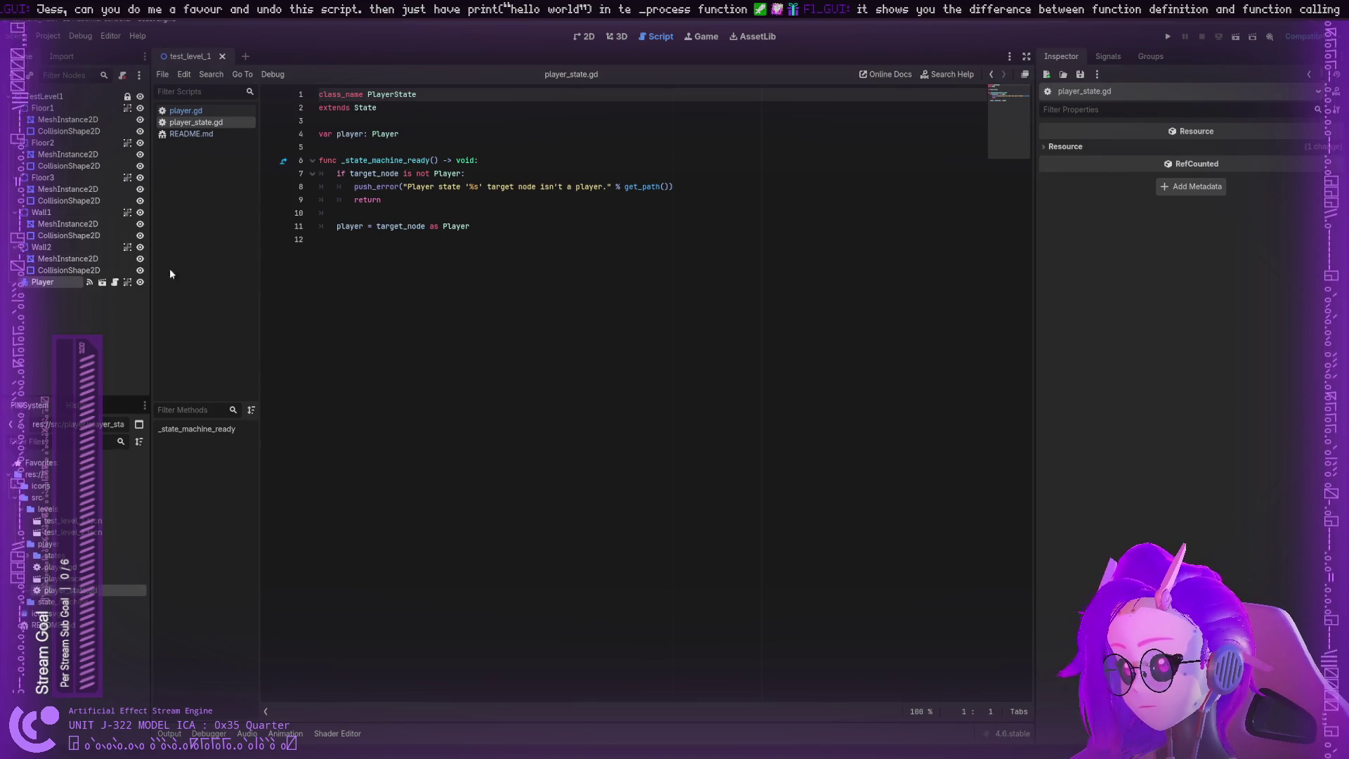
# Step: Open dash_state.gd, air_entry_state.gd, fall_state.gd and player_state.gd from the states folder
pyautogui.click(31, 283)
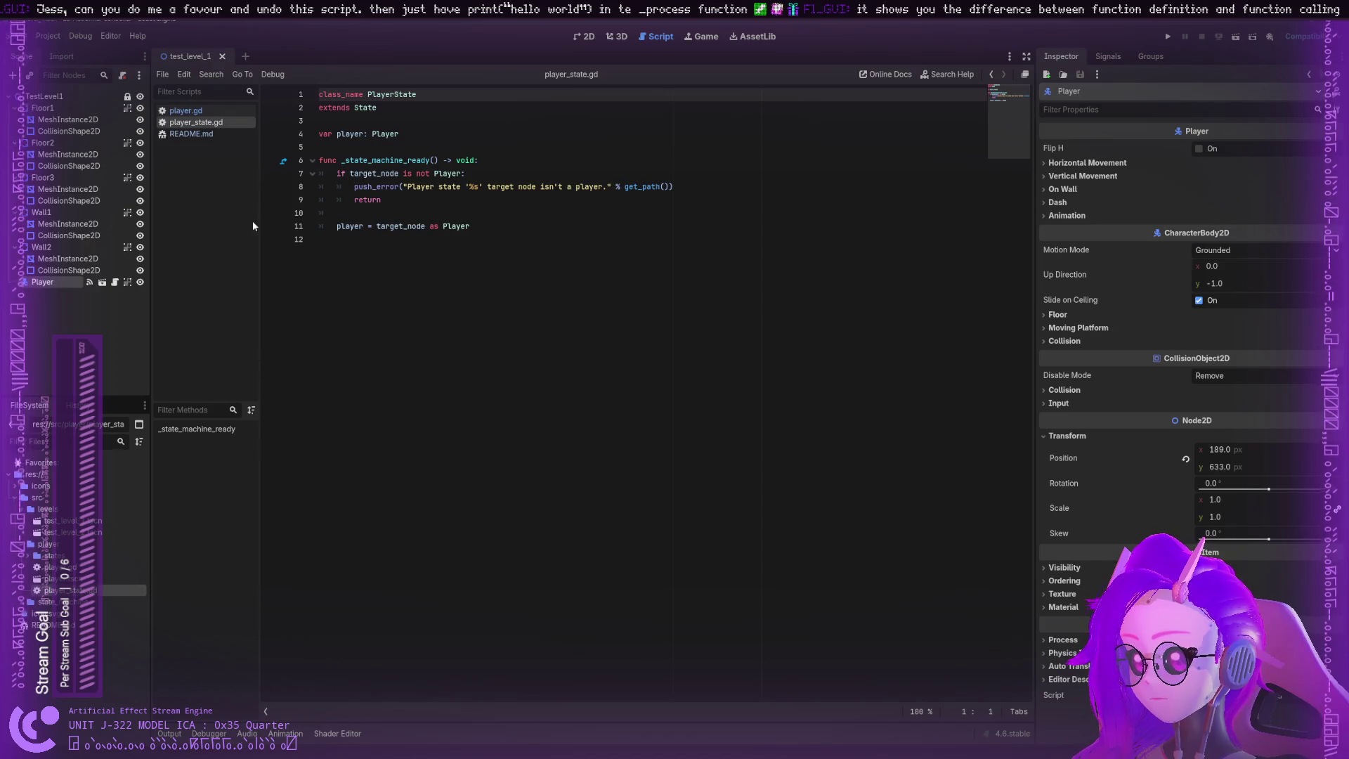
pyautogui.doubleClick(49, 555)
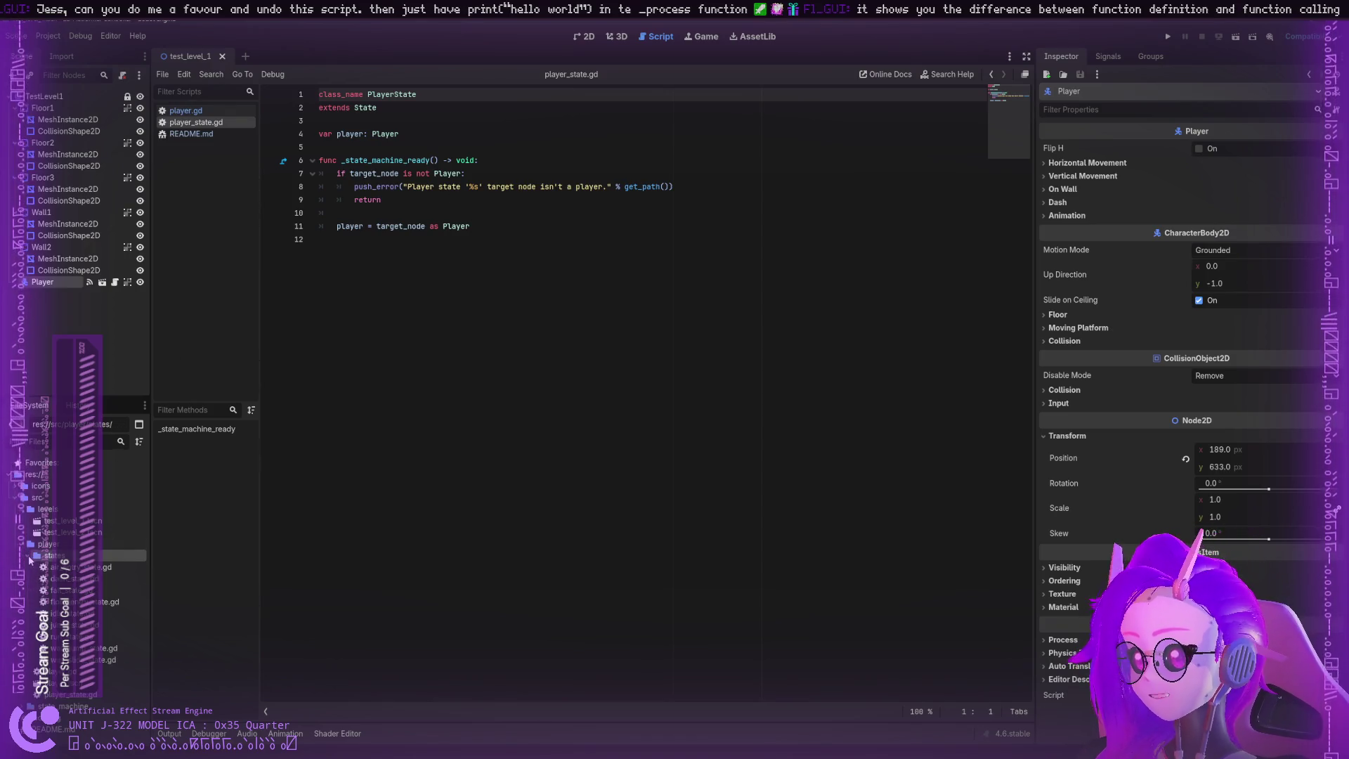
pyautogui.click(63, 579)
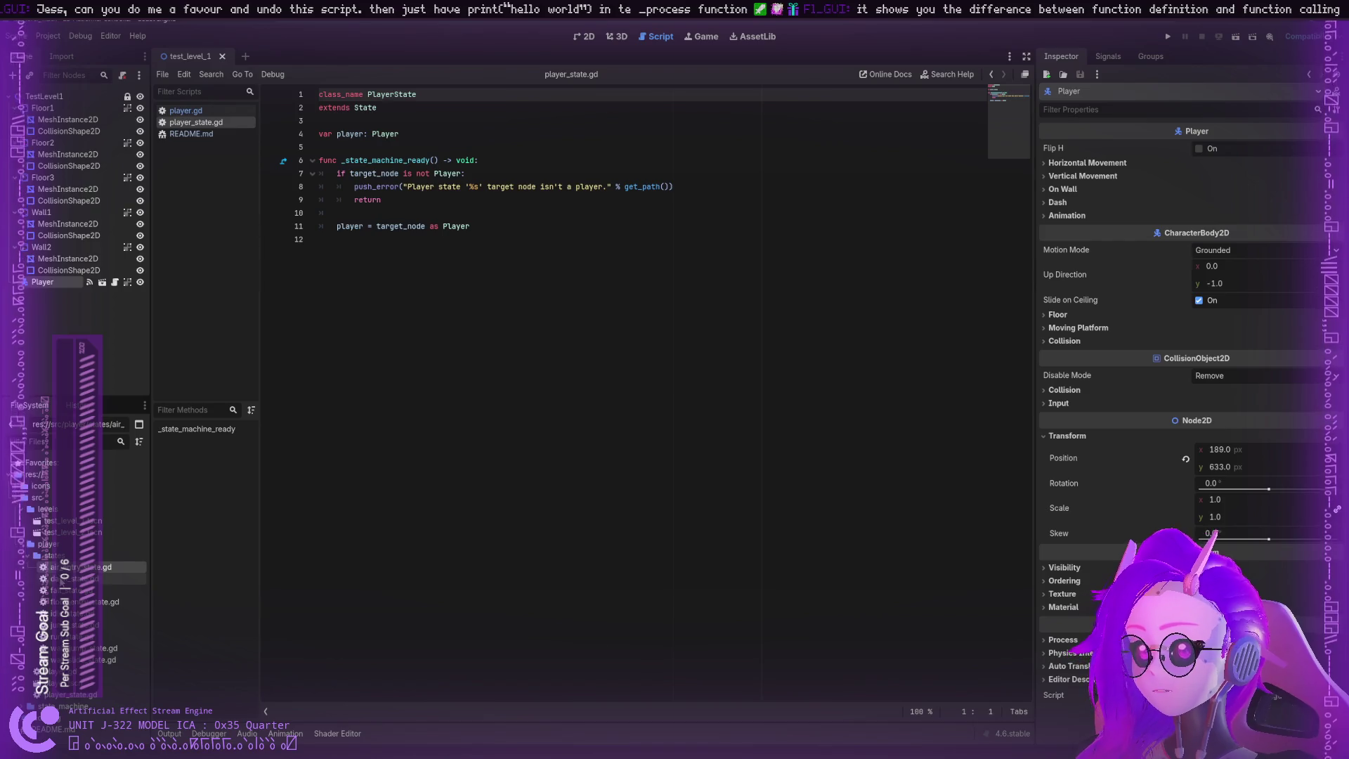
pyautogui.doubleClick(63, 579)
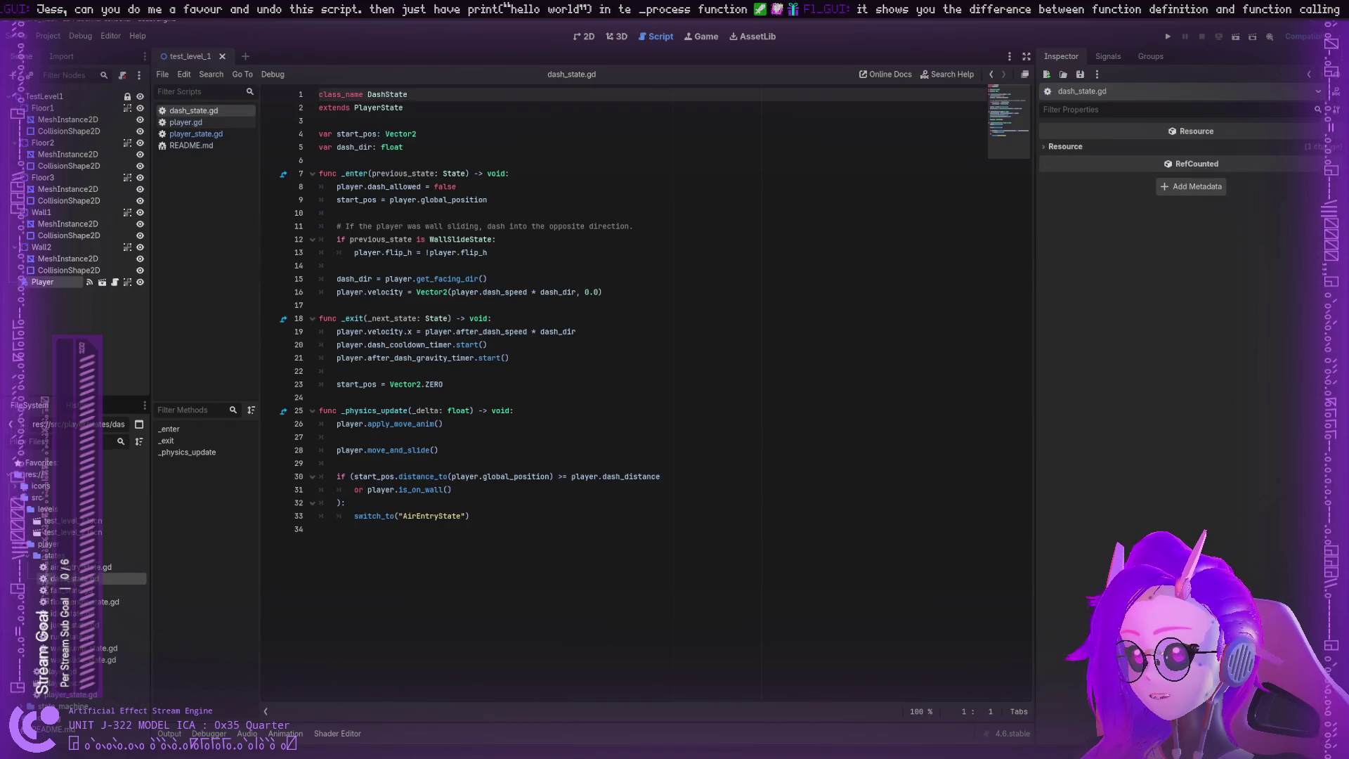
pyautogui.doubleClick(64, 567)
pyautogui.doubleClick(72, 591)
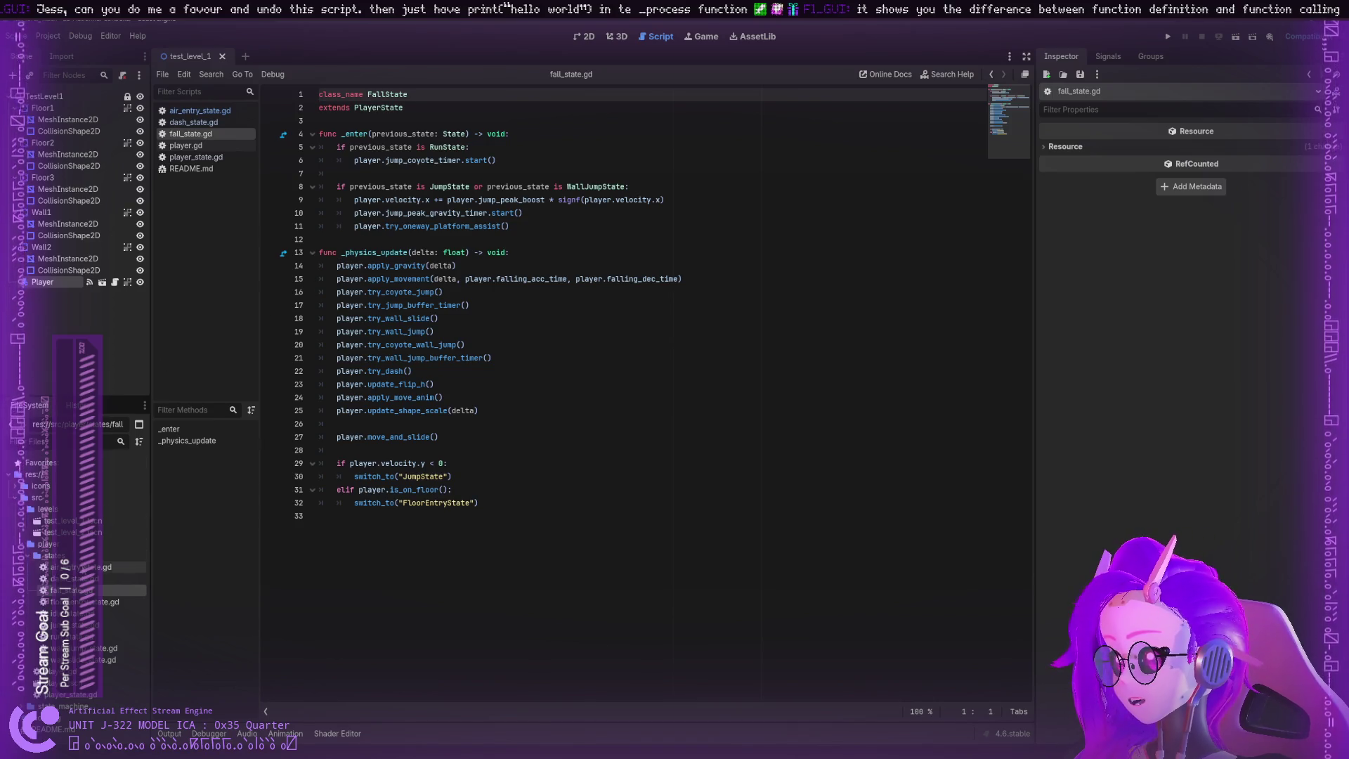
pyautogui.click(79, 695)
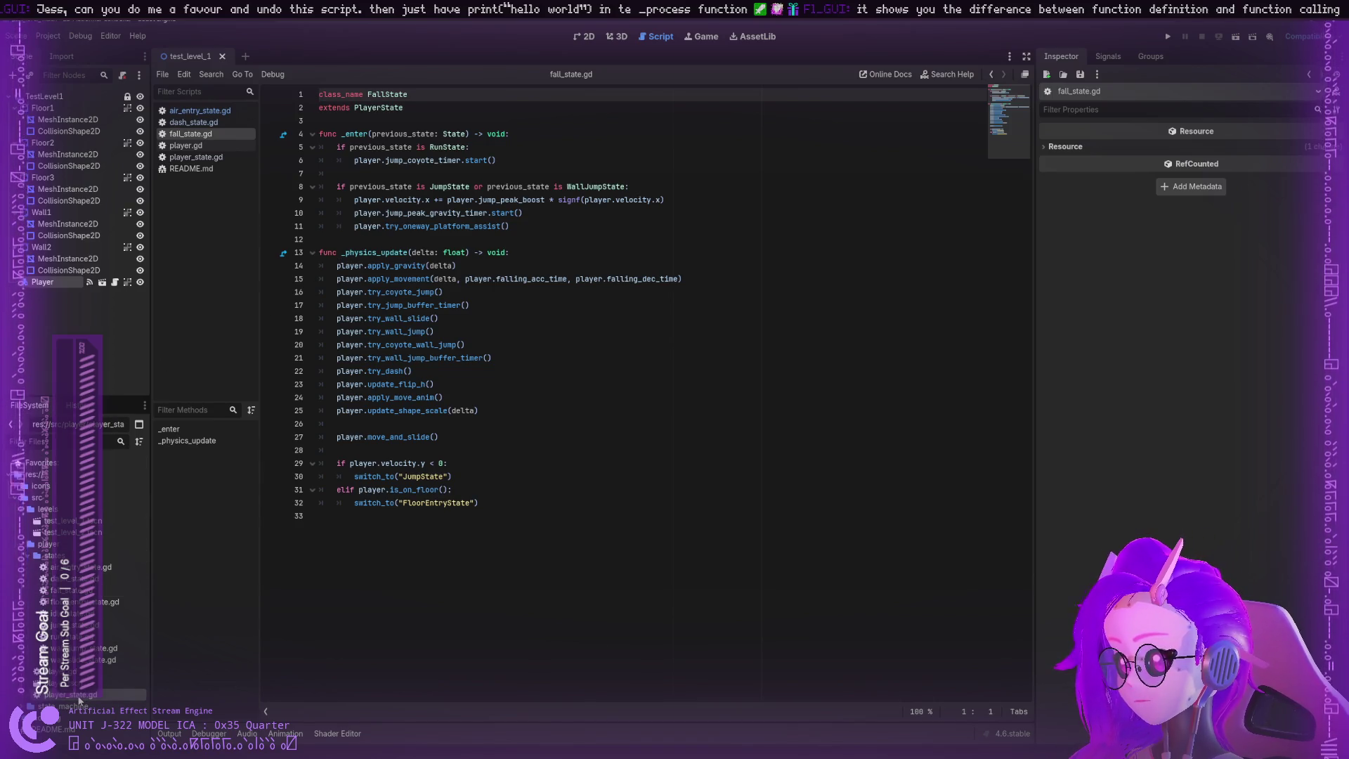
pyautogui.doubleClick(70, 696)
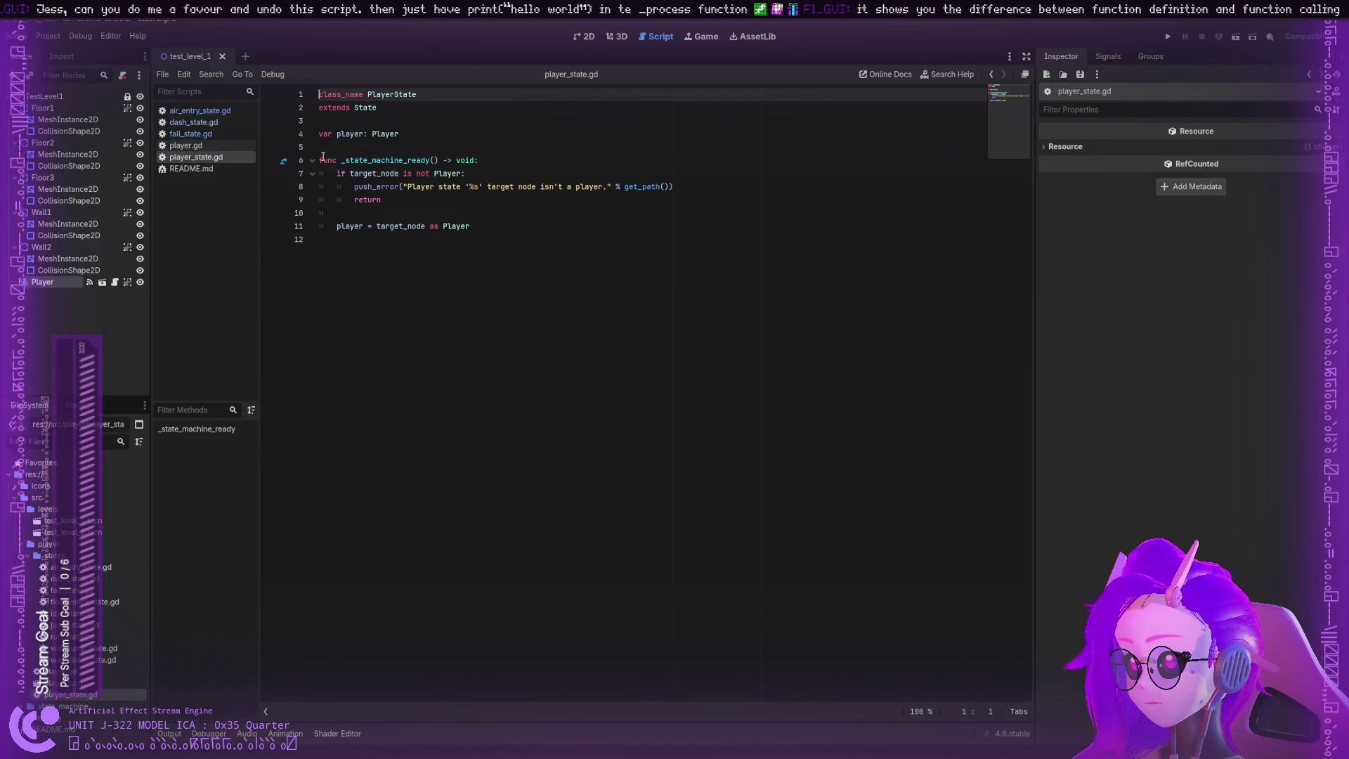
# Step: Pan the 2D view of test_level_1 to frame all the platforms
pyautogui.click(592, 40)
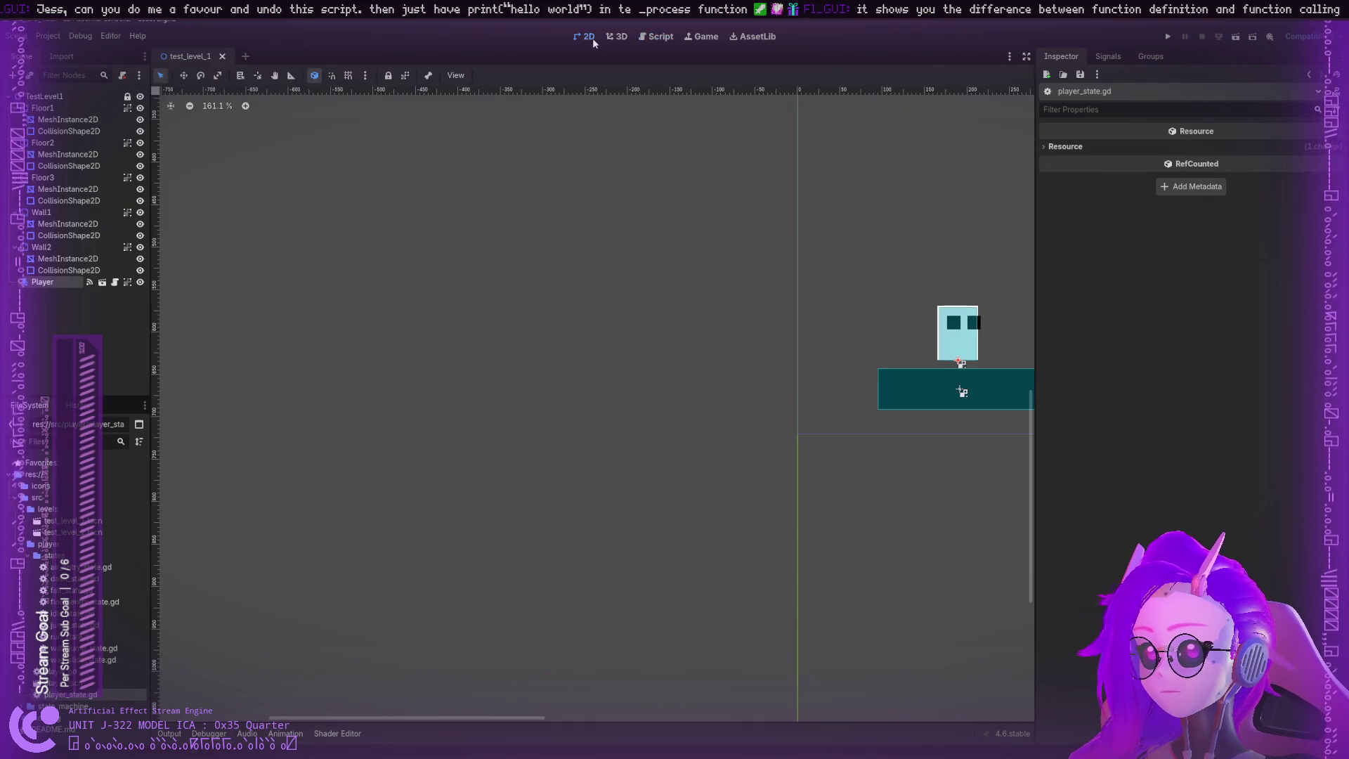
pyautogui.moveTo(729, 220); pyautogui.dragTo(386, 422)
pyautogui.scroll(-5, 524, 382)
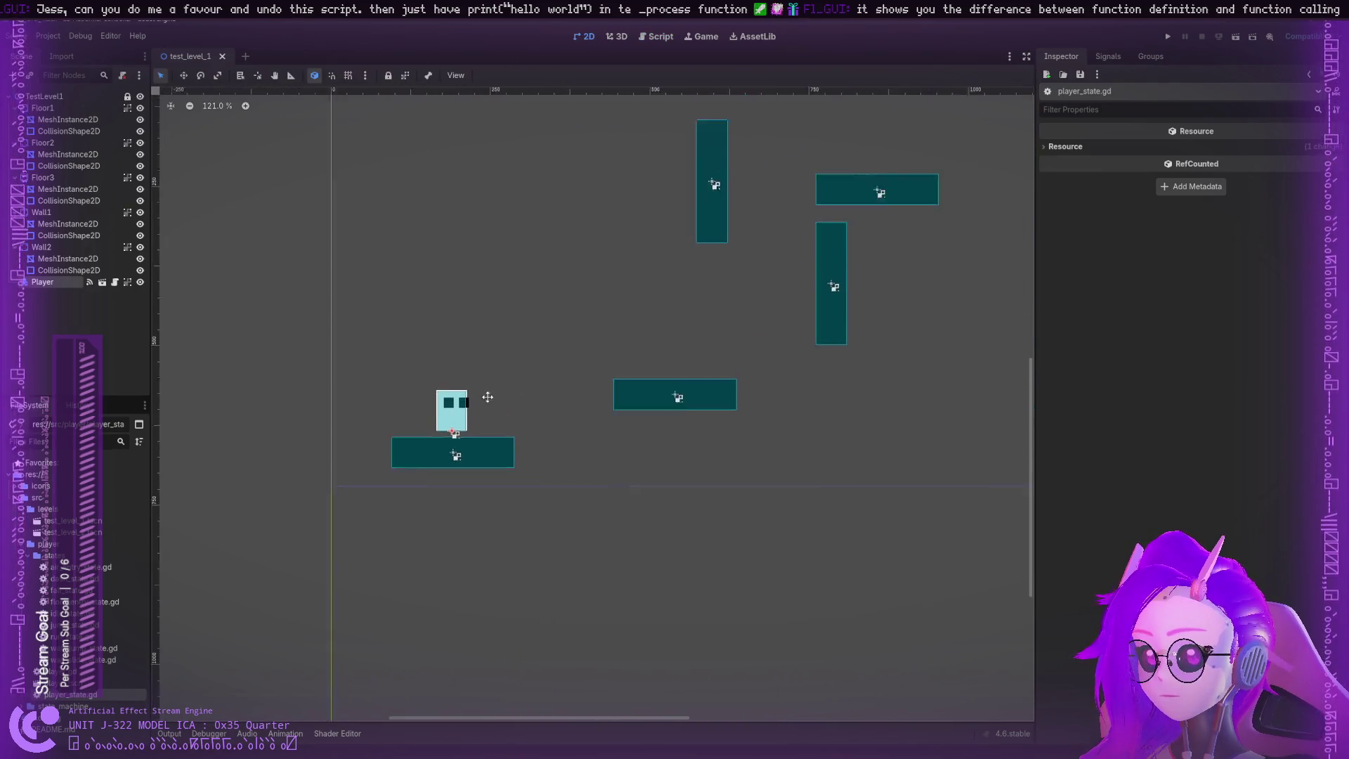
pyautogui.moveTo(488, 397); pyautogui.dragTo(348, 432)
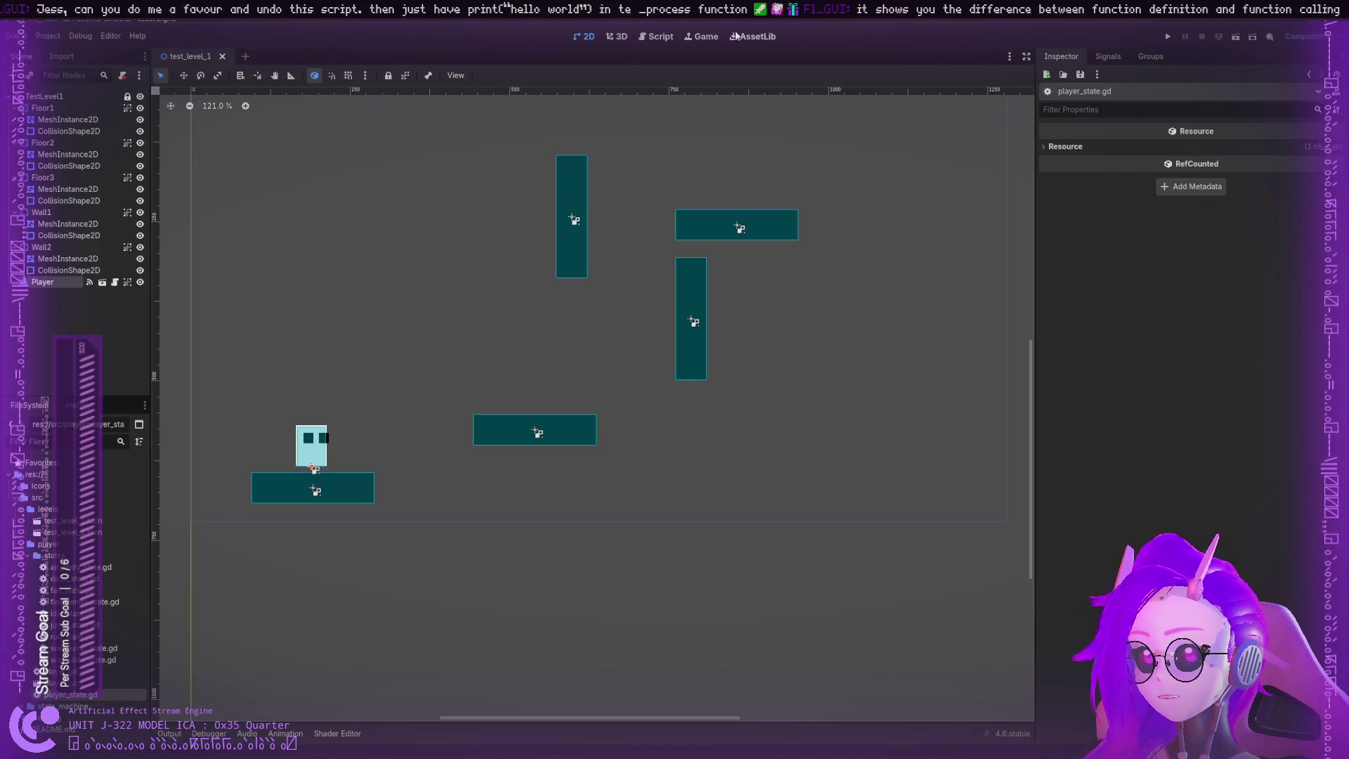
pyautogui.click(703, 37)
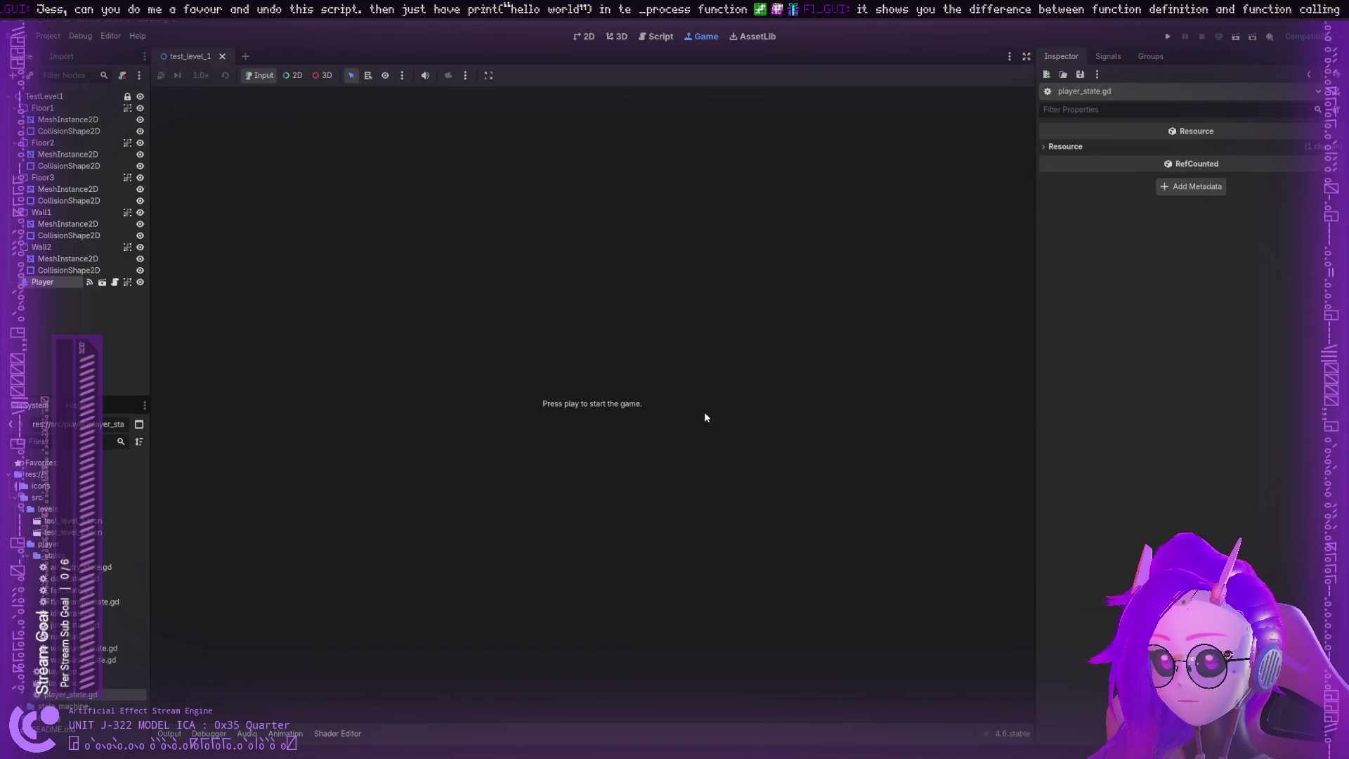
# Step: Run the project with F5, stop it with F8, then open the player scene
pyautogui.press('F5')
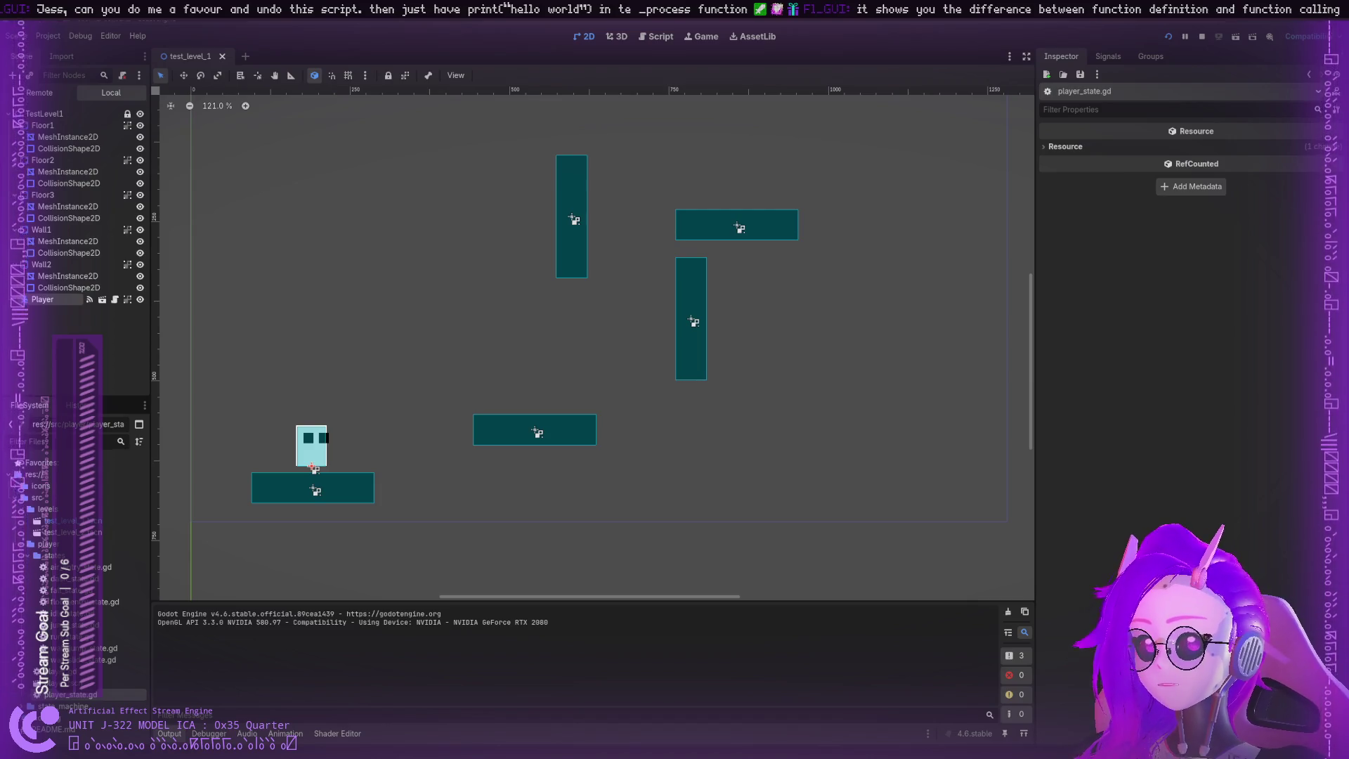
pyautogui.press('F8')
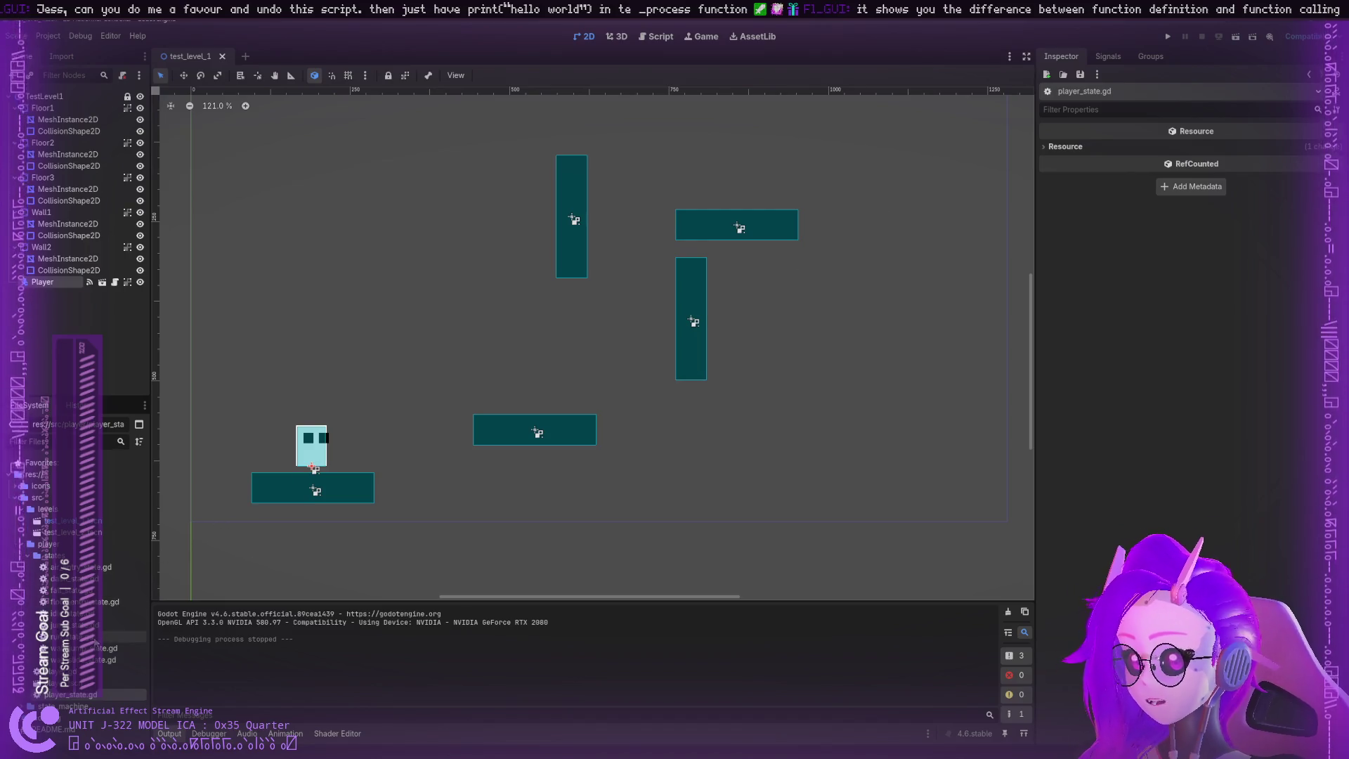
pyautogui.click(52, 556)
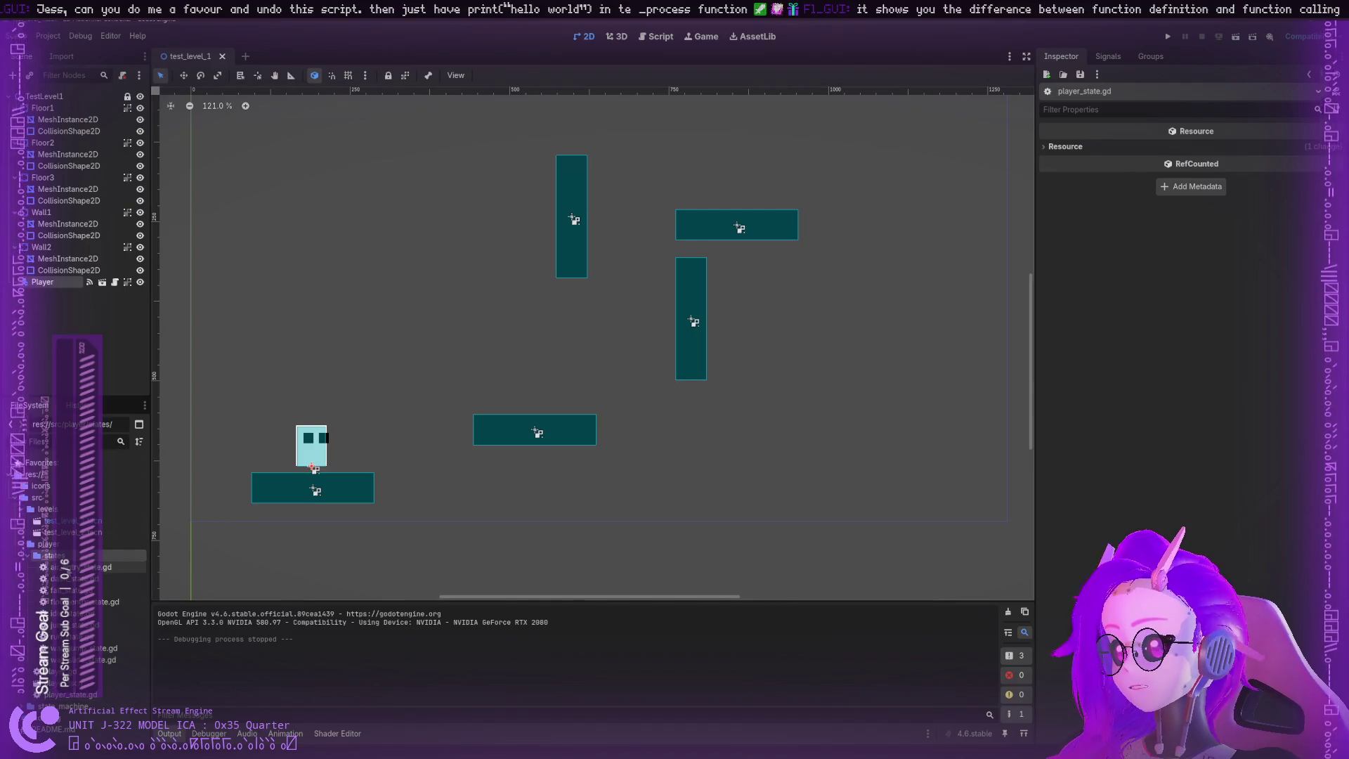
pyautogui.click(49, 695)
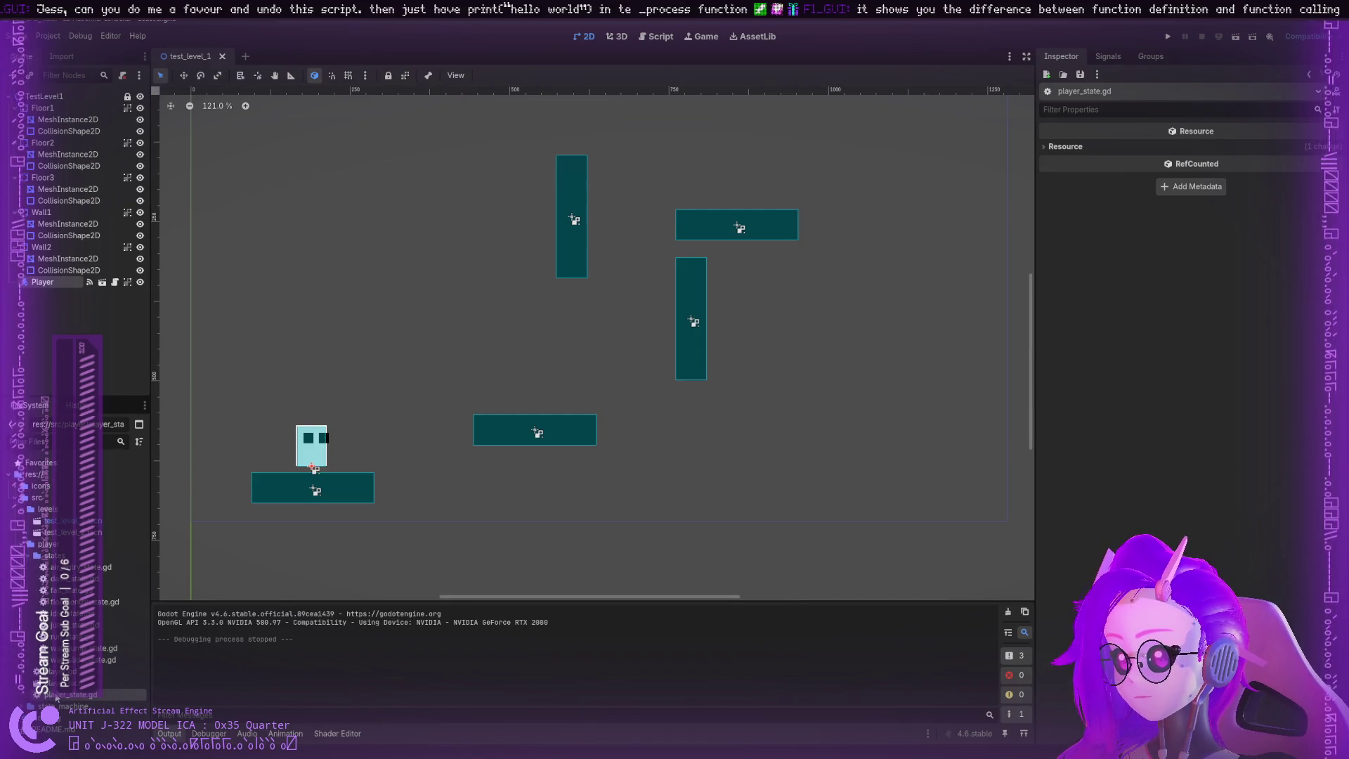
pyautogui.doubleClick(56, 683)
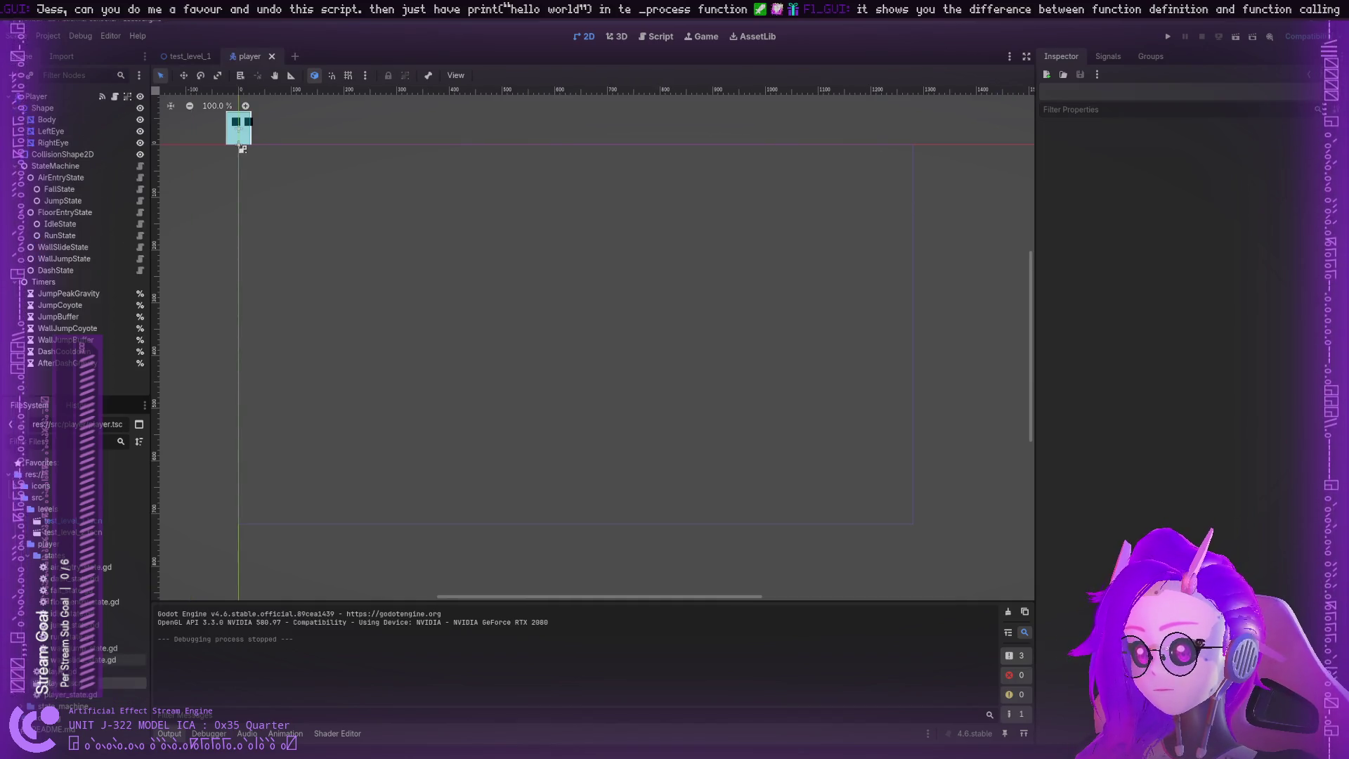
# Step: Zoom in on the player sprite, open player.gd and reopen test_level_1
pyautogui.moveTo(353, 323); pyautogui.dragTo(448, 415)
pyautogui.scroll(4, 372, 333)
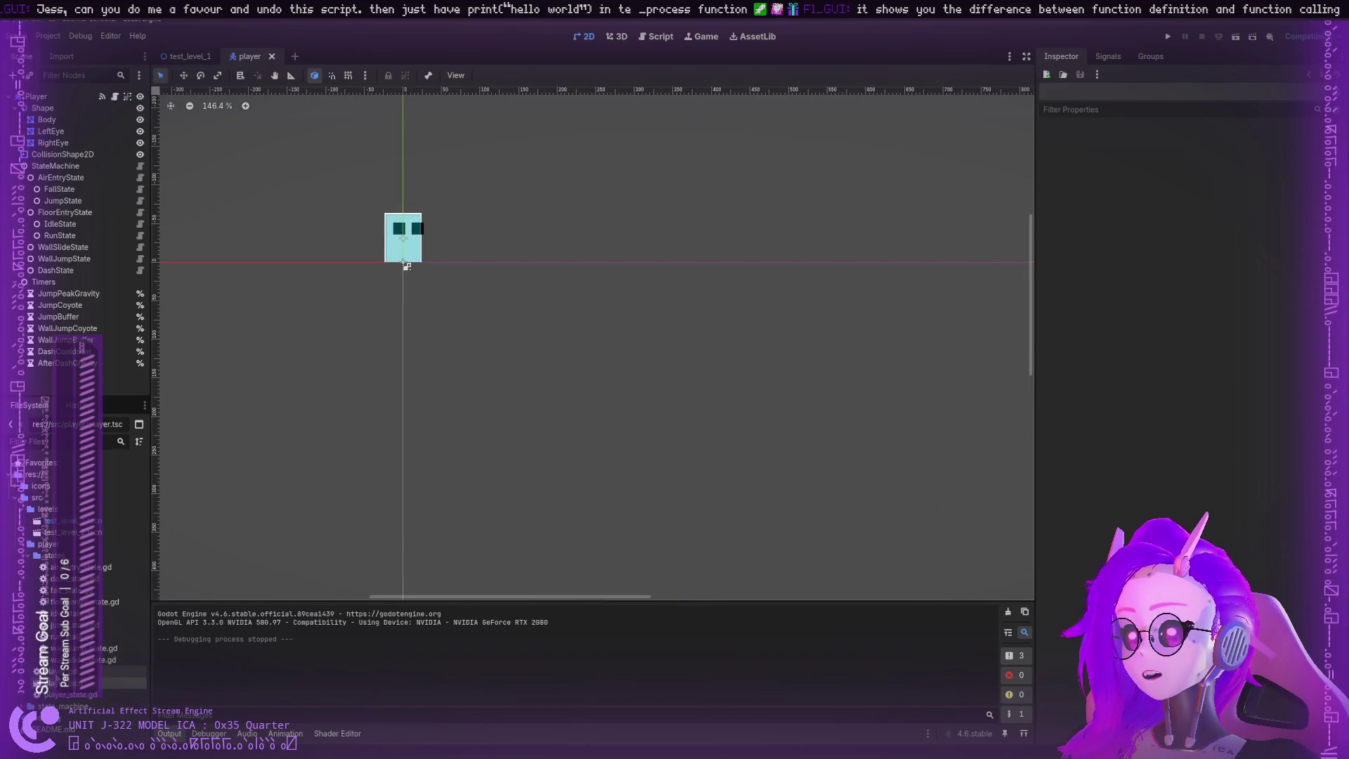
pyautogui.doubleClick(70, 672)
pyautogui.click(123, 683)
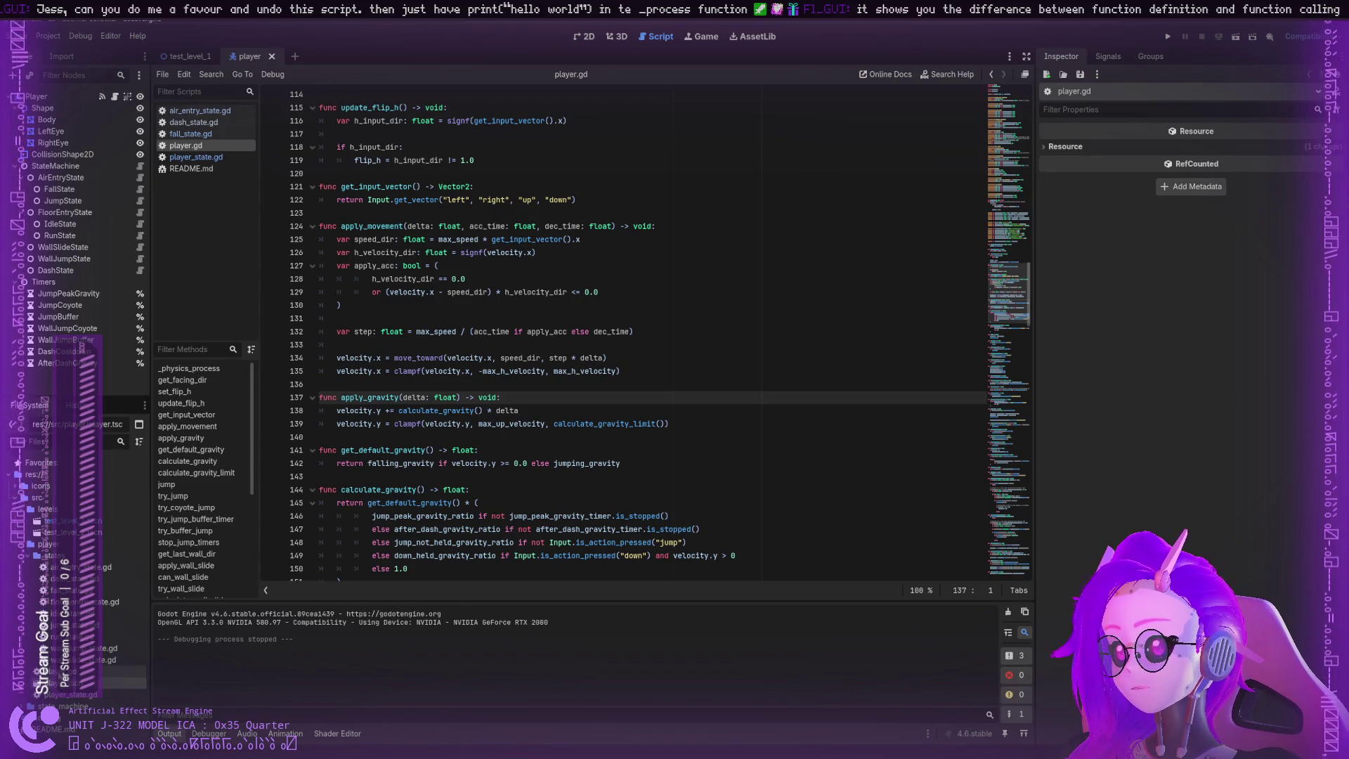
pyautogui.click(123, 671)
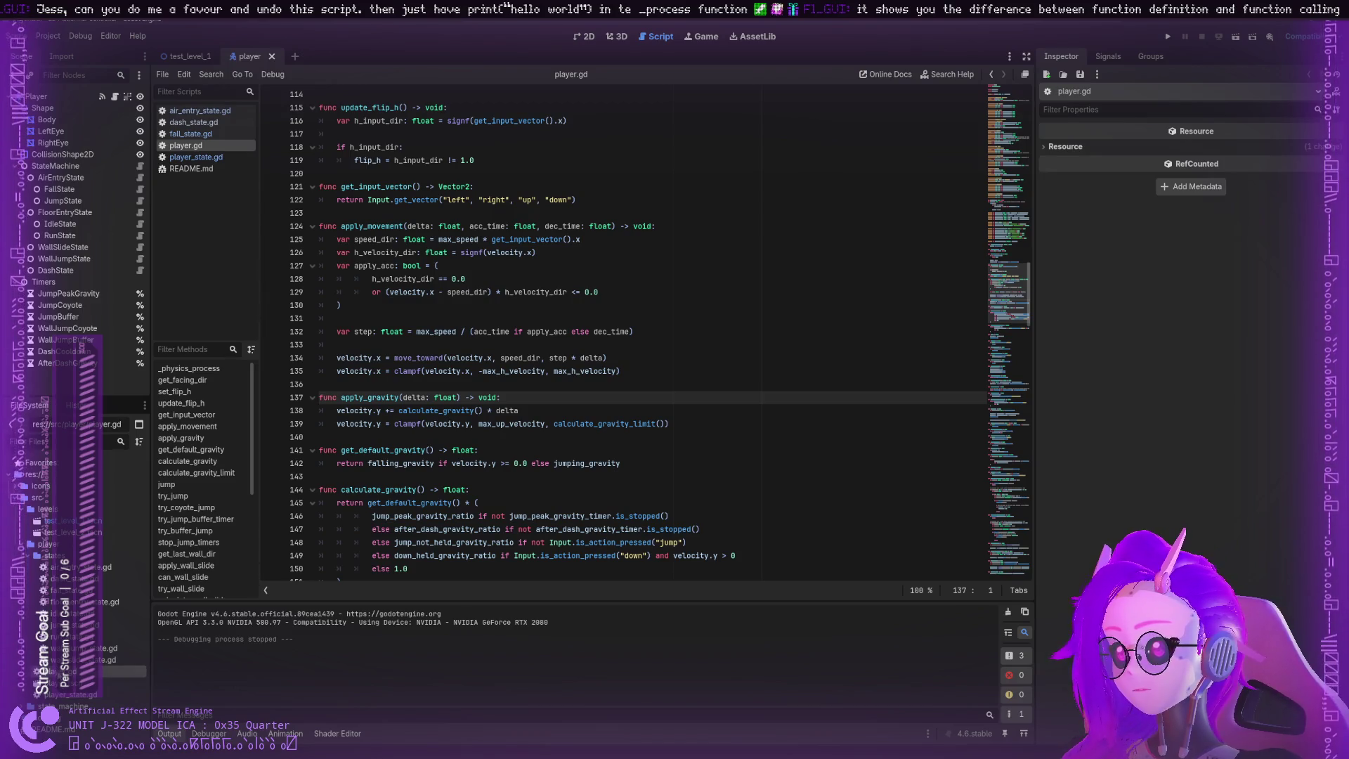
pyautogui.doubleClick(70, 521)
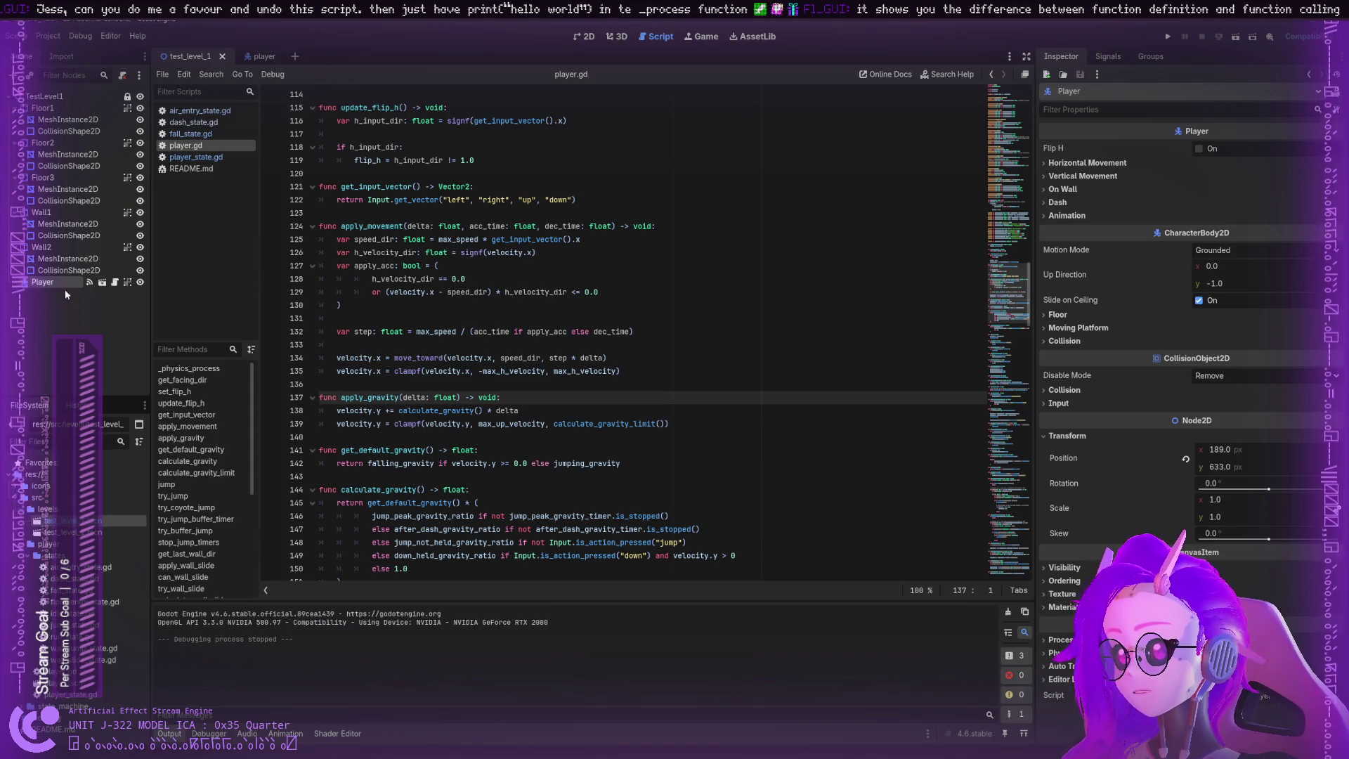
# Step: Show the player scene in 2D and inspect the Player, Shape and StateMachine nodes
pyautogui.click(250, 56)
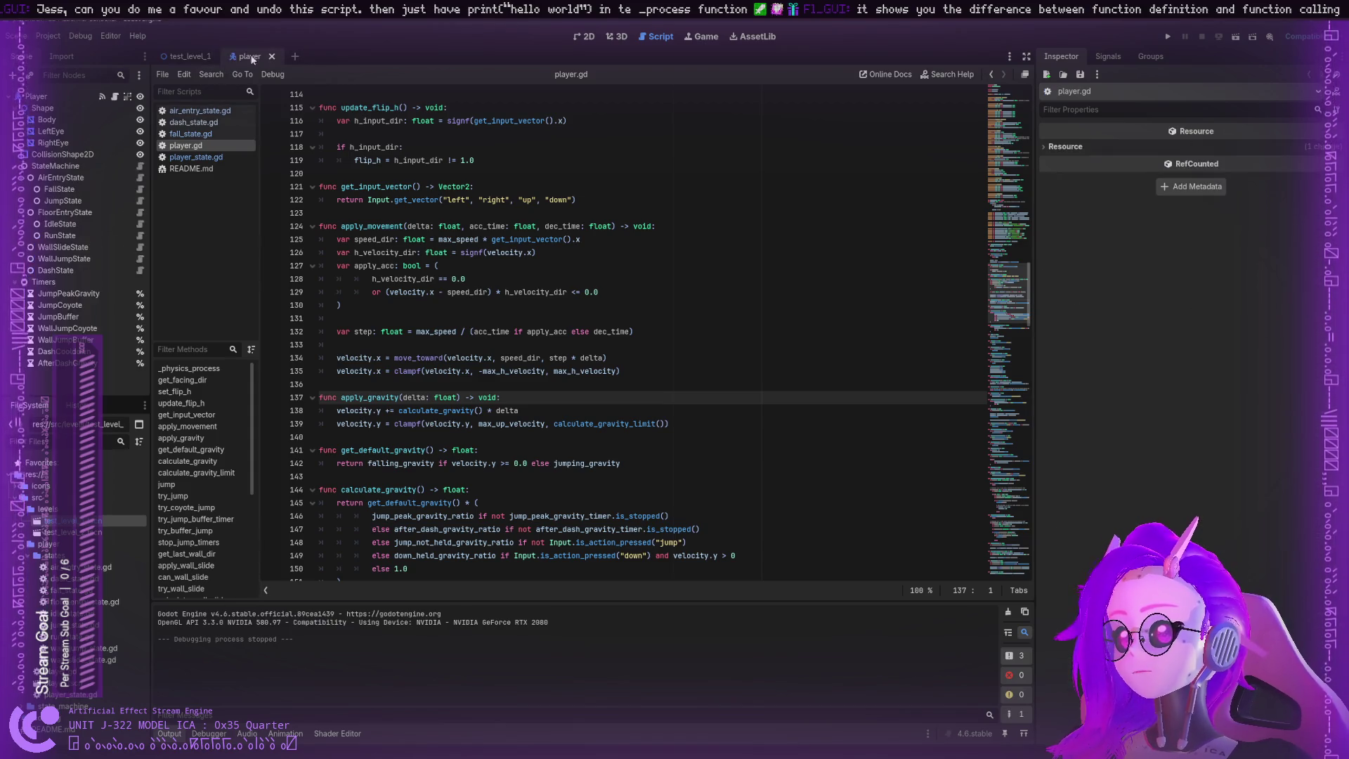
pyautogui.click(192, 56)
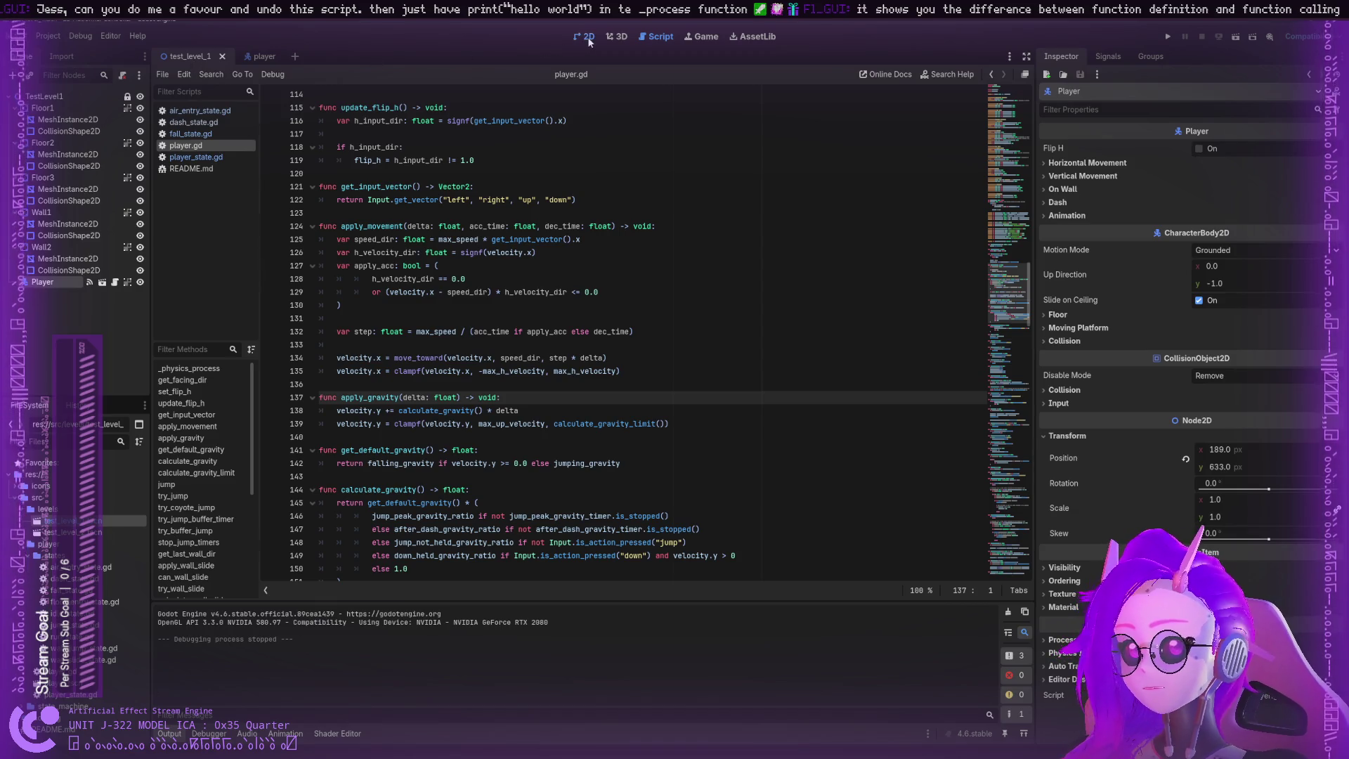
pyautogui.click(583, 37)
pyautogui.click(250, 57)
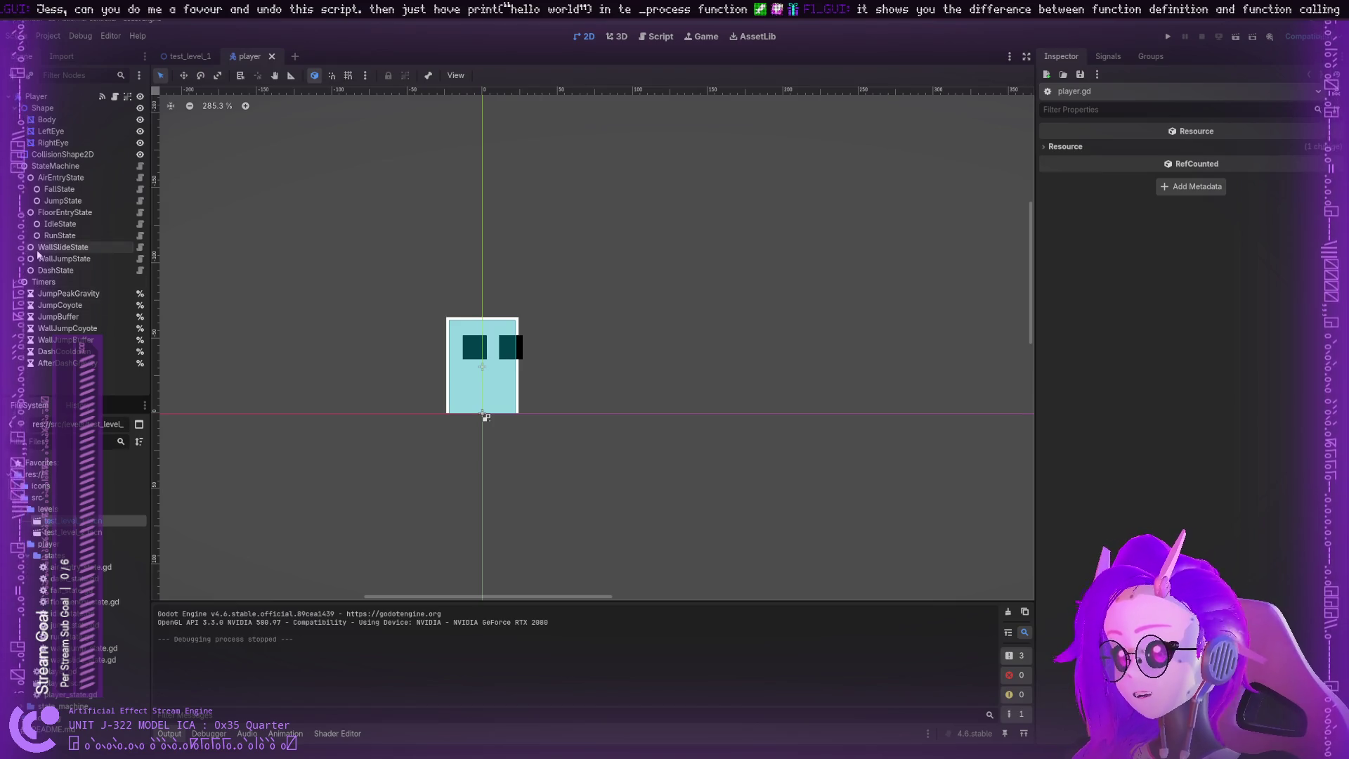
pyautogui.click(36, 96)
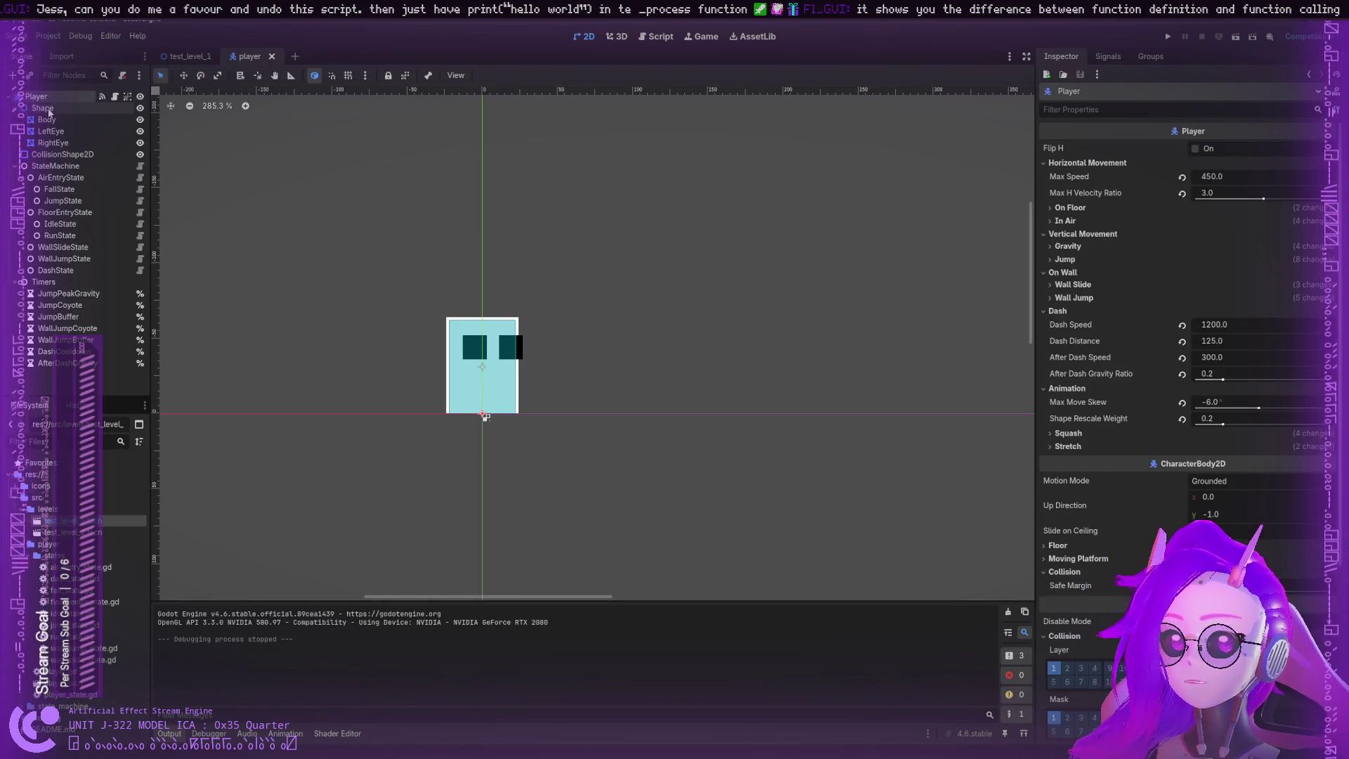
pyautogui.scroll(-5, 1144, 402)
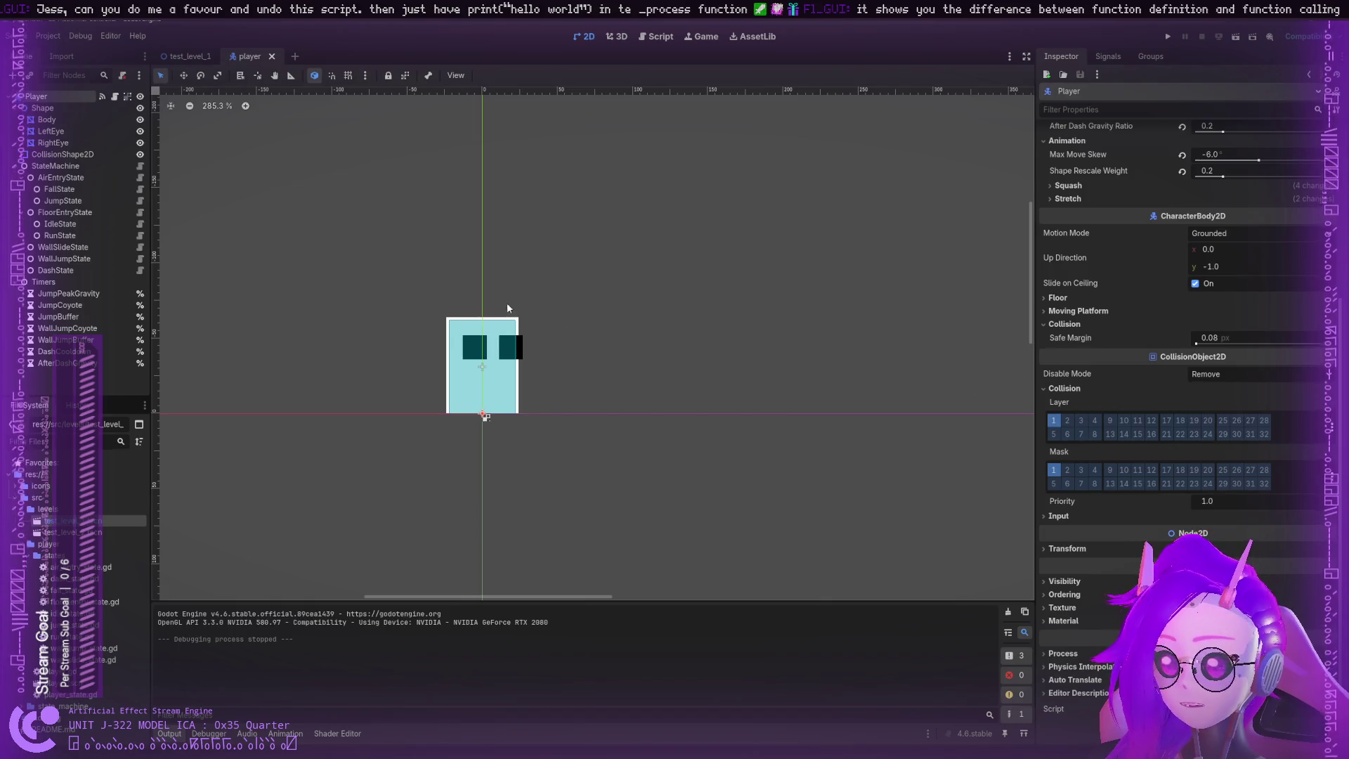
pyautogui.click(84, 108)
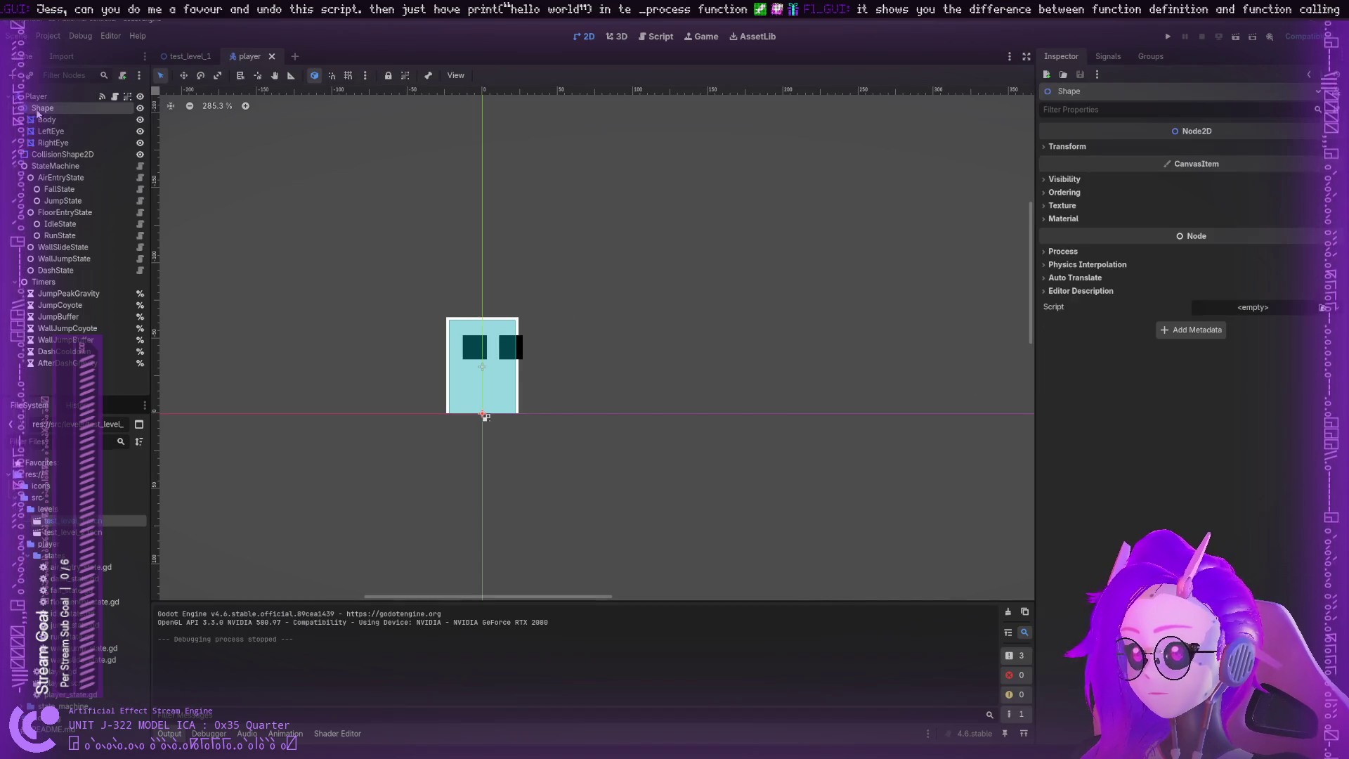
pyautogui.click(141, 169)
# Step: Open state_machine.gd and inspect the state_transitioned signal with its previous_state and current_state parameters
pyautogui.click(117, 166)
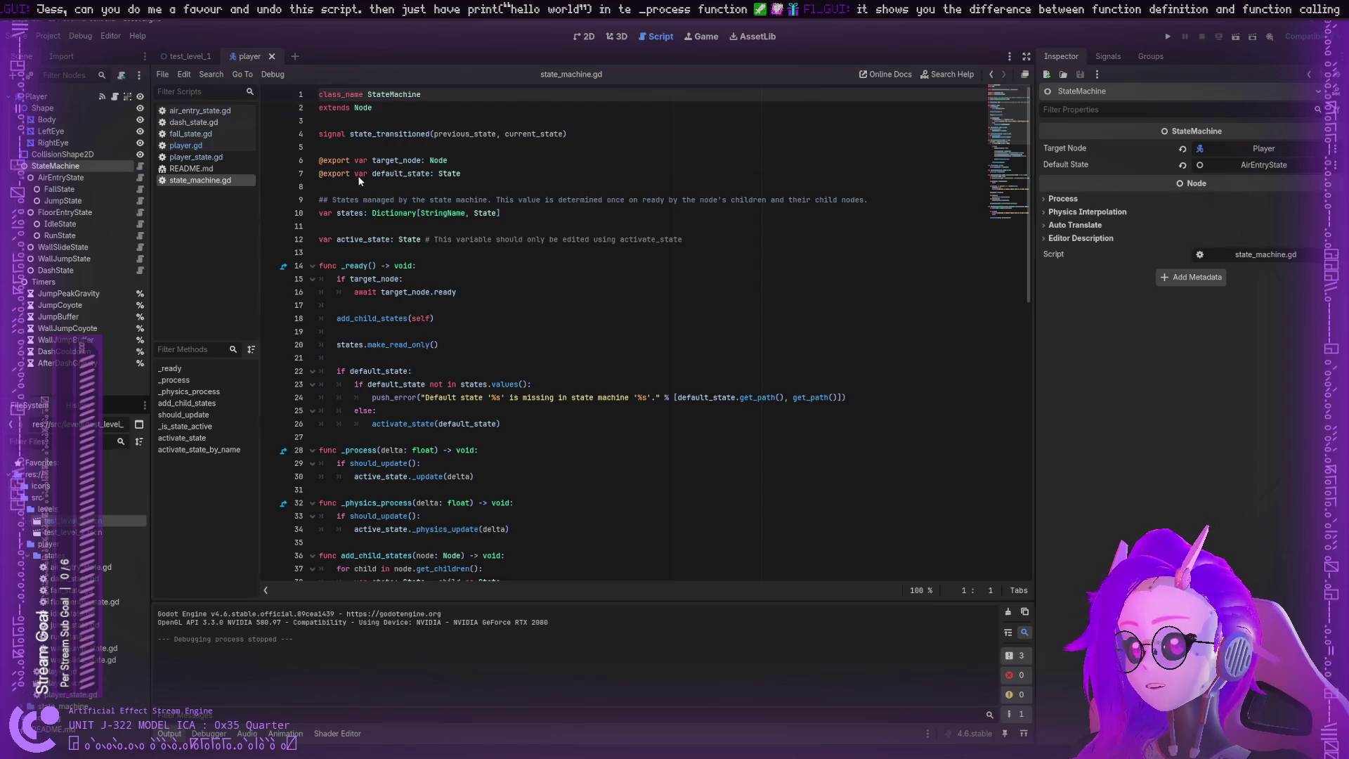
pyautogui.scroll(-1, 324, 228)
pyautogui.scroll(-1, 323, 228)
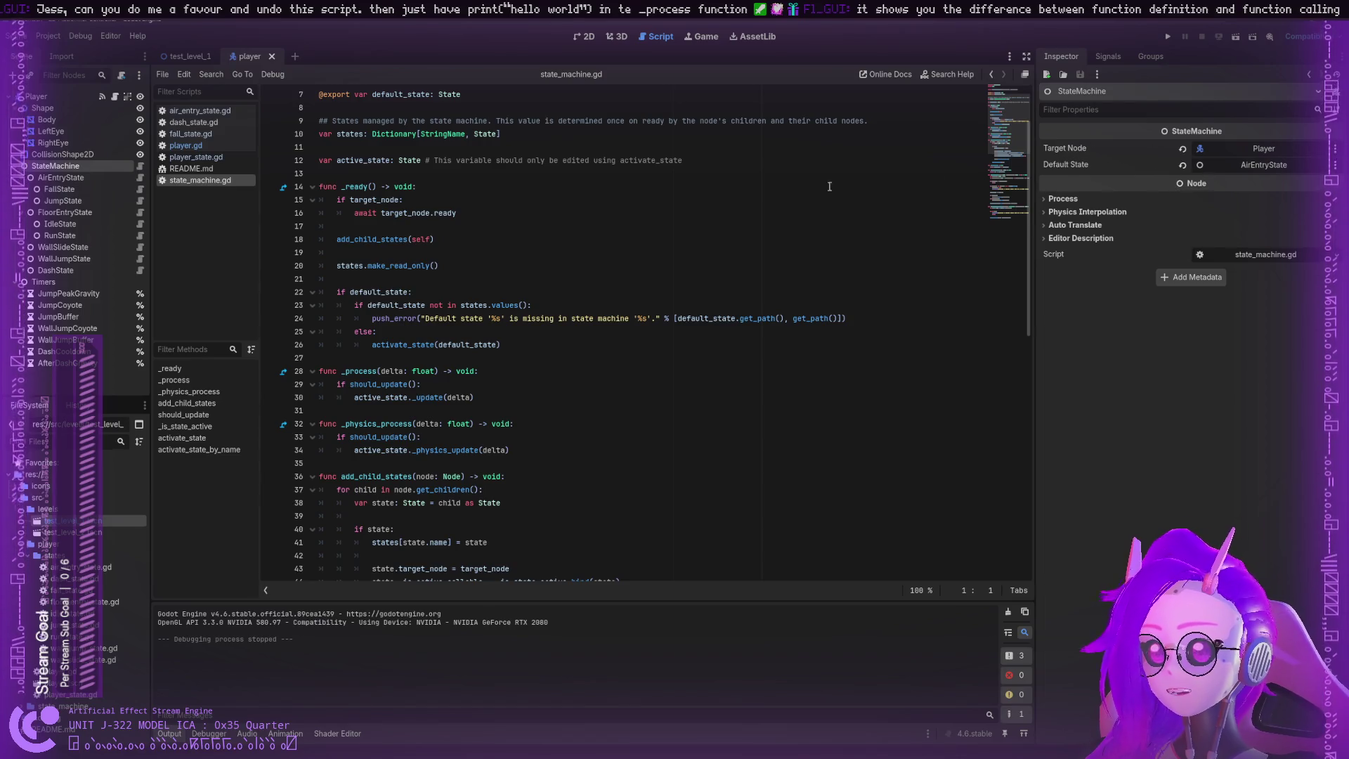
pyautogui.scroll(2, 281, 239)
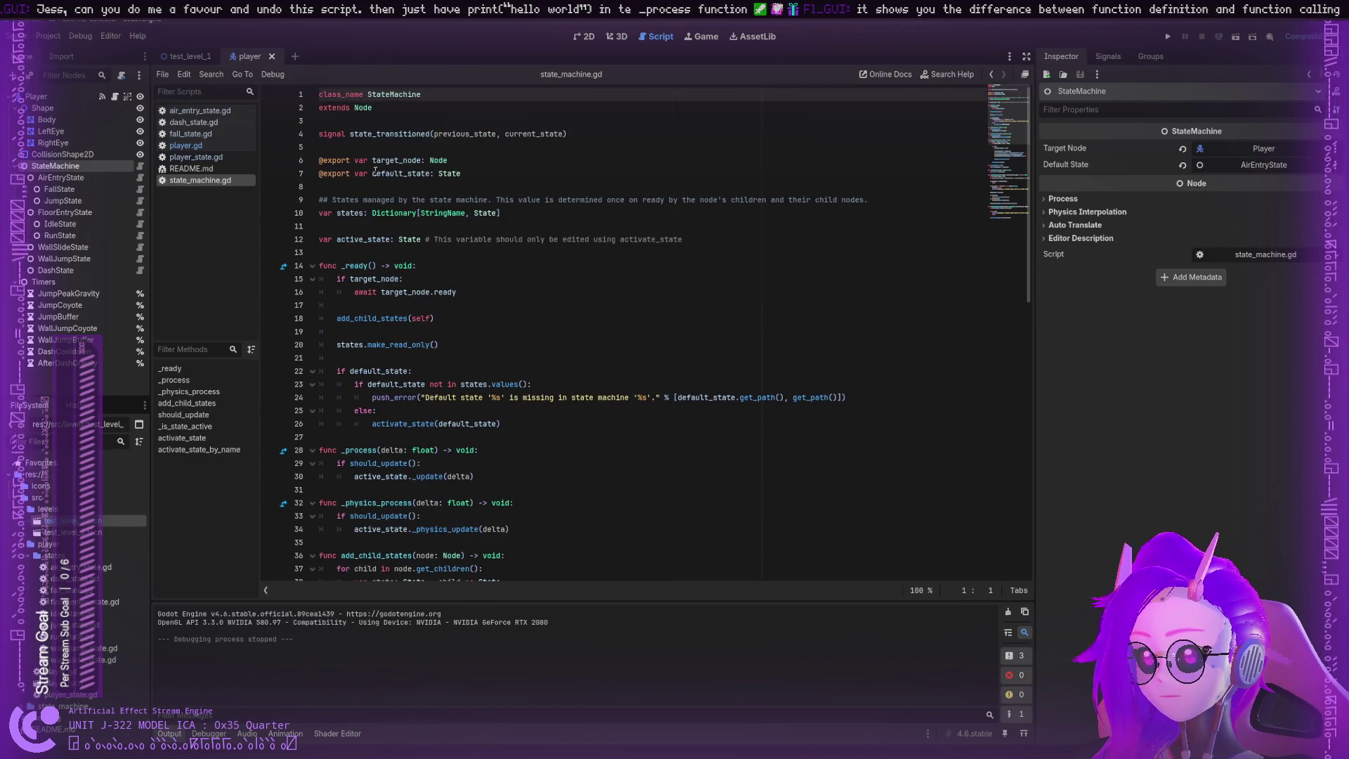
pyautogui.doubleClick(394, 136)
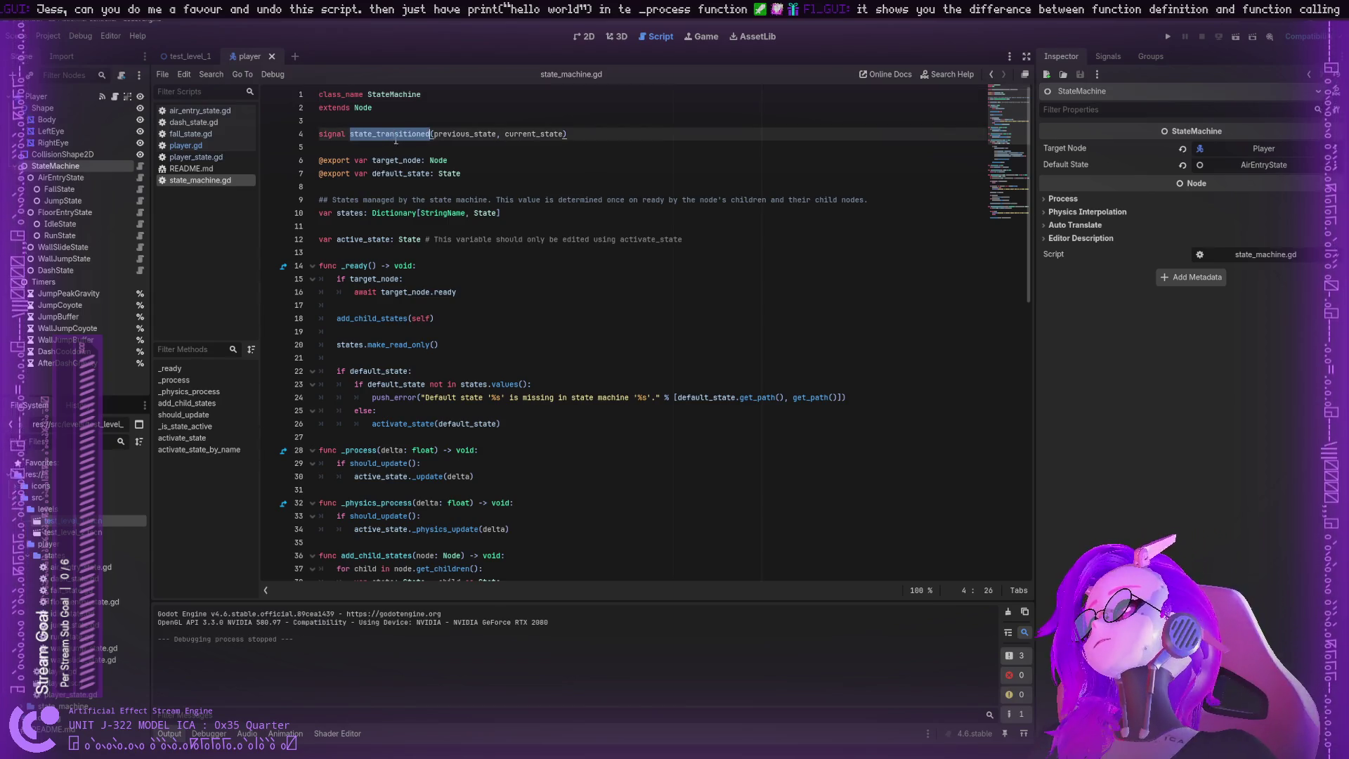
pyautogui.doubleClick(461, 134)
pyautogui.doubleClick(541, 134)
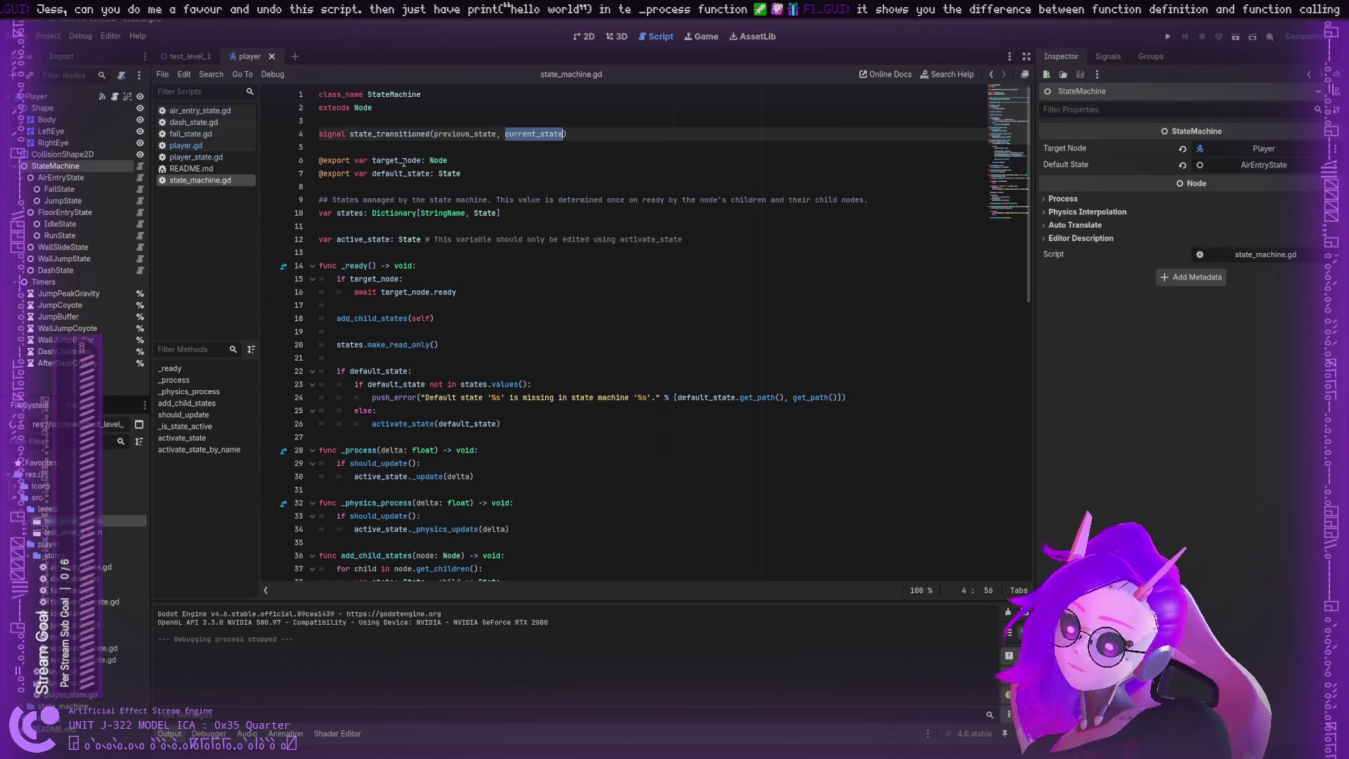
pyautogui.click(325, 134)
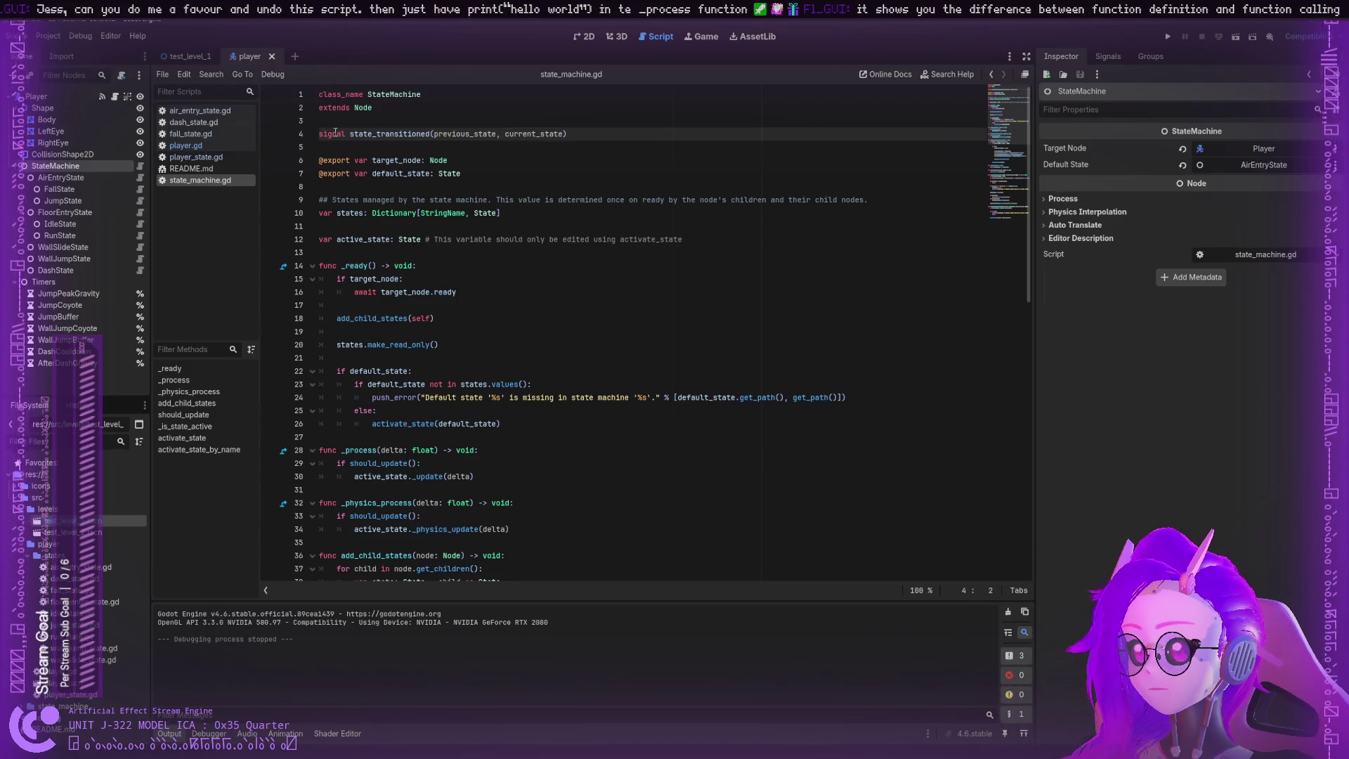
pyautogui.doubleClick(334, 133)
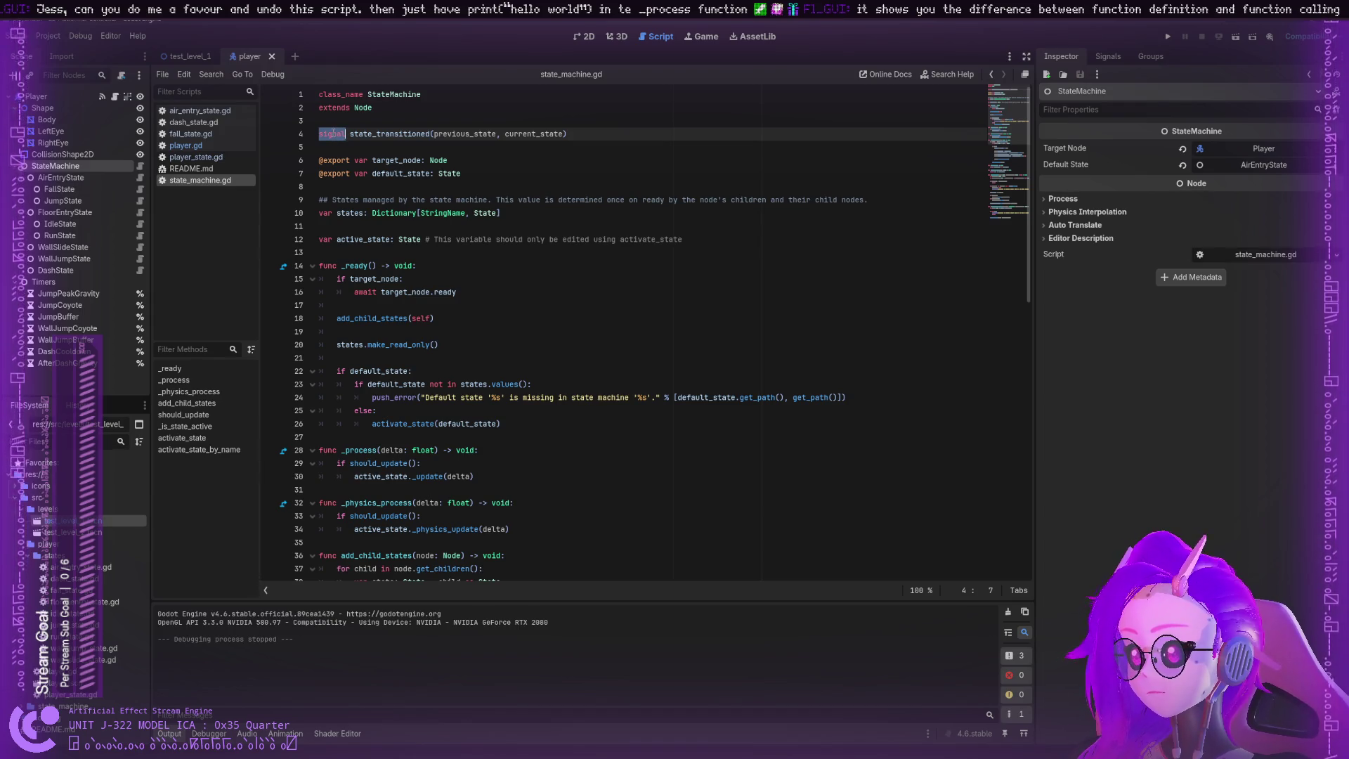
pyautogui.click(333, 133)
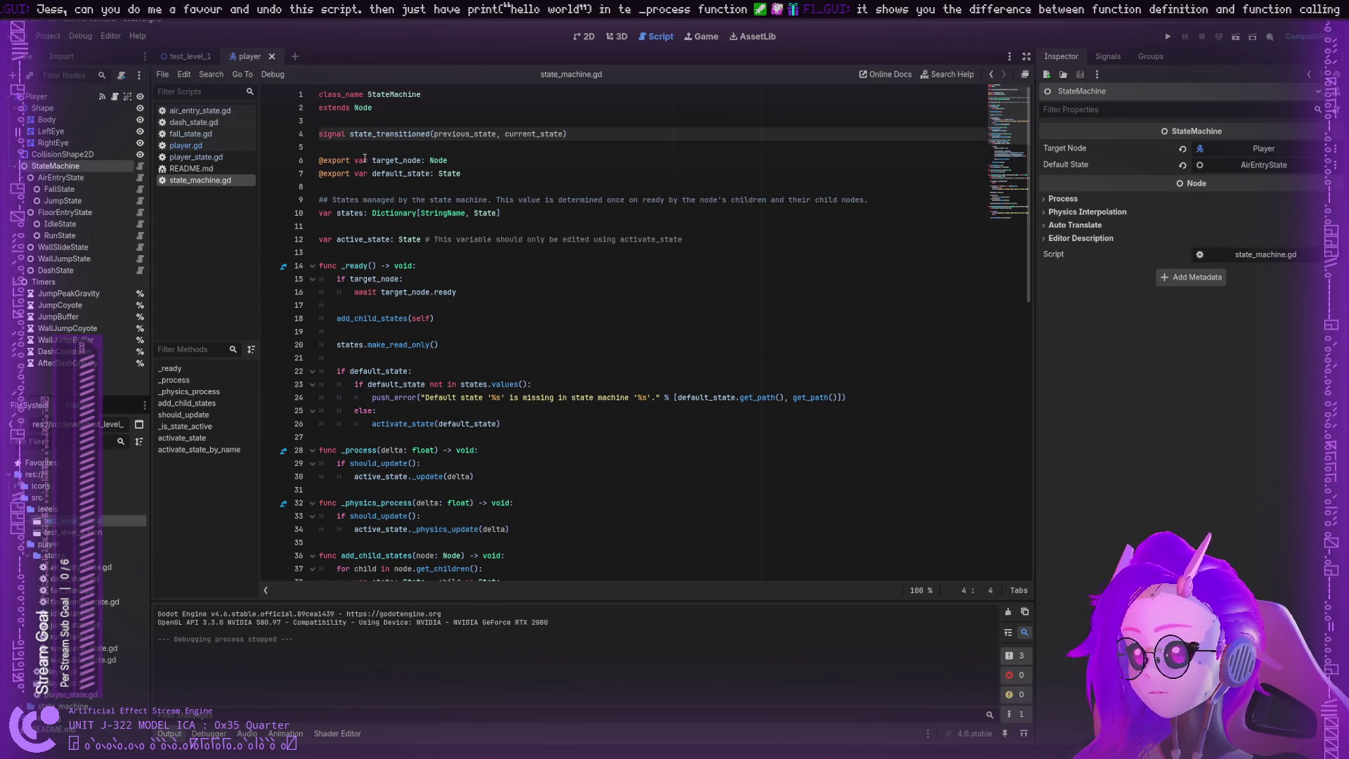
pyautogui.doubleClick(404, 161)
pyautogui.click(404, 160)
pyautogui.doubleClick(401, 173)
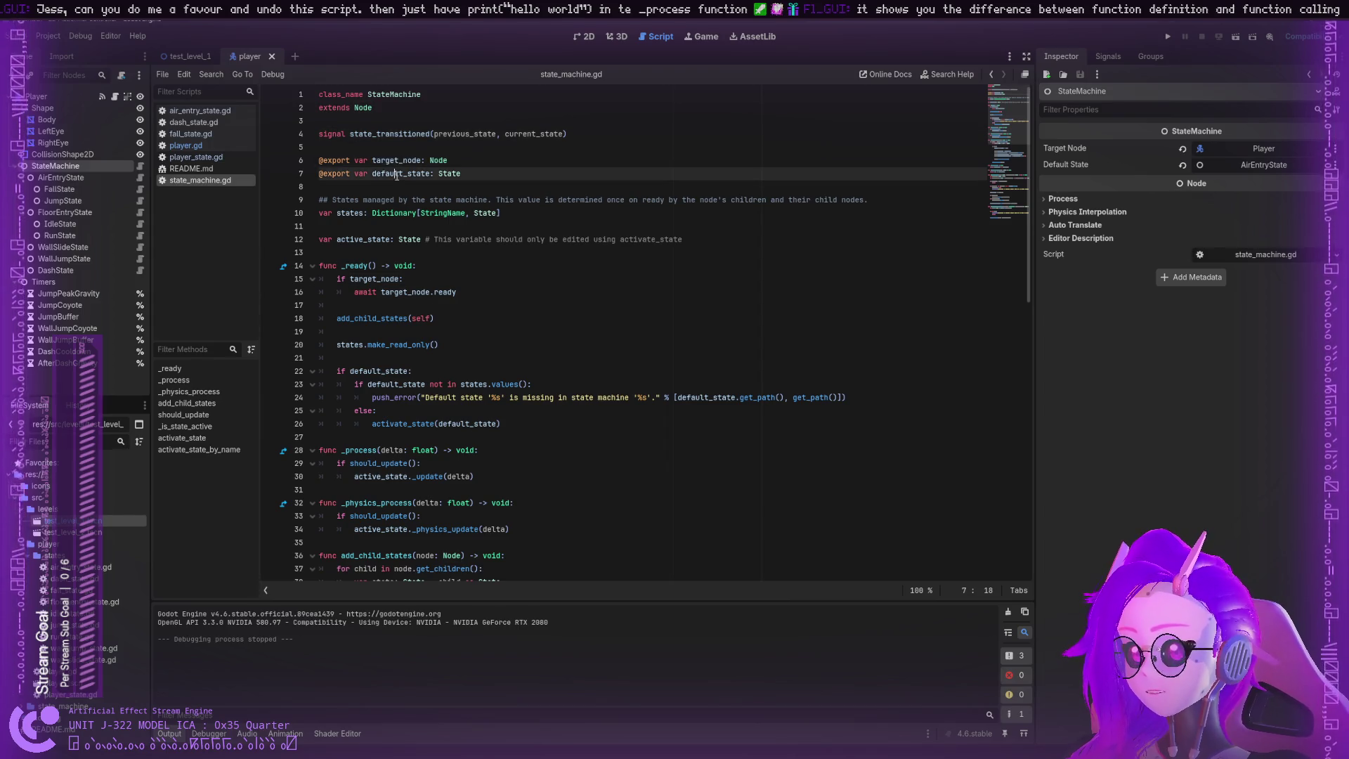
pyautogui.click(445, 175)
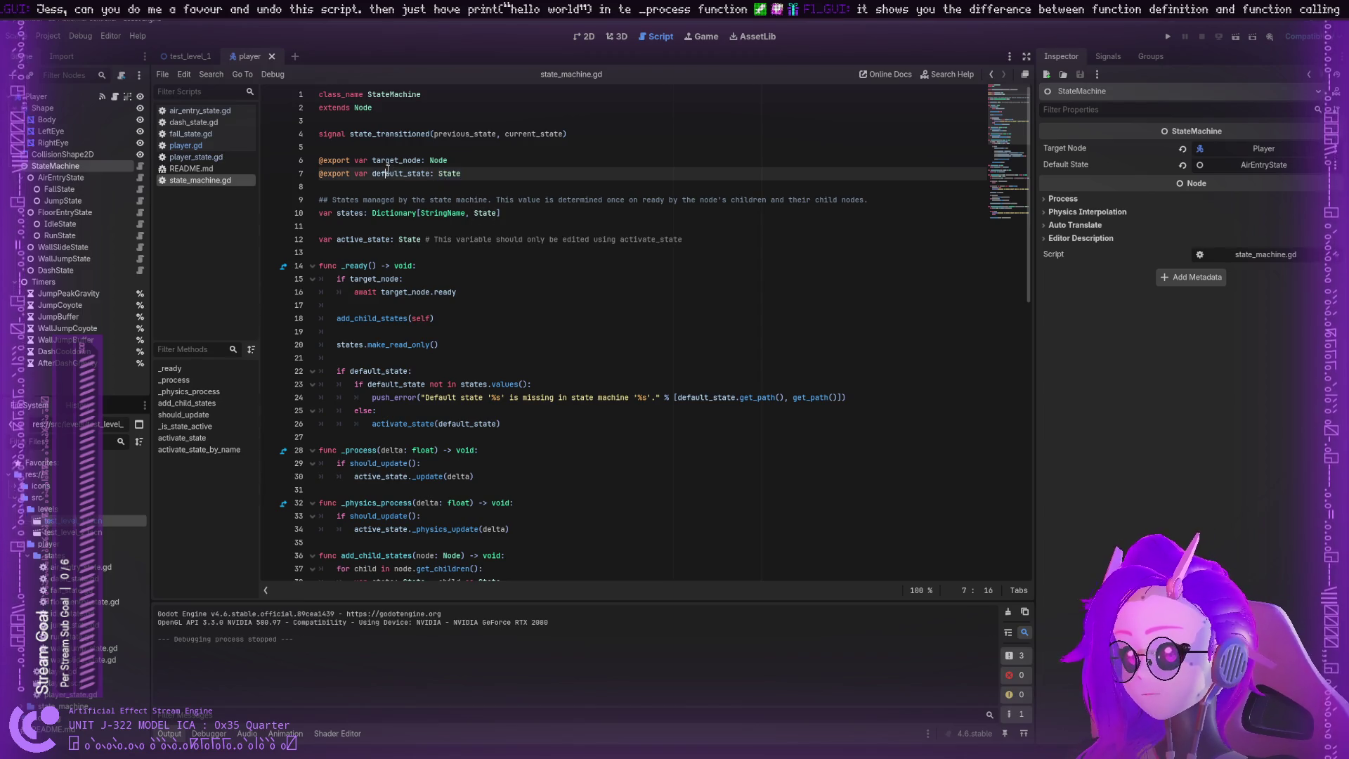
pyautogui.doubleClick(395, 160)
pyautogui.doubleClick(382, 169)
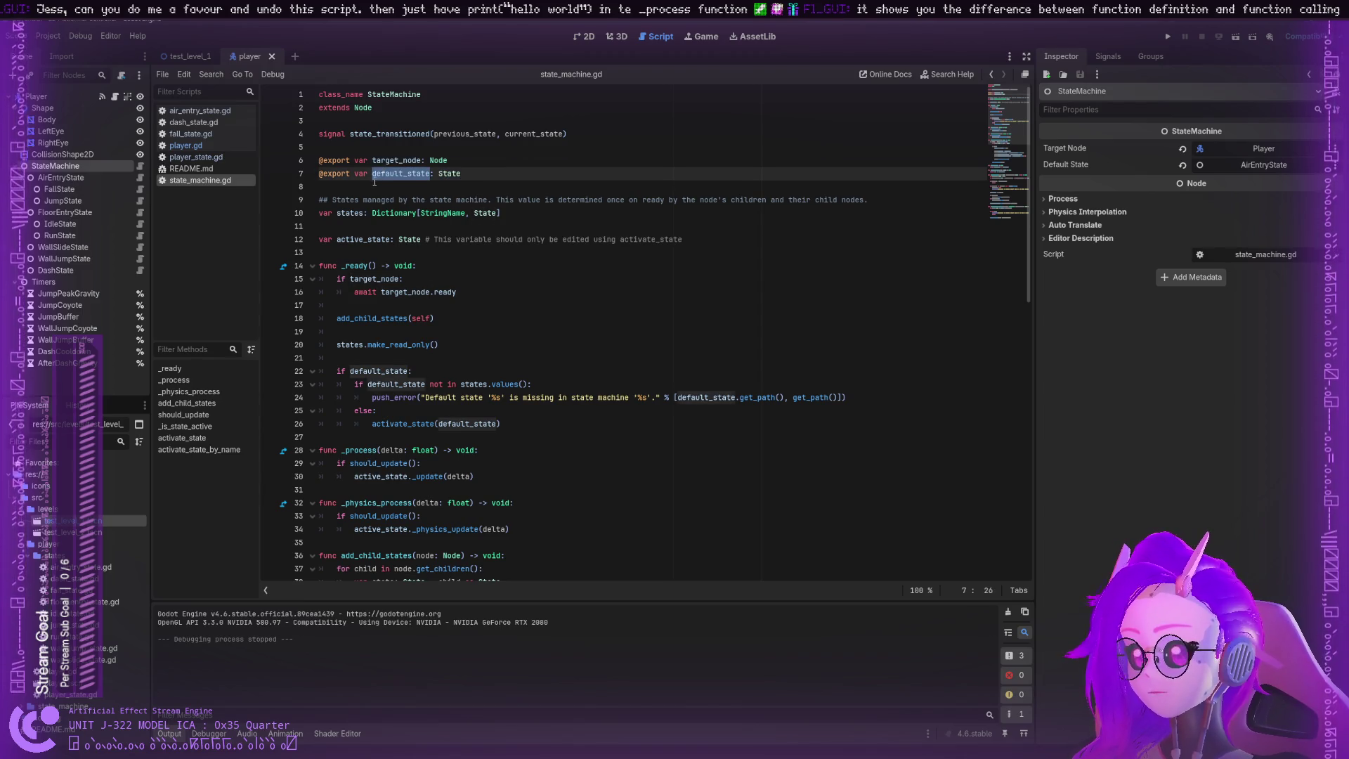
pyautogui.doubleClick(378, 162)
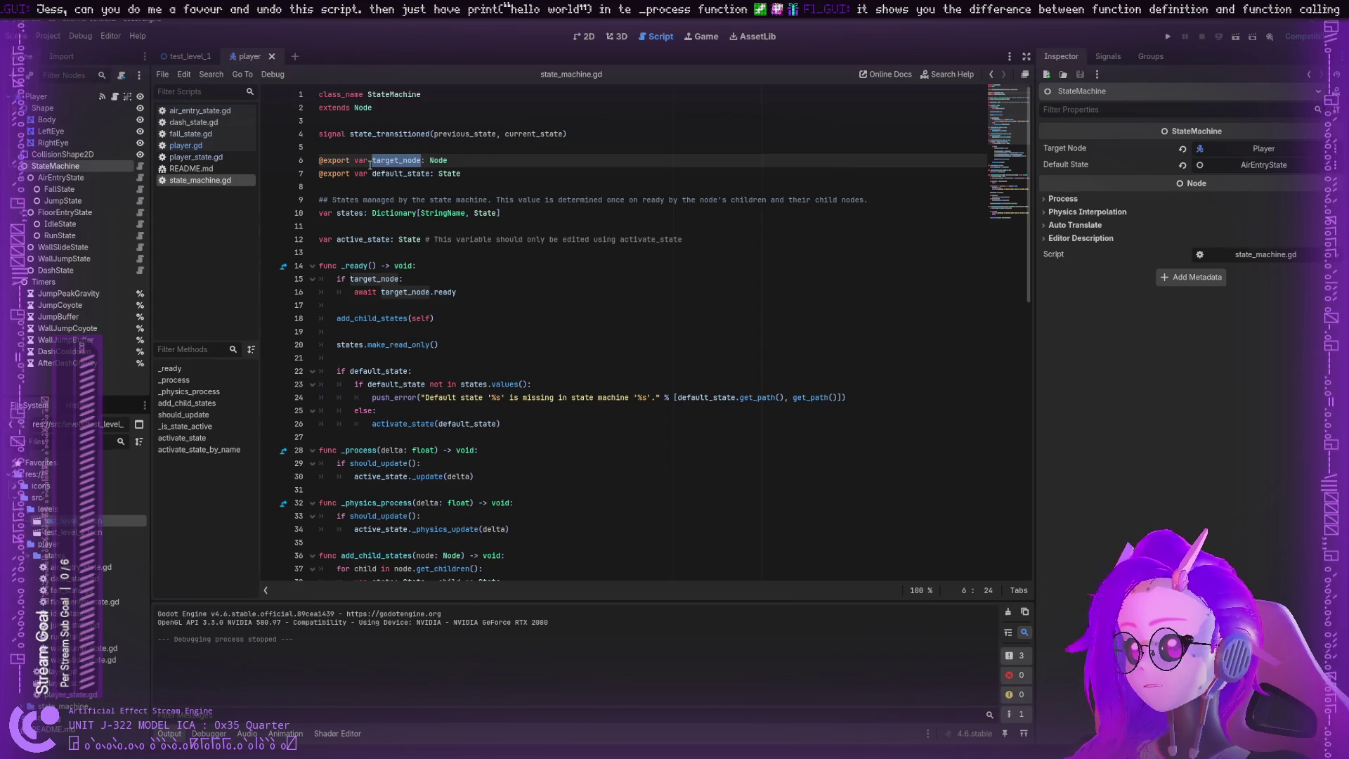
pyautogui.click(359, 161)
pyautogui.doubleClick(438, 161)
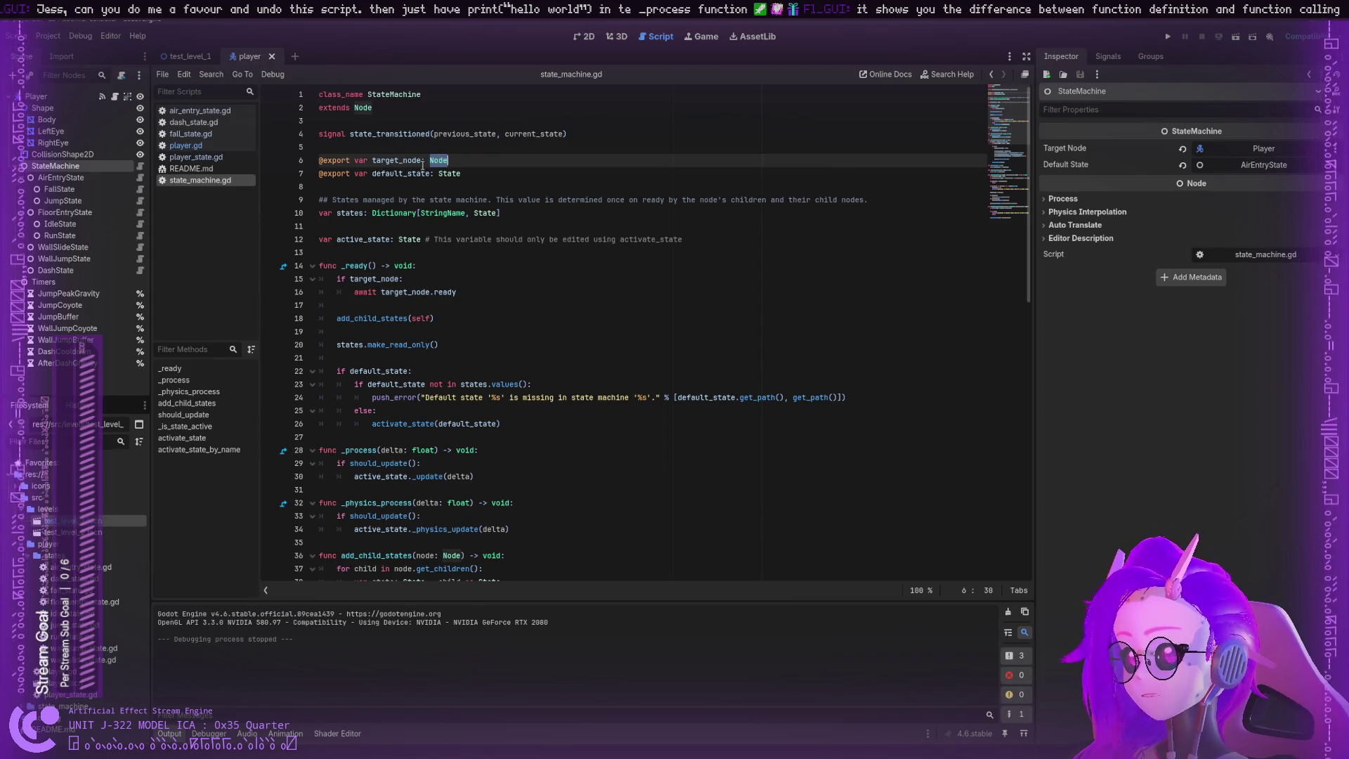
pyautogui.doubleClick(406, 161)
pyautogui.click(337, 161)
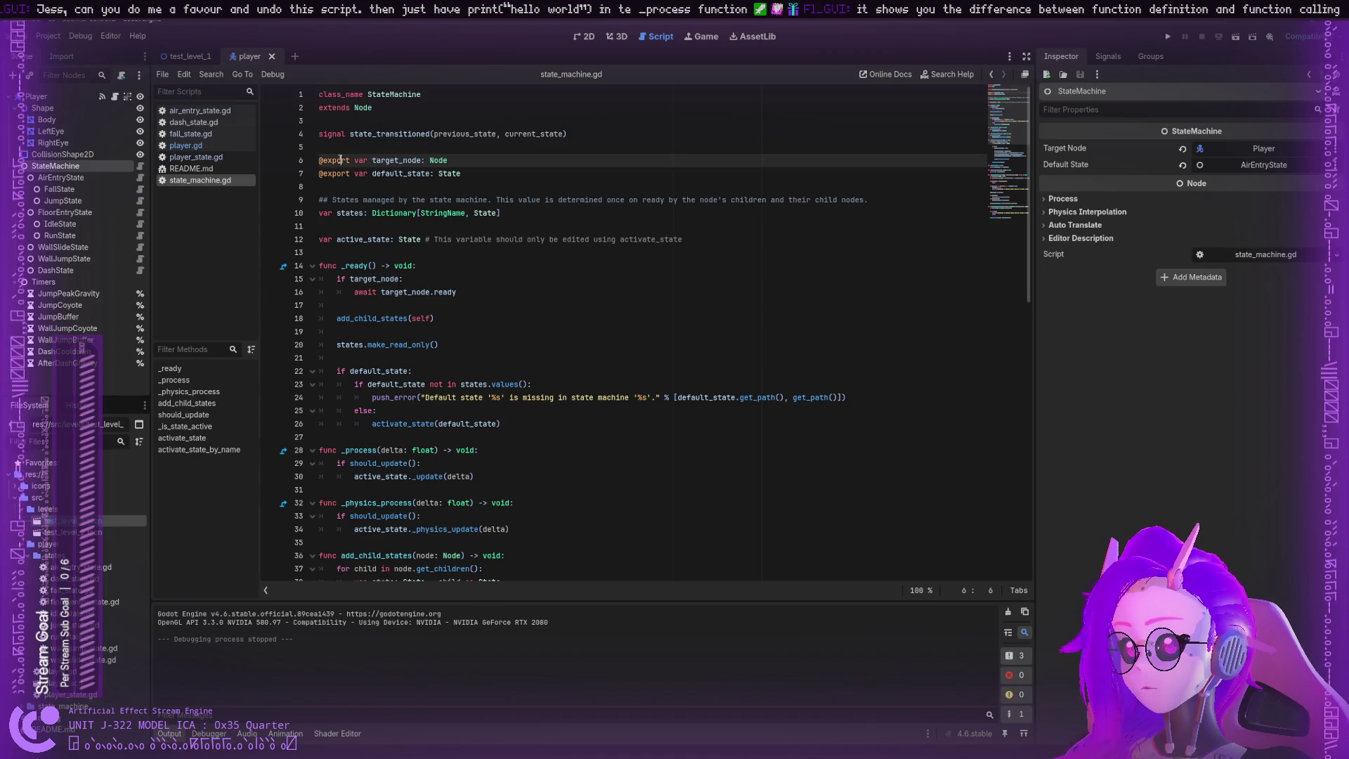
pyautogui.doubleClick(338, 161)
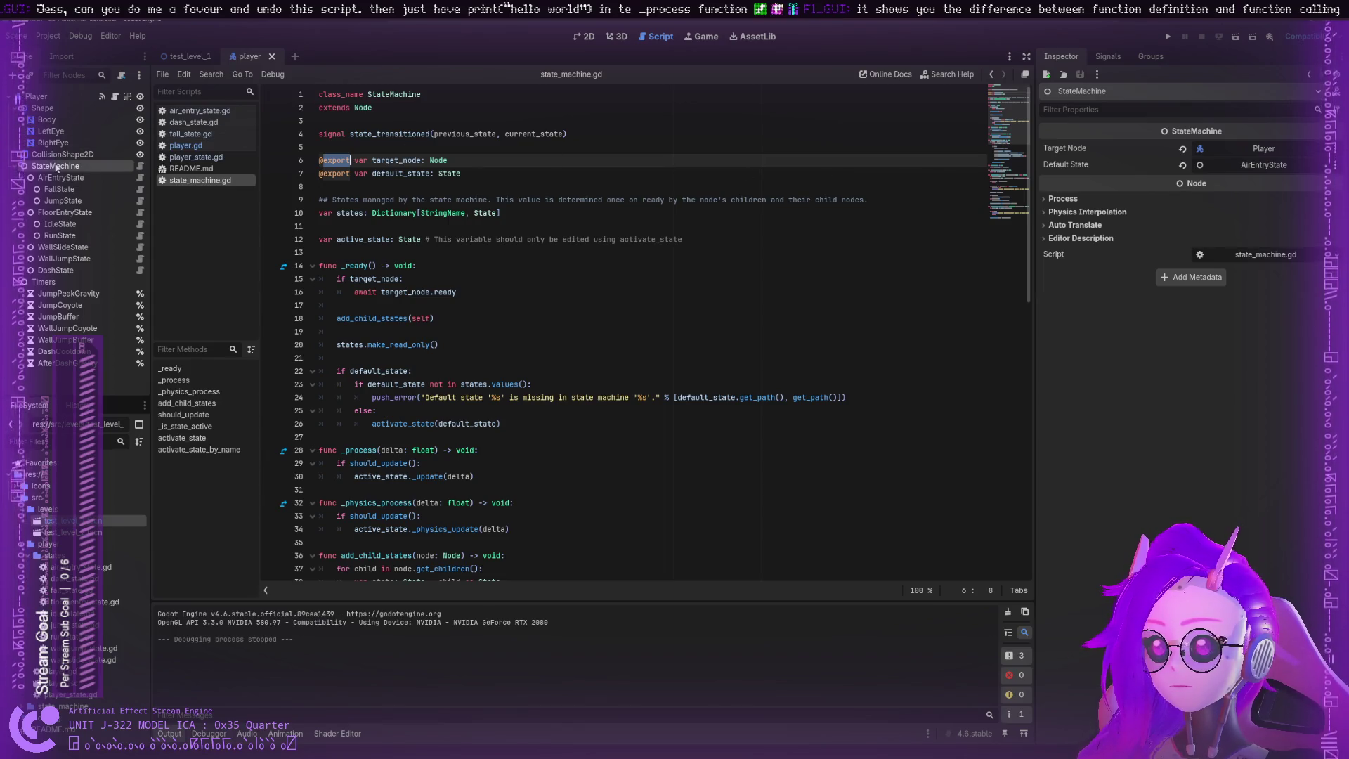
# Step: Show the Player node's exported properties in the Inspector and return to player.gd
pyautogui.click(36, 96)
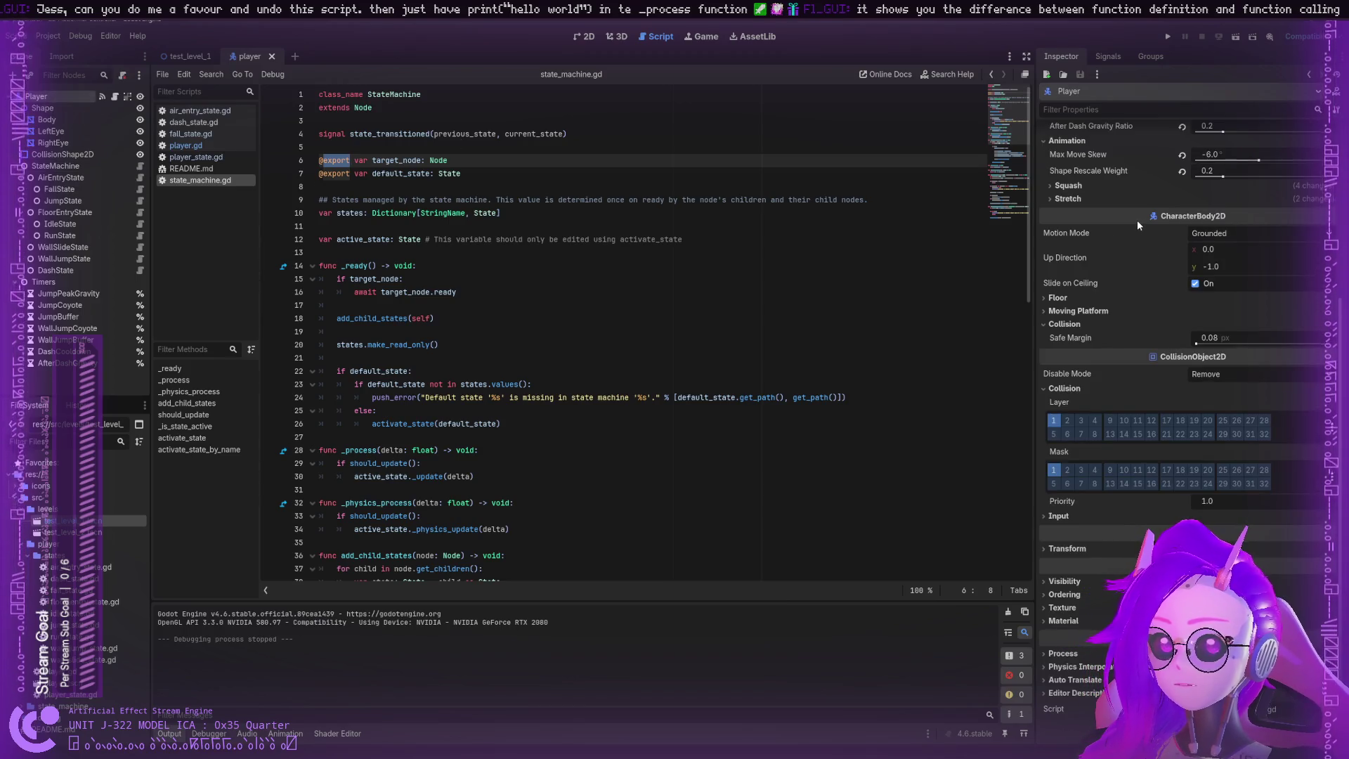
pyautogui.scroll(5, 1137, 221)
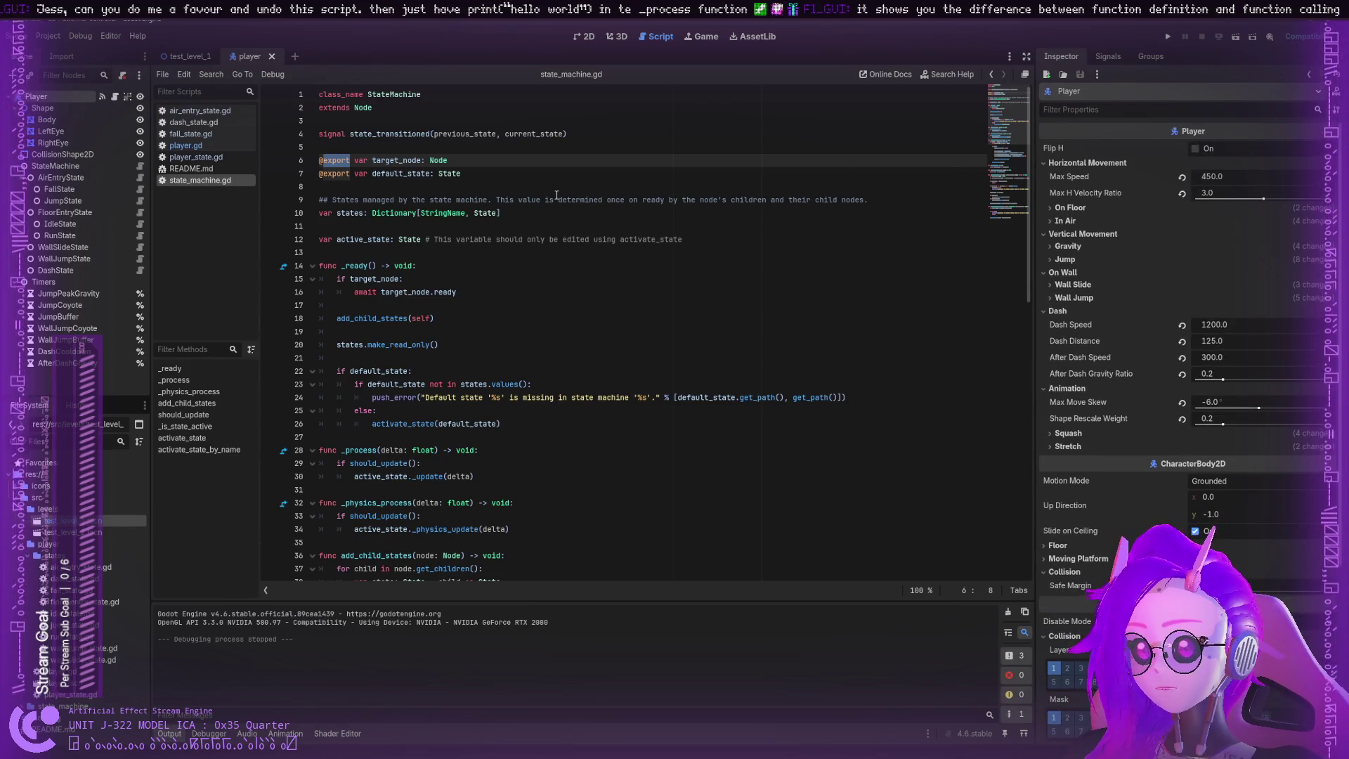
pyautogui.scroll(-15, 351, 211)
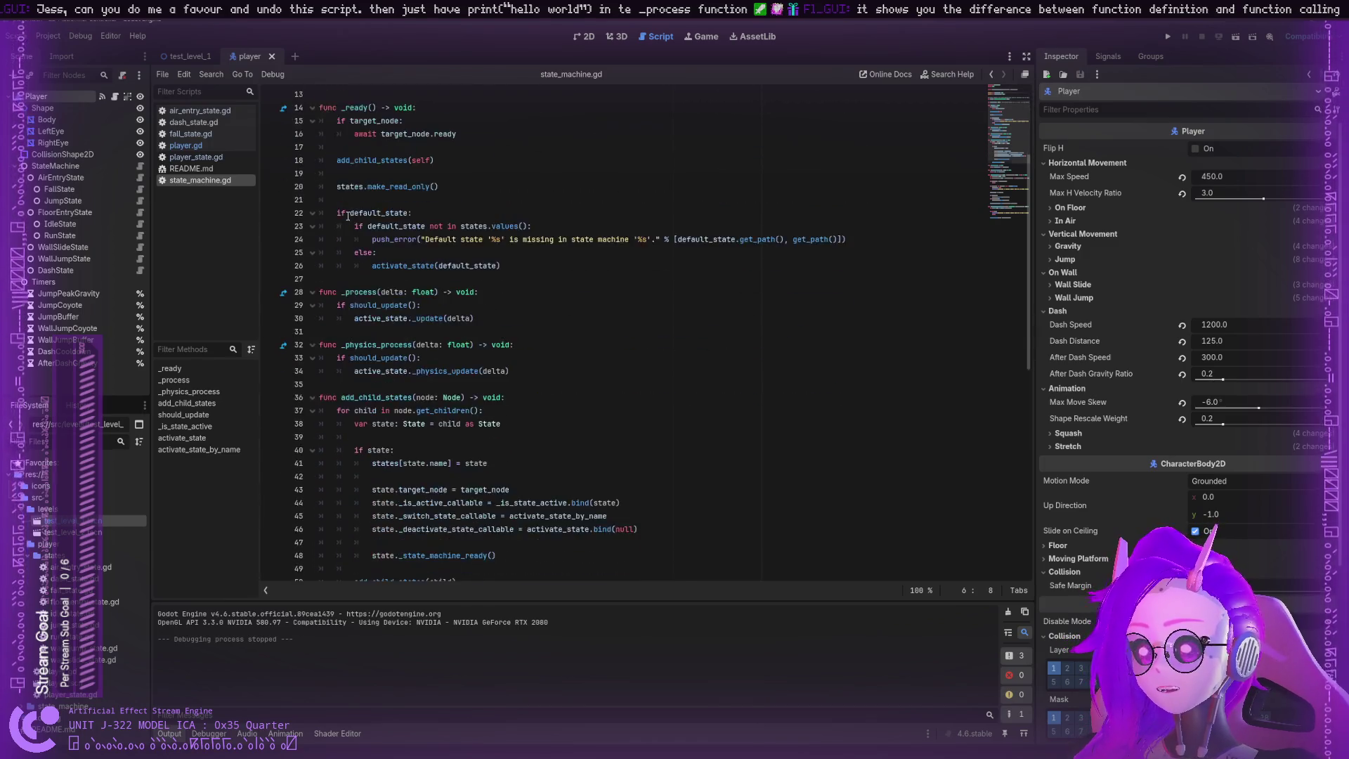
pyautogui.scroll(15, 347, 217)
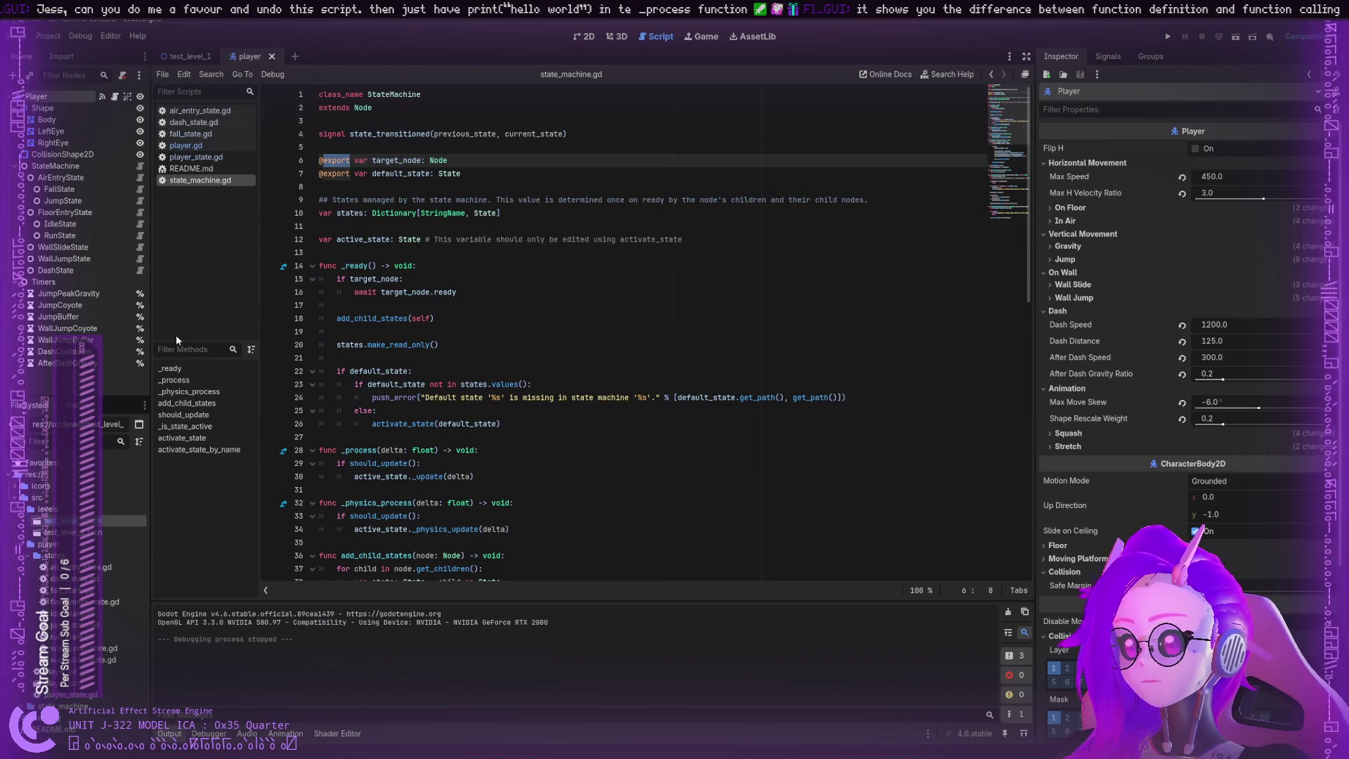
pyautogui.click(197, 145)
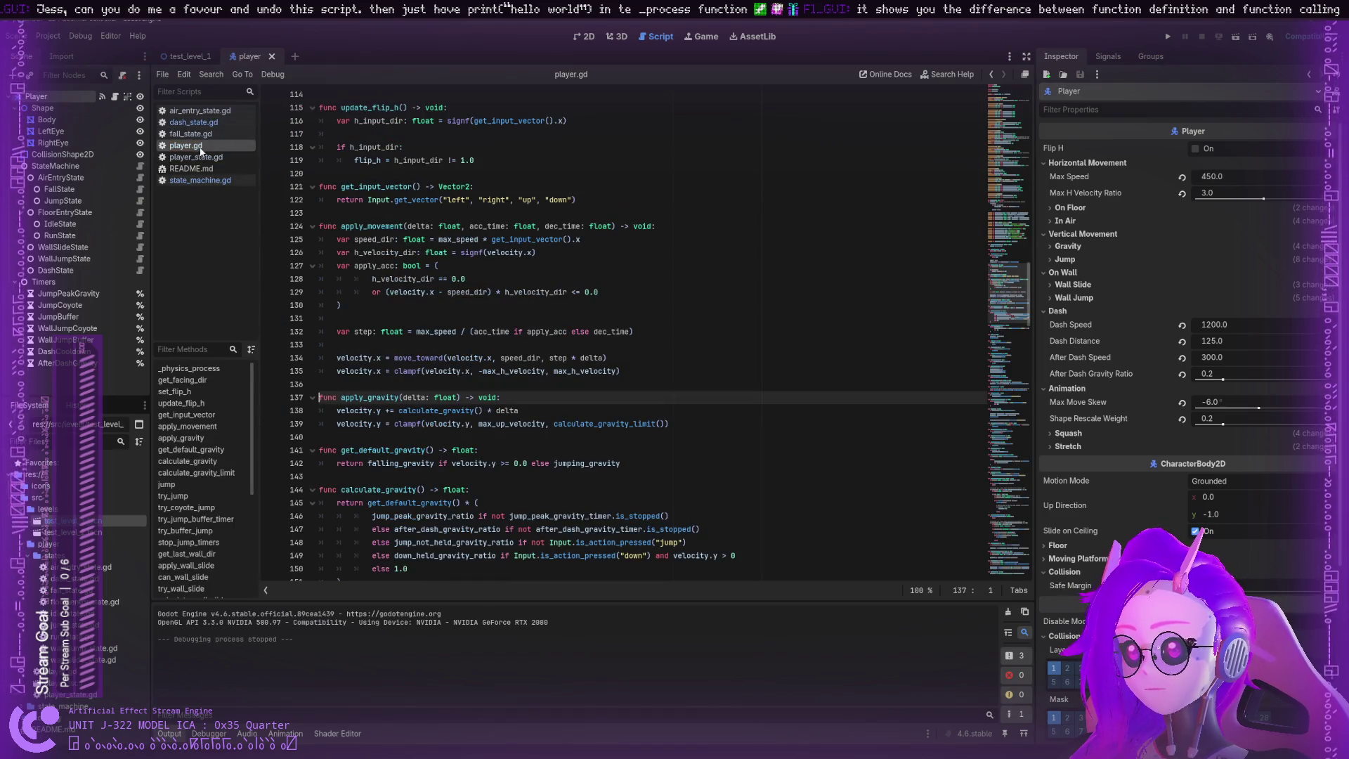
pyautogui.click(214, 157)
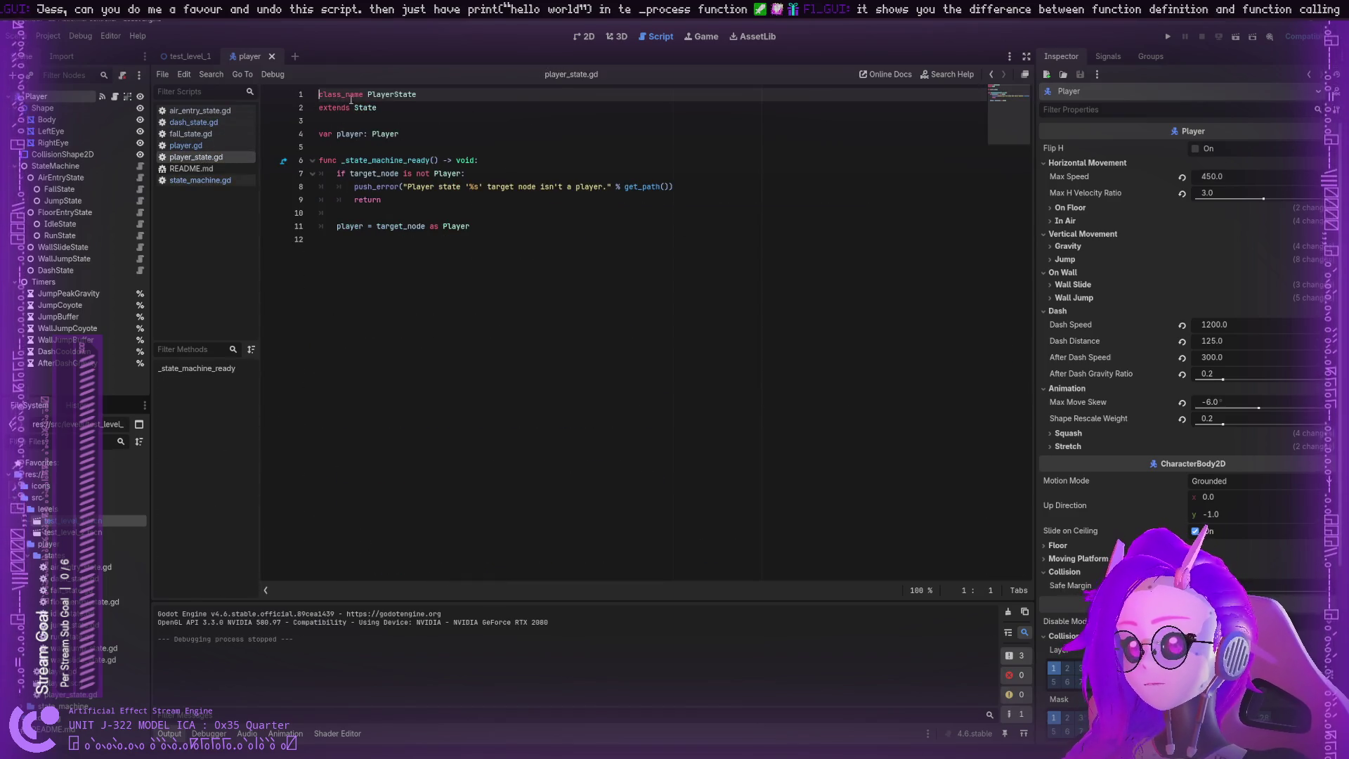
pyautogui.click(204, 146)
pyautogui.scroll(5, 392, 216)
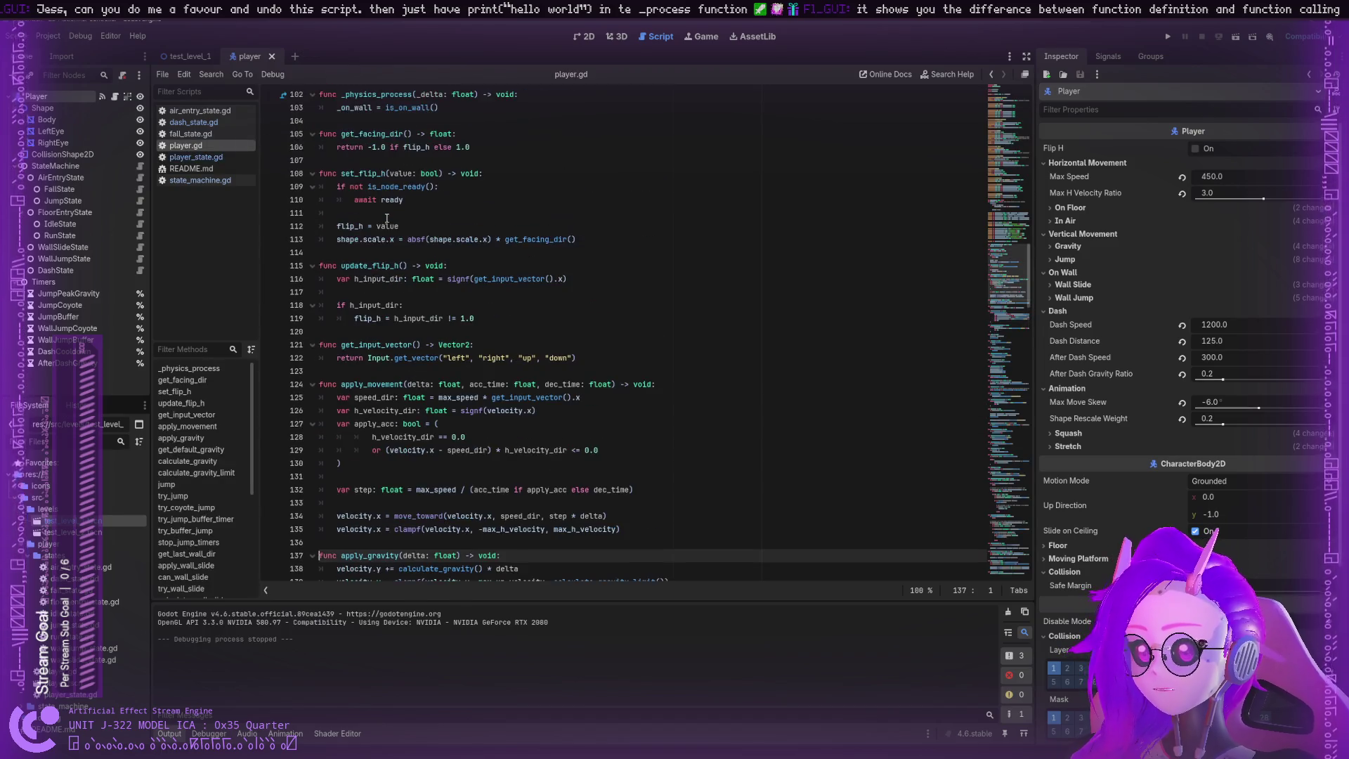
pyautogui.scroll(15, 392, 215)
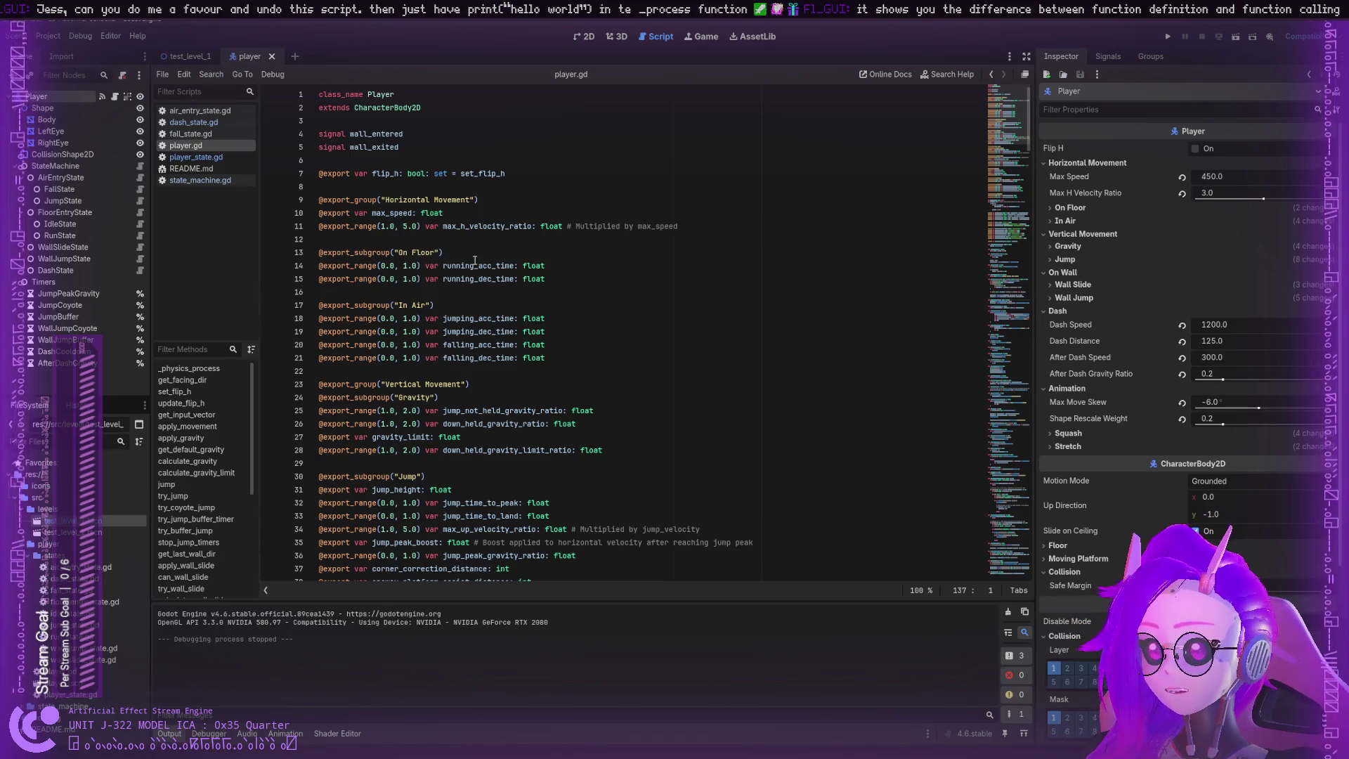
pyautogui.doubleClick(345, 199)
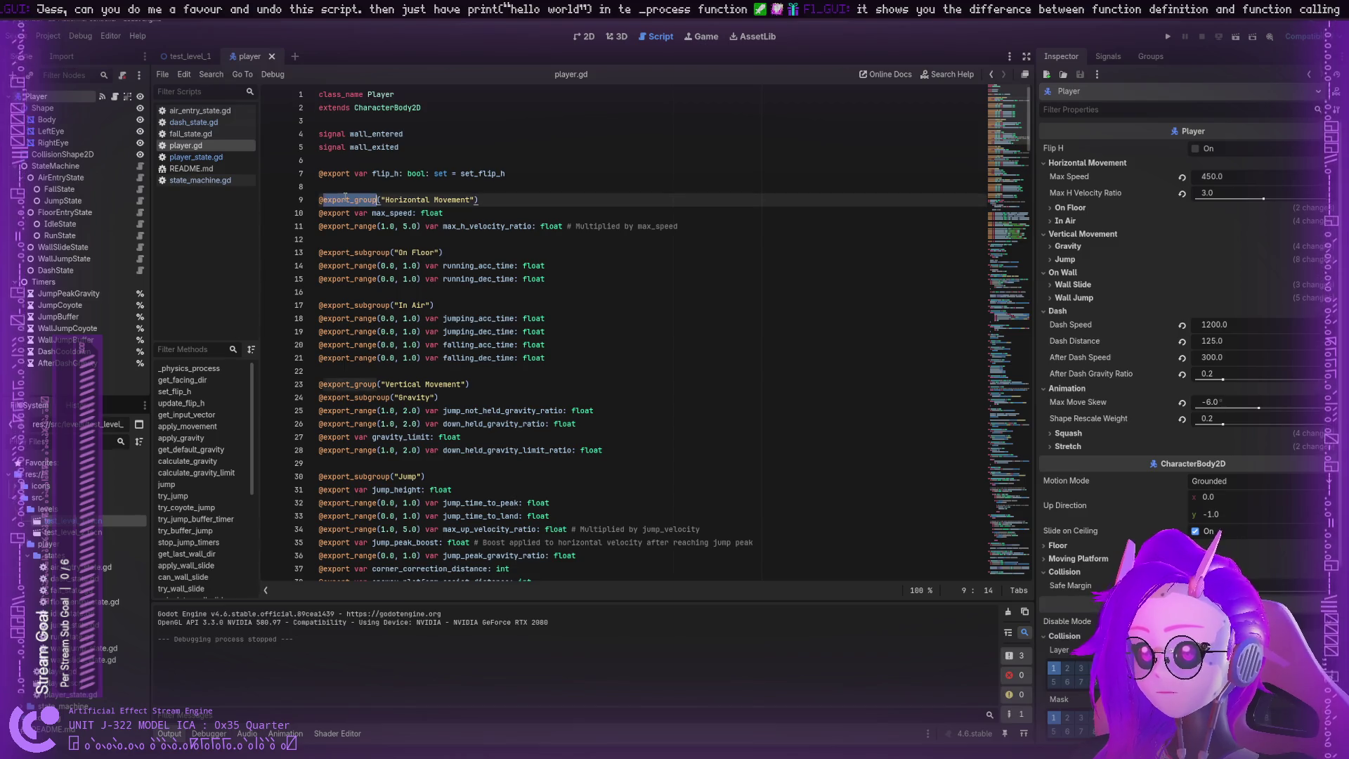
pyautogui.doubleClick(337, 212)
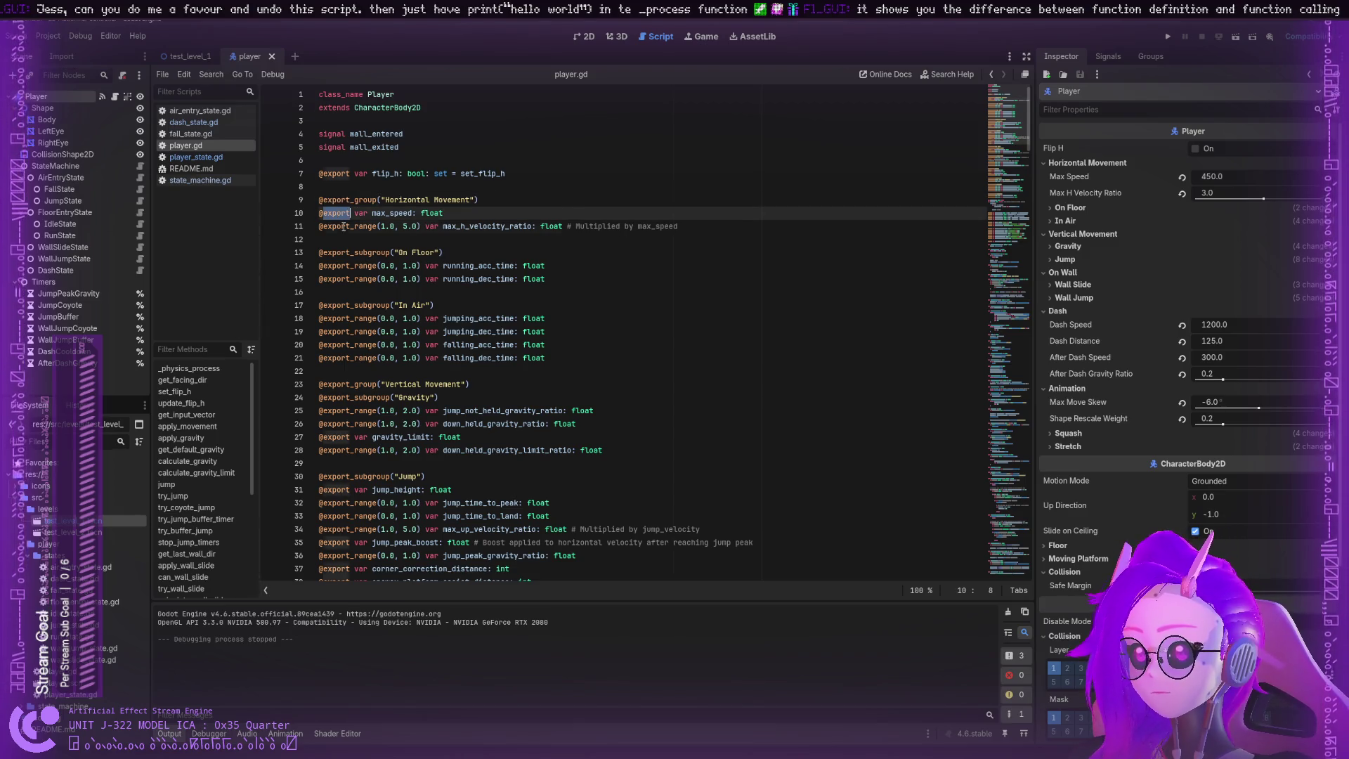
pyautogui.doubleClick(344, 226)
pyautogui.doubleClick(352, 200)
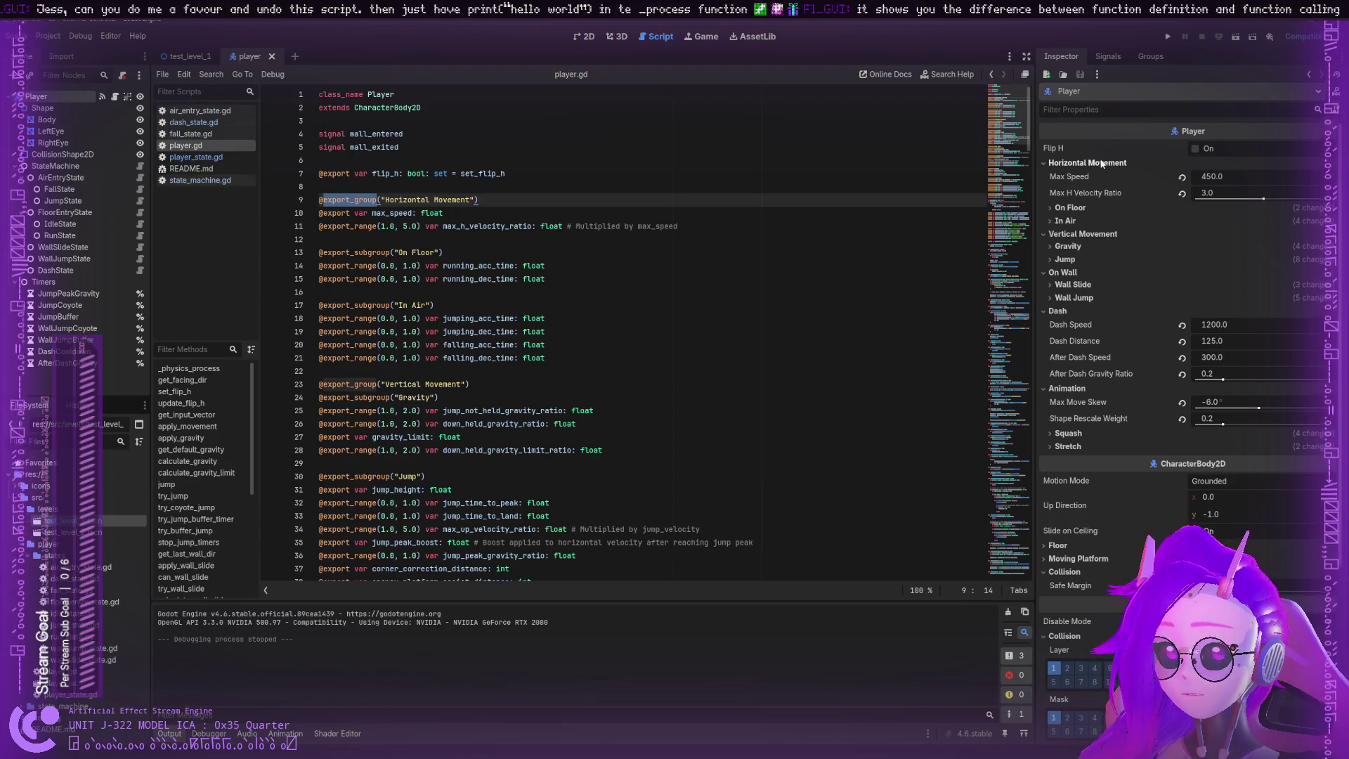
pyautogui.click(1063, 163)
pyautogui.click(1058, 176)
pyautogui.click(1052, 189)
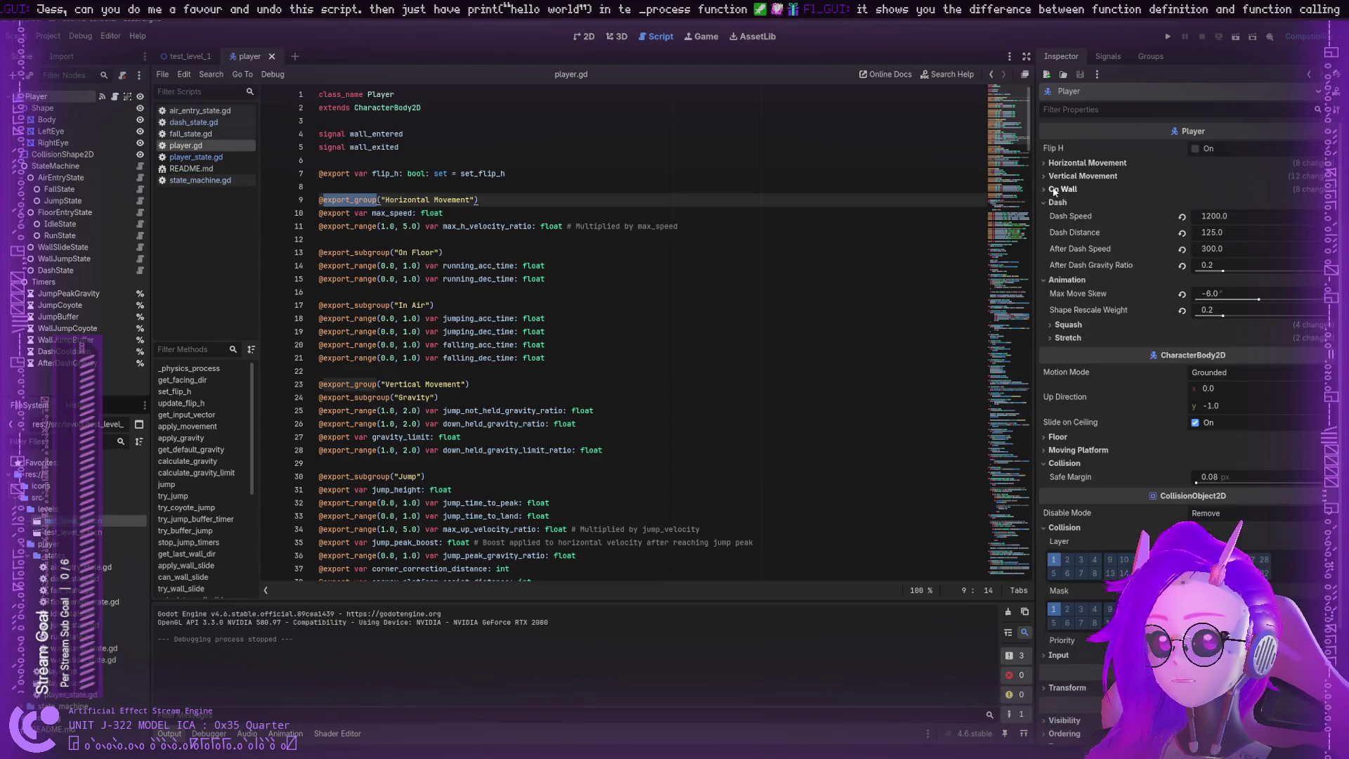
pyautogui.click(1051, 202)
pyautogui.click(1048, 216)
pyautogui.click(1047, 216)
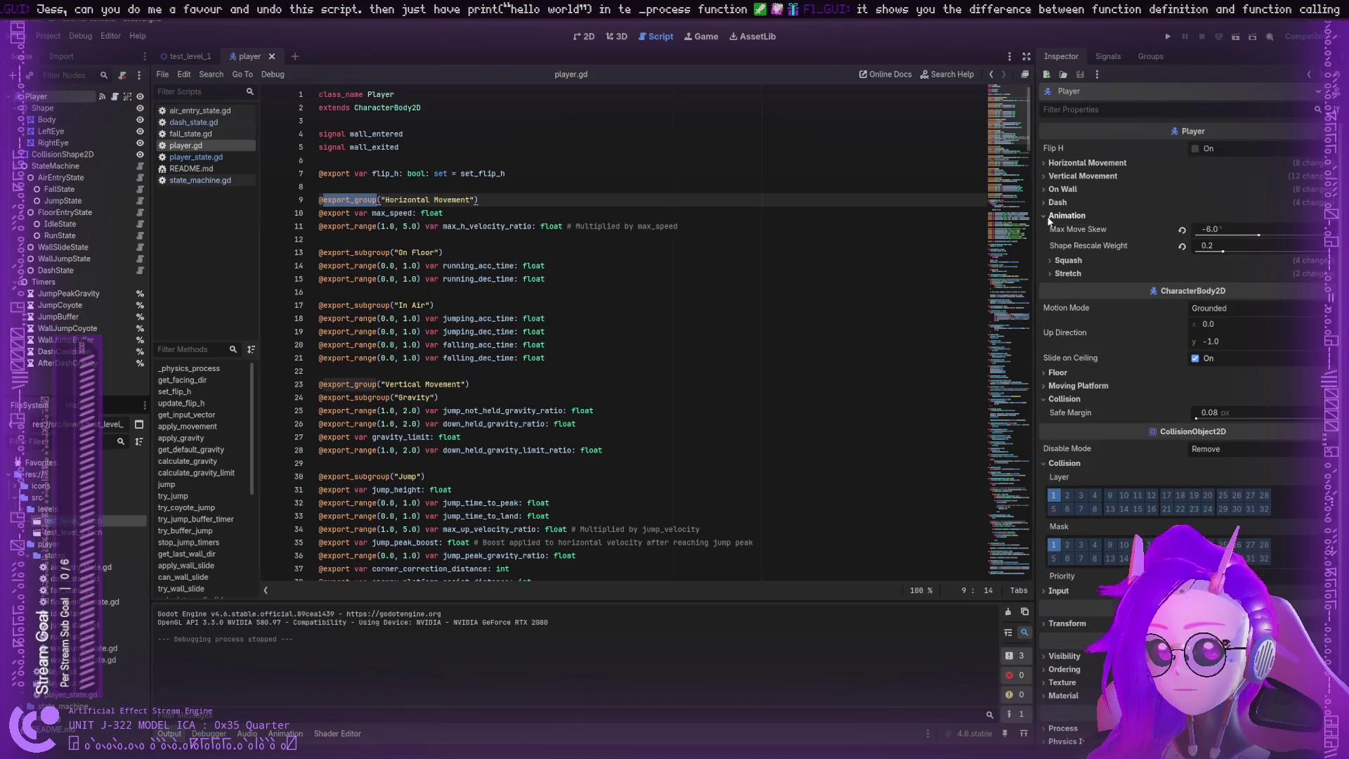
pyautogui.click(1052, 203)
pyautogui.click(1052, 202)
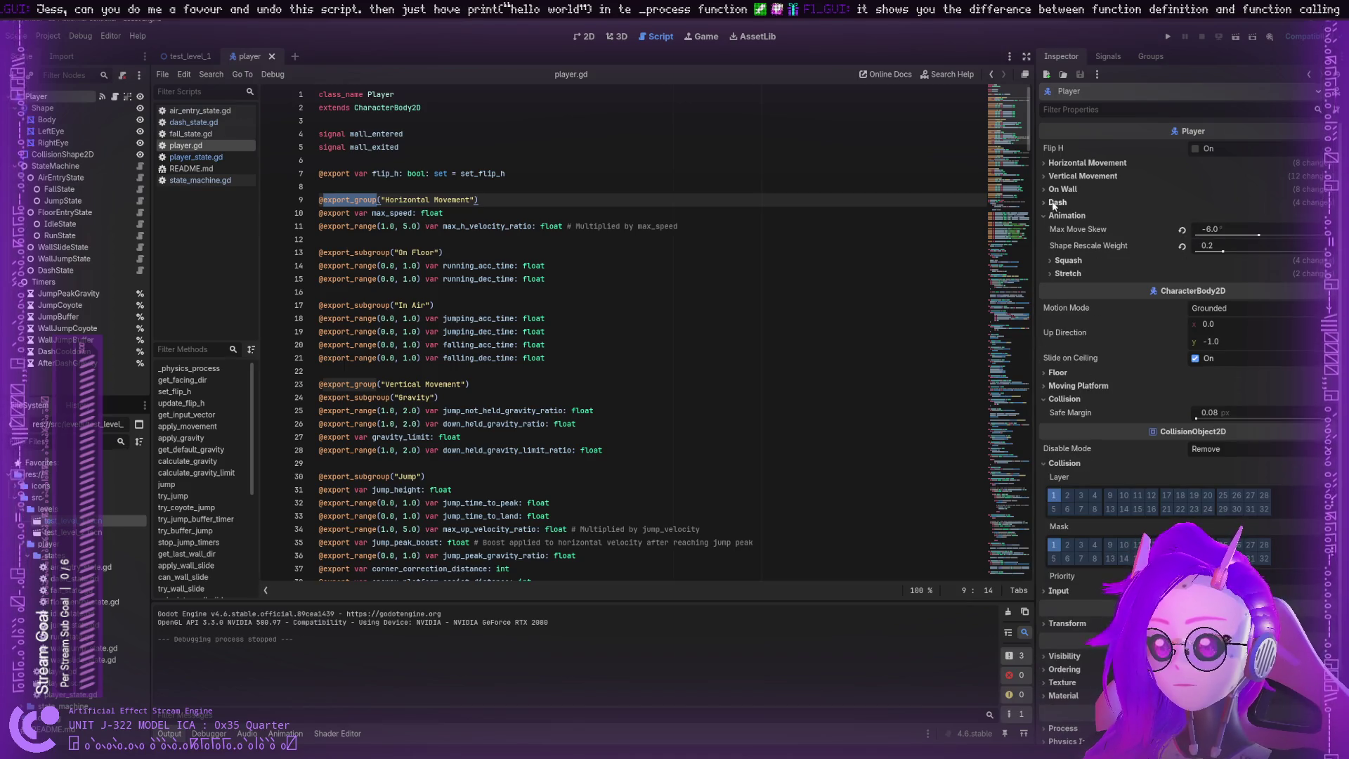
pyautogui.click(1052, 203)
pyautogui.click(1053, 189)
pyautogui.click(1058, 176)
pyautogui.click(1061, 163)
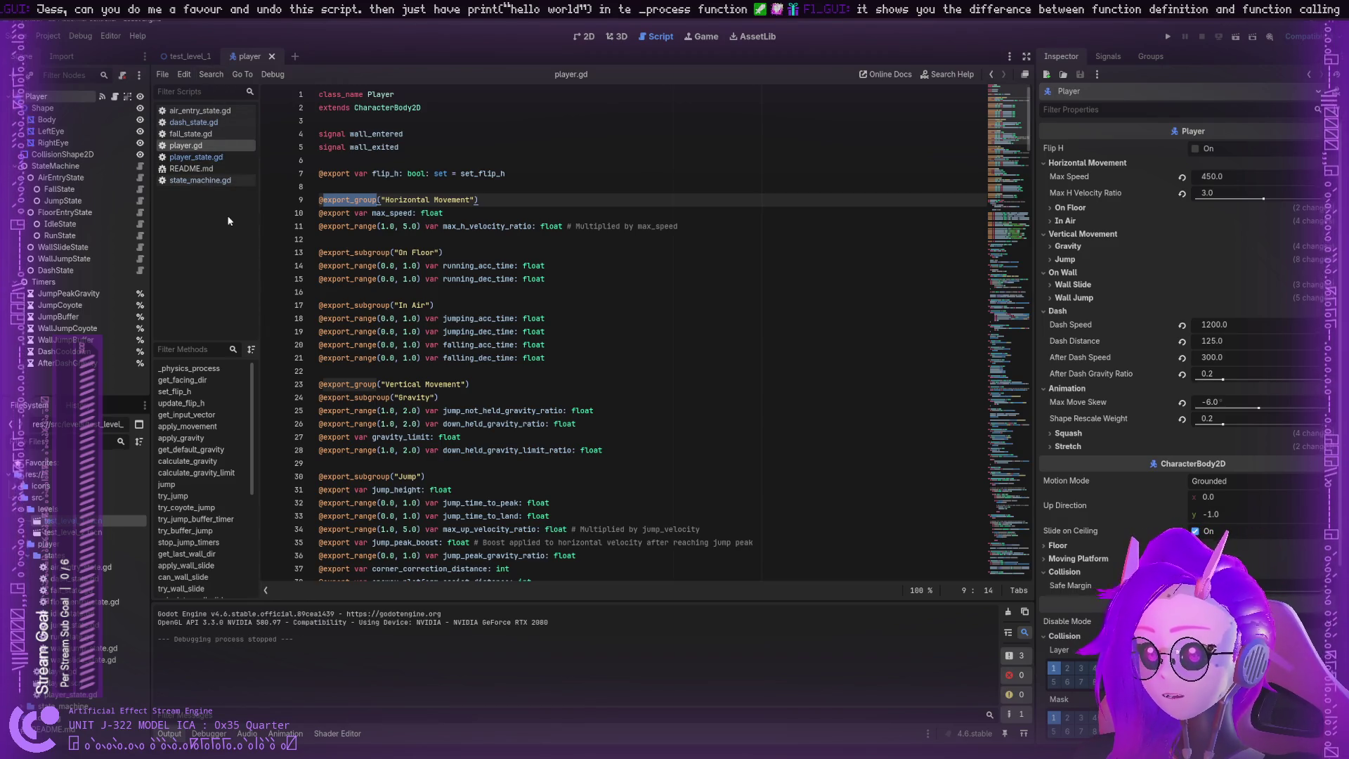
pyautogui.scroll(-15, 401, 269)
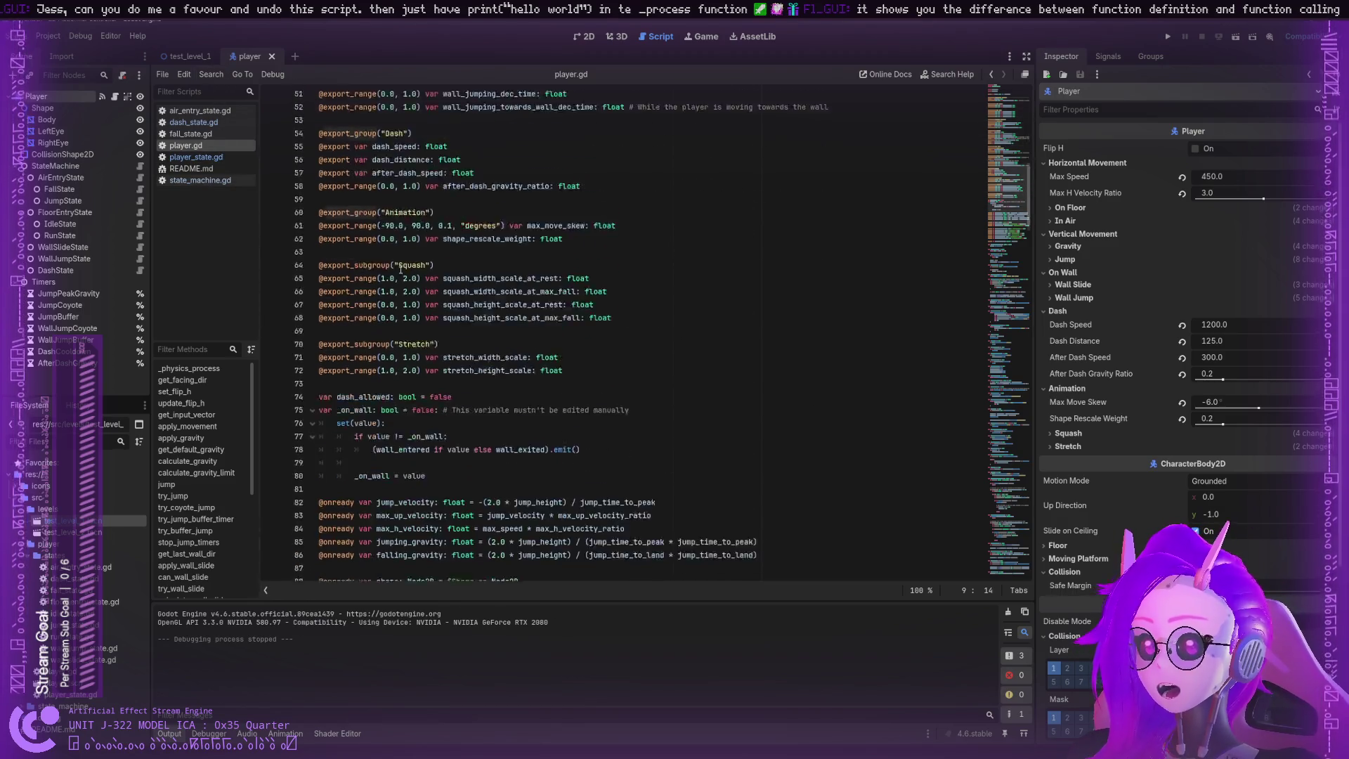
pyautogui.scroll(-6, 401, 269)
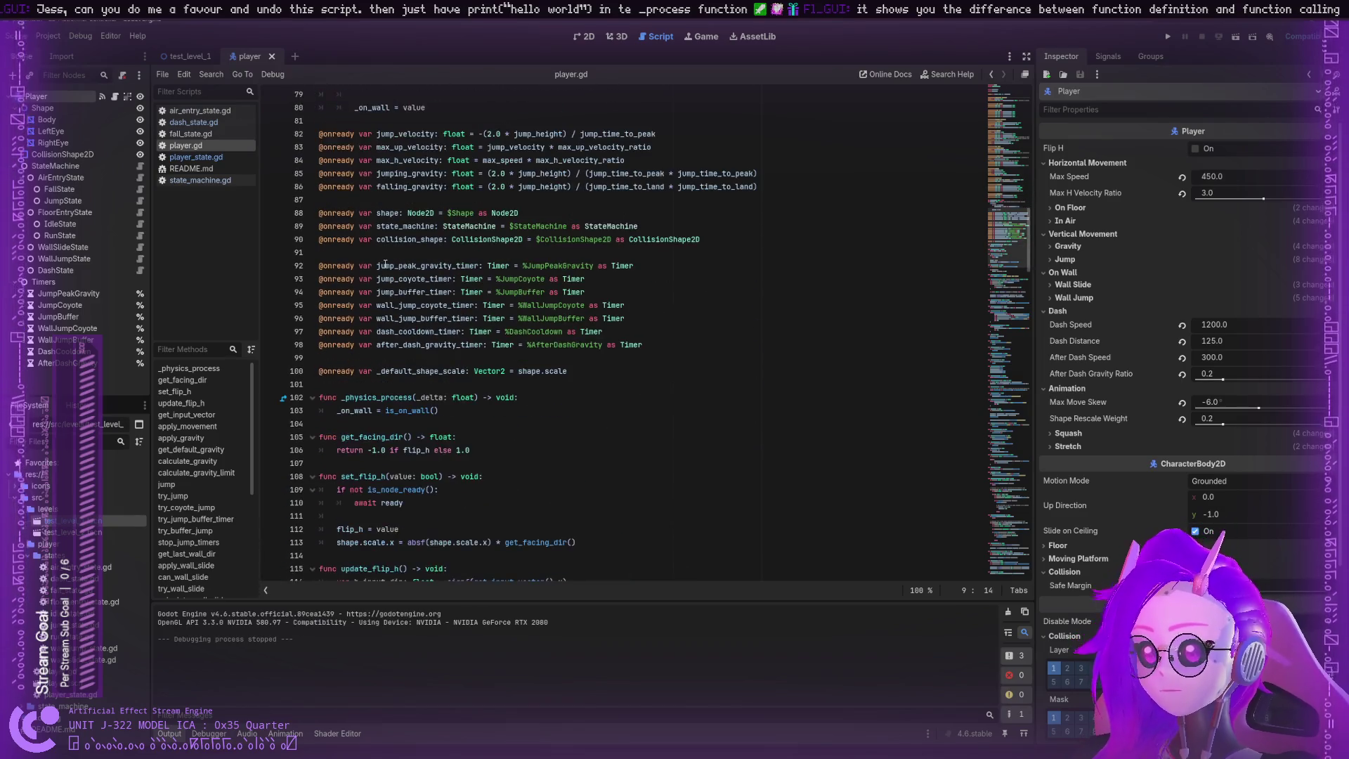
pyautogui.doubleClick(323, 253)
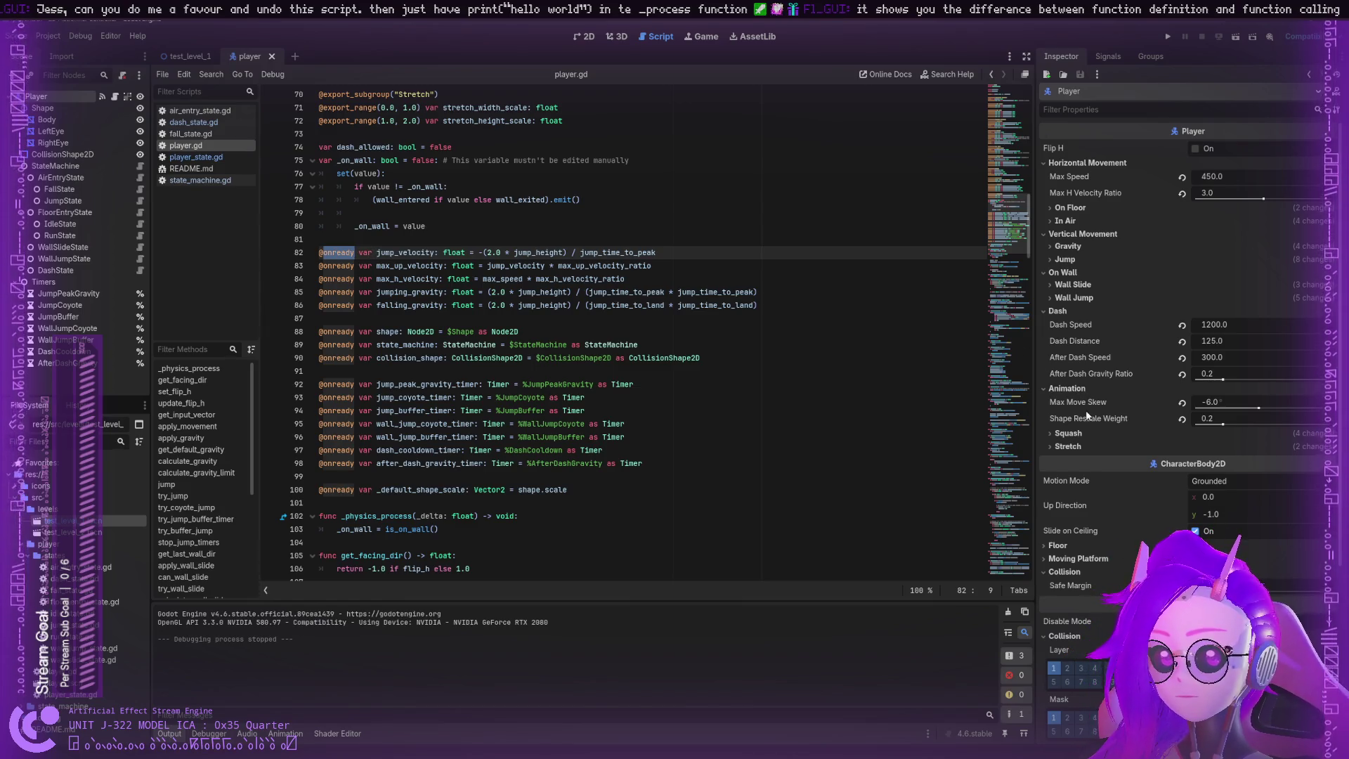
pyautogui.click(1061, 434)
pyautogui.scroll(3, 578, 291)
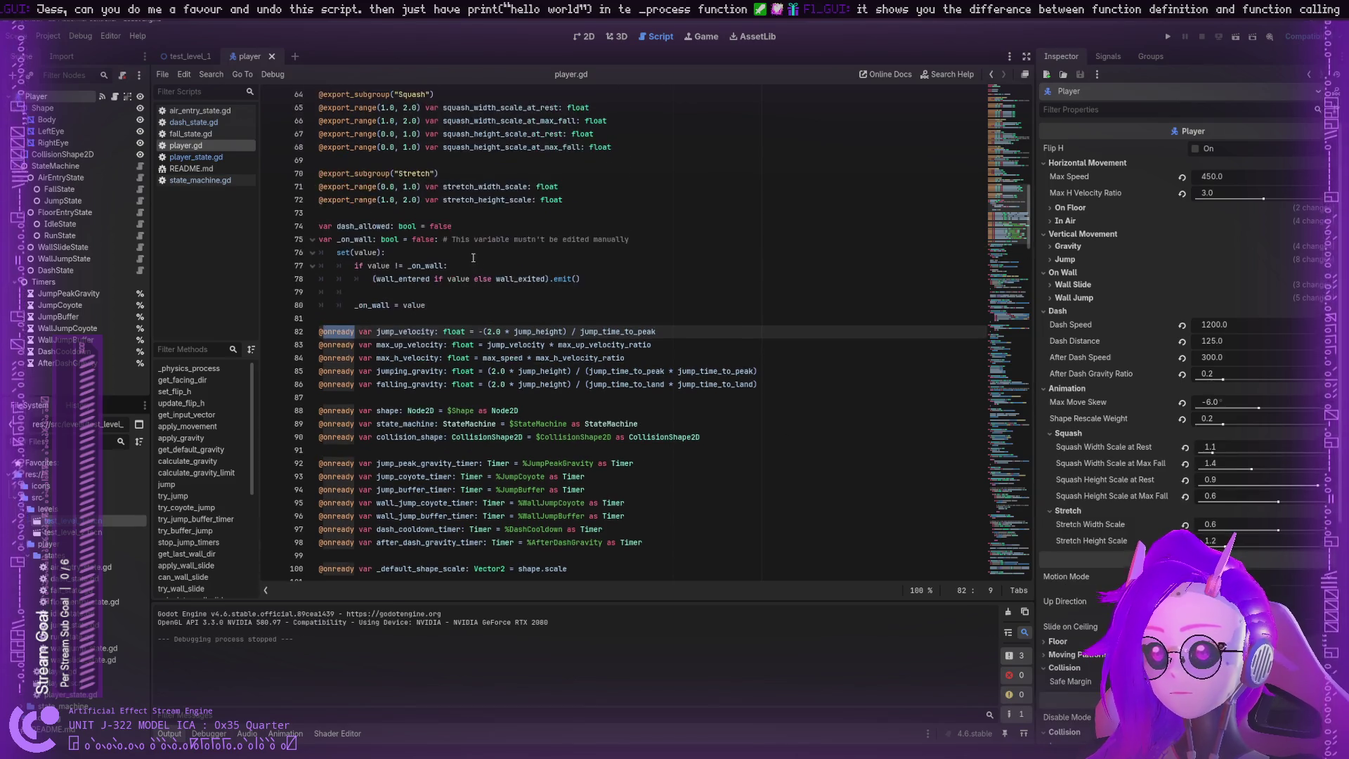
pyautogui.click(359, 385)
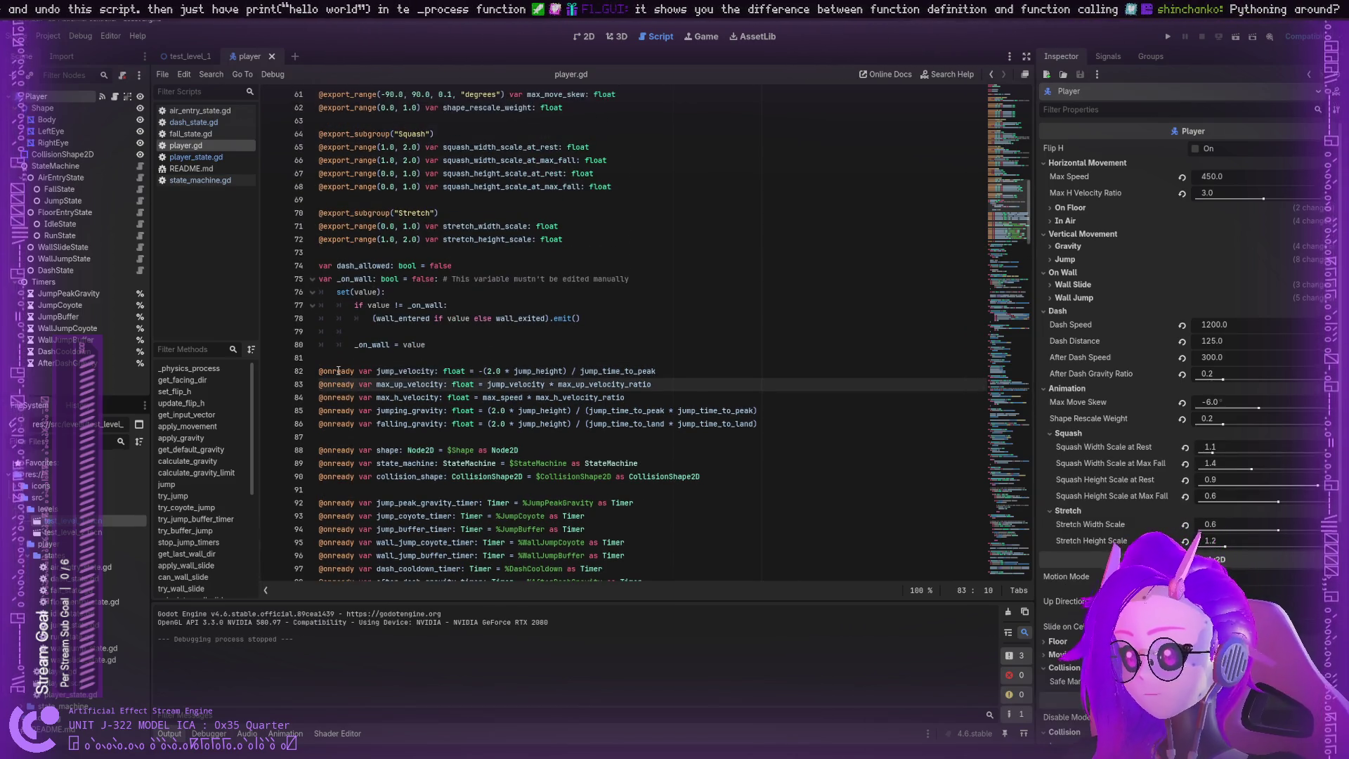
pyautogui.click(338, 371)
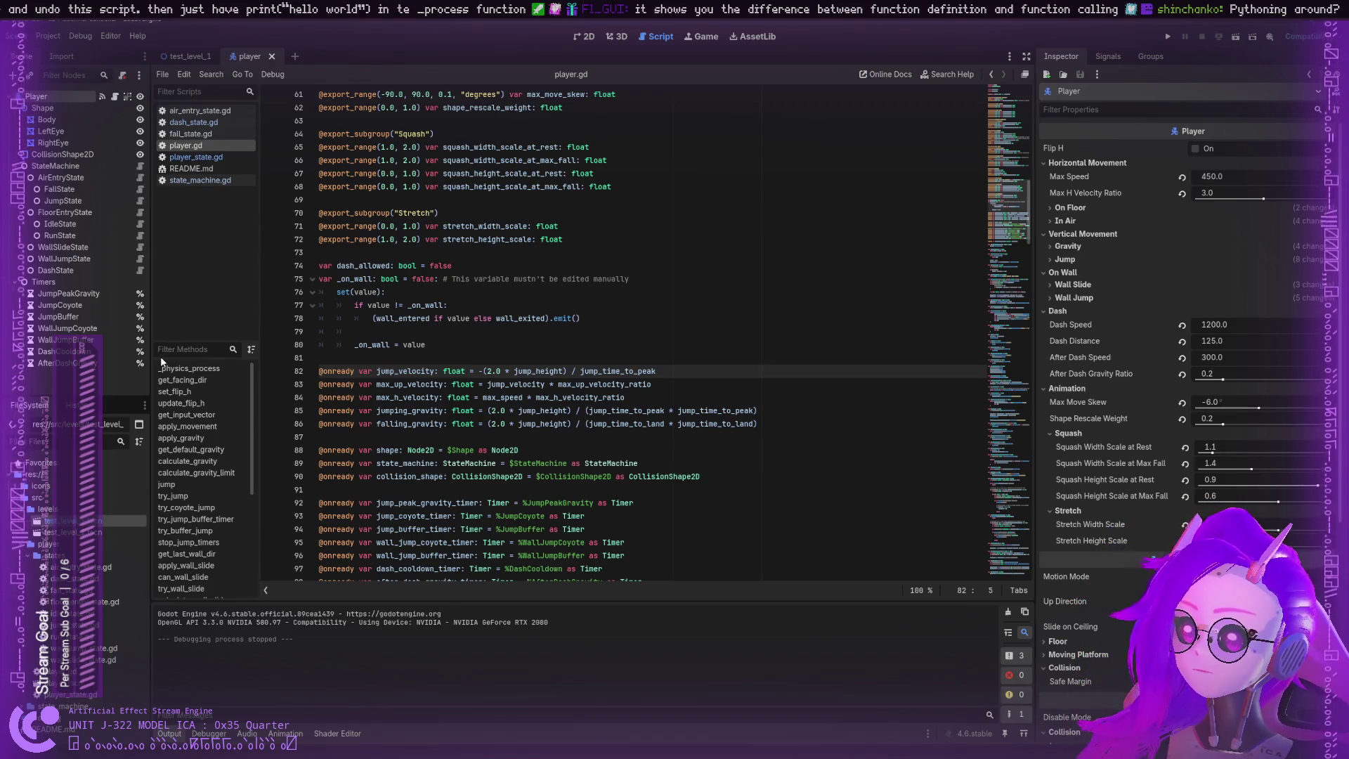
pyautogui.scroll(20, 344, 222)
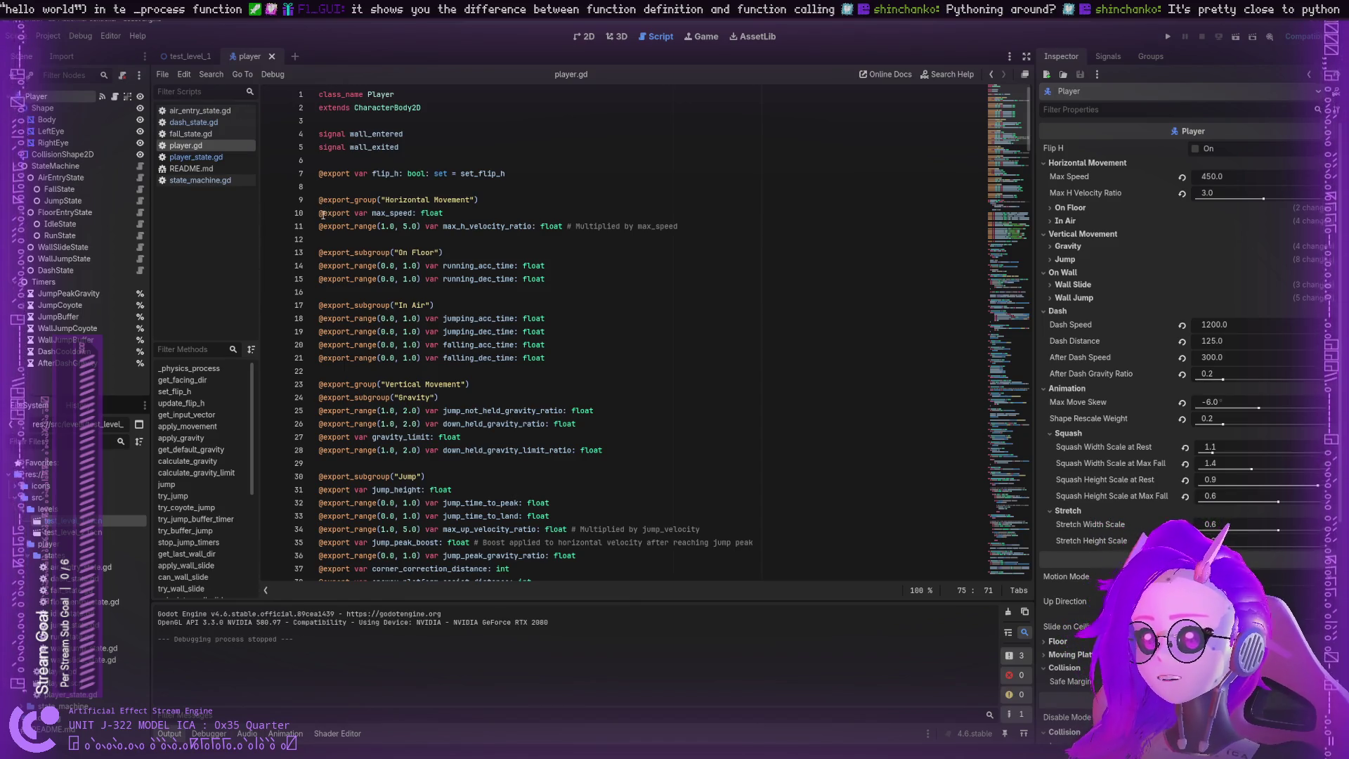
# Step: Revert the Player's Max Speed, nudge it, then enter 450 to restore it to 450.0
pyautogui.click(63, 111)
pyautogui.click(54, 102)
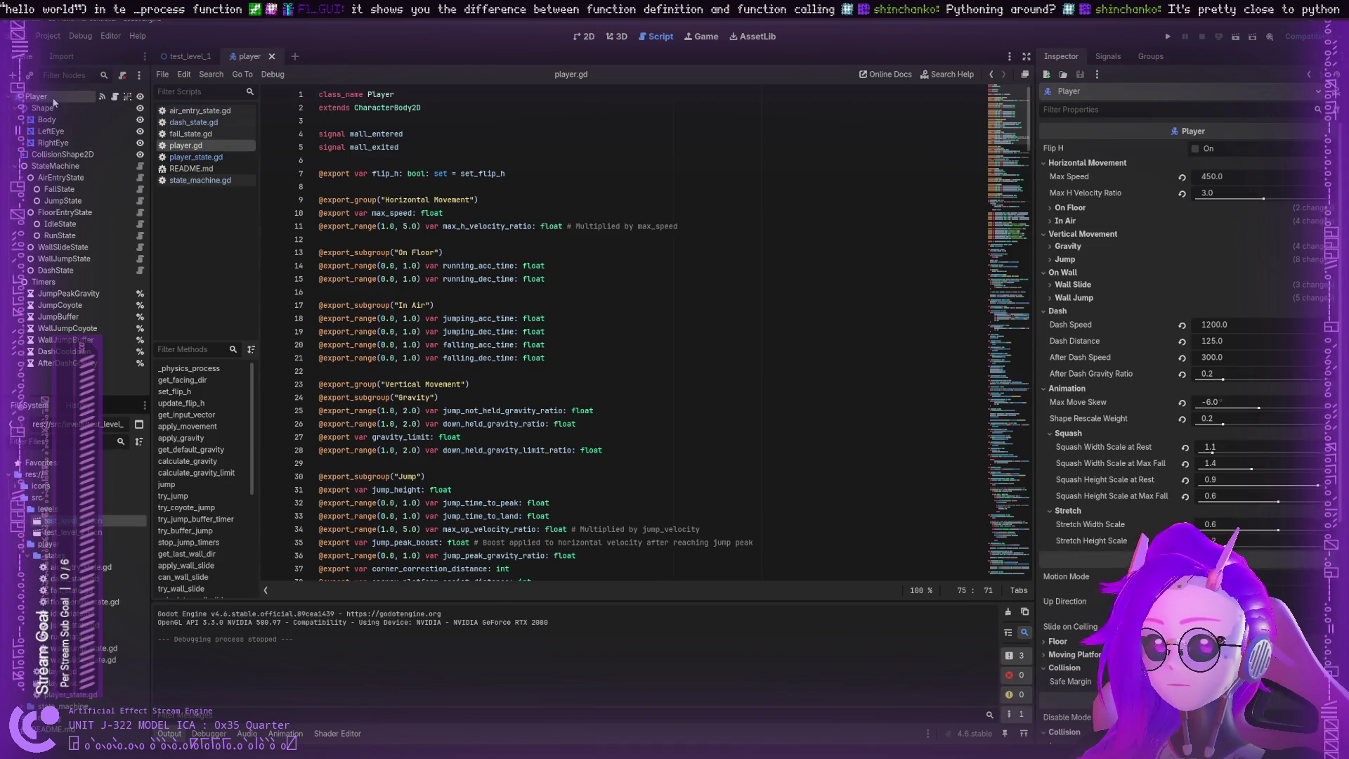
pyautogui.click(1182, 178)
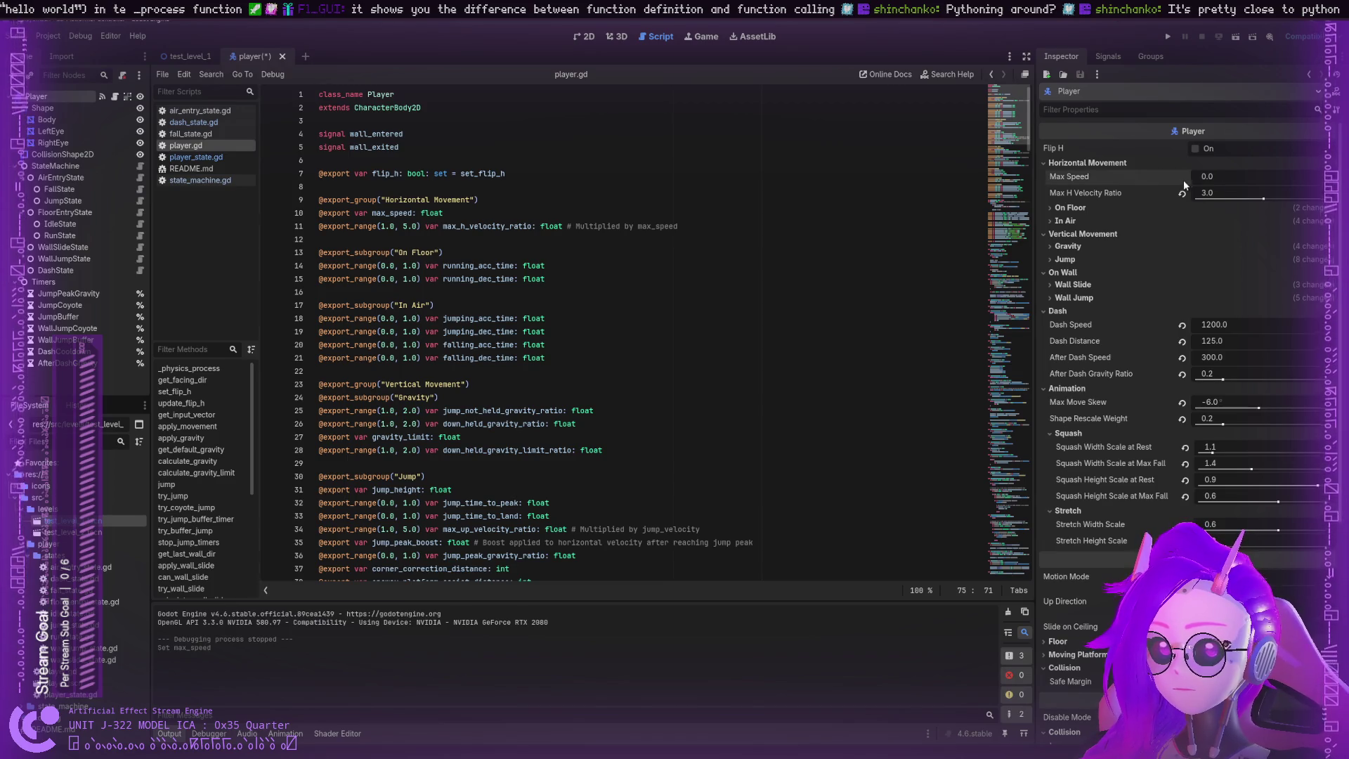
pyautogui.moveTo(1224, 177); pyautogui.dragTo(1222, 177)
pyautogui.doubleClick(1225, 178)
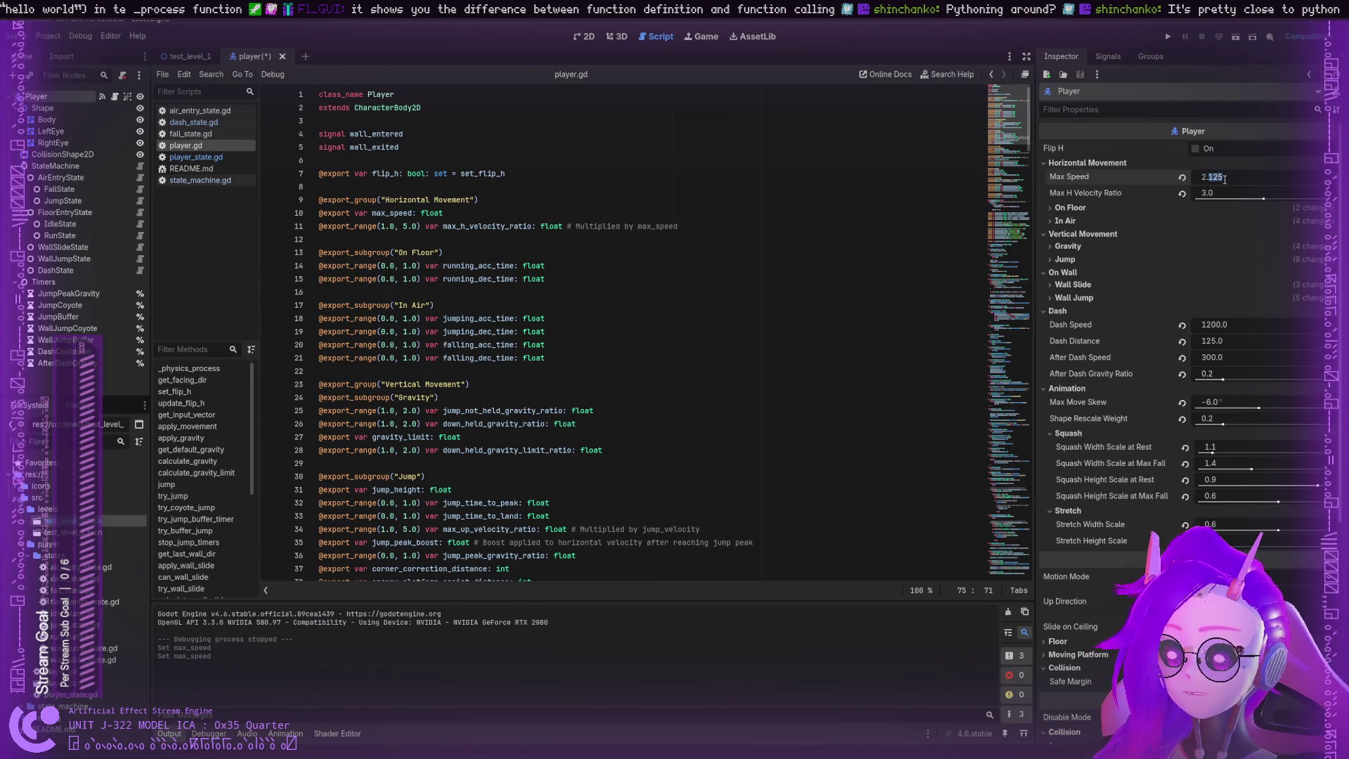
pyautogui.hotkey('ctrl', 'a')
pyautogui.write('450')
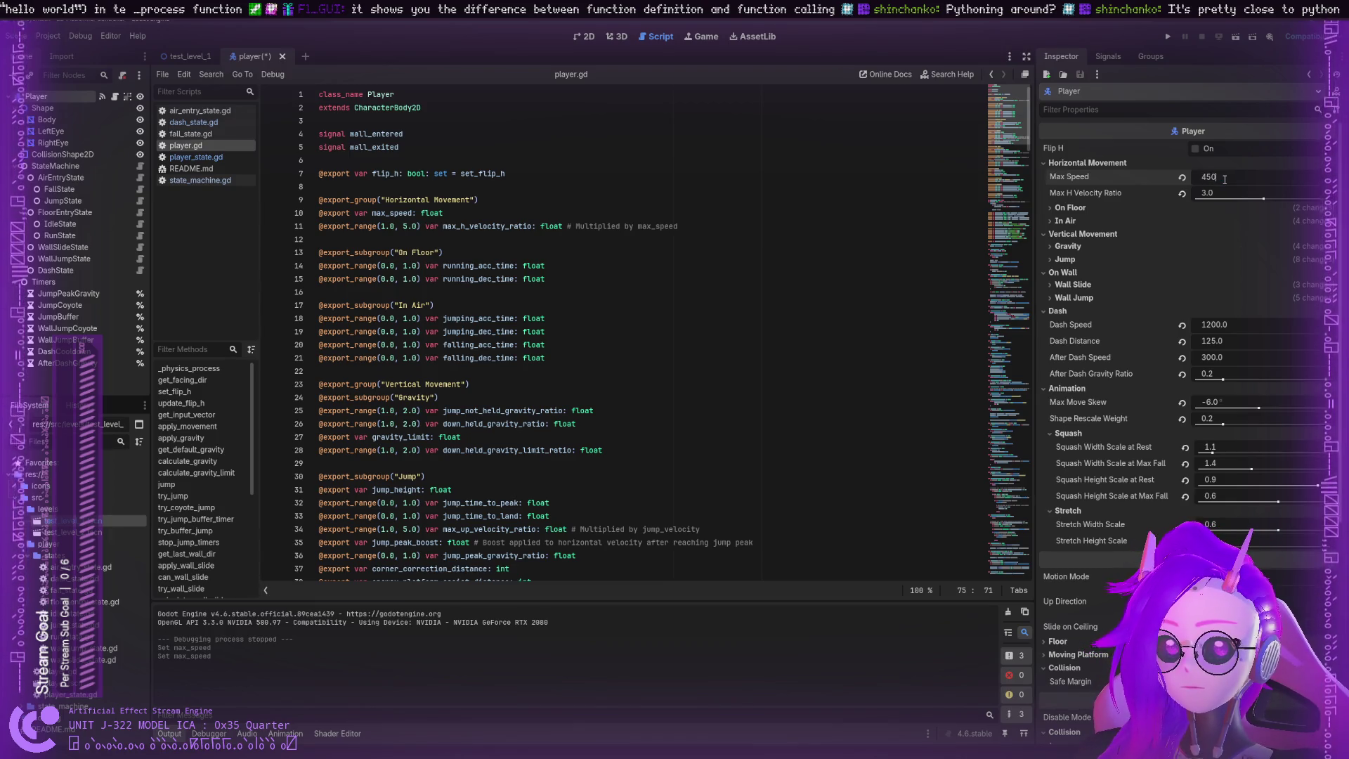
pyautogui.press('Return')
pyautogui.click(1190, 206)
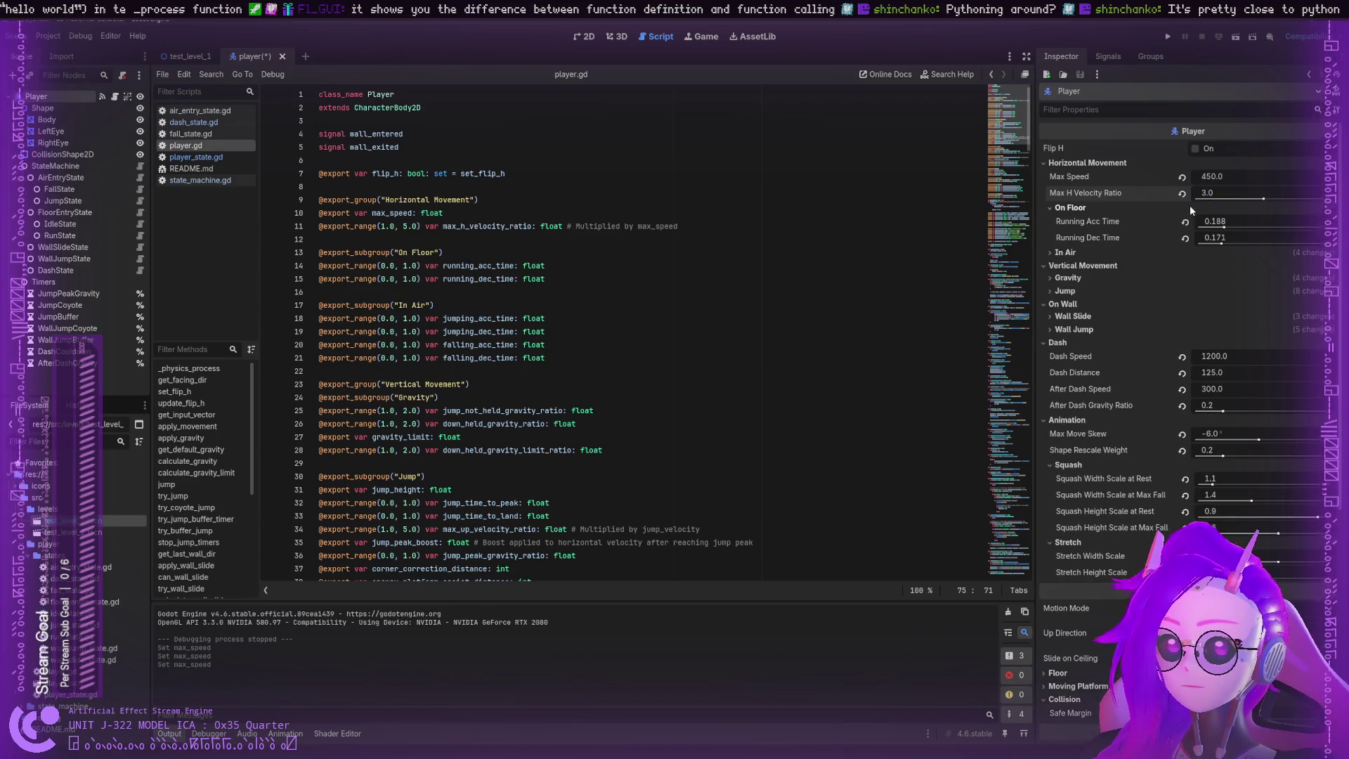
pyautogui.click(1192, 204)
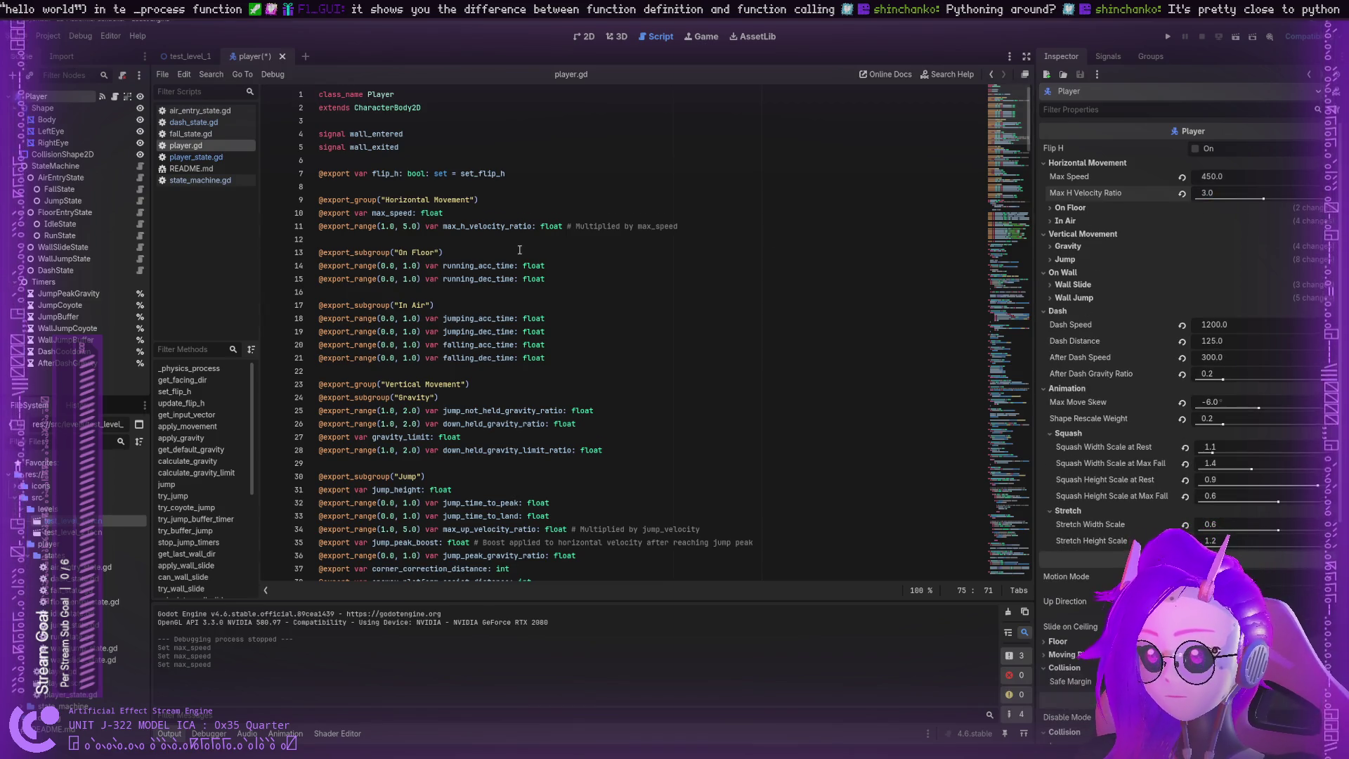
pyautogui.scroll(-20, 520, 250)
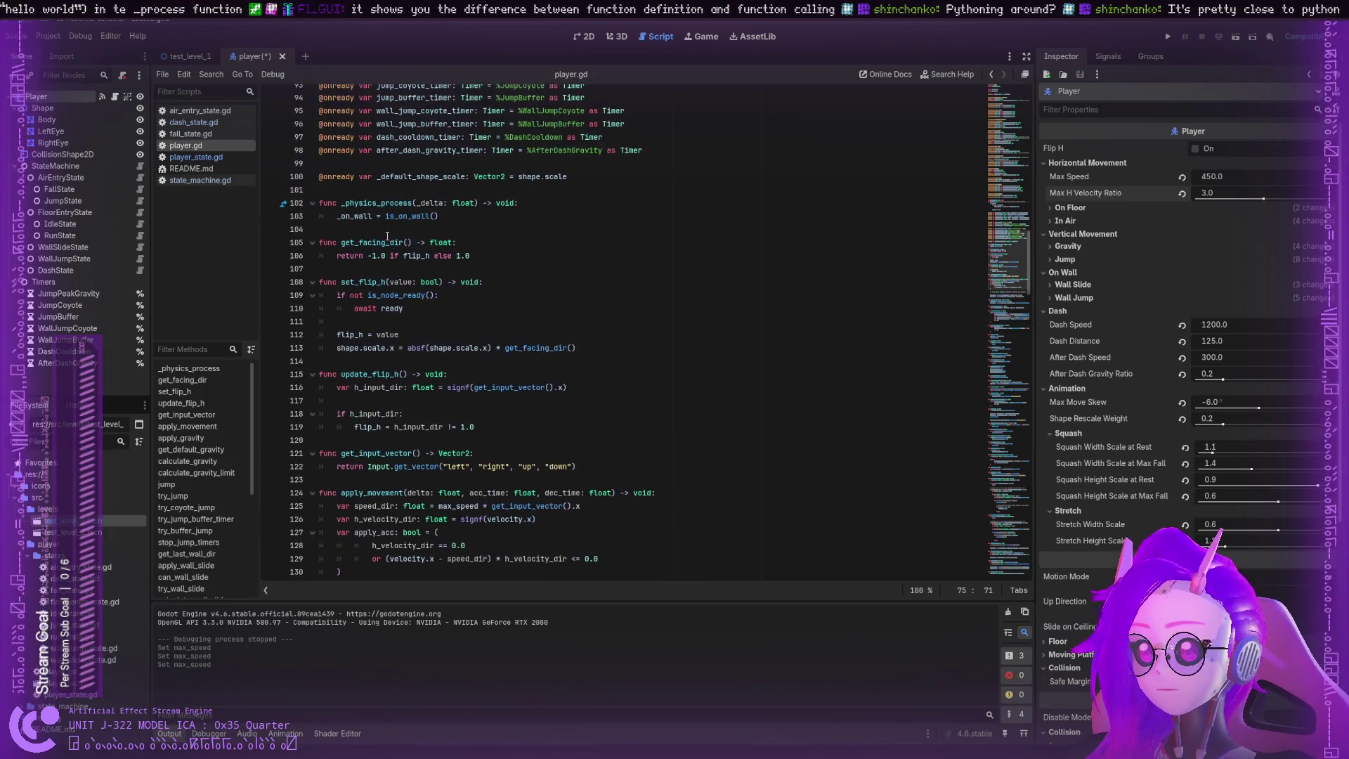
pyautogui.doubleClick(348, 205)
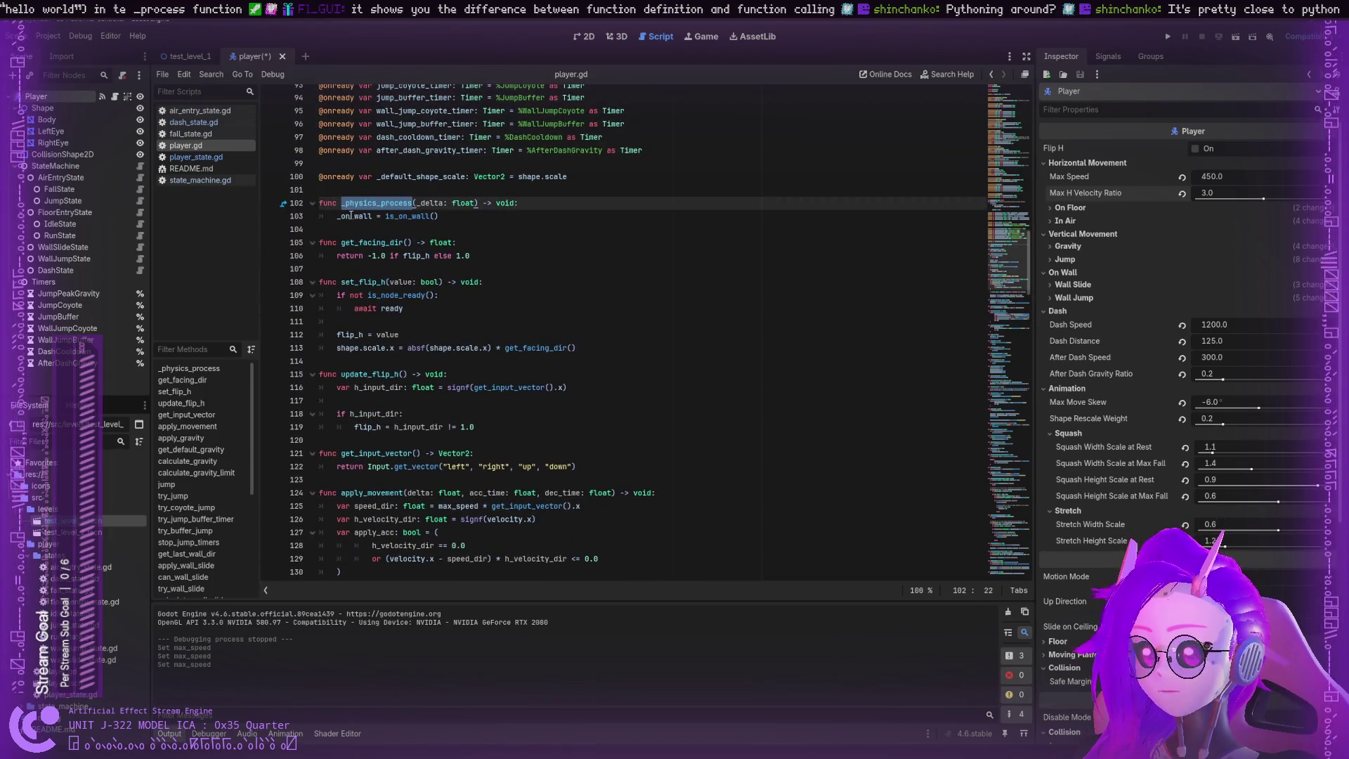
pyautogui.click(354, 216)
pyautogui.doubleClick(401, 217)
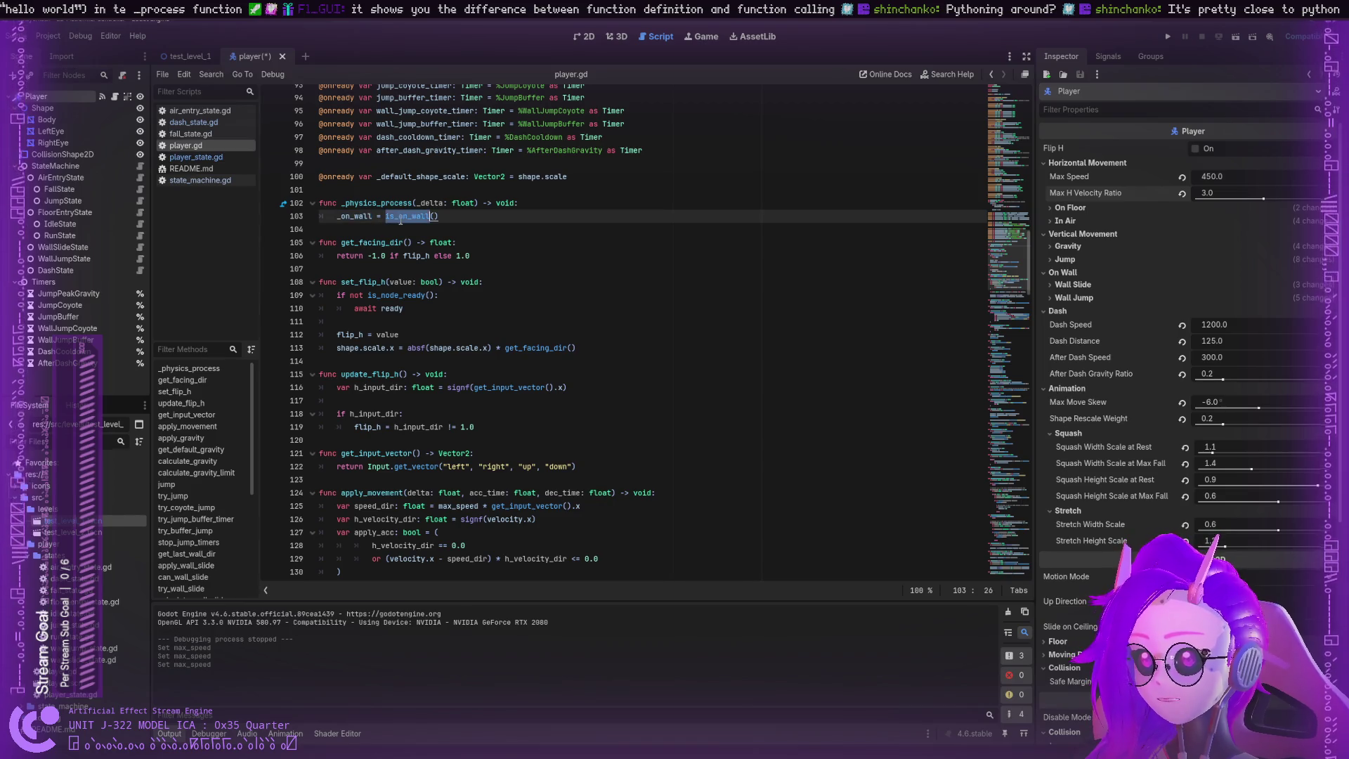
pyautogui.click(342, 206)
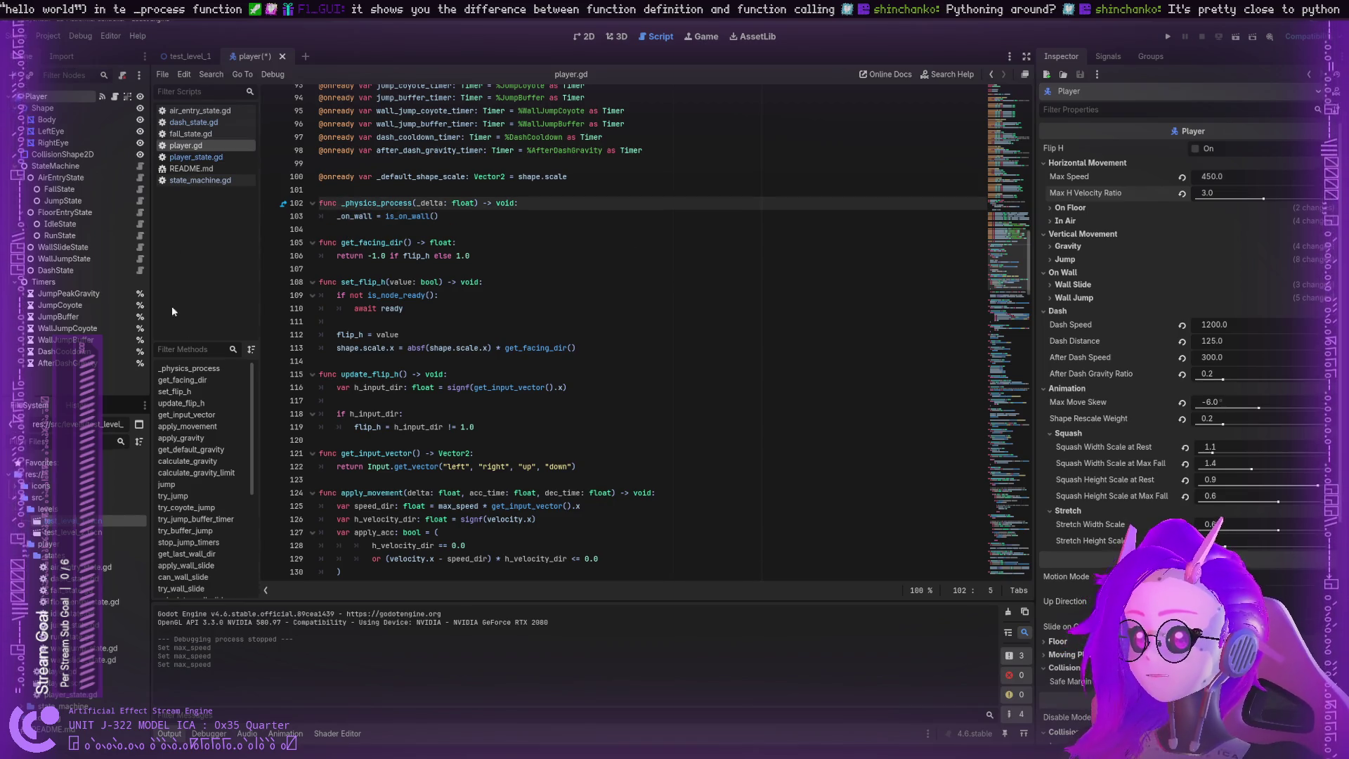
pyautogui.doubleClick(393, 204)
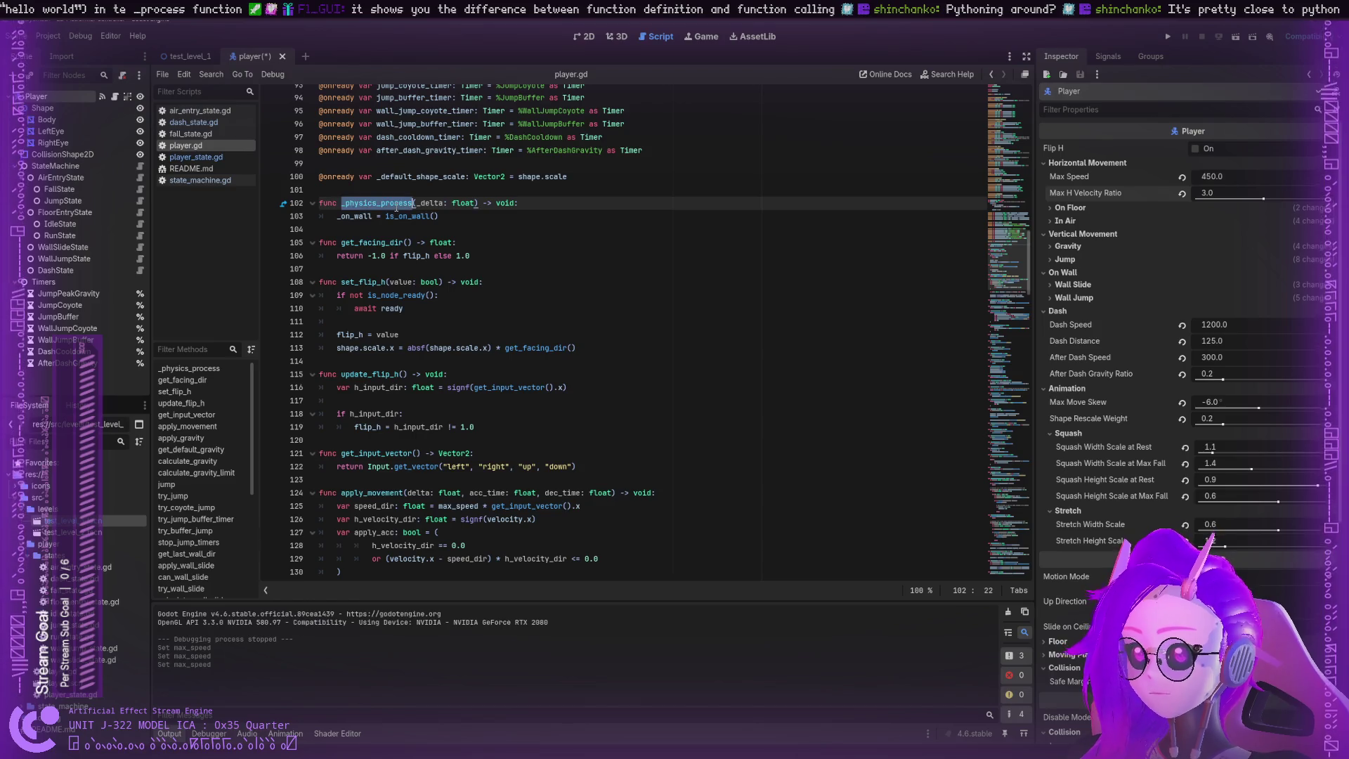
pyautogui.doubleClick(371, 217)
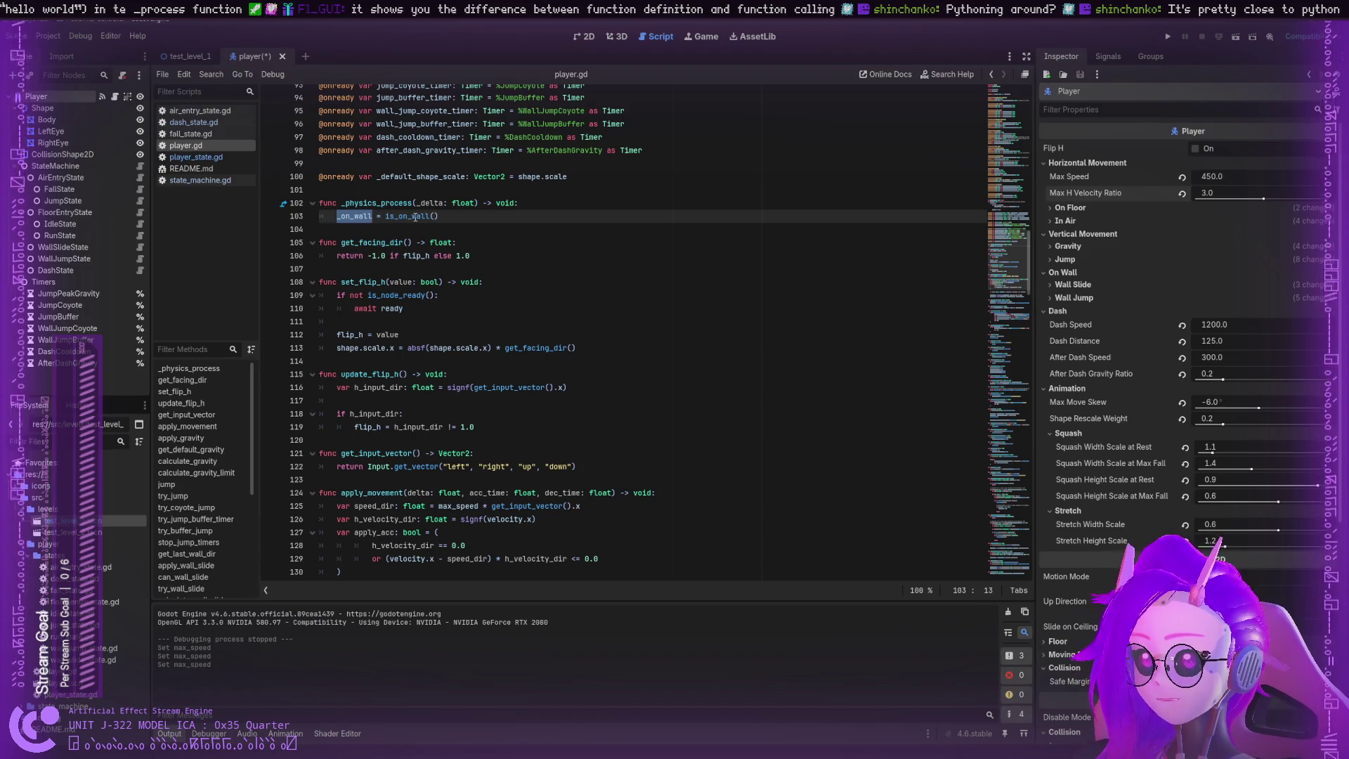
pyautogui.click(416, 217)
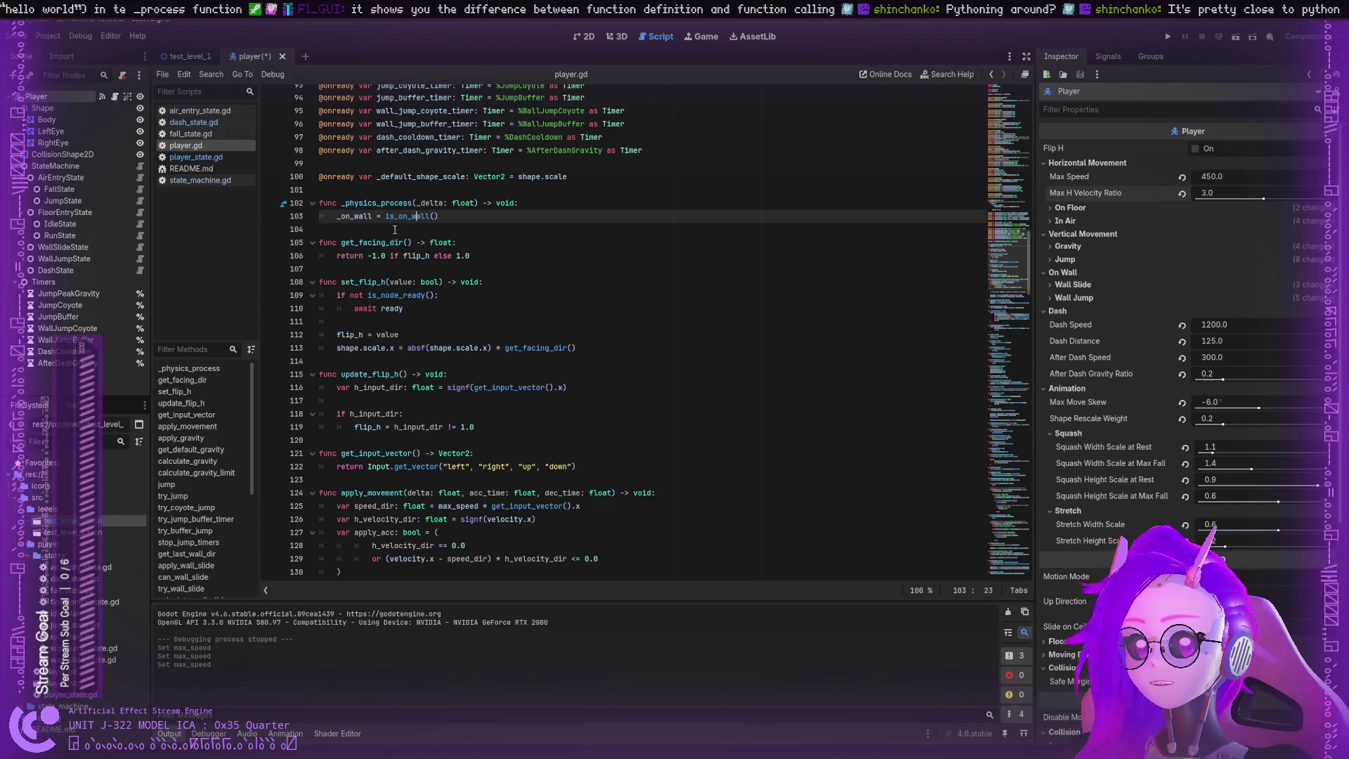
pyautogui.scroll(-5, 1106, 550)
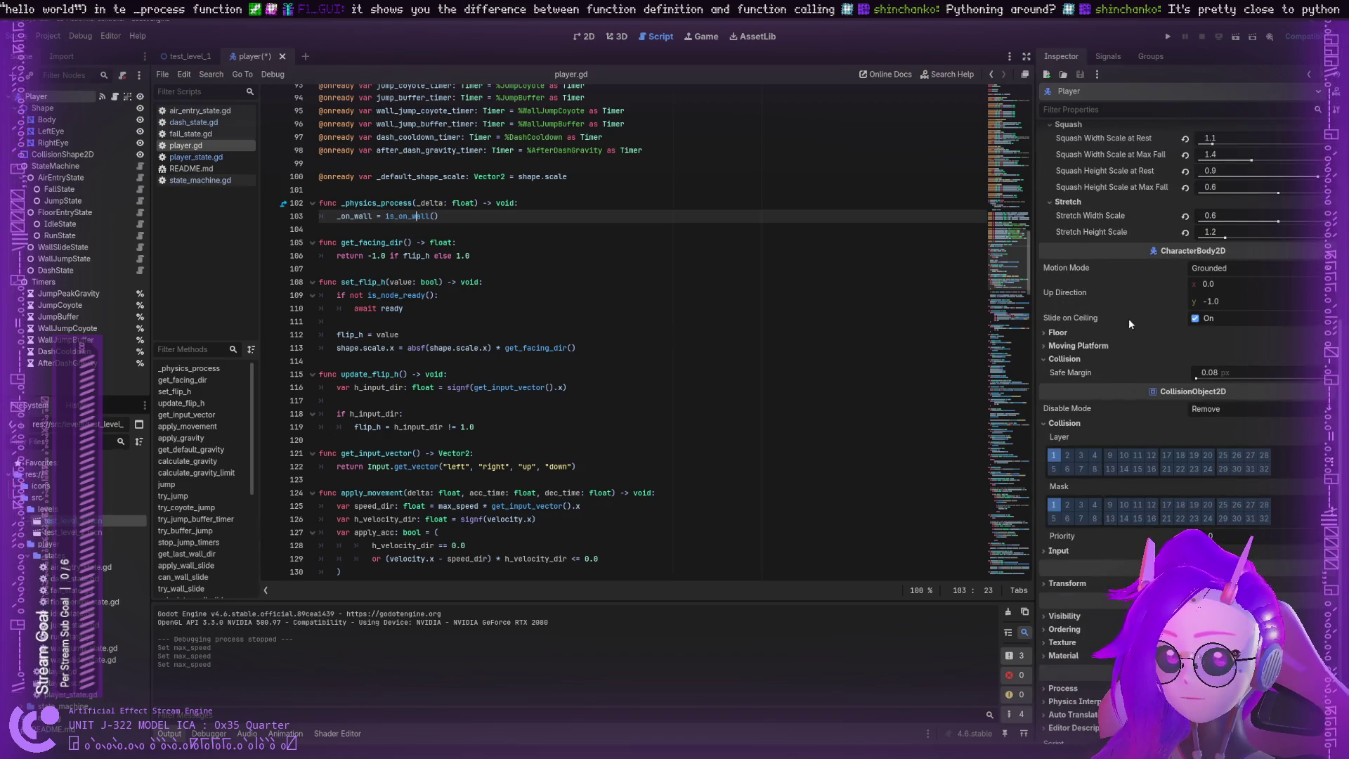
pyautogui.scroll(2, 1088, 304)
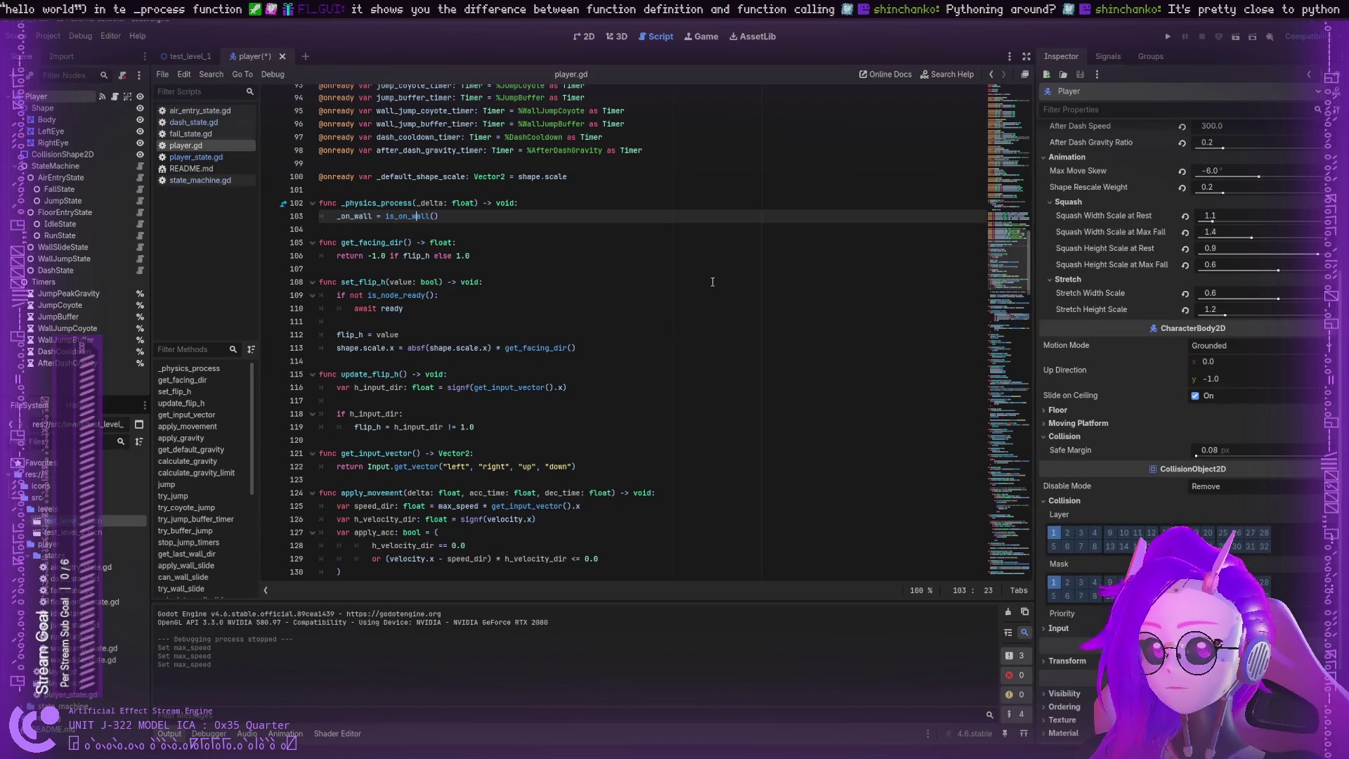
pyautogui.scroll(5, 1089, 309)
pyautogui.scroll(-8, 1086, 324)
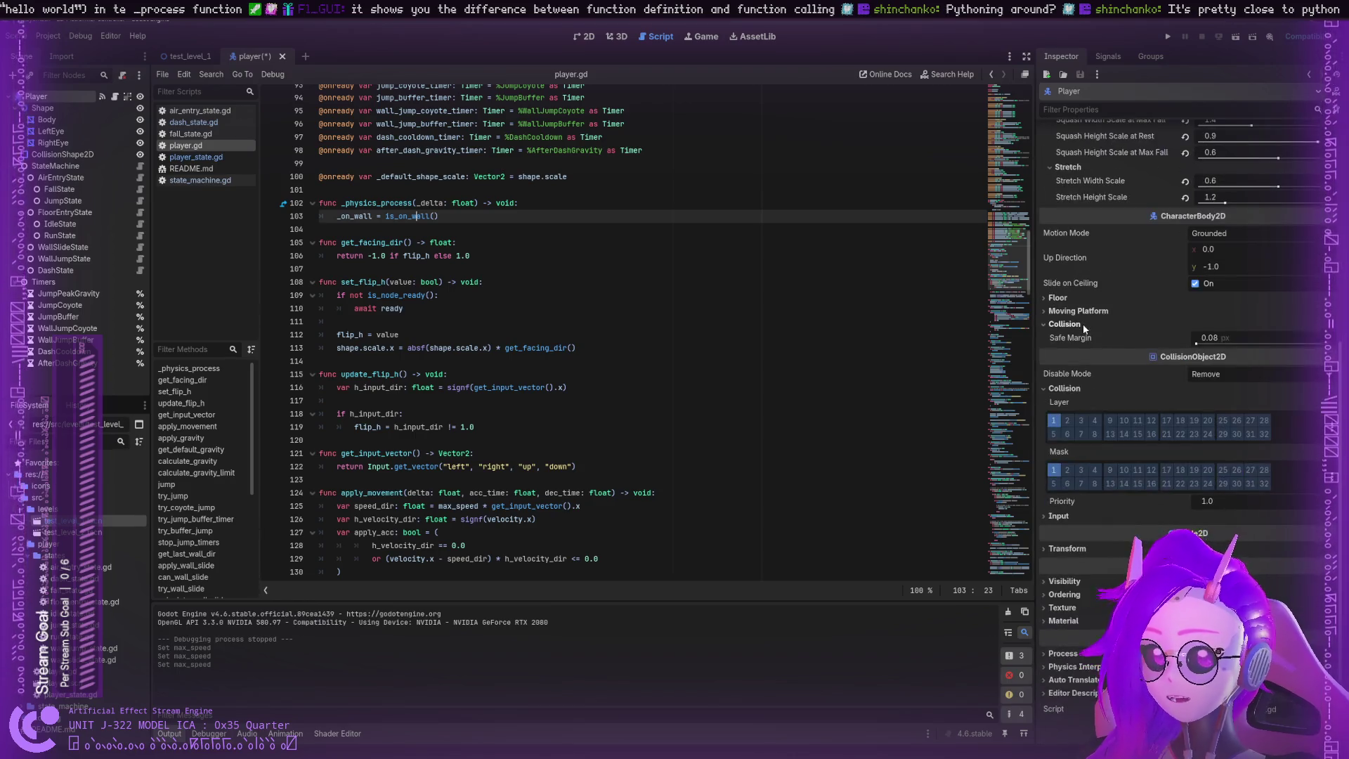
pyautogui.scroll(5, 1083, 336)
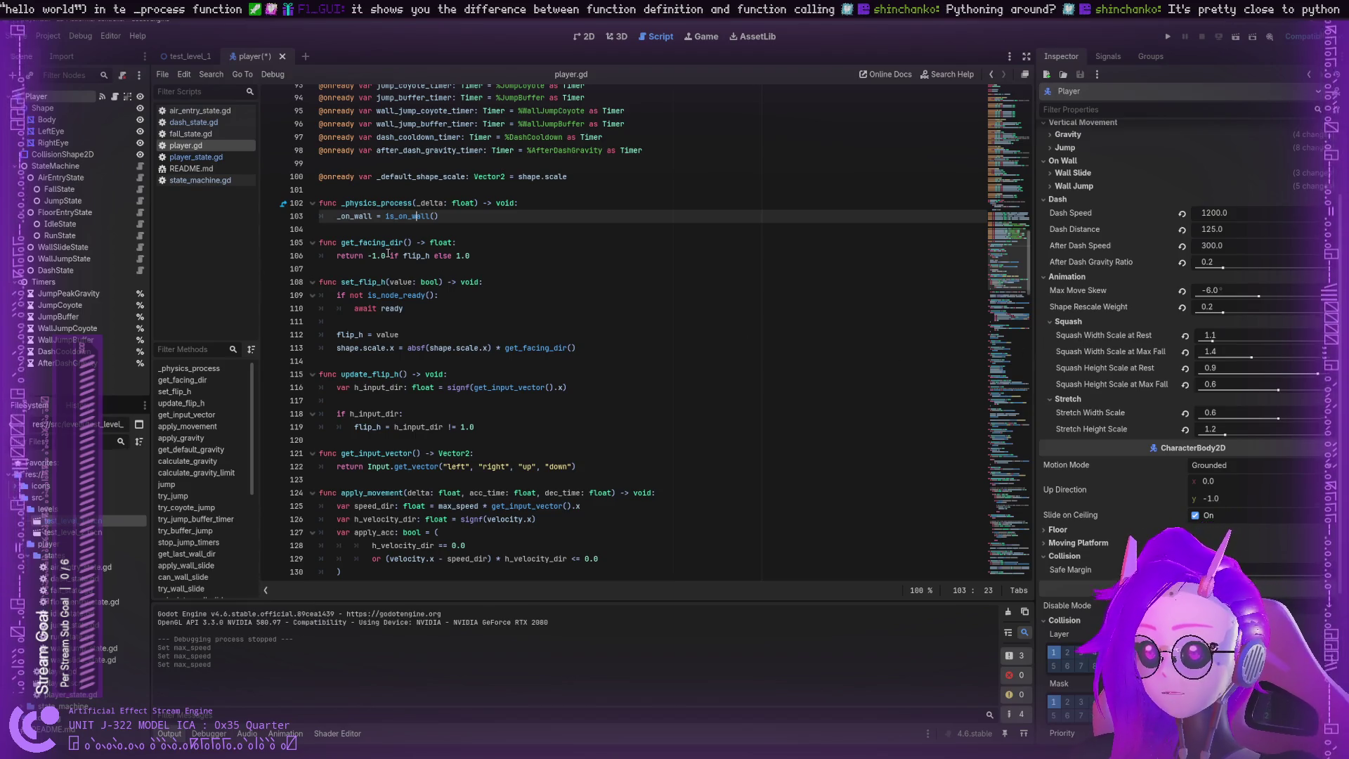
pyautogui.click(386, 242)
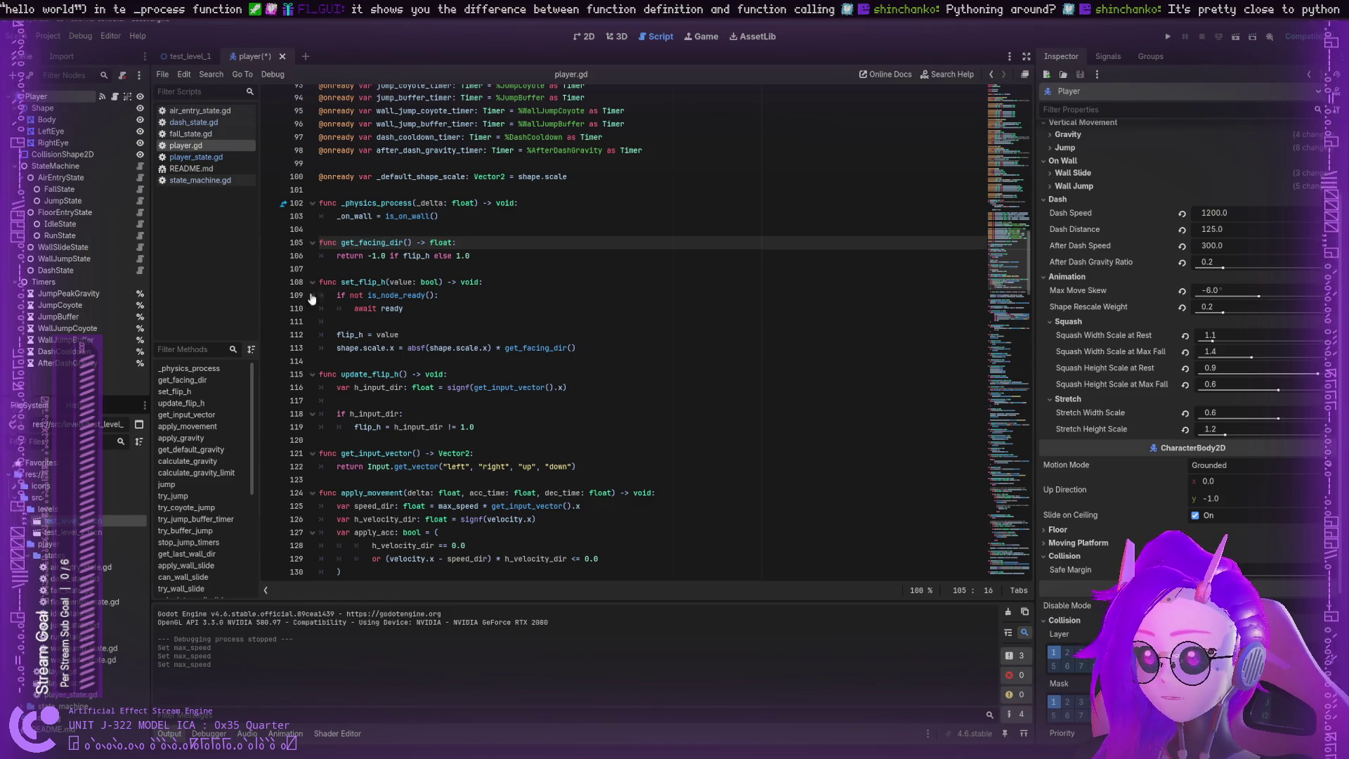
pyautogui.click(182, 379)
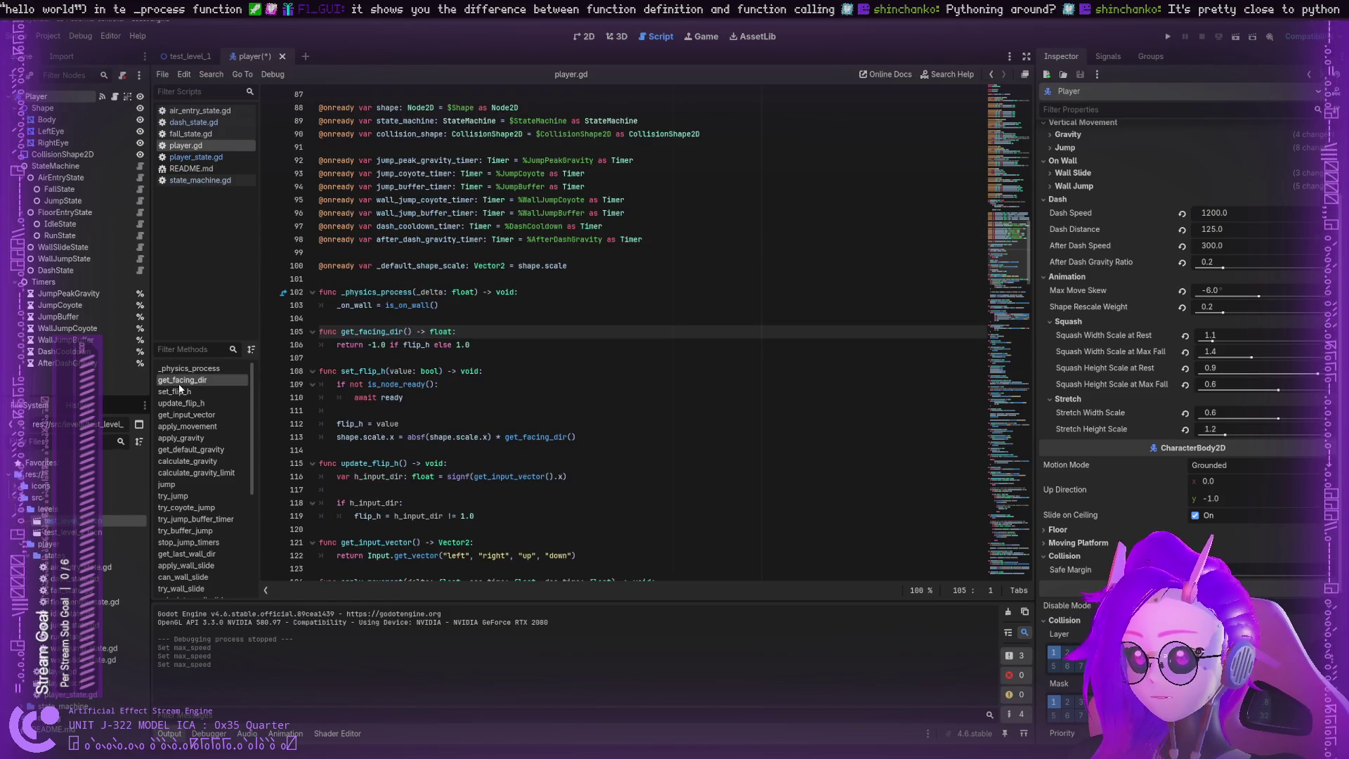
# Step: Examine get_facing_dir's return line 106, highlighting flip_h, else and the 1.0 value
pyautogui.doubleClick(351, 345)
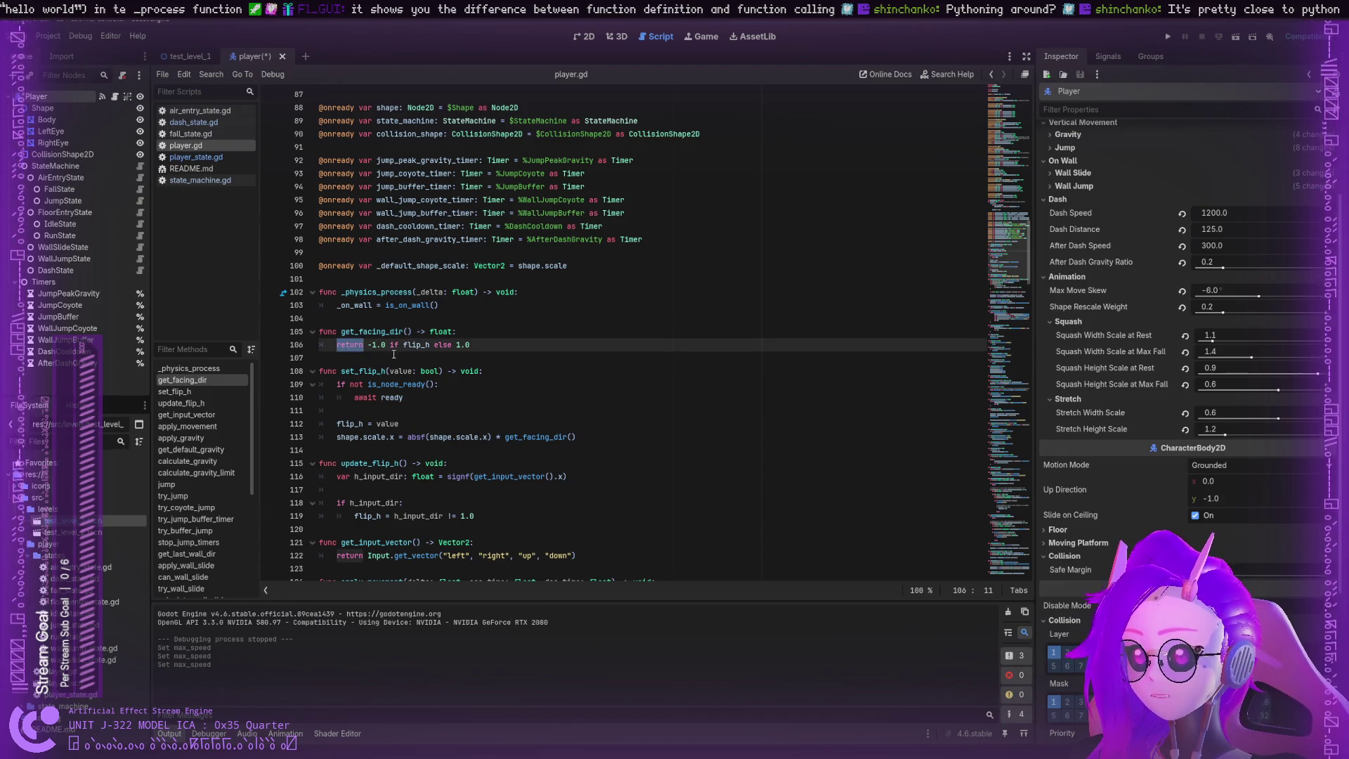
pyautogui.click(375, 344)
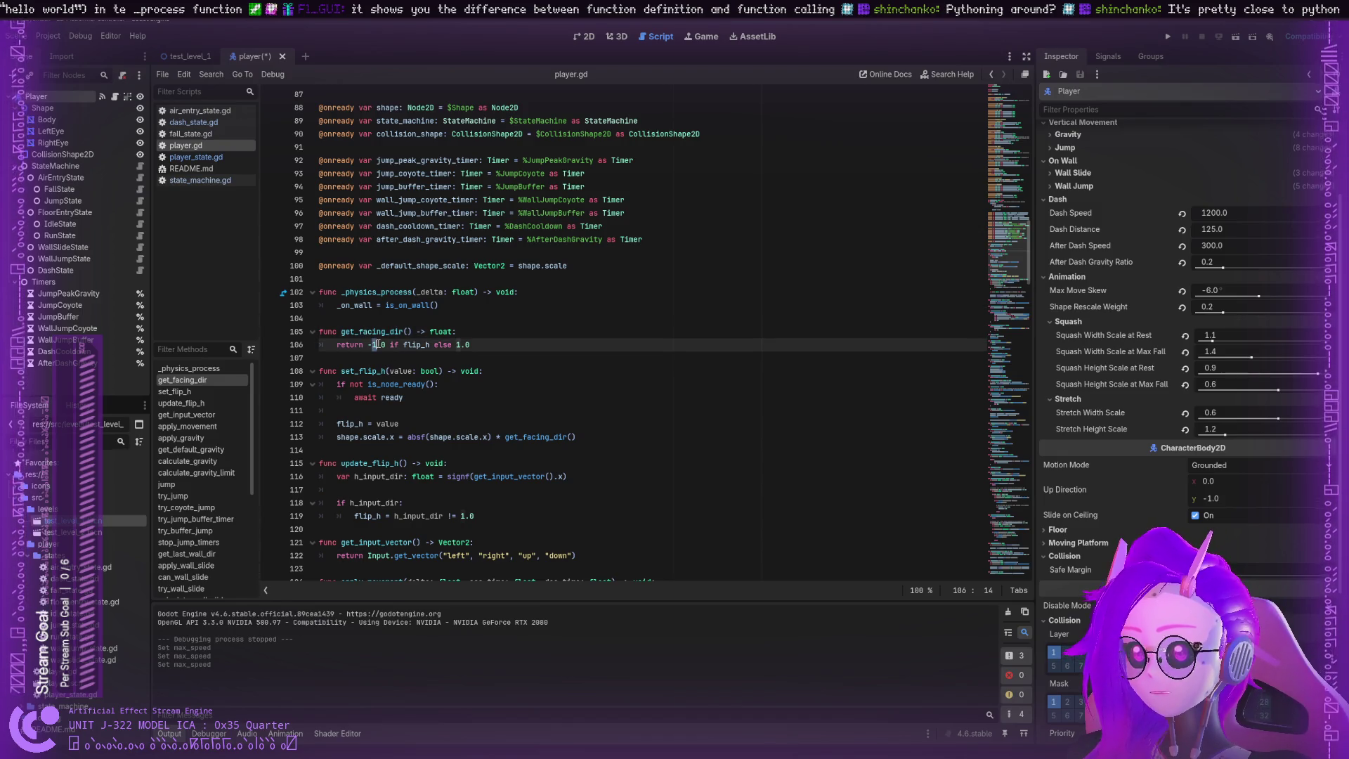
pyautogui.doubleClick(416, 345)
pyautogui.doubleClick(443, 344)
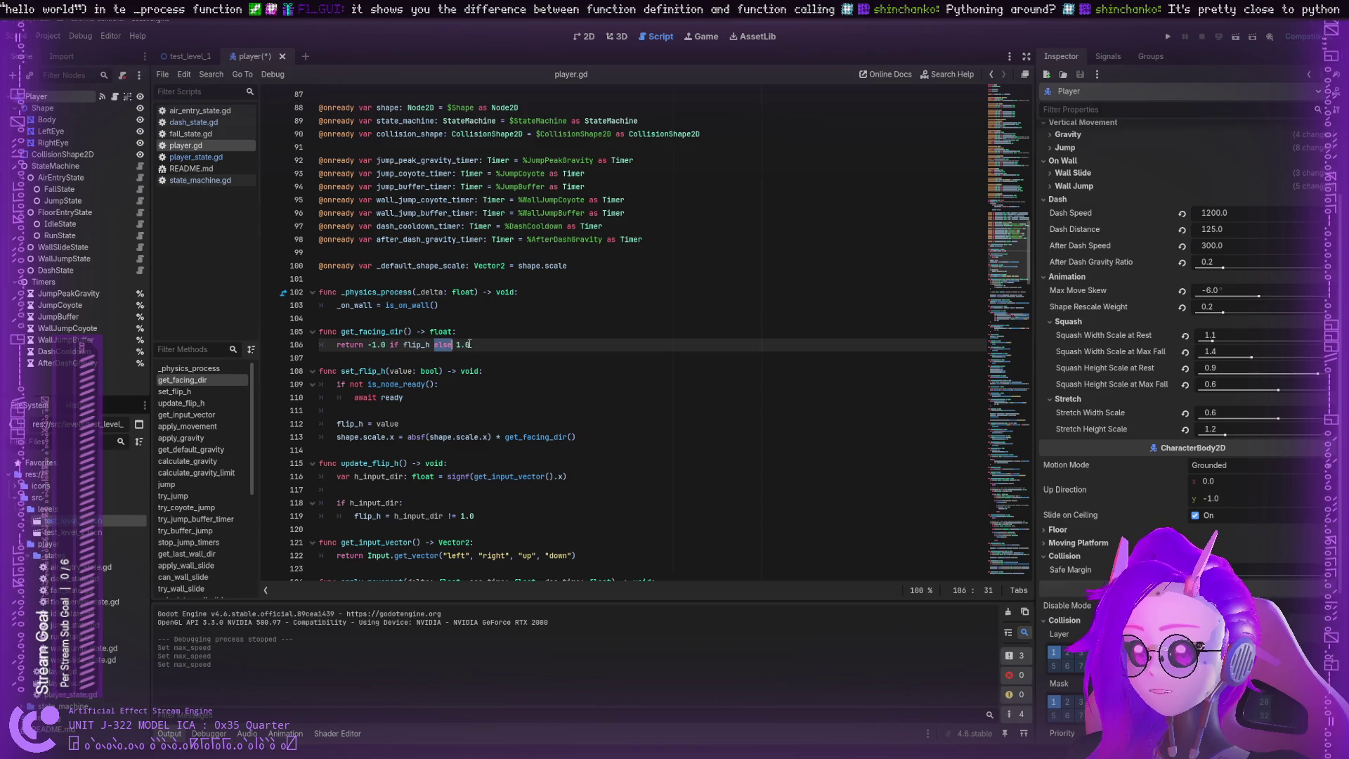
pyautogui.doubleClick(417, 344)
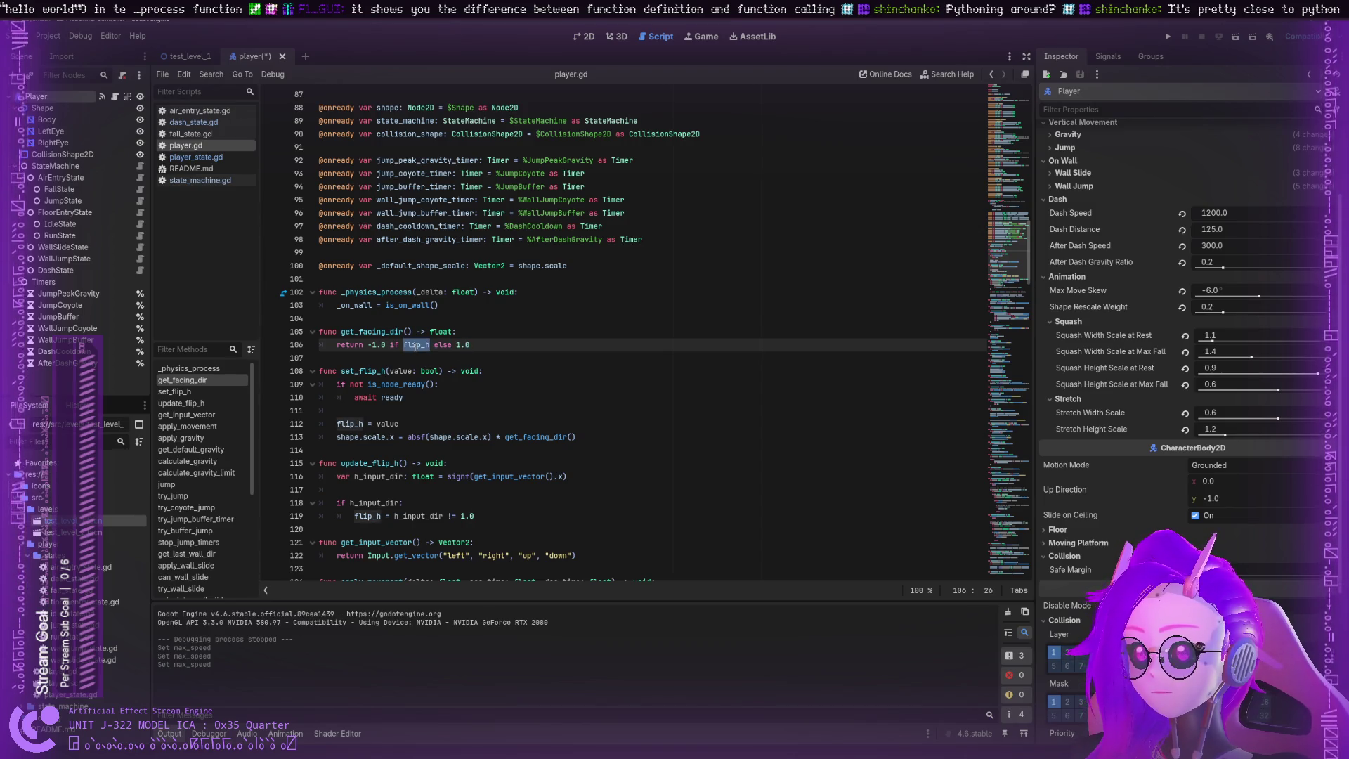
pyautogui.click(375, 344)
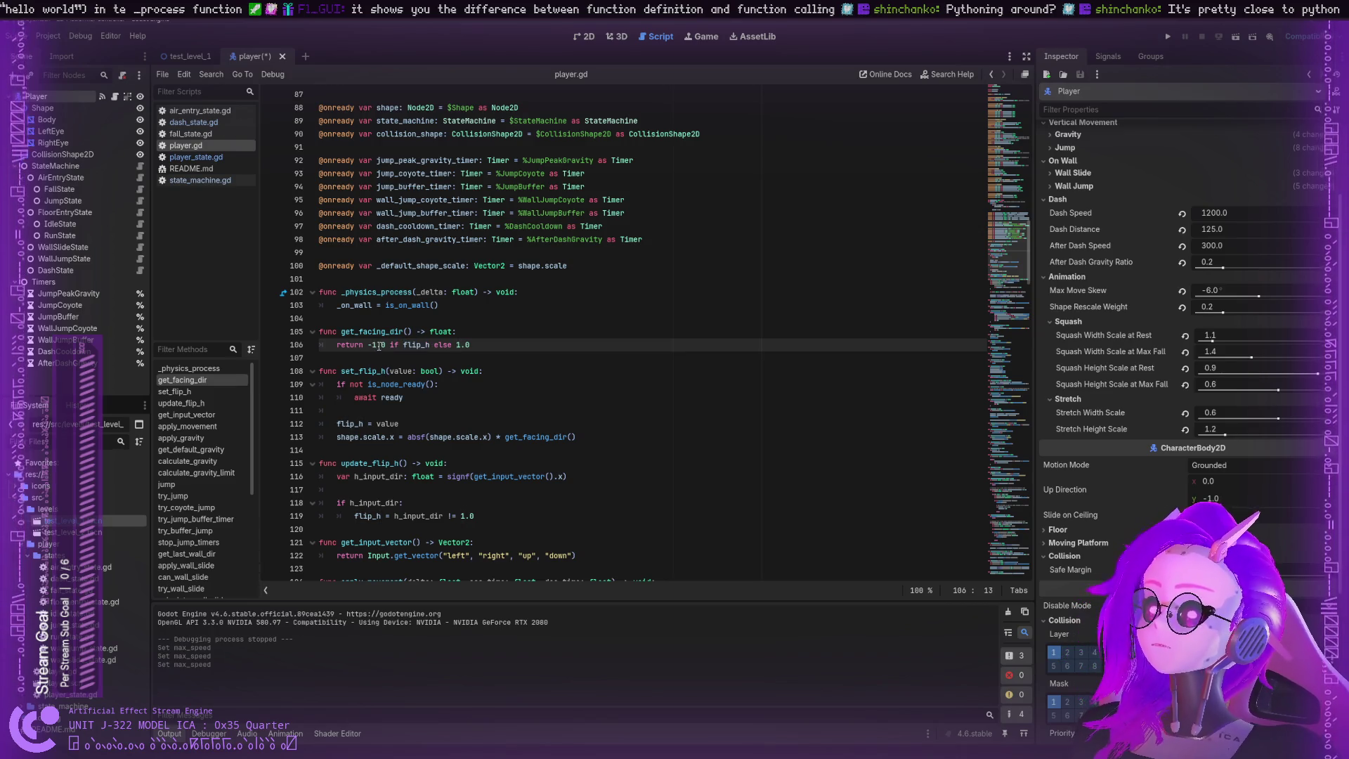
pyautogui.tripleClick(410, 345)
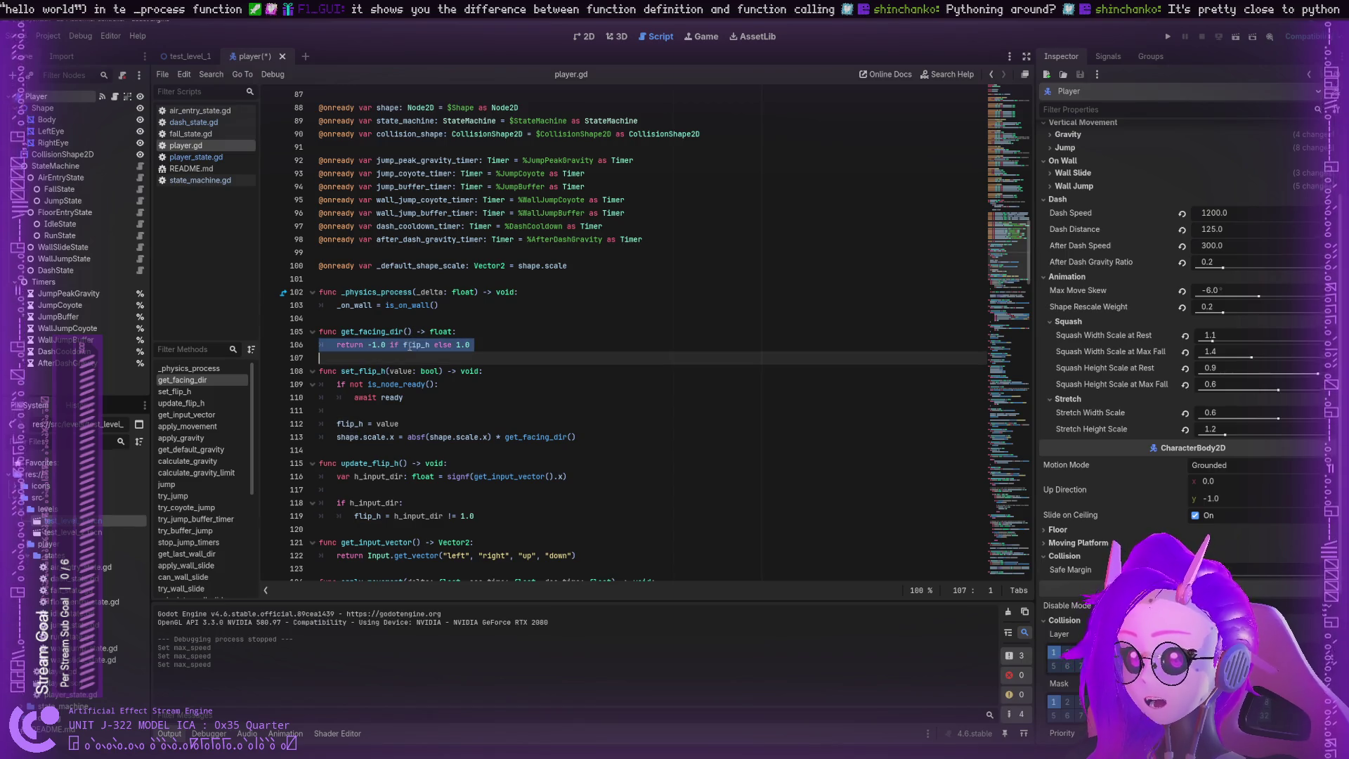
pyautogui.doubleClick(415, 344)
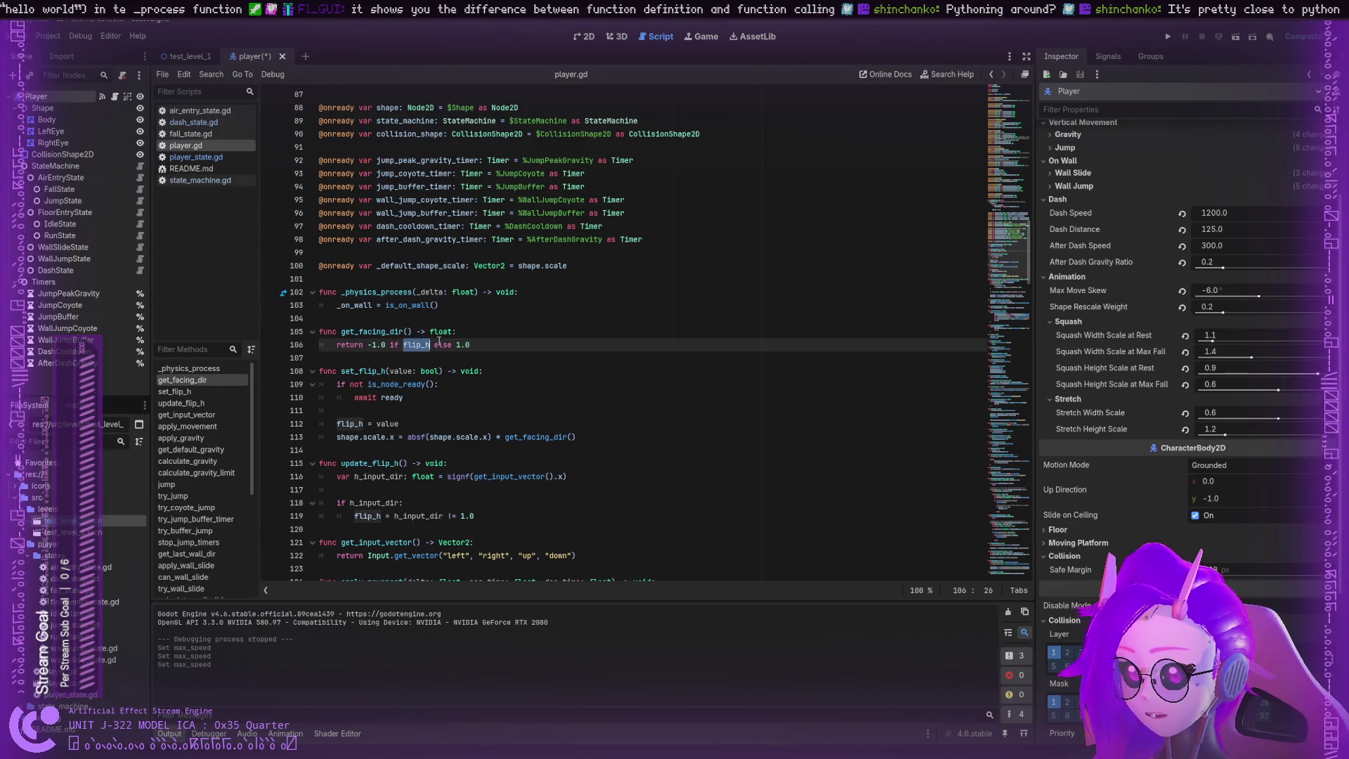
pyautogui.moveTo(455, 345); pyautogui.dragTo(467, 345)
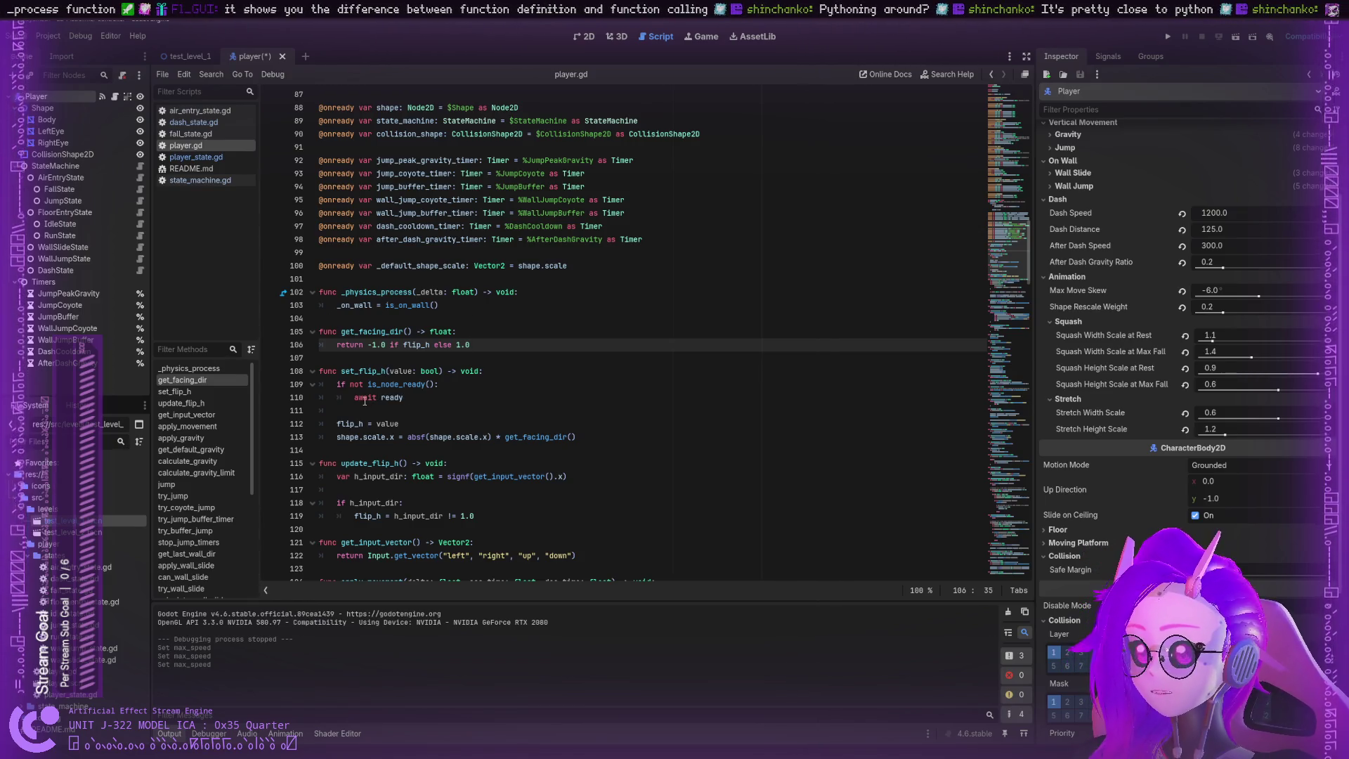
pyautogui.scroll(-1, 380, 374)
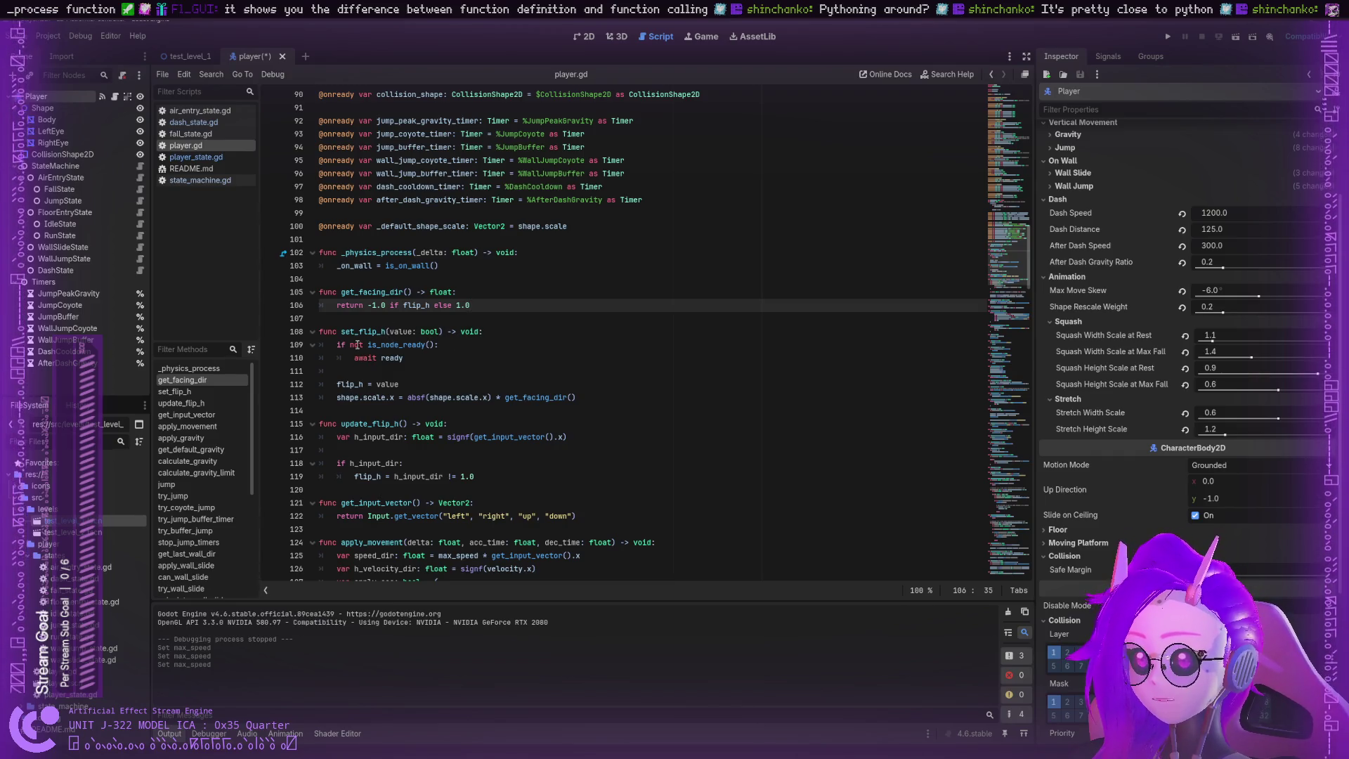
# Step: Study set_flip_h: the is_node_ready await, the flip_h assignment, and shape.scale on line 113
pyautogui.click(346, 344)
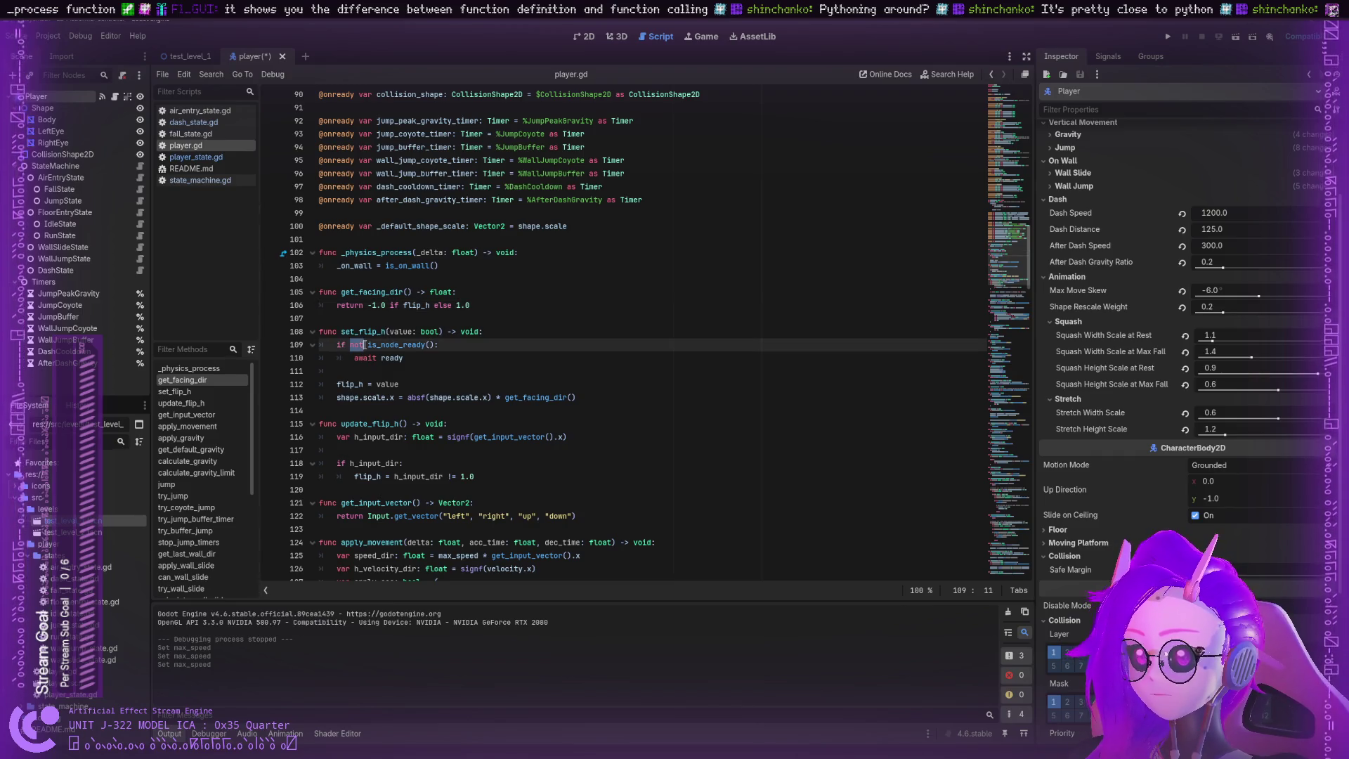
pyautogui.doubleClick(396, 345)
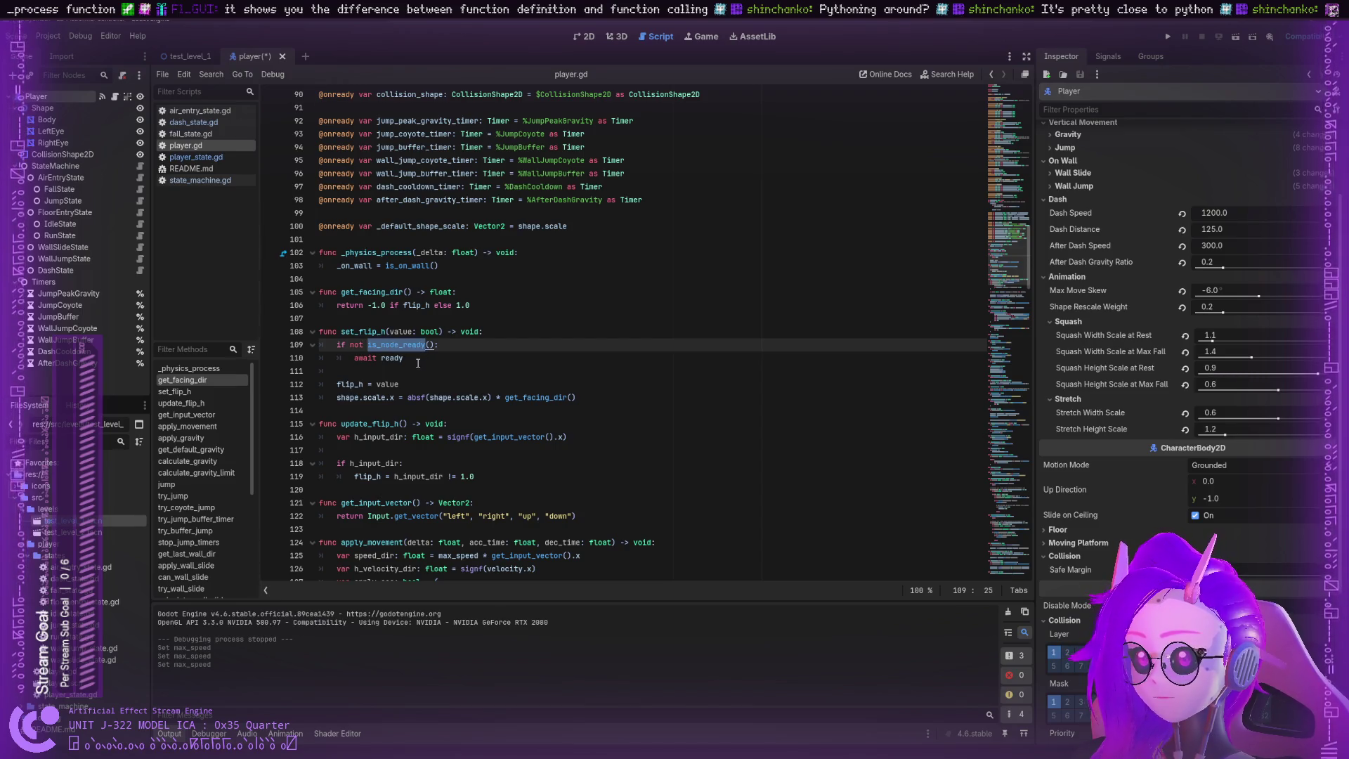
pyautogui.doubleClick(391, 358)
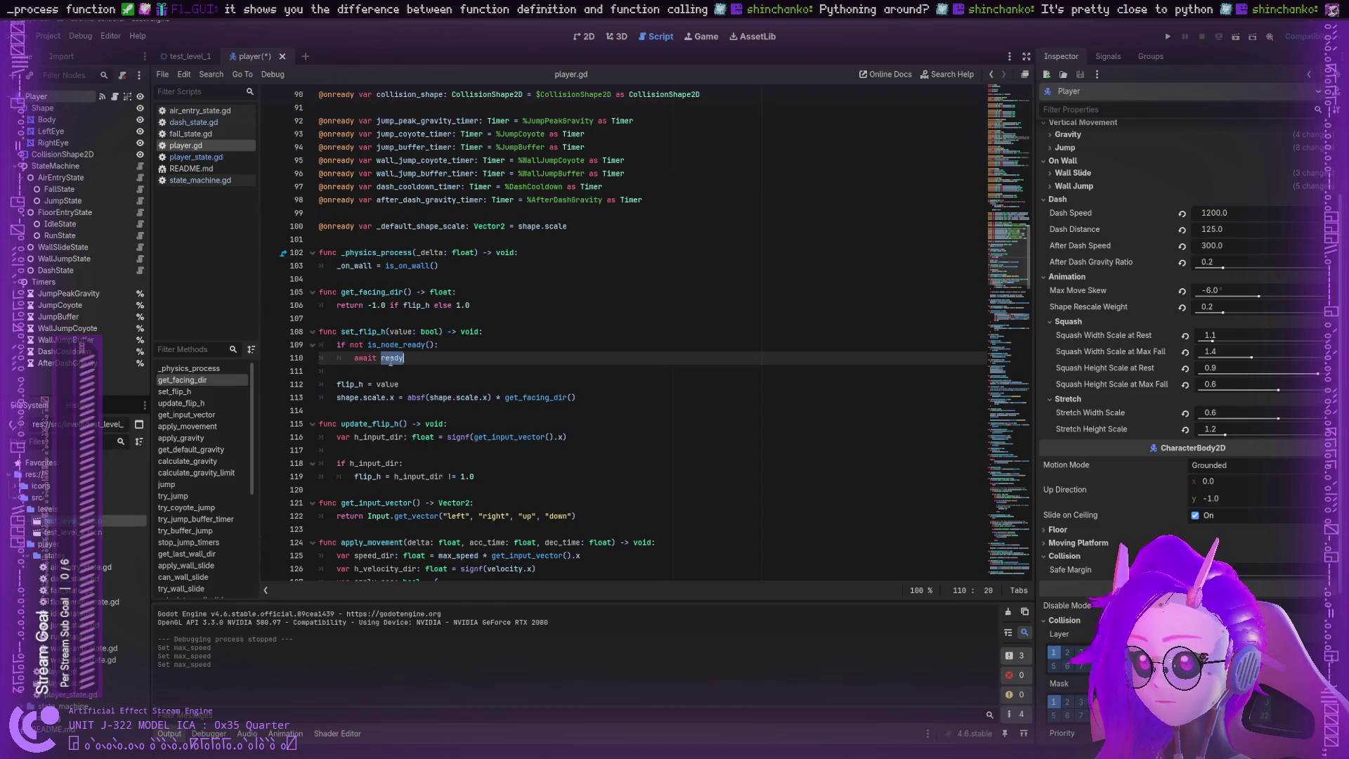
pyautogui.doubleClick(376, 345)
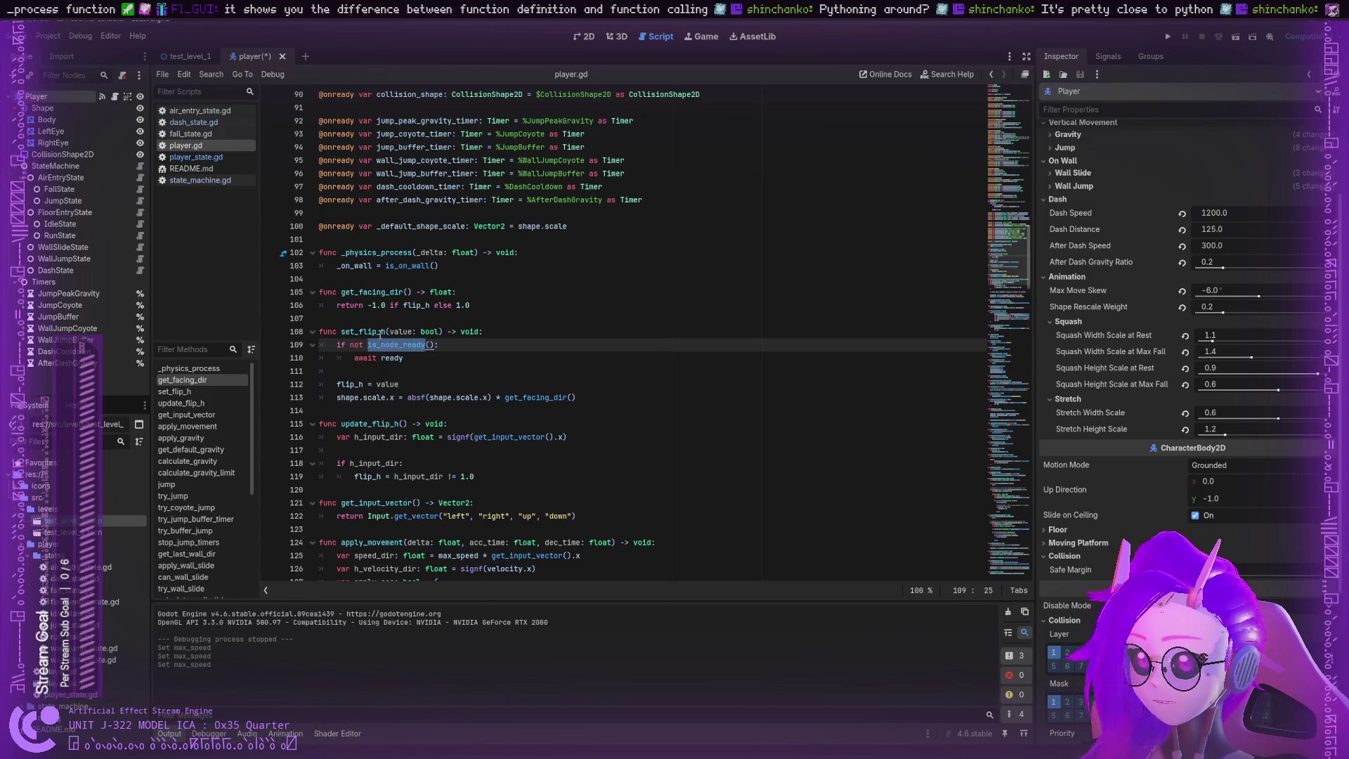
pyautogui.doubleClick(380, 332)
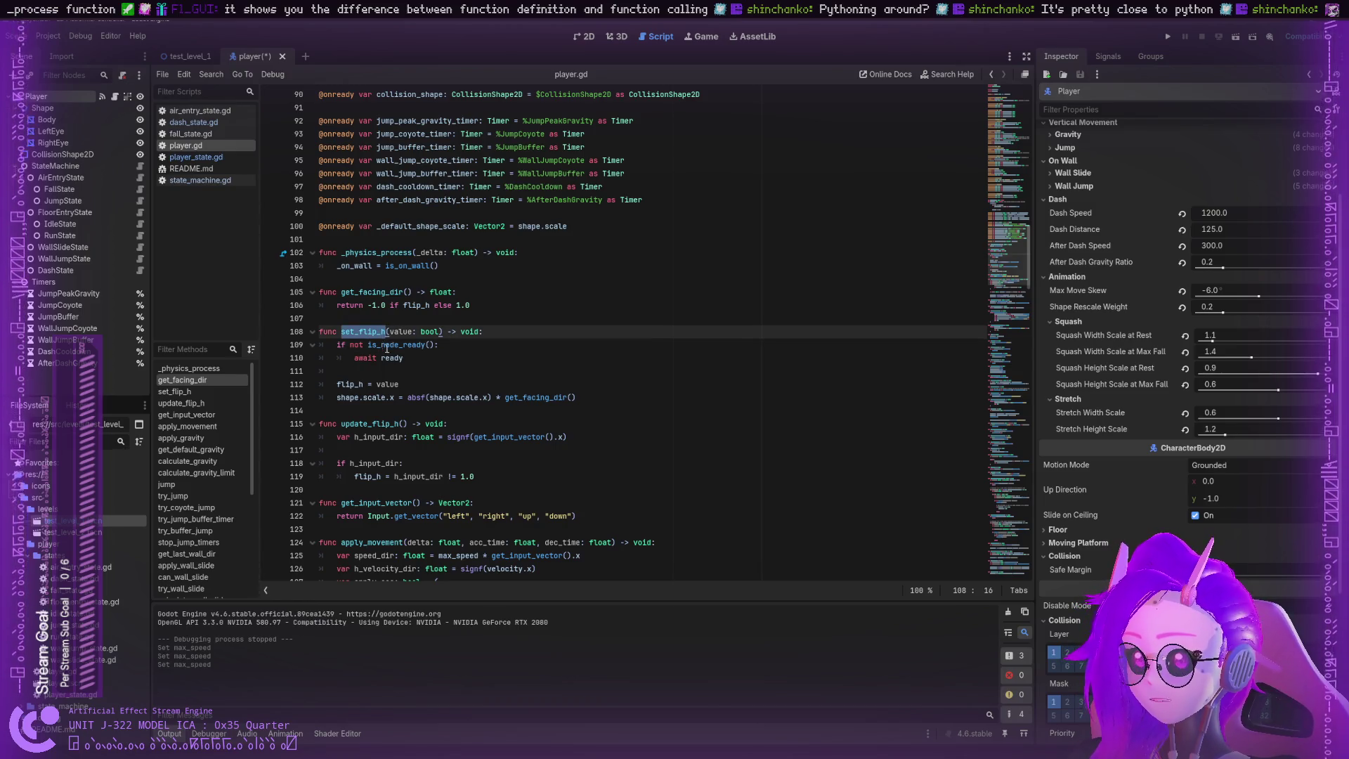
pyautogui.doubleClick(345, 387)
pyautogui.click(382, 384)
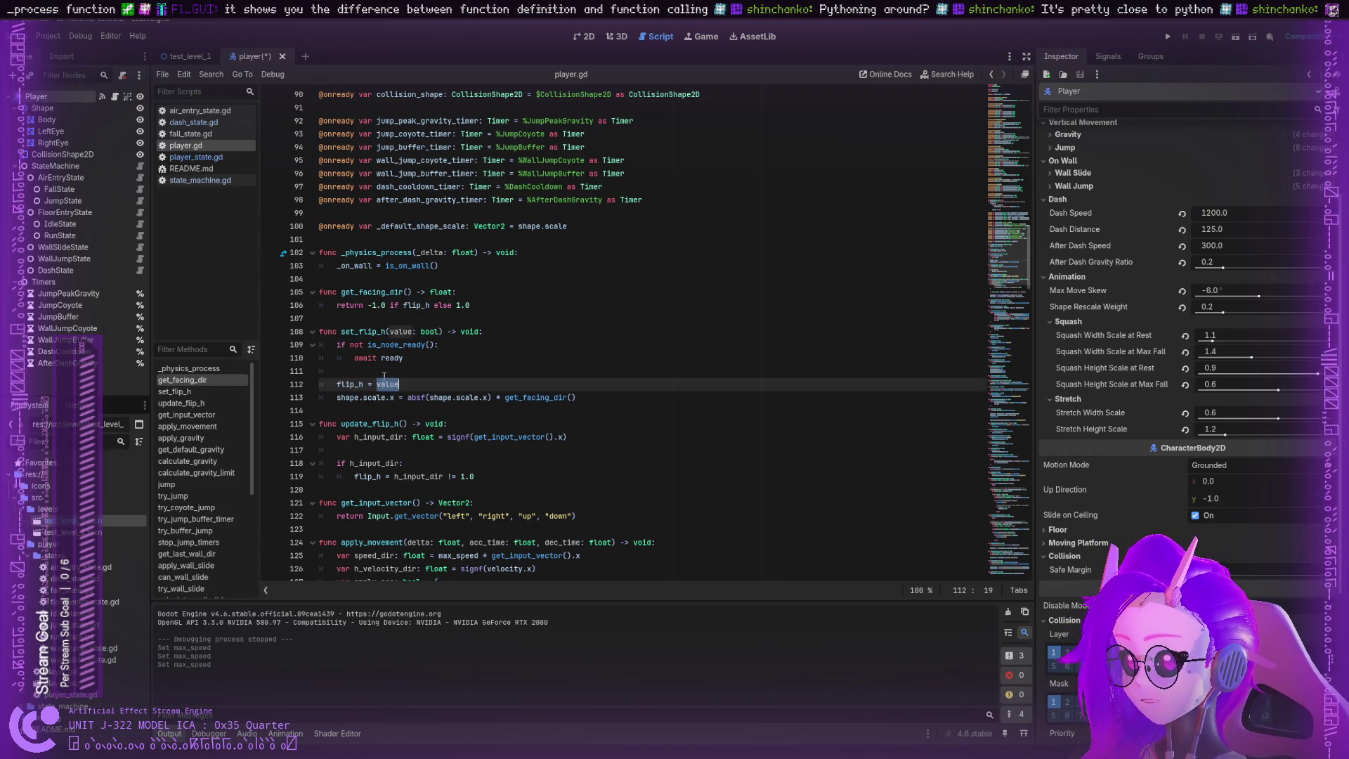
pyautogui.doubleClick(401, 332)
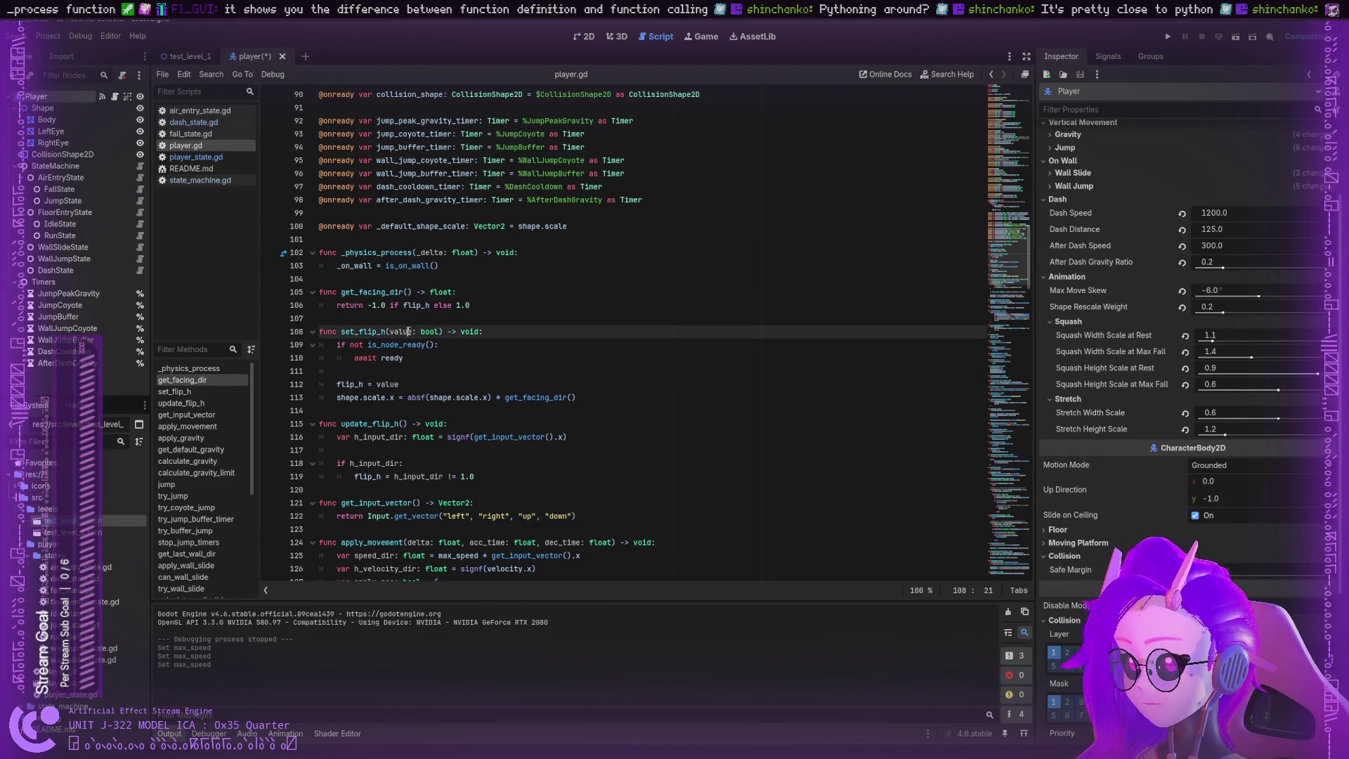
pyautogui.doubleClick(372, 397)
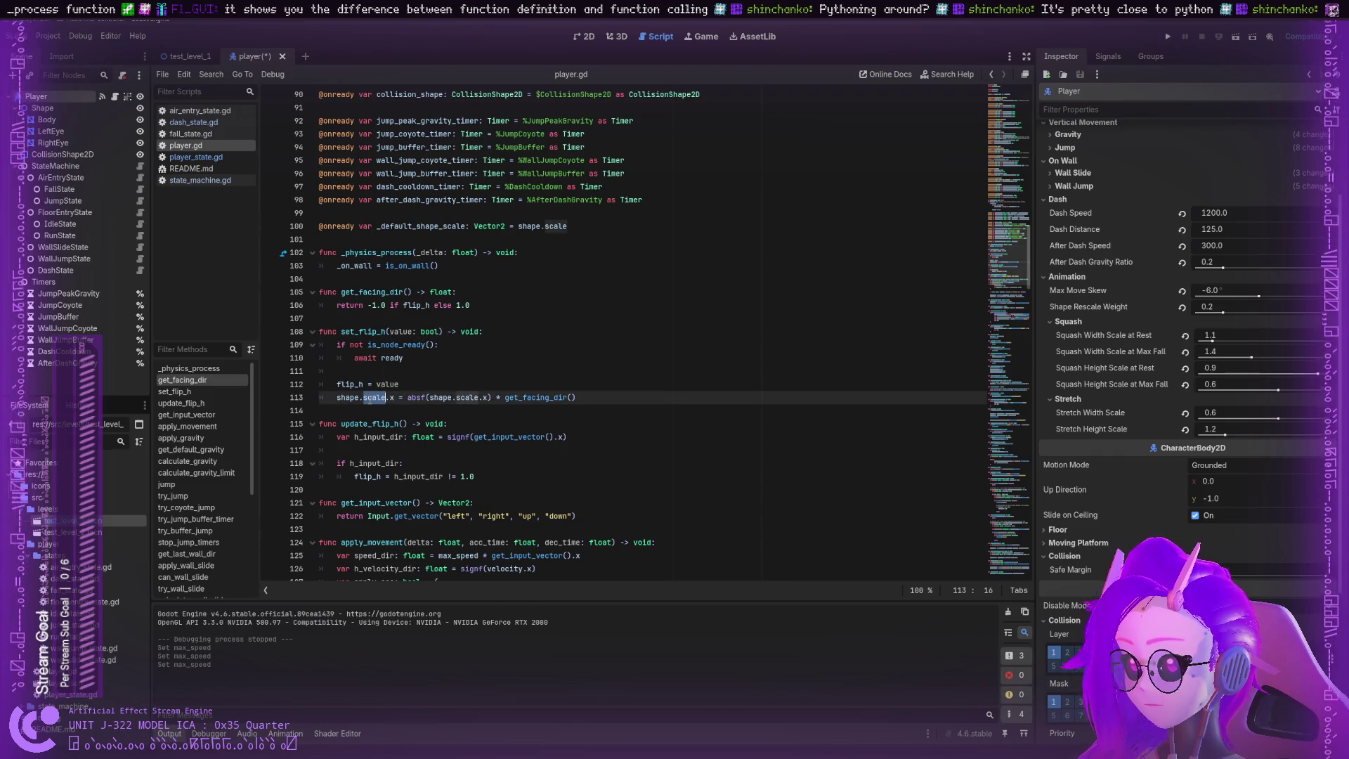
pyautogui.doubleClick(351, 398)
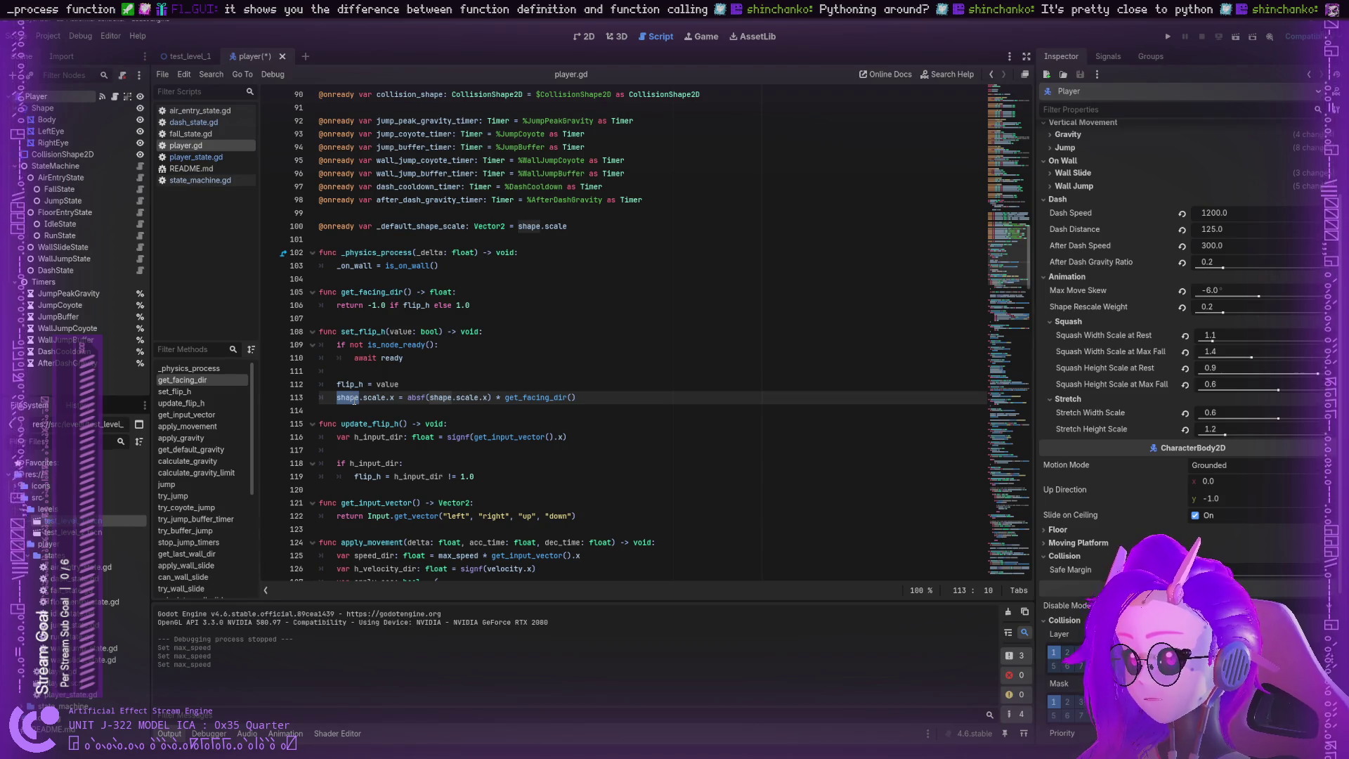
pyautogui.scroll(-3, 1181, 422)
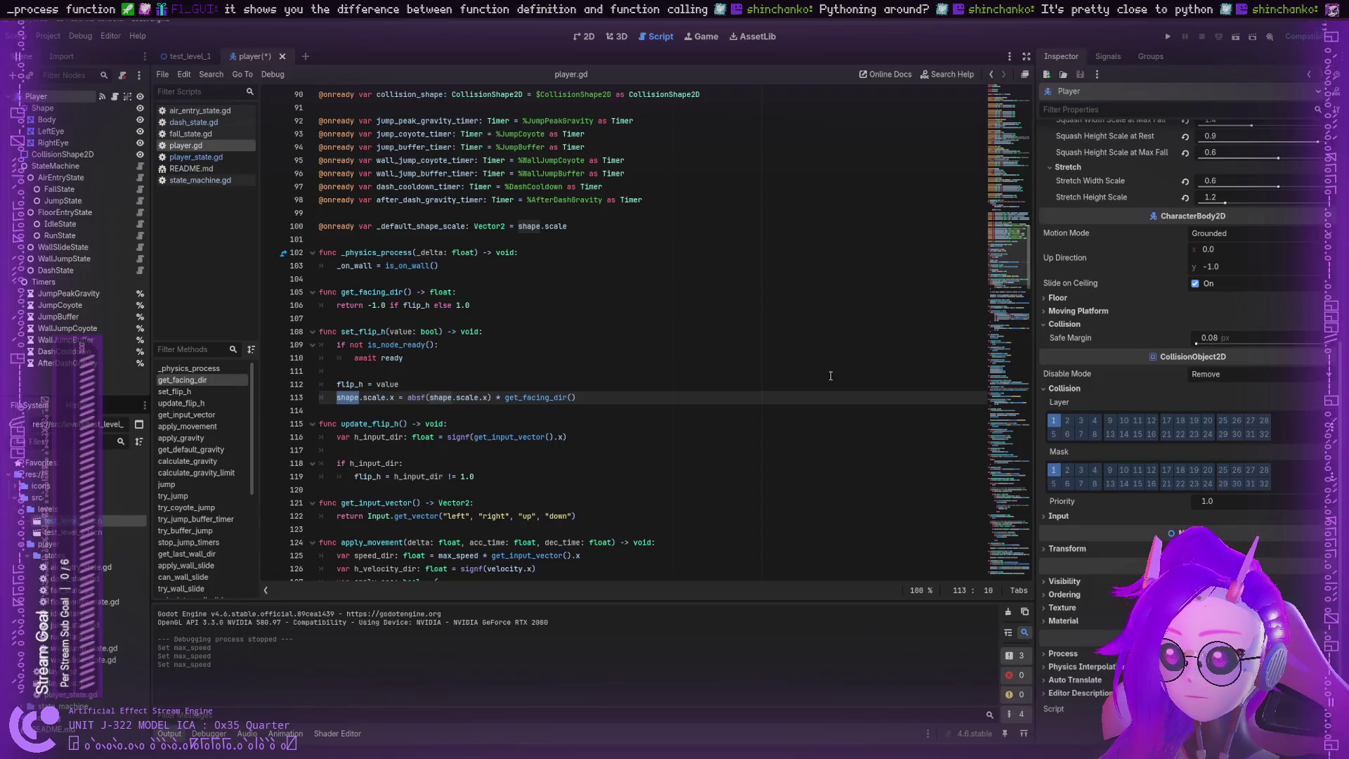
# Step: Briefly expand the Player's Transform section, then select the Shape node in the scene tree
pyautogui.click(374, 397)
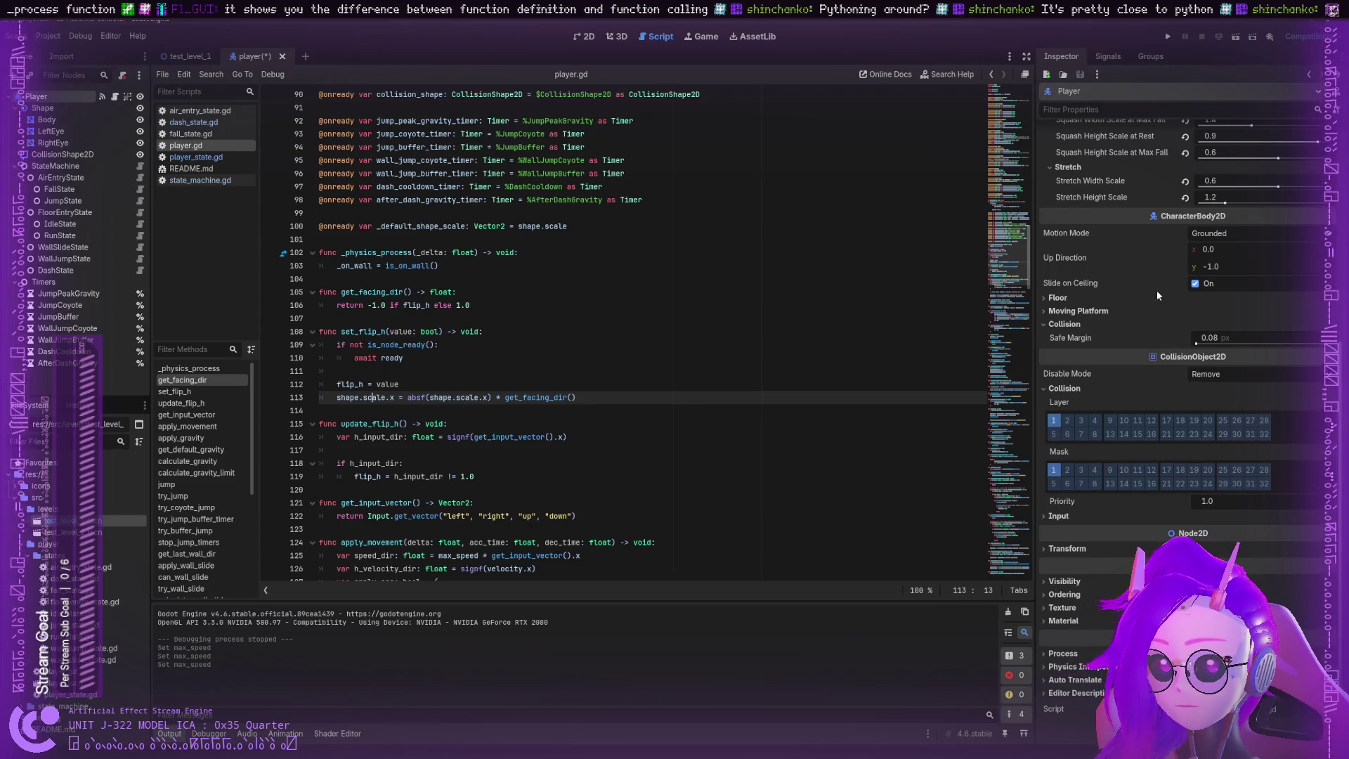
pyautogui.click(1052, 549)
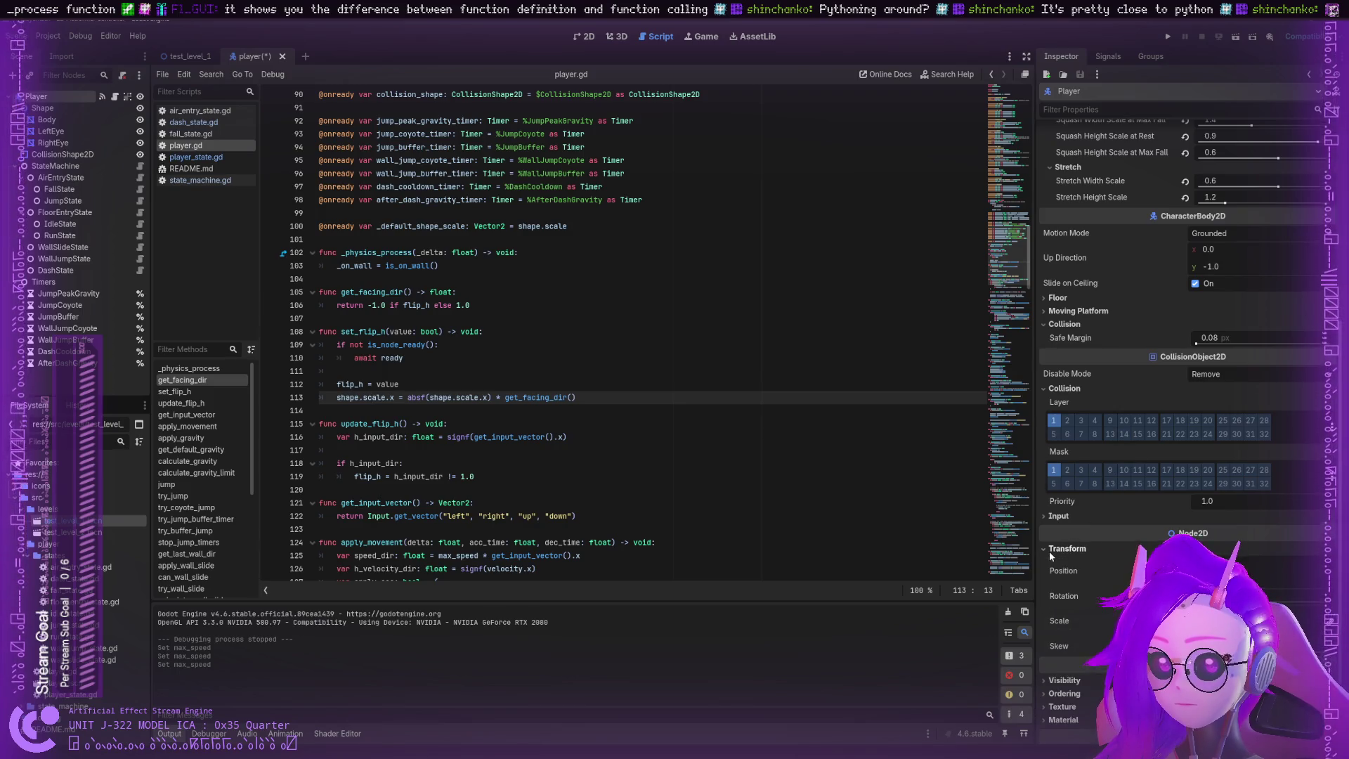
pyautogui.click(1049, 551)
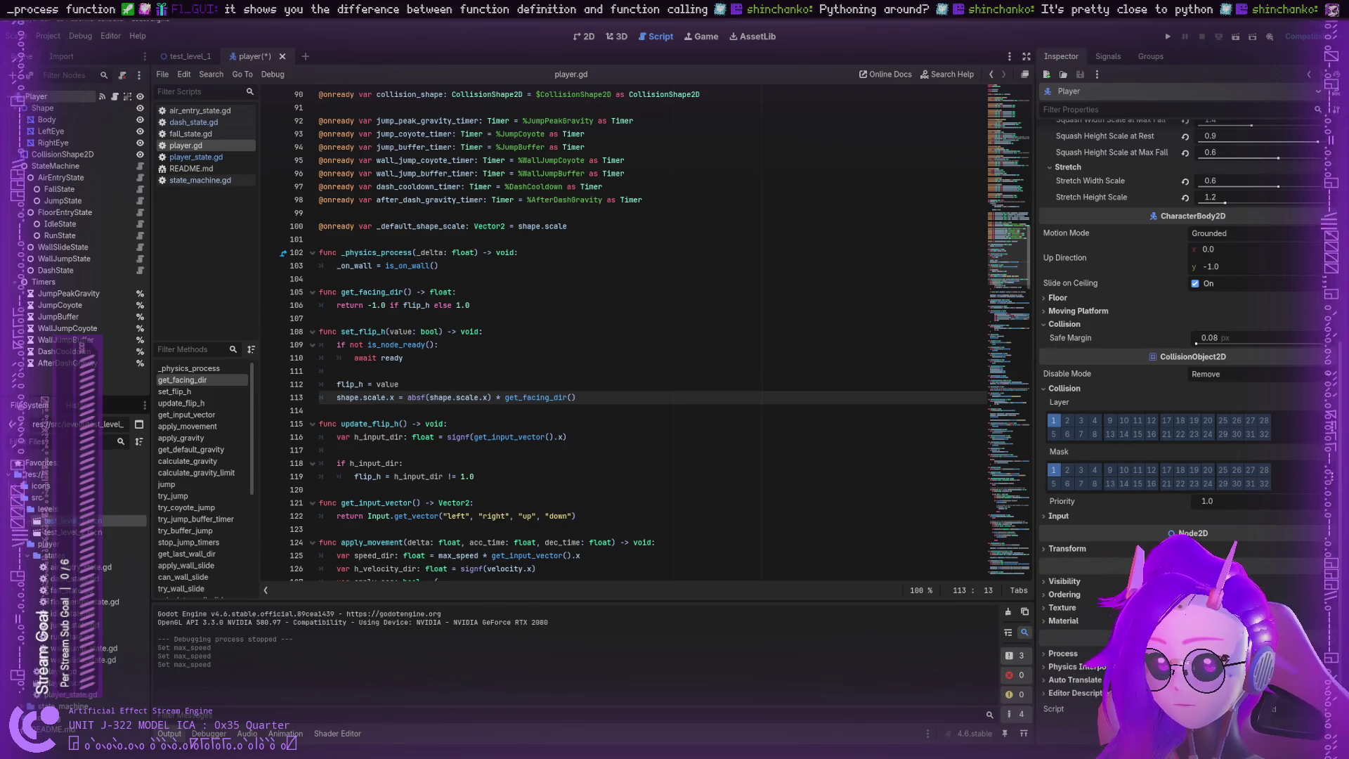
pyautogui.click(24, 109)
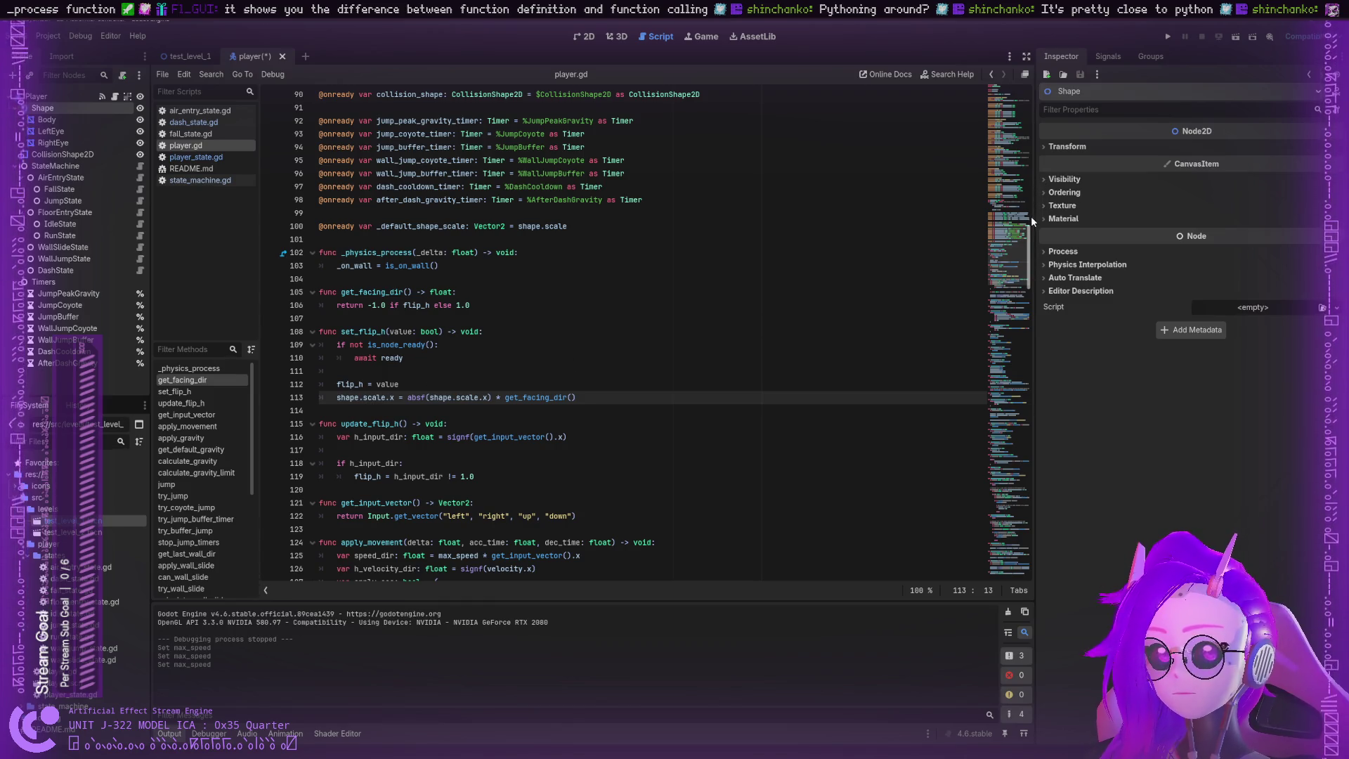
# Step: Expand the Shape's Transform, reopen test_level_1, and return to the player scene
pyautogui.click(1048, 148)
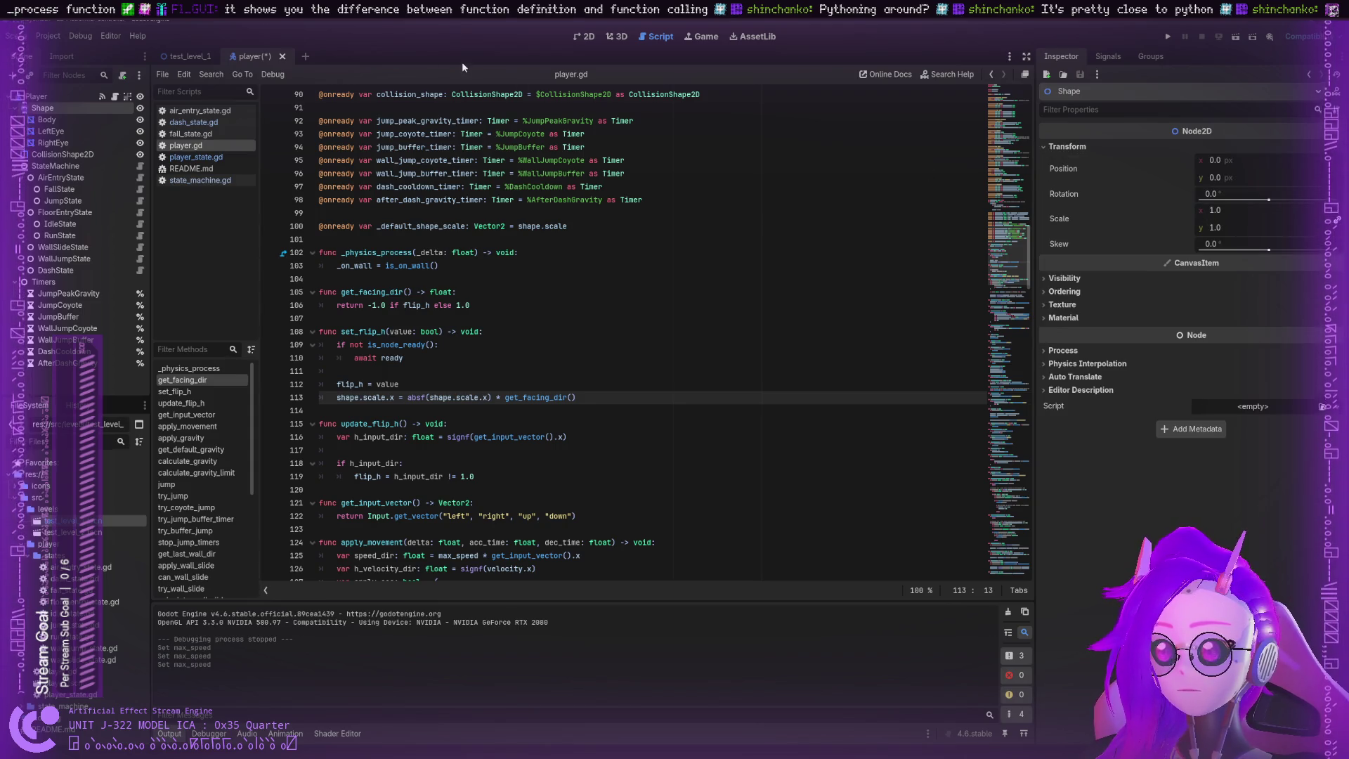
pyautogui.click(175, 56)
pyautogui.click(222, 56)
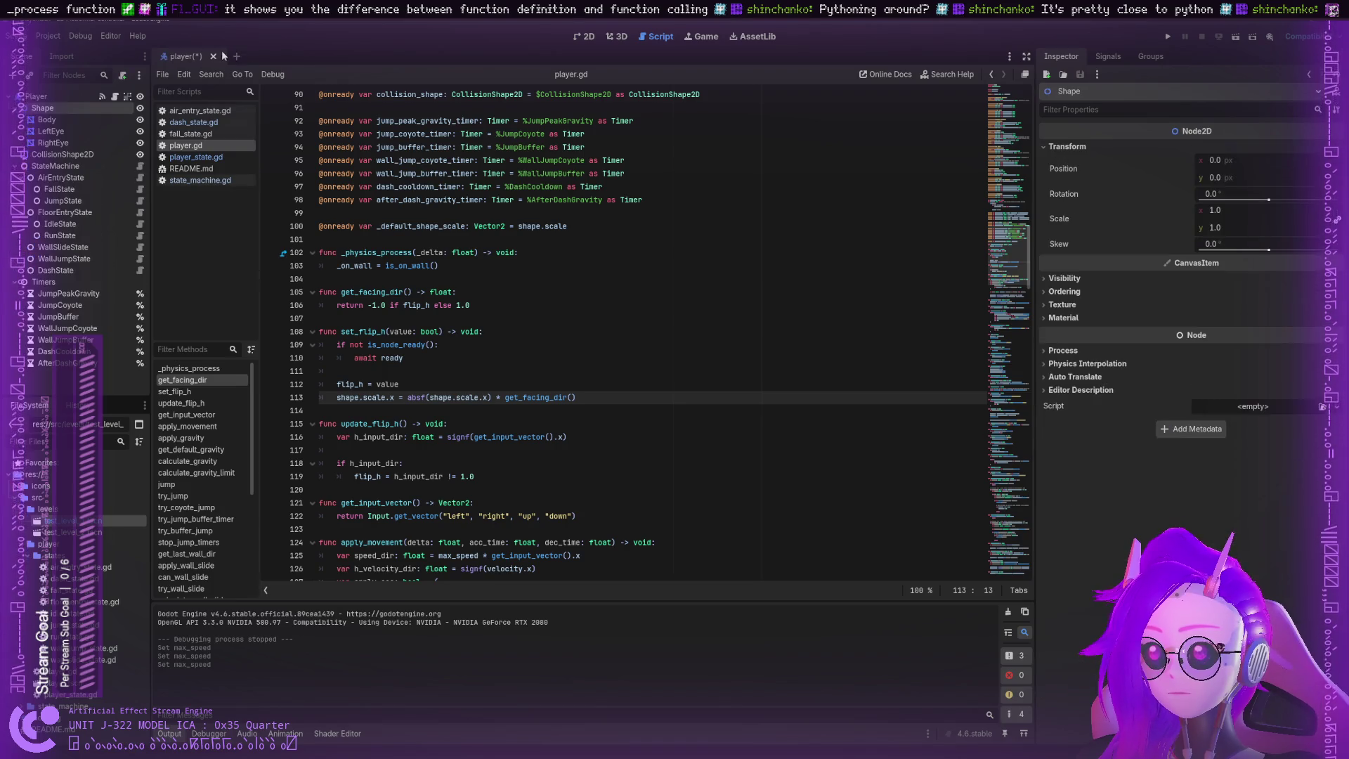
pyautogui.click(588, 37)
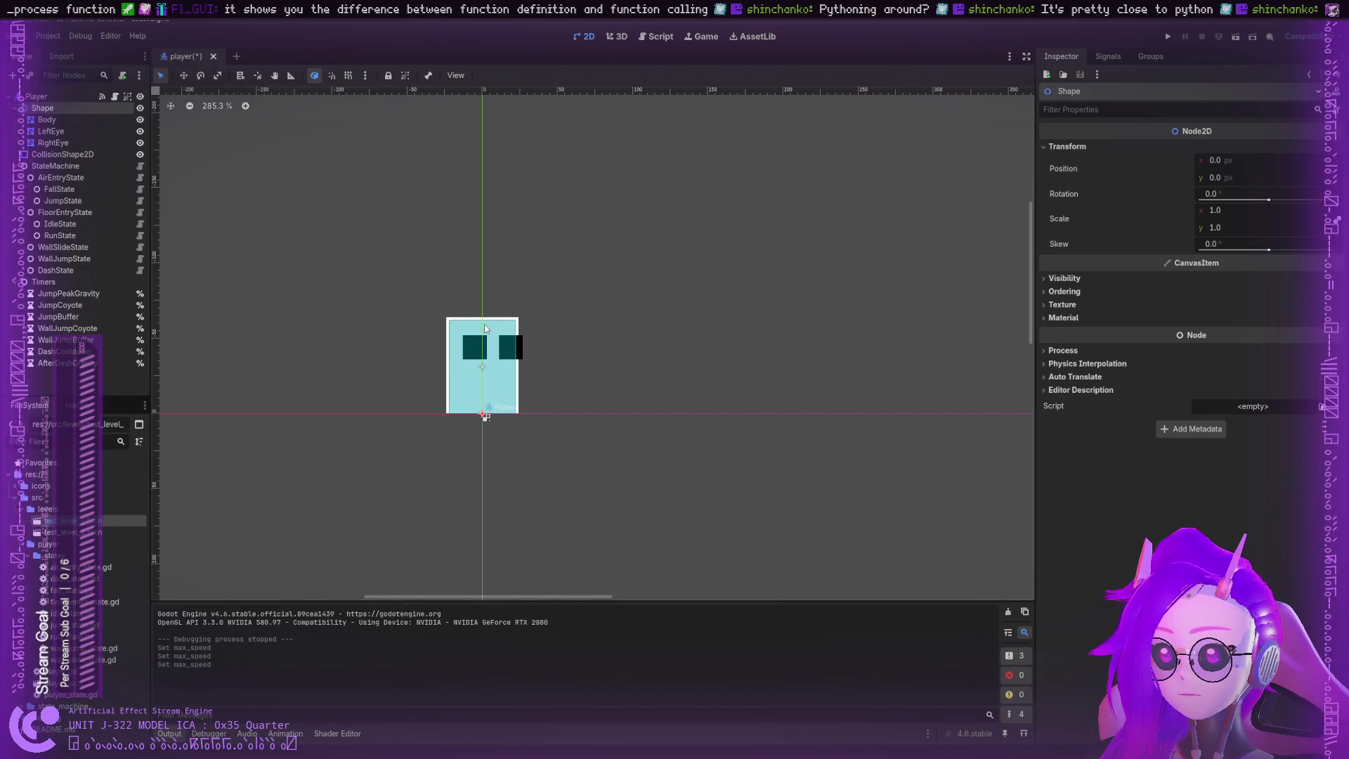
pyautogui.doubleClick(105, 521)
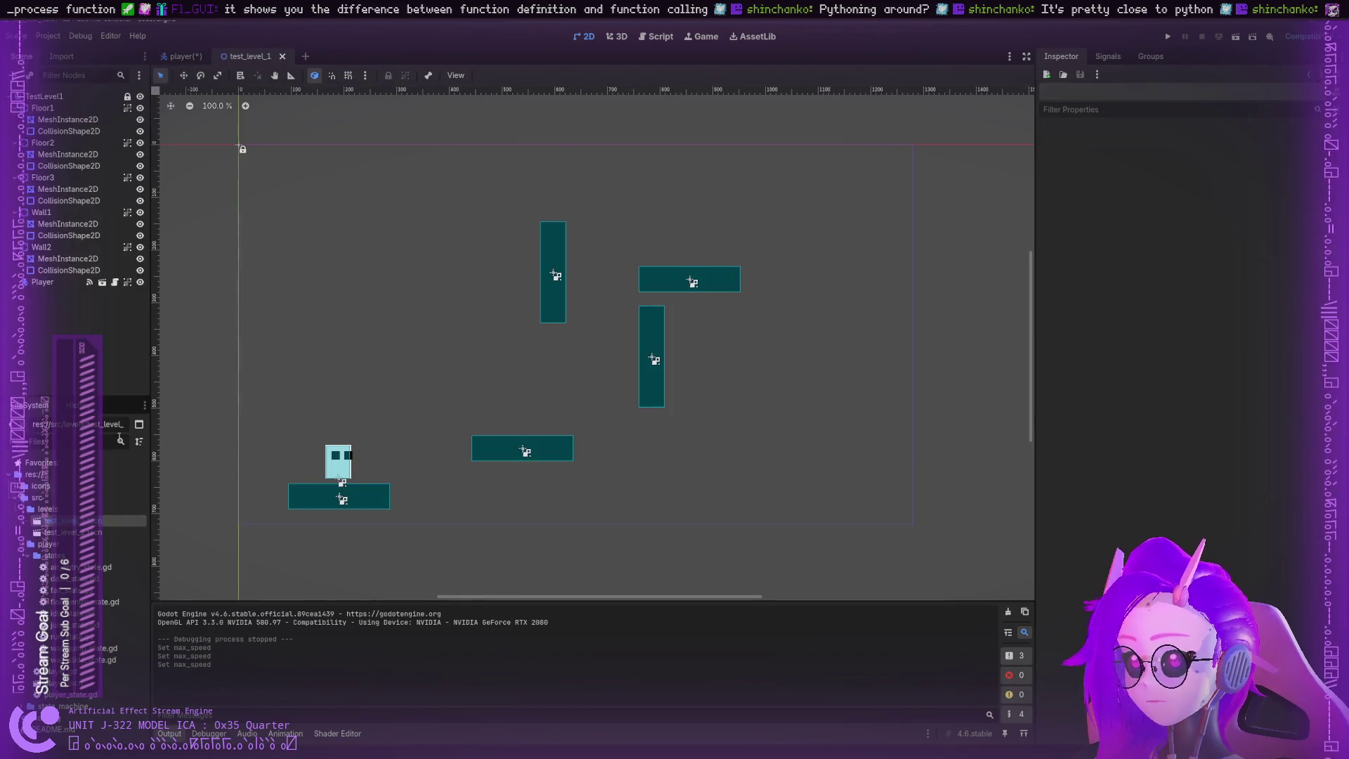
pyautogui.click(183, 56)
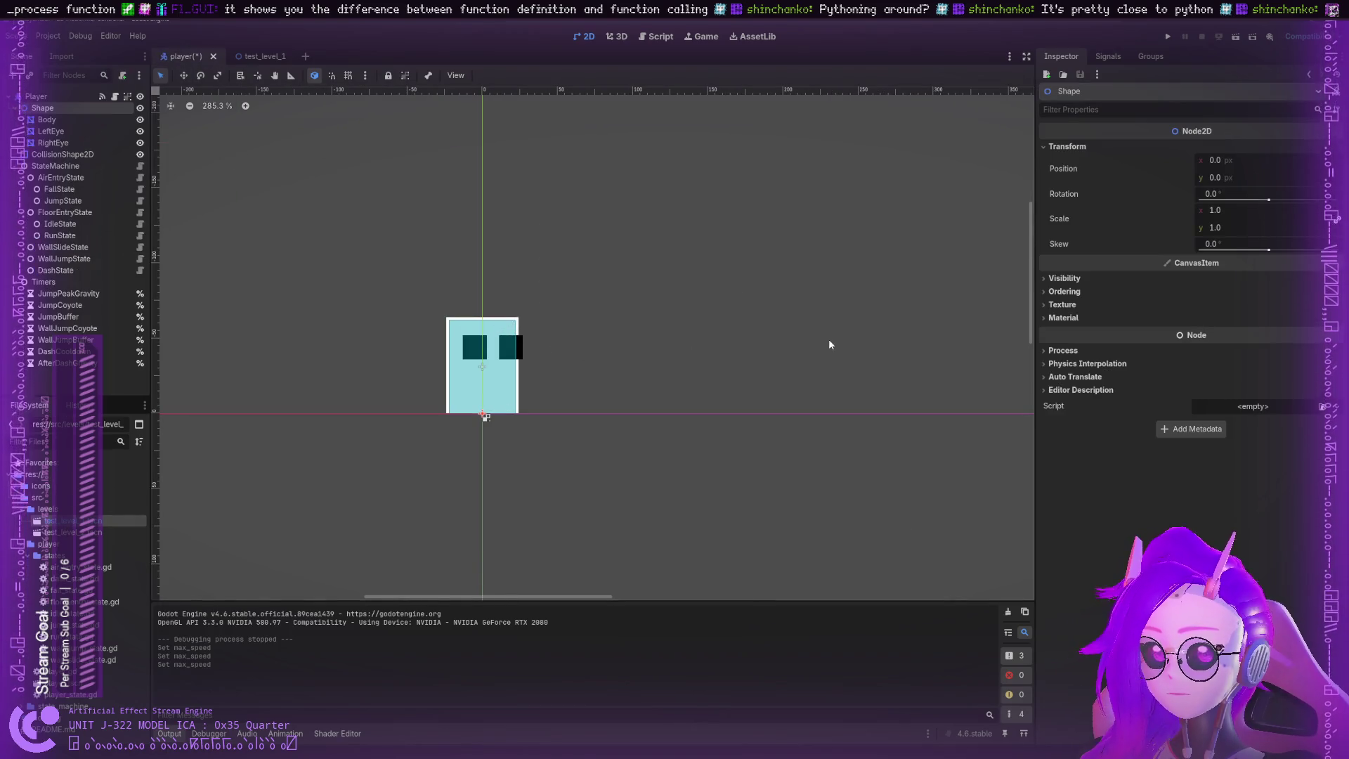
# Step: Drag the Shape's scale to 1.01 and thinner, revert and undo back to 1.0, then view player.gd
pyautogui.click(1206, 211)
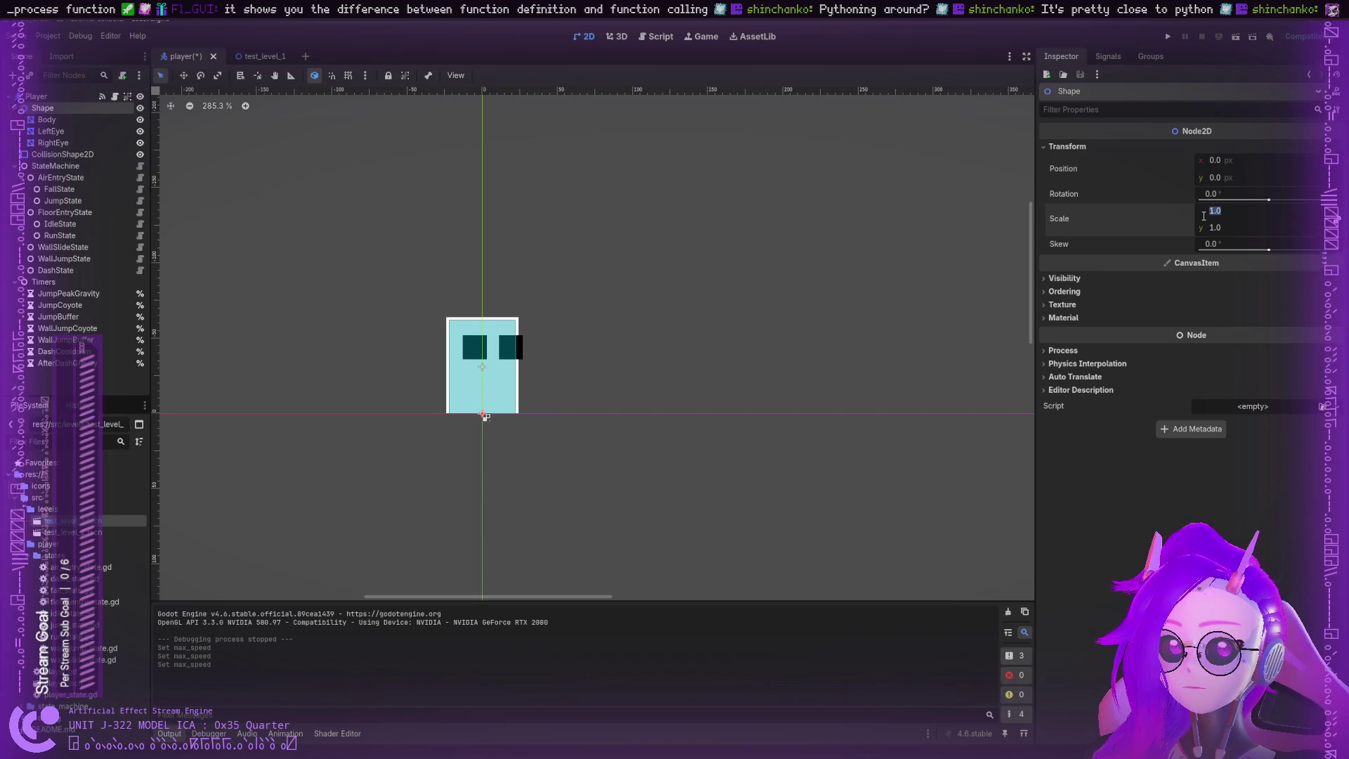
pyautogui.write('0.905')
pyautogui.moveTo(1223, 210); pyautogui.dragTo(1258, 210)
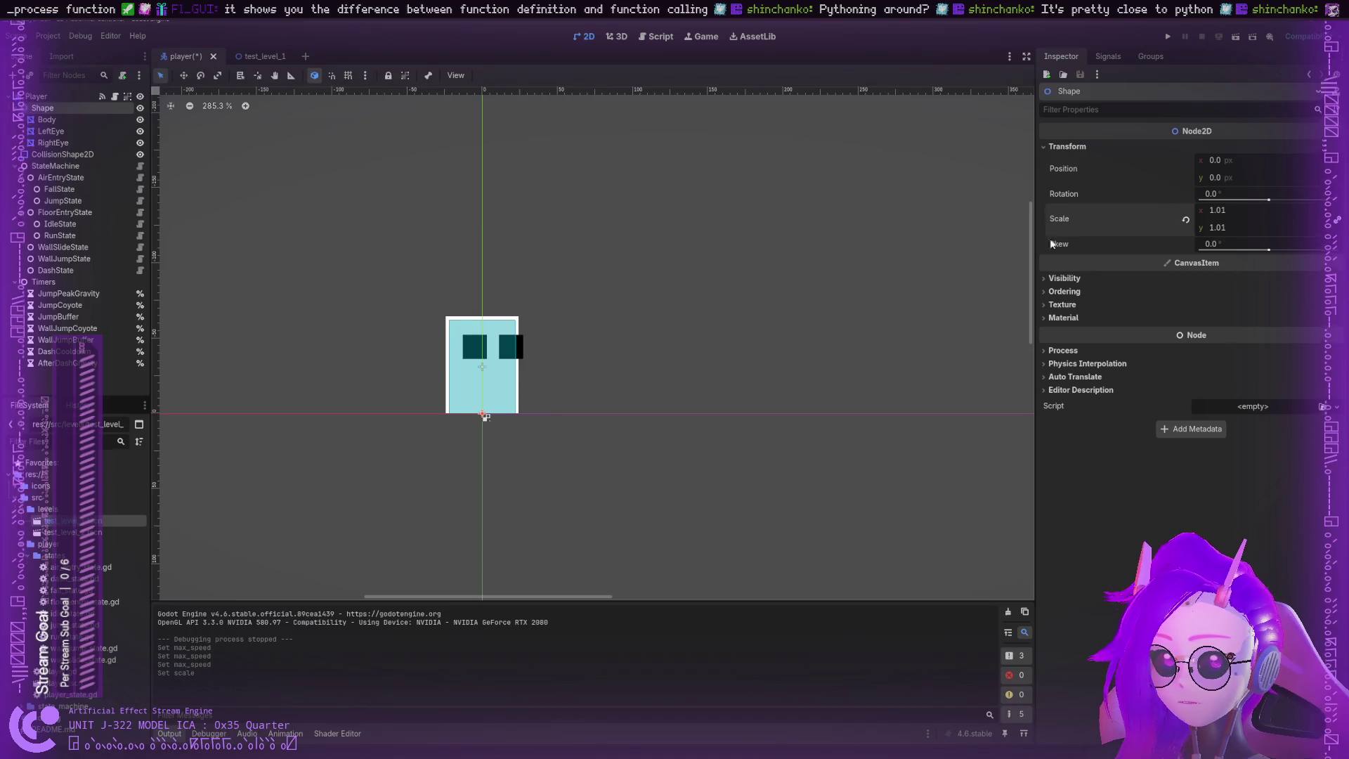
pyautogui.click(1186, 220)
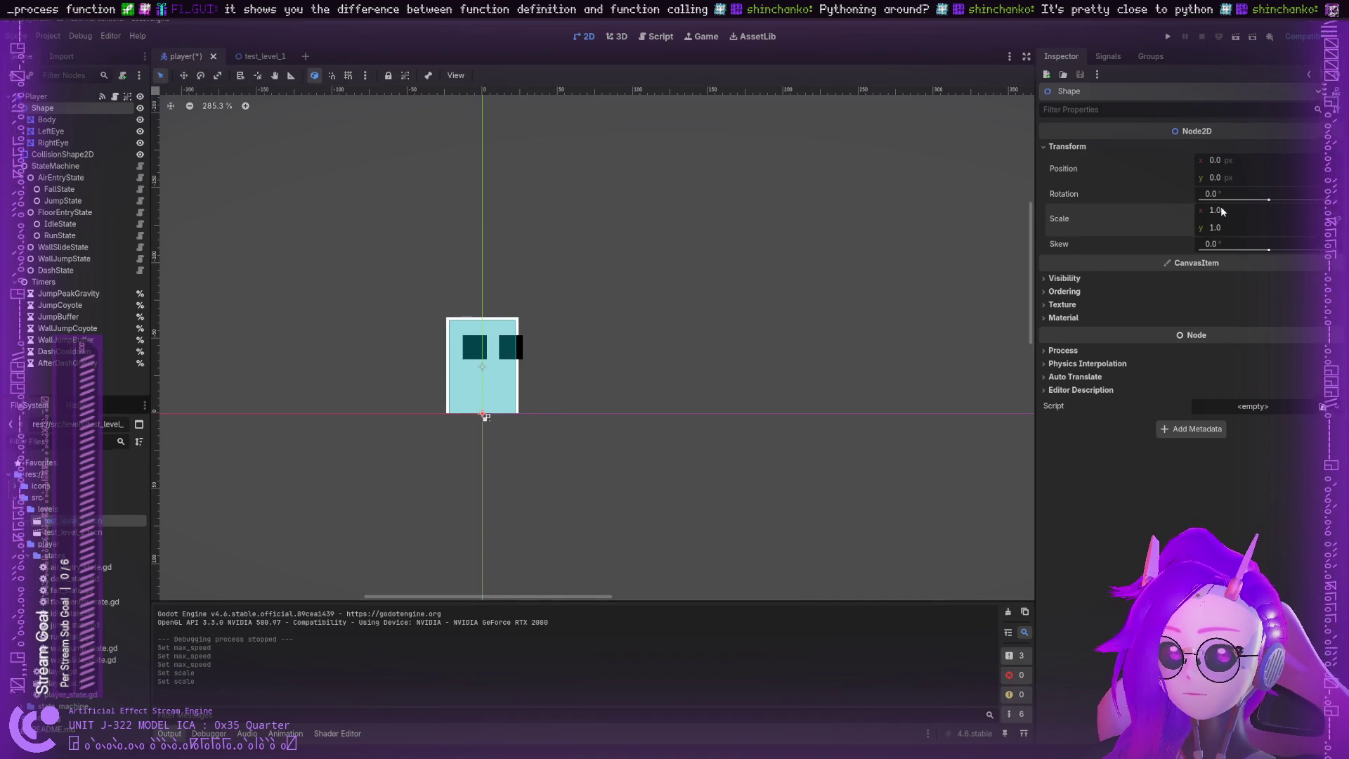
pyautogui.moveTo(1221, 210)
pyautogui.mouseDown()
pyautogui.moveTo(1244, 210)
pyautogui.moveTo(1195, 211)
pyautogui.moveTo(1234, 210)
pyautogui.mouseUp()
pyautogui.hotkey('ctrl', 'z')
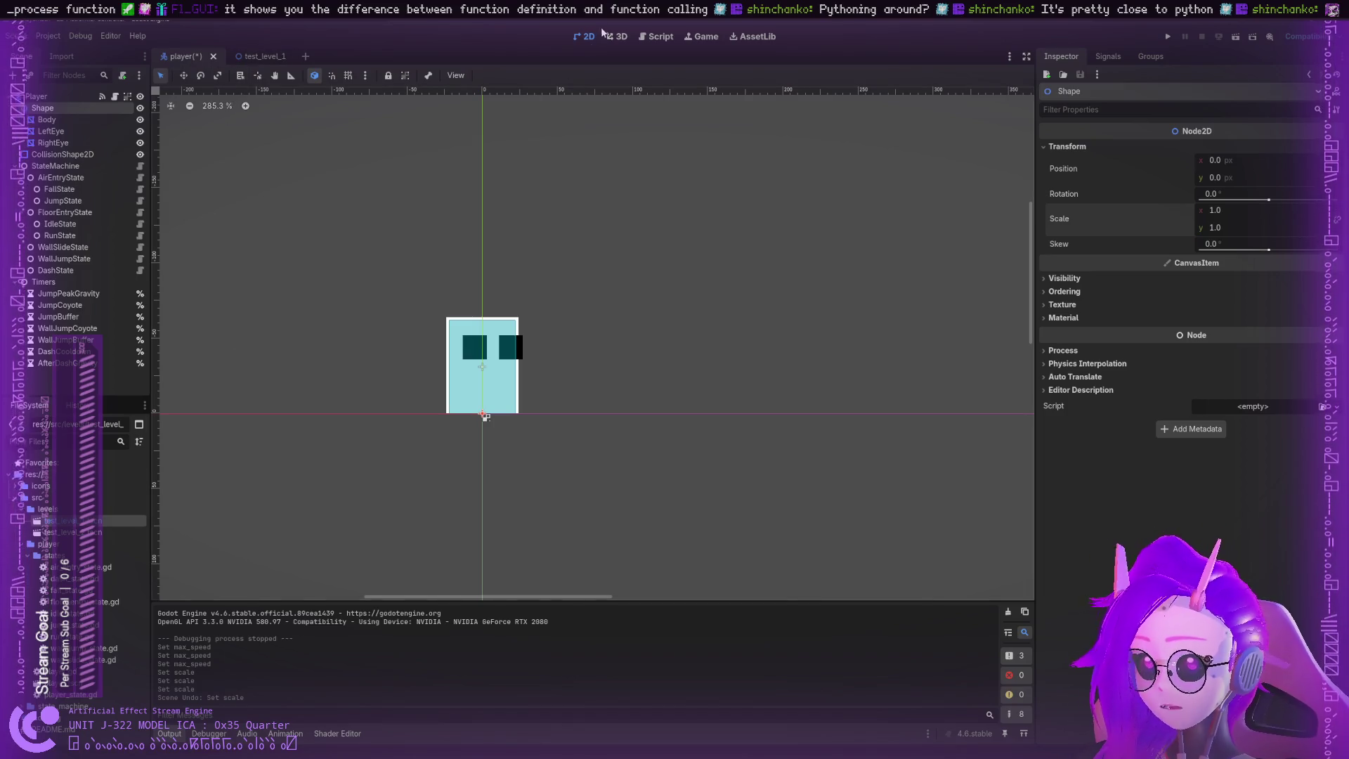
pyautogui.click(656, 37)
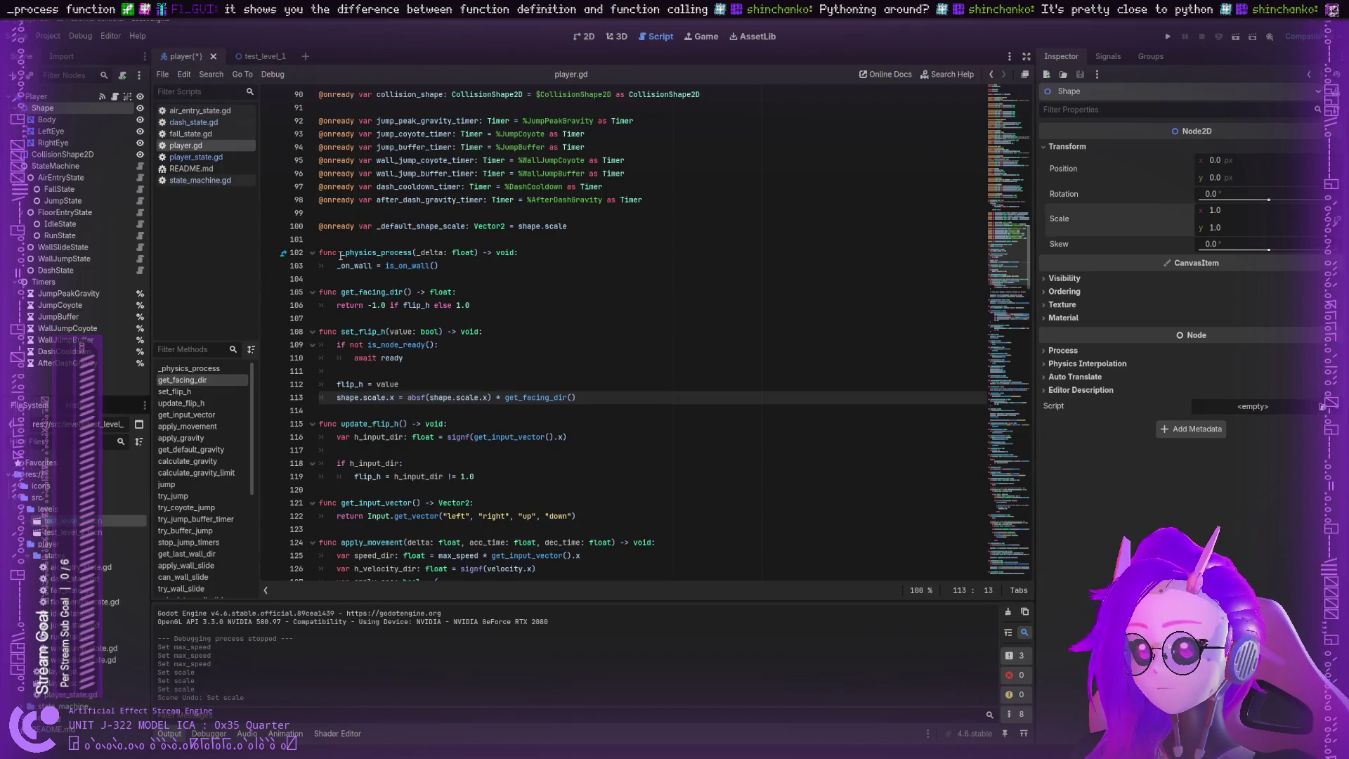
pyautogui.click(421, 397)
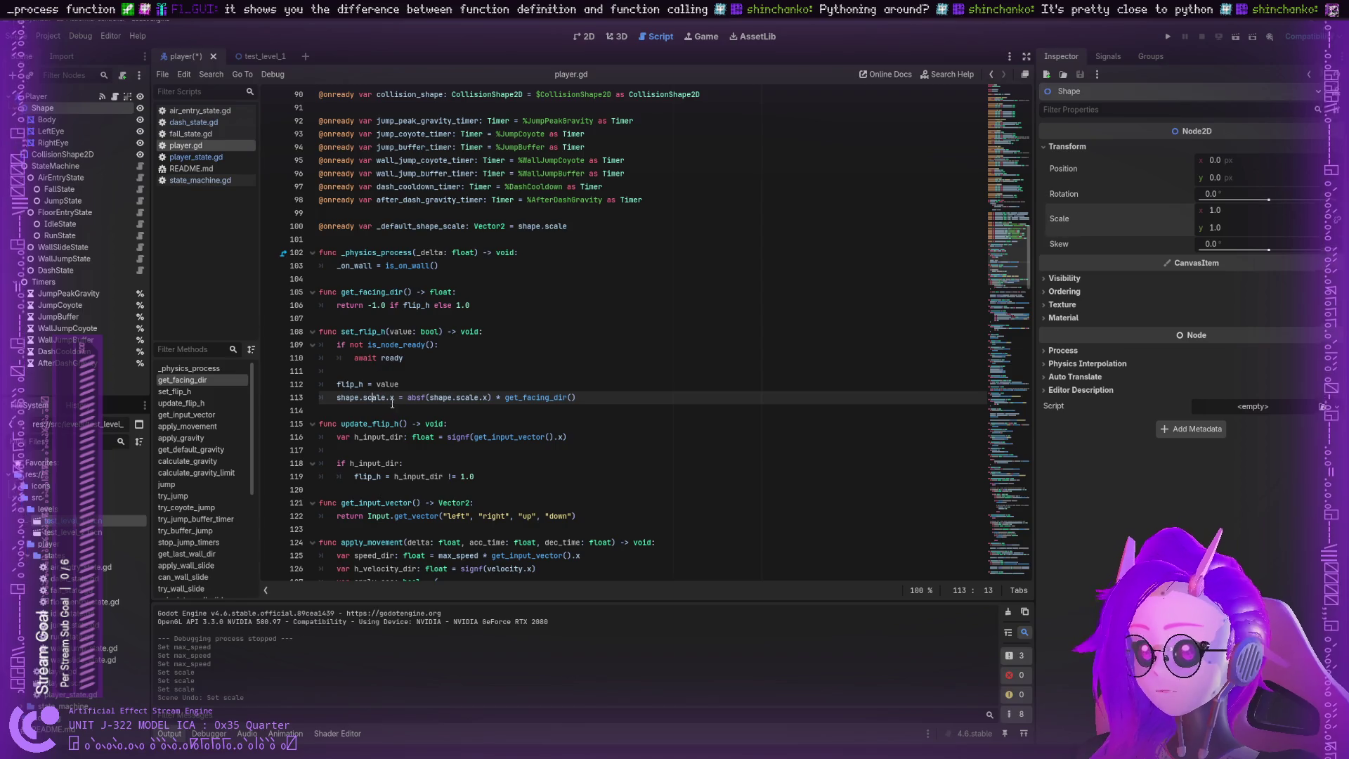
pyautogui.doubleClick(362, 331)
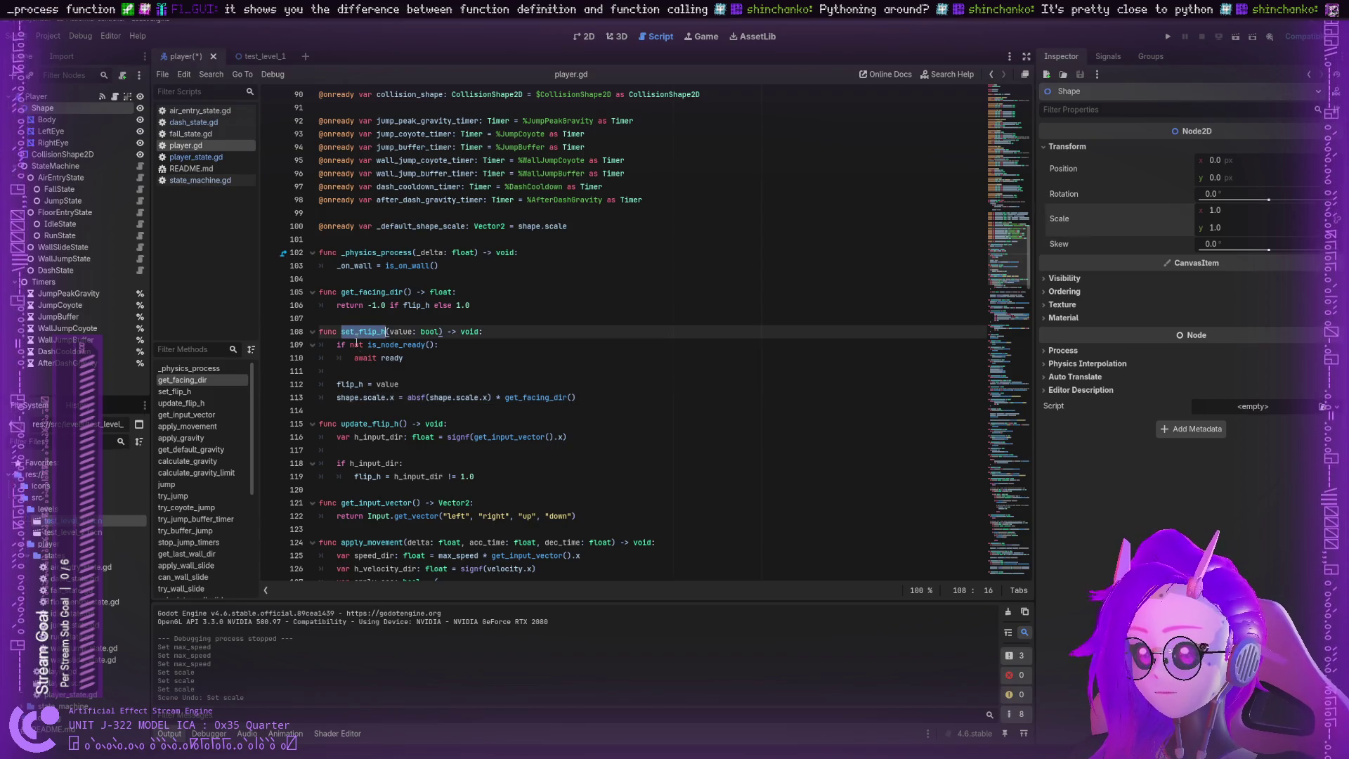
pyautogui.doubleClick(468, 397)
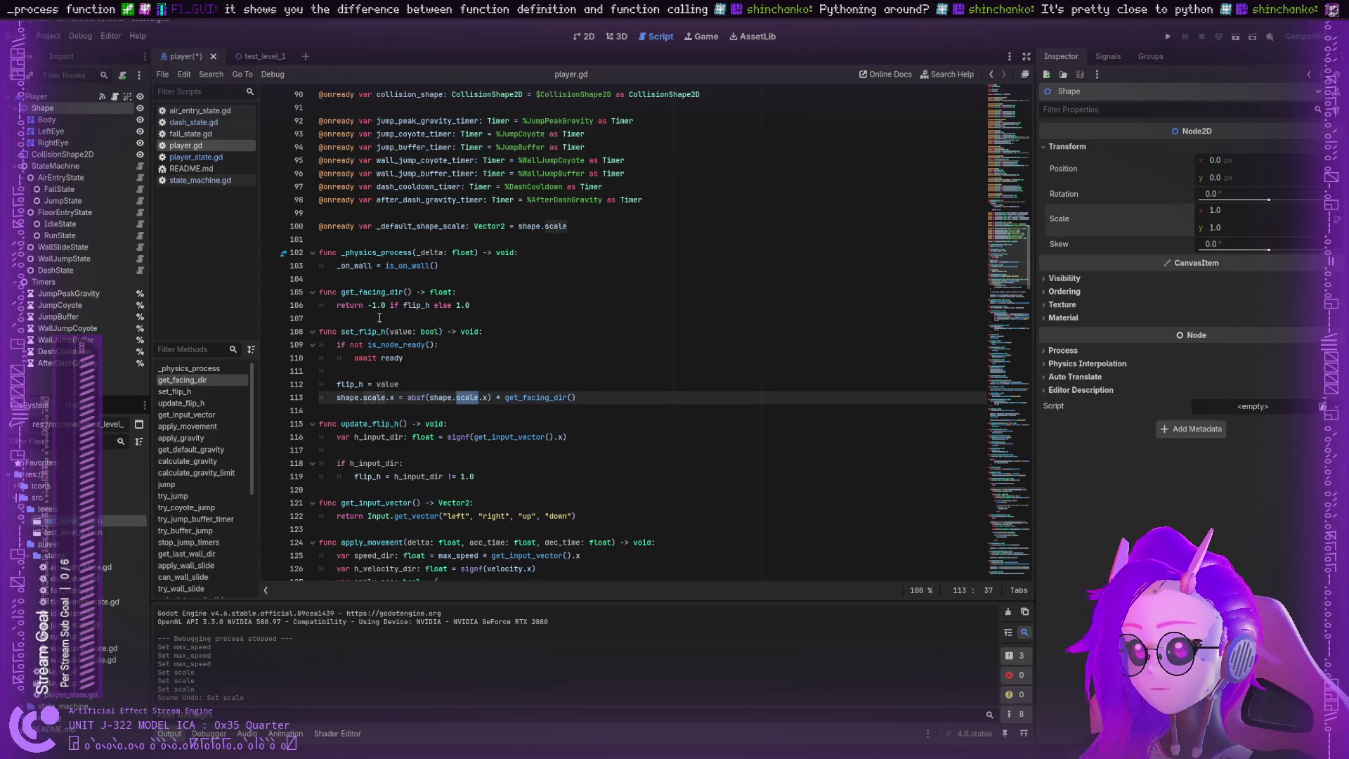
pyautogui.click(374, 292)
pyautogui.doubleClick(374, 292)
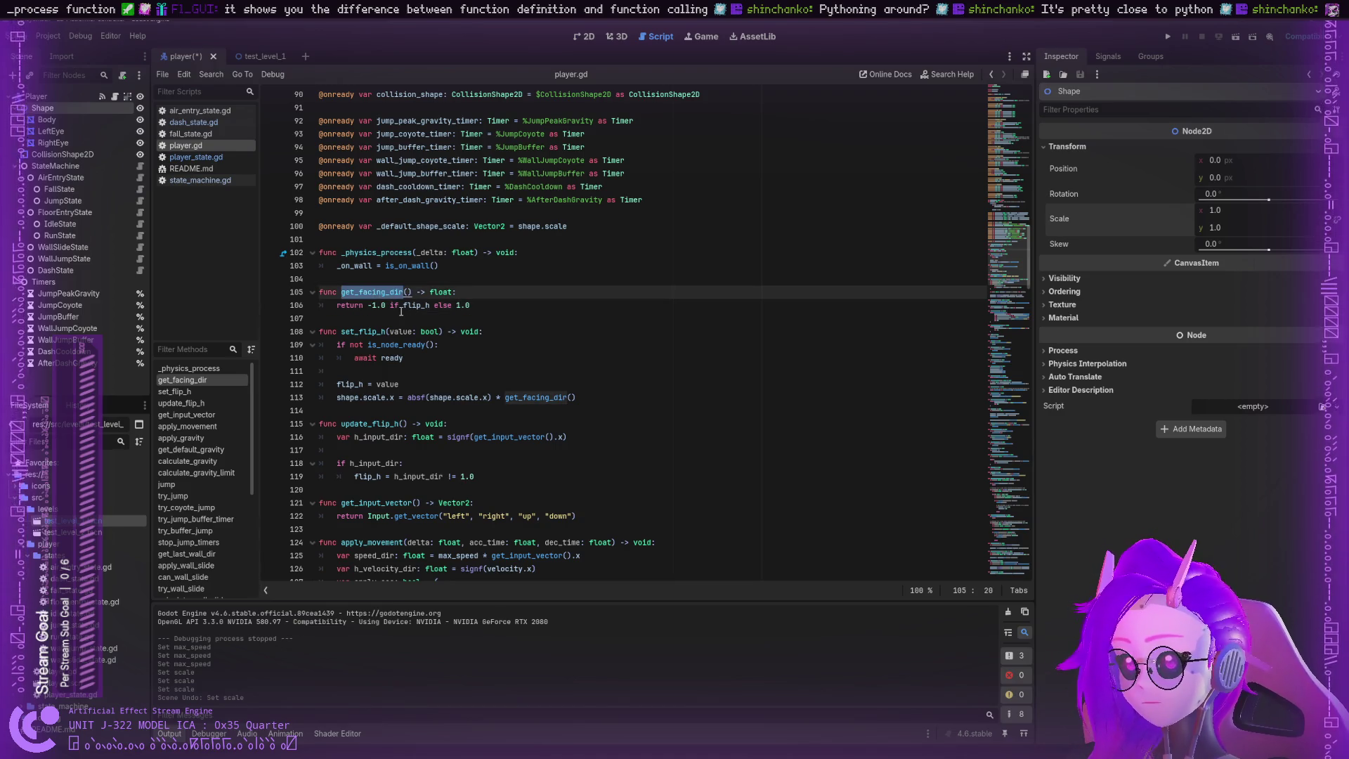
pyautogui.doubleClick(406, 307)
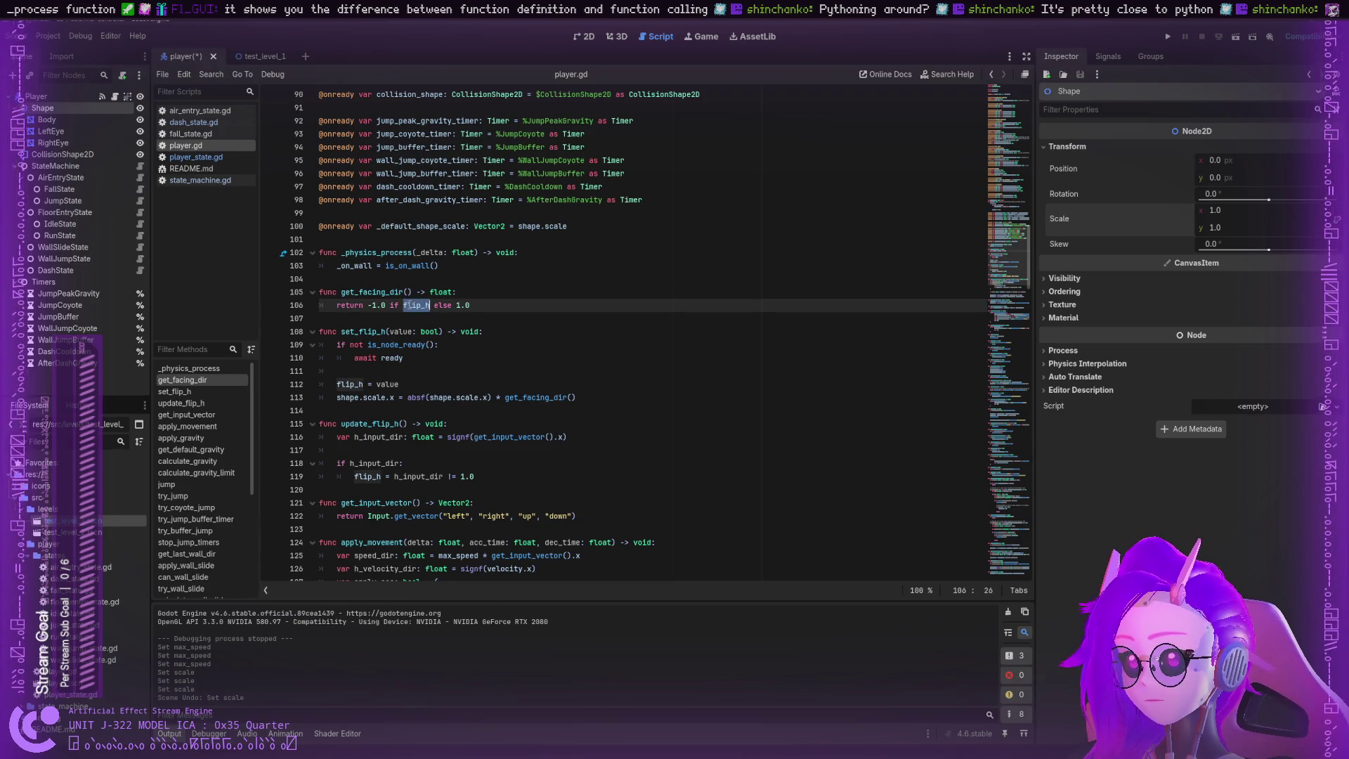
pyautogui.doubleClick(380, 384)
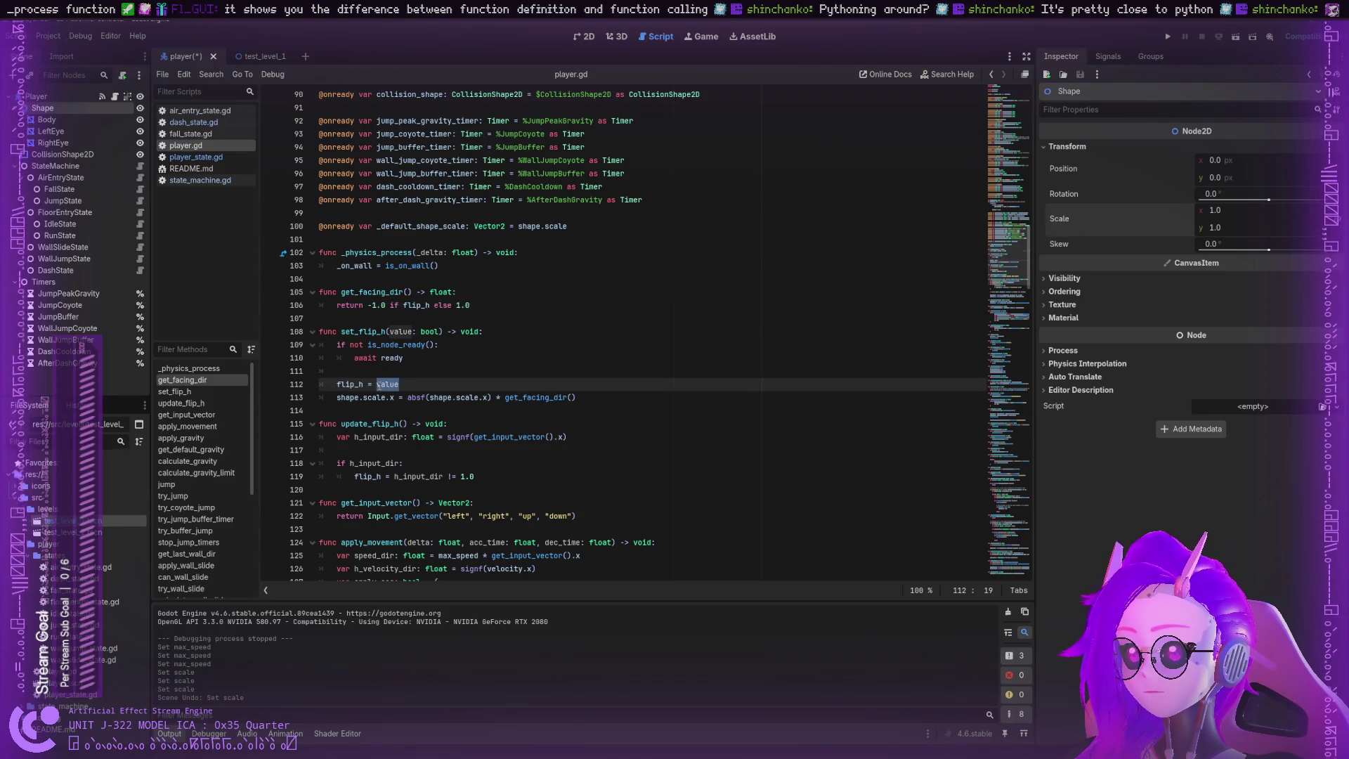
pyautogui.doubleClick(371, 398)
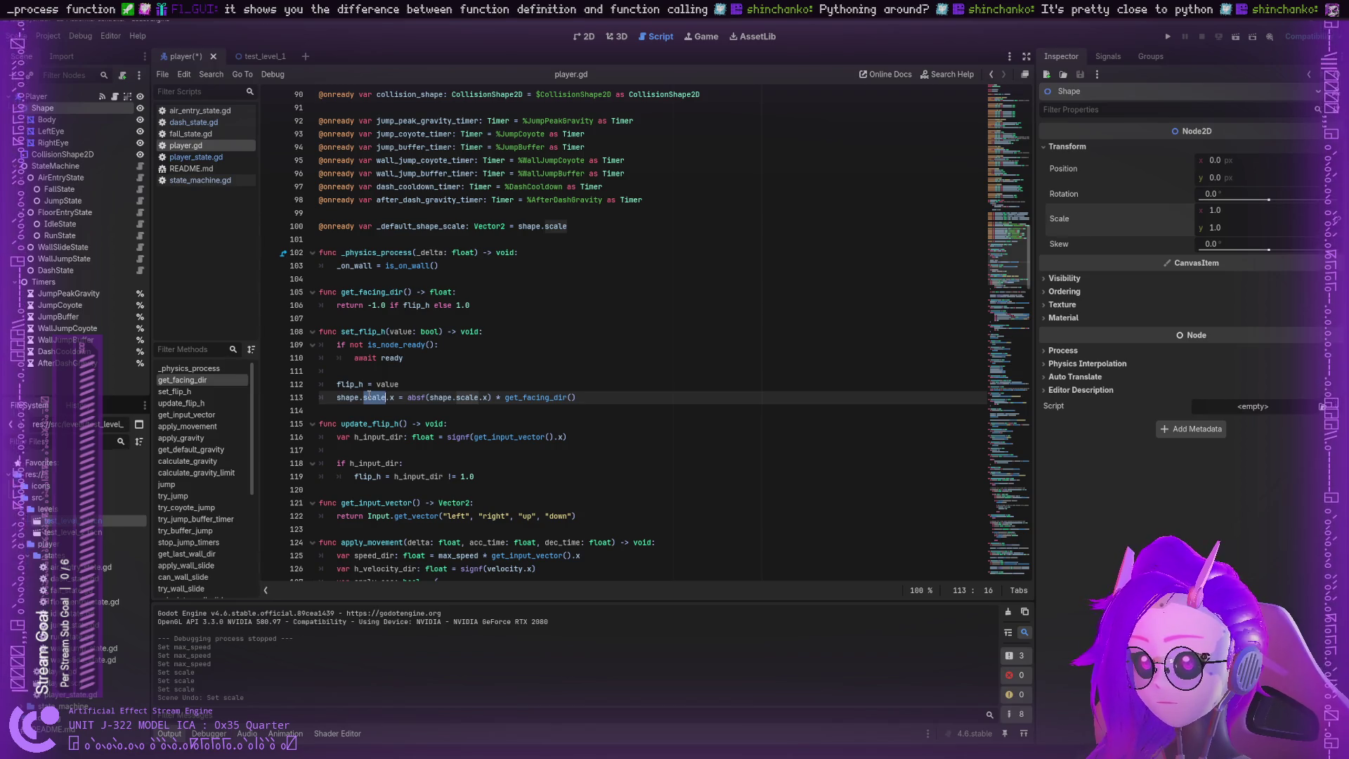
pyautogui.click(372, 385)
pyautogui.doubleClick(467, 398)
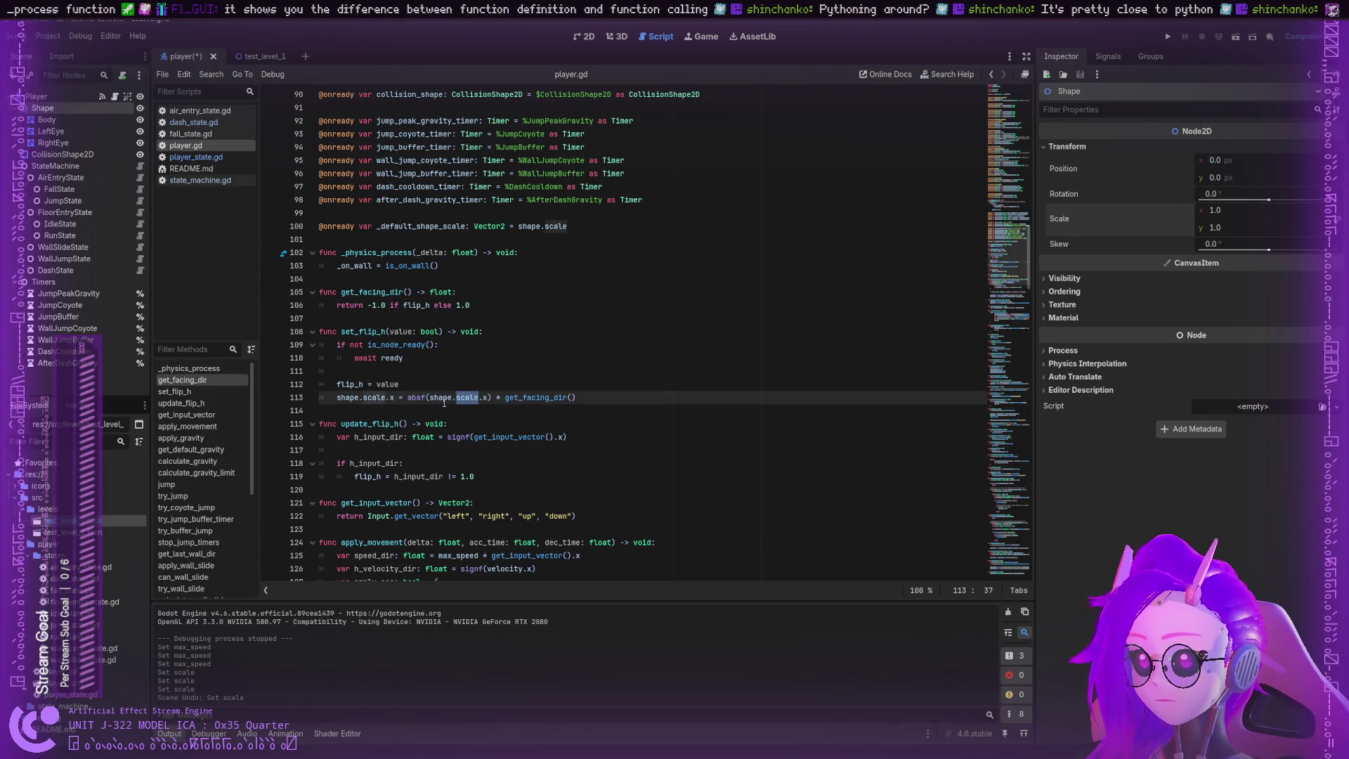
pyautogui.doubleClick(442, 398)
pyautogui.doubleClick(374, 397)
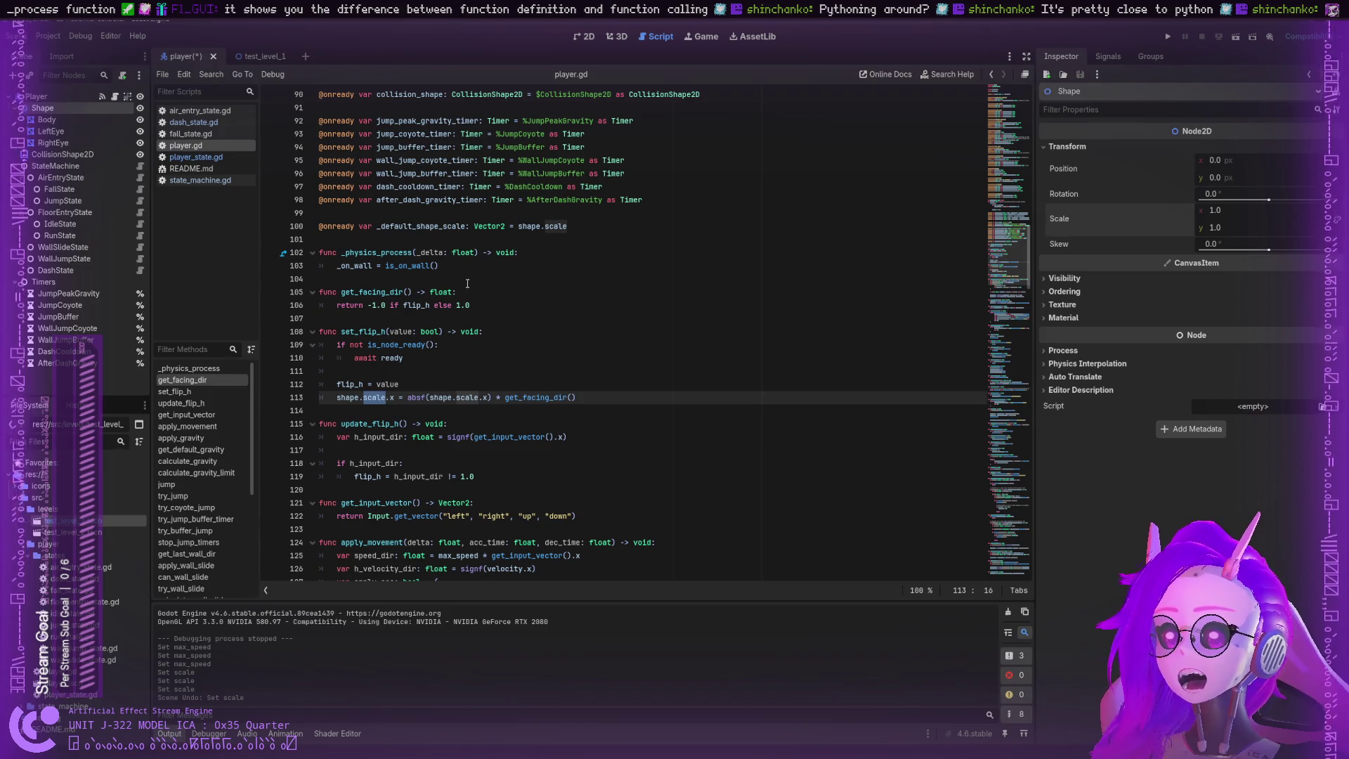
pyautogui.click(418, 399)
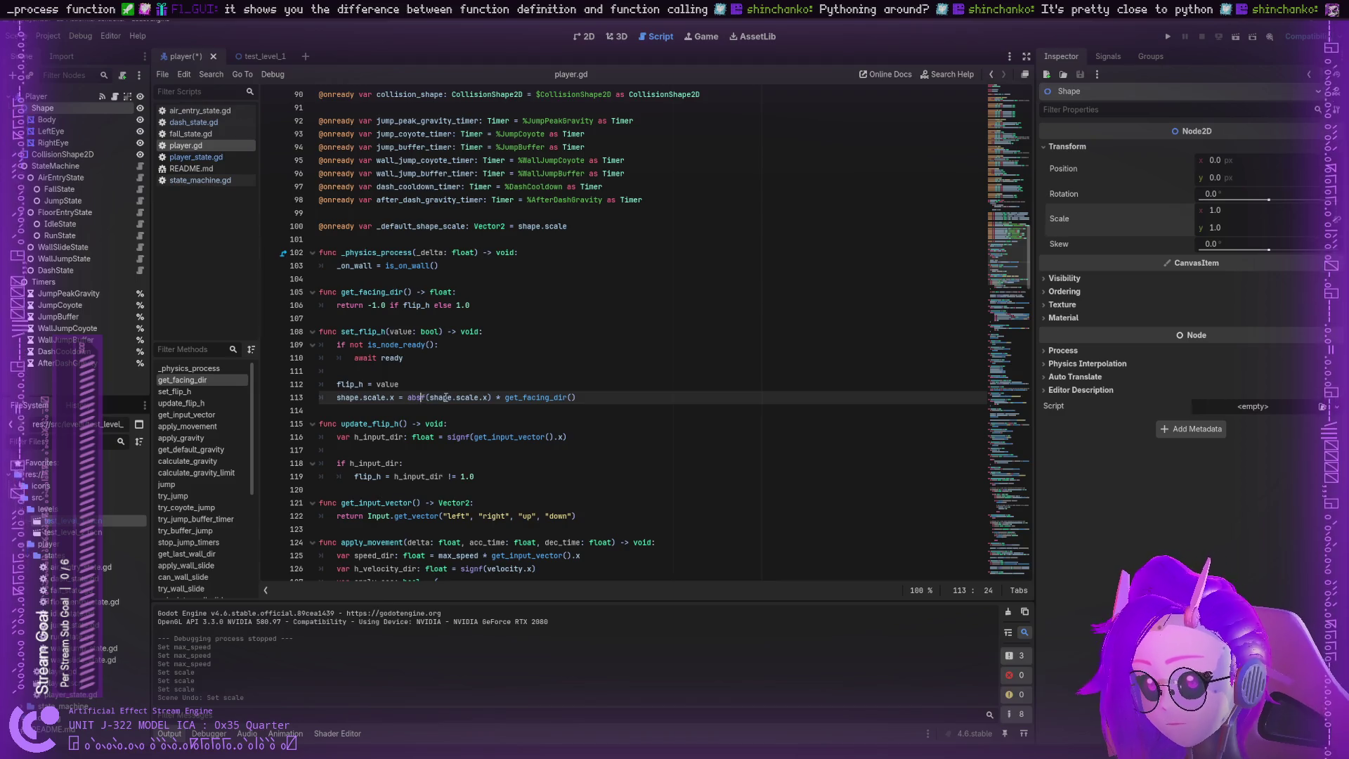
pyautogui.doubleClick(506, 397)
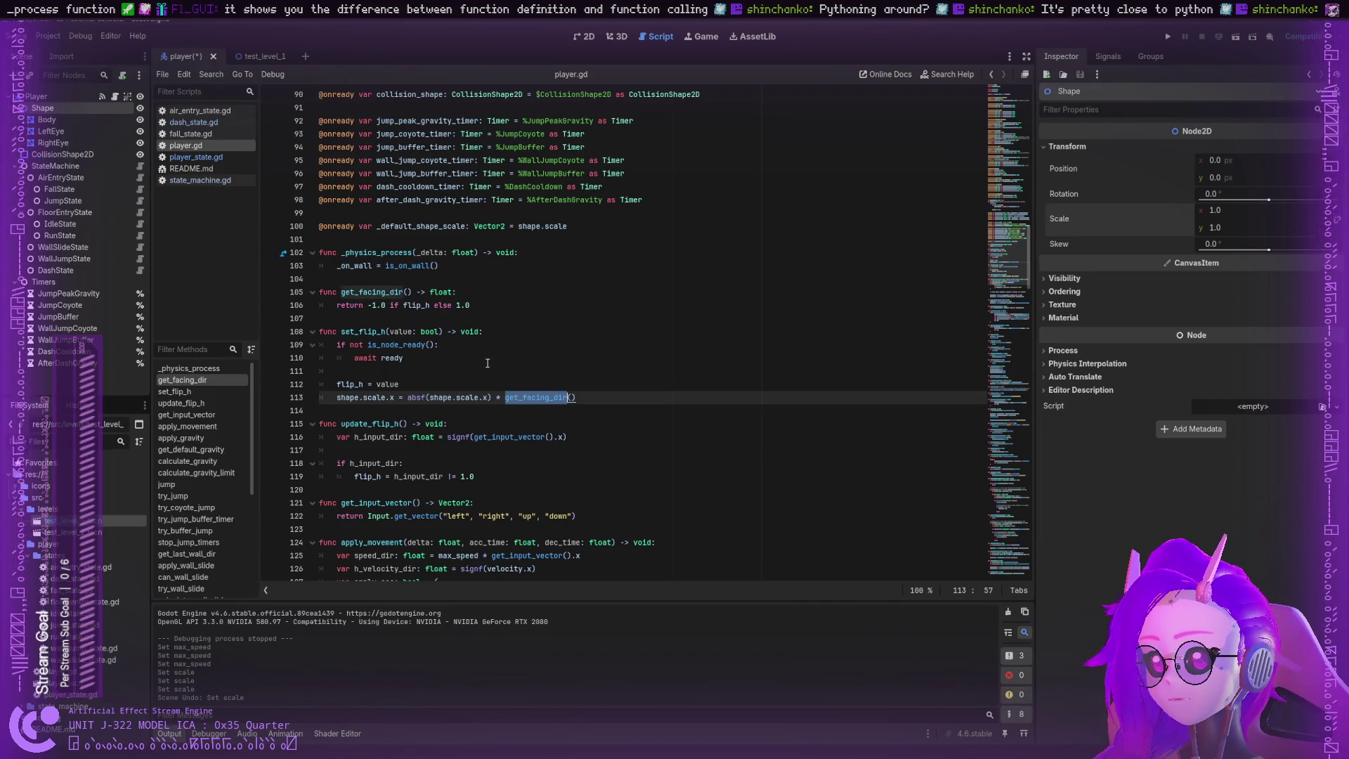
pyautogui.click(348, 307)
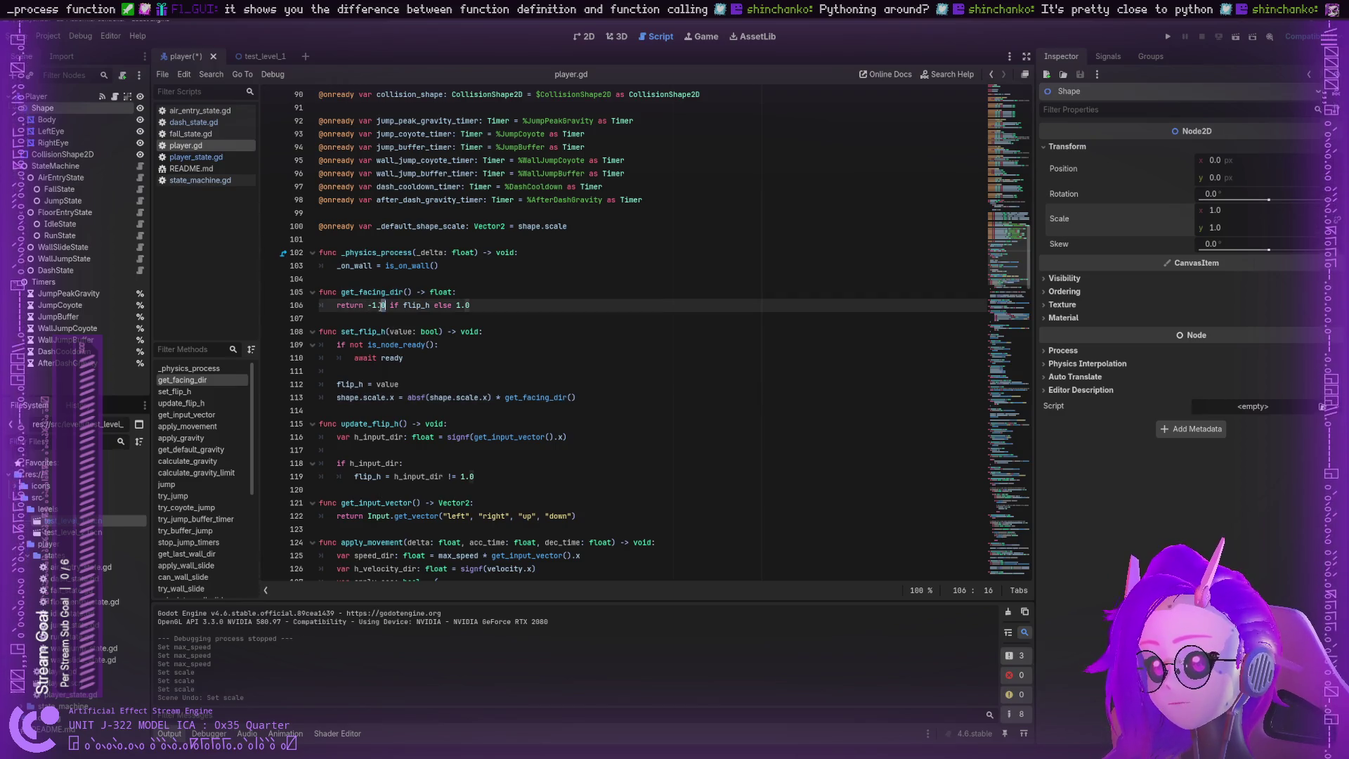
pyautogui.doubleClick(428, 307)
pyautogui.click(341, 385)
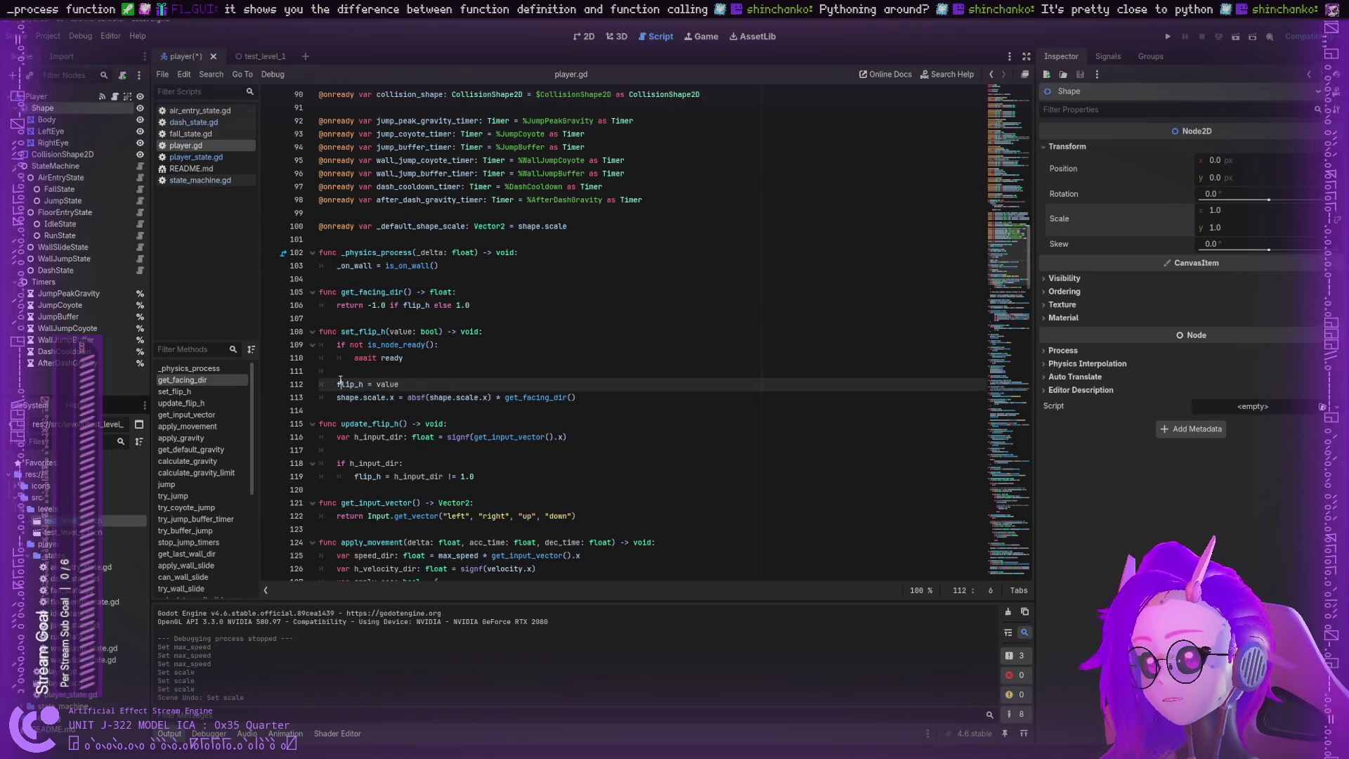
pyautogui.doubleClick(342, 384)
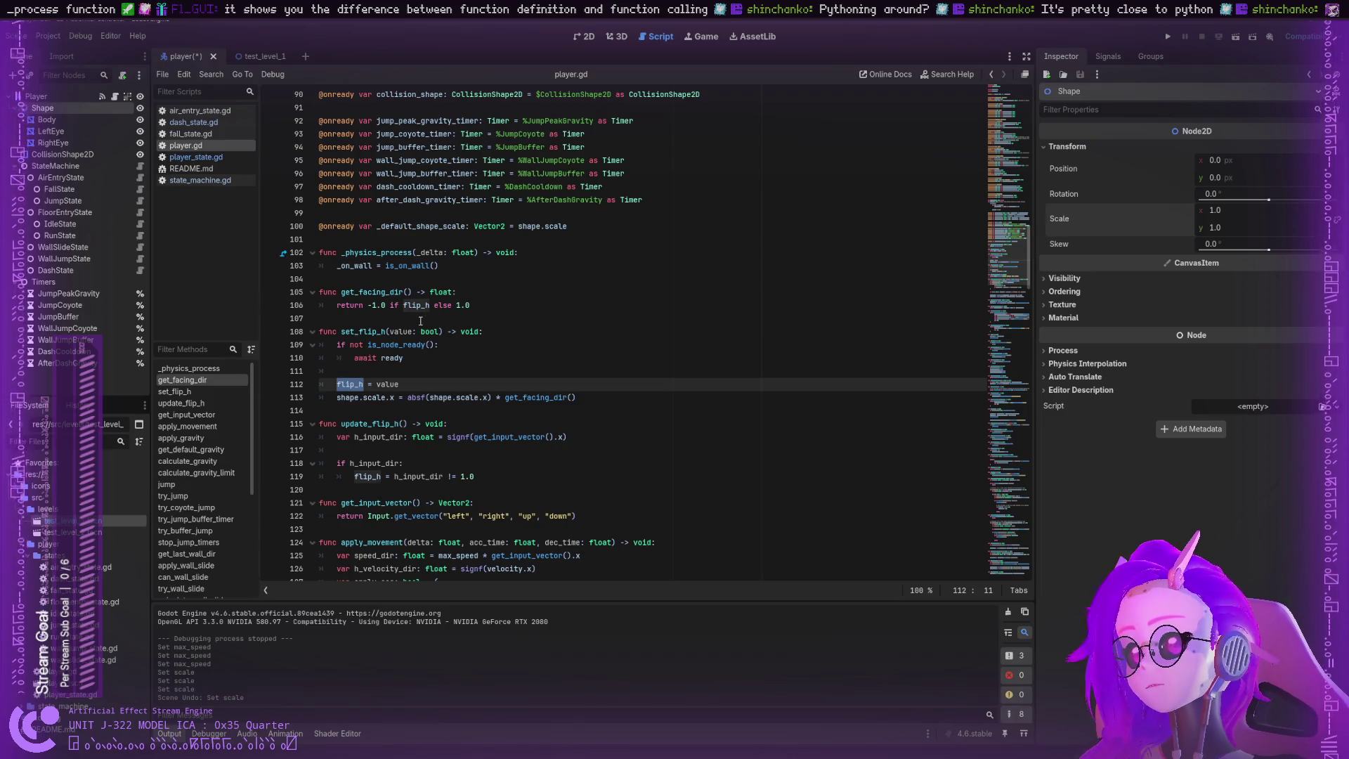
pyautogui.scroll(-1, 411, 327)
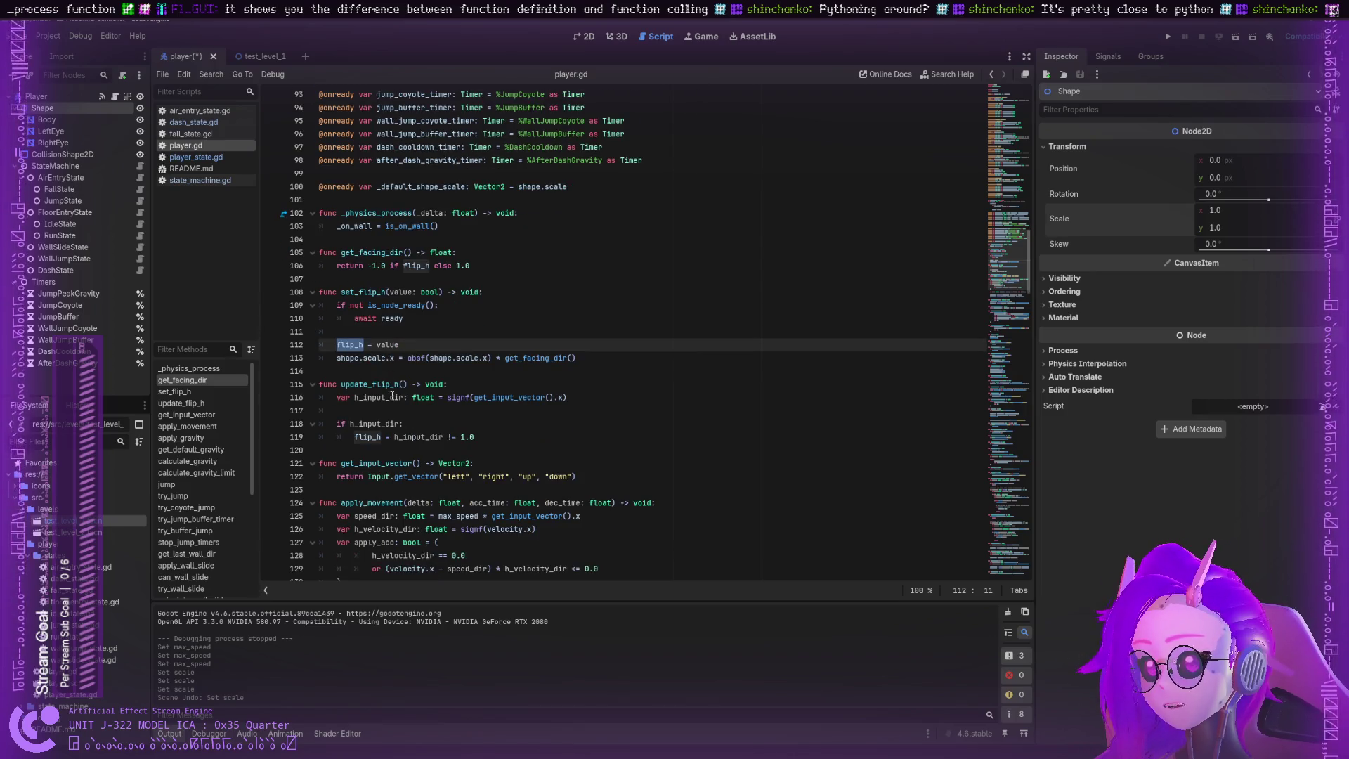
pyautogui.doubleClick(369, 384)
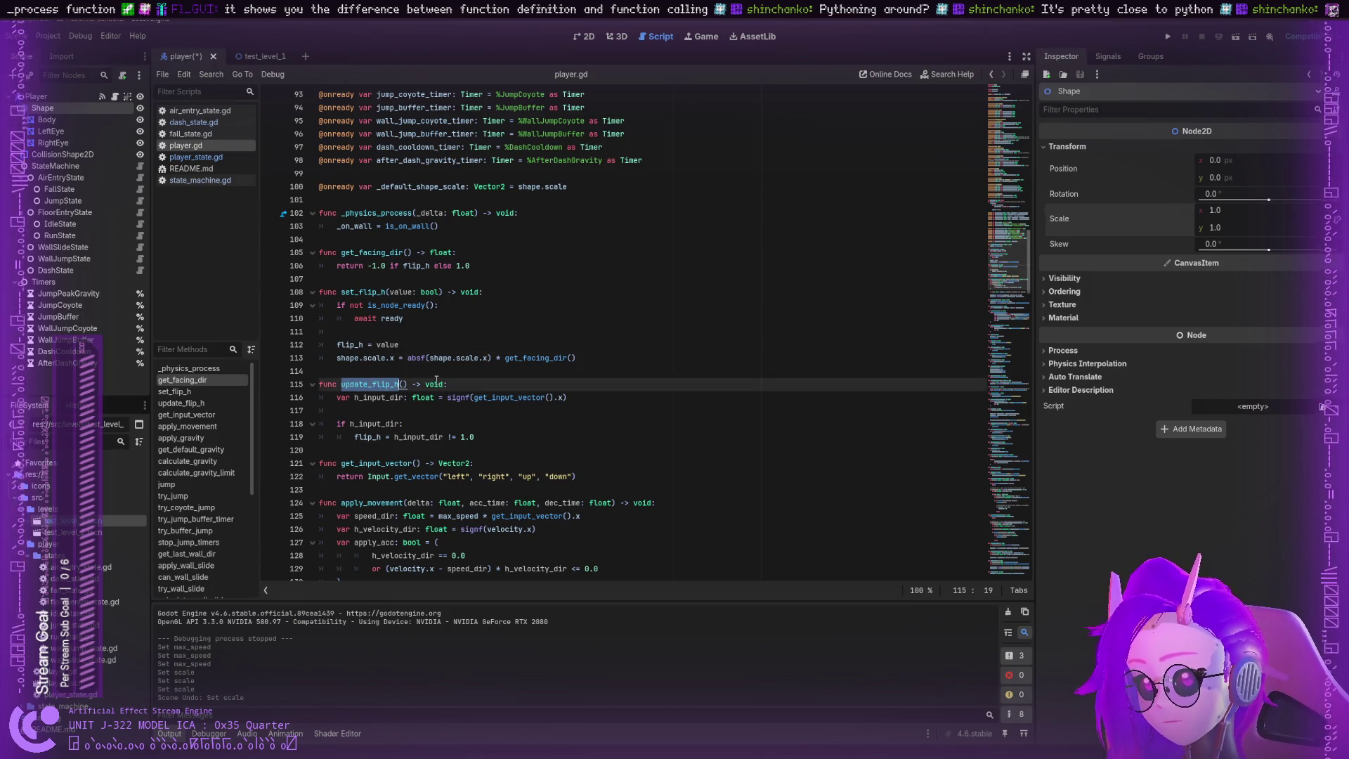
pyautogui.doubleClick(434, 384)
pyautogui.doubleClick(376, 398)
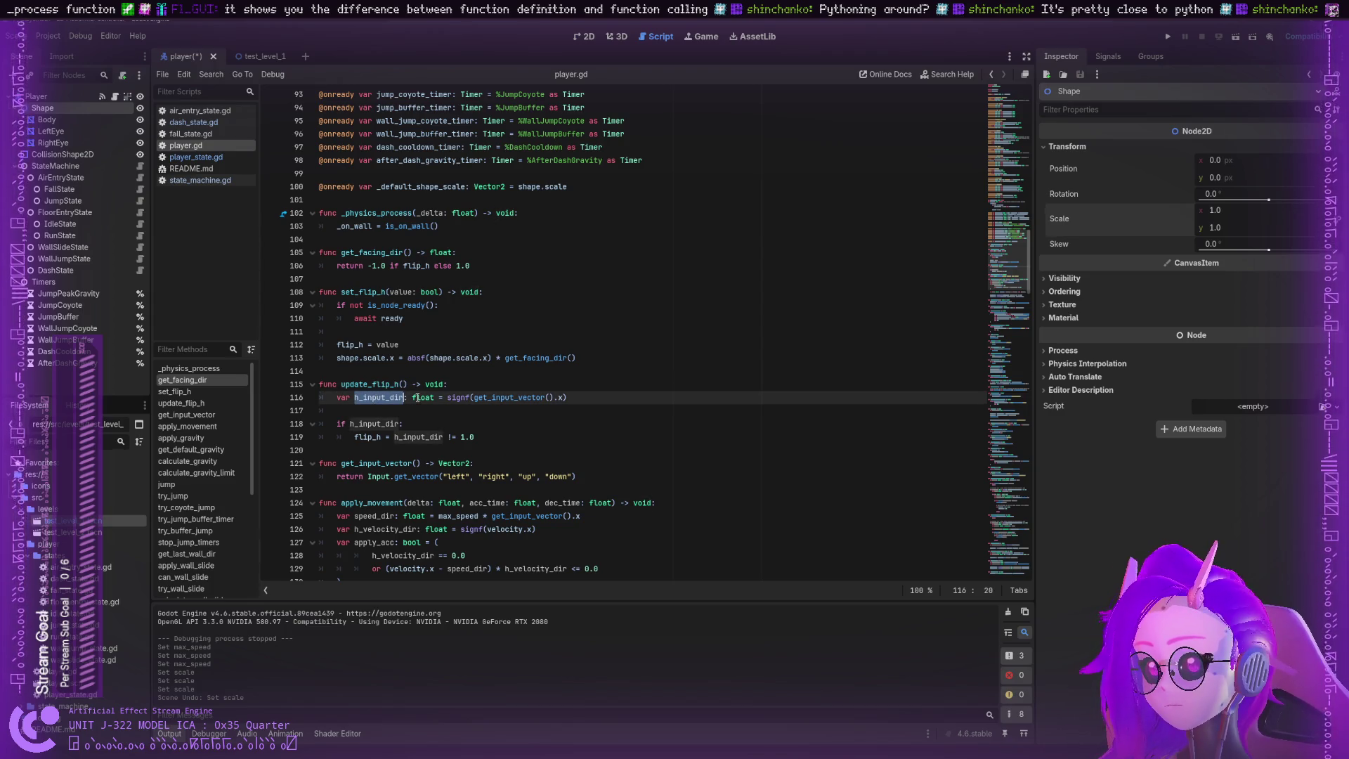
pyautogui.doubleClick(417, 398)
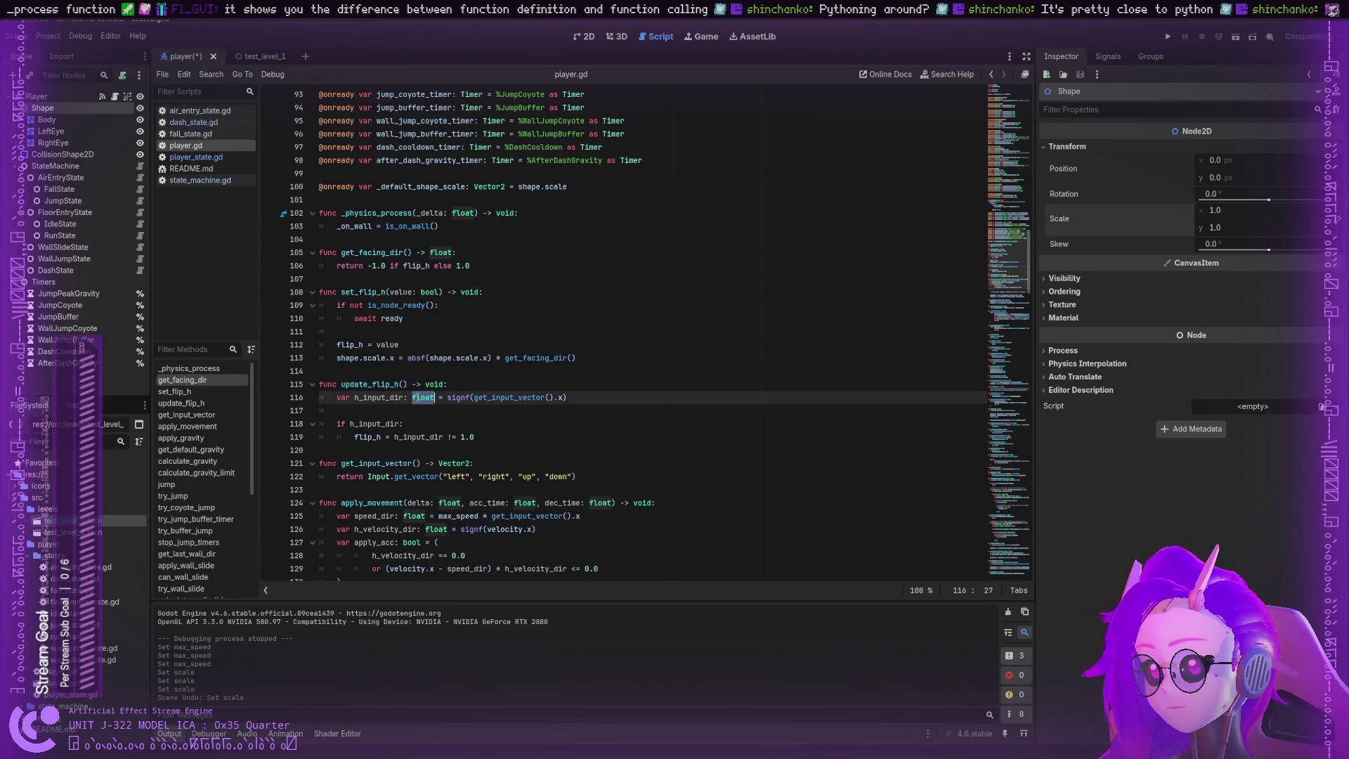
pyautogui.doubleClick(370, 399)
pyautogui.click(434, 397)
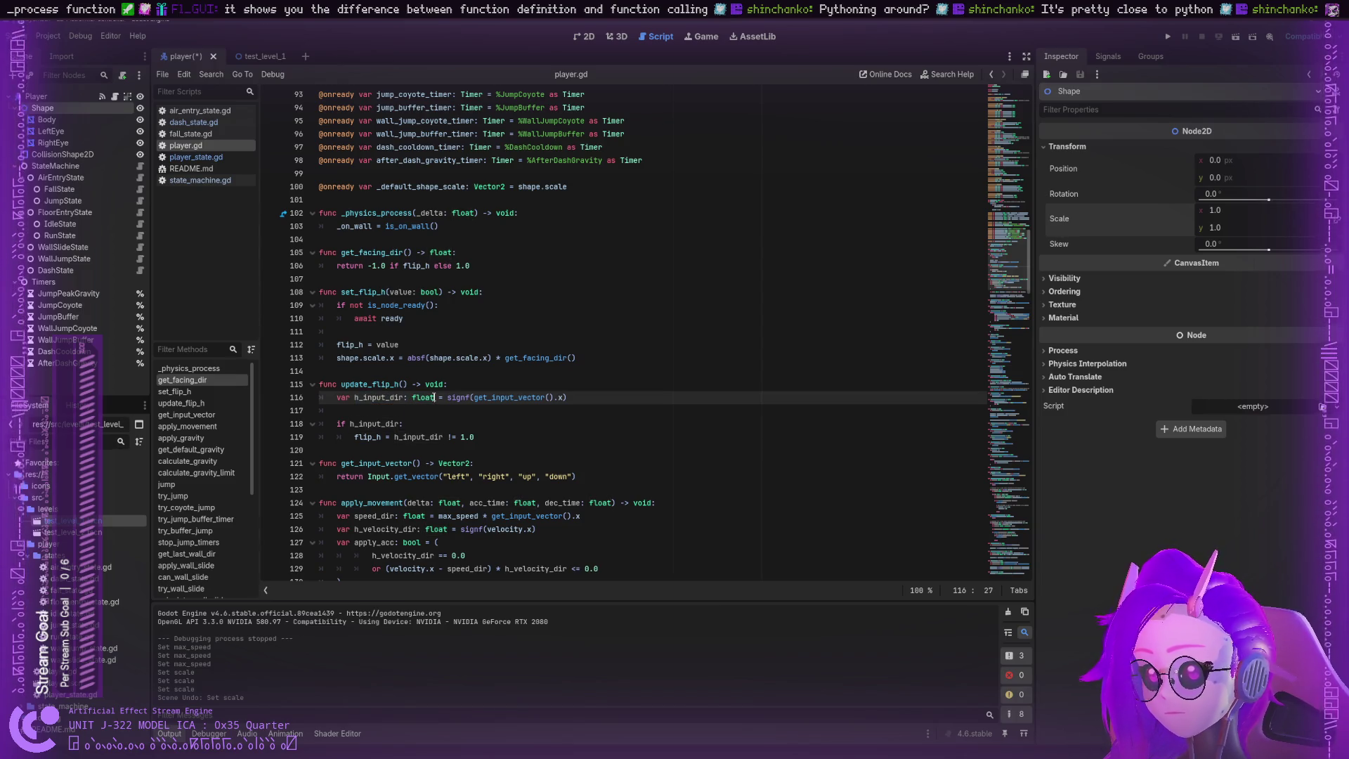
pyautogui.doubleClick(463, 397)
pyautogui.doubleClick(490, 398)
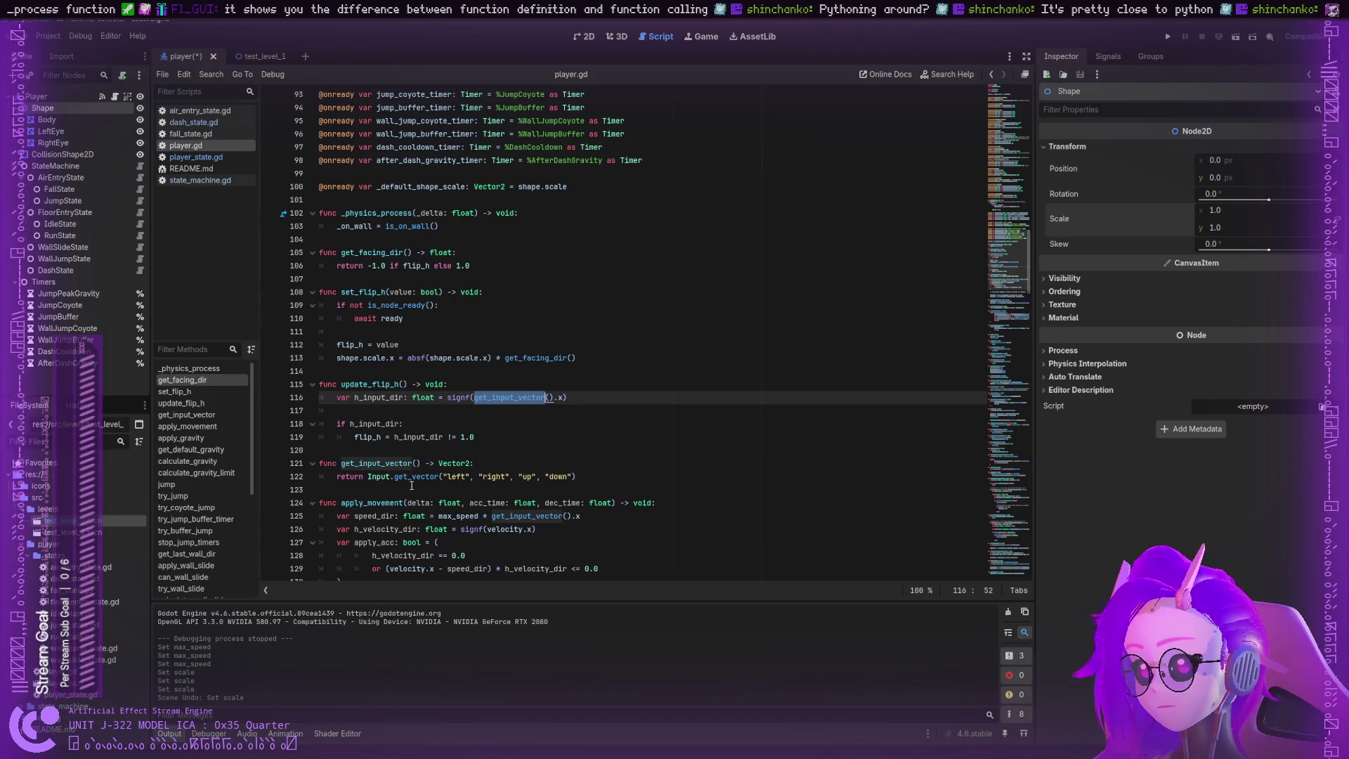
pyautogui.scroll(-1, 411, 482)
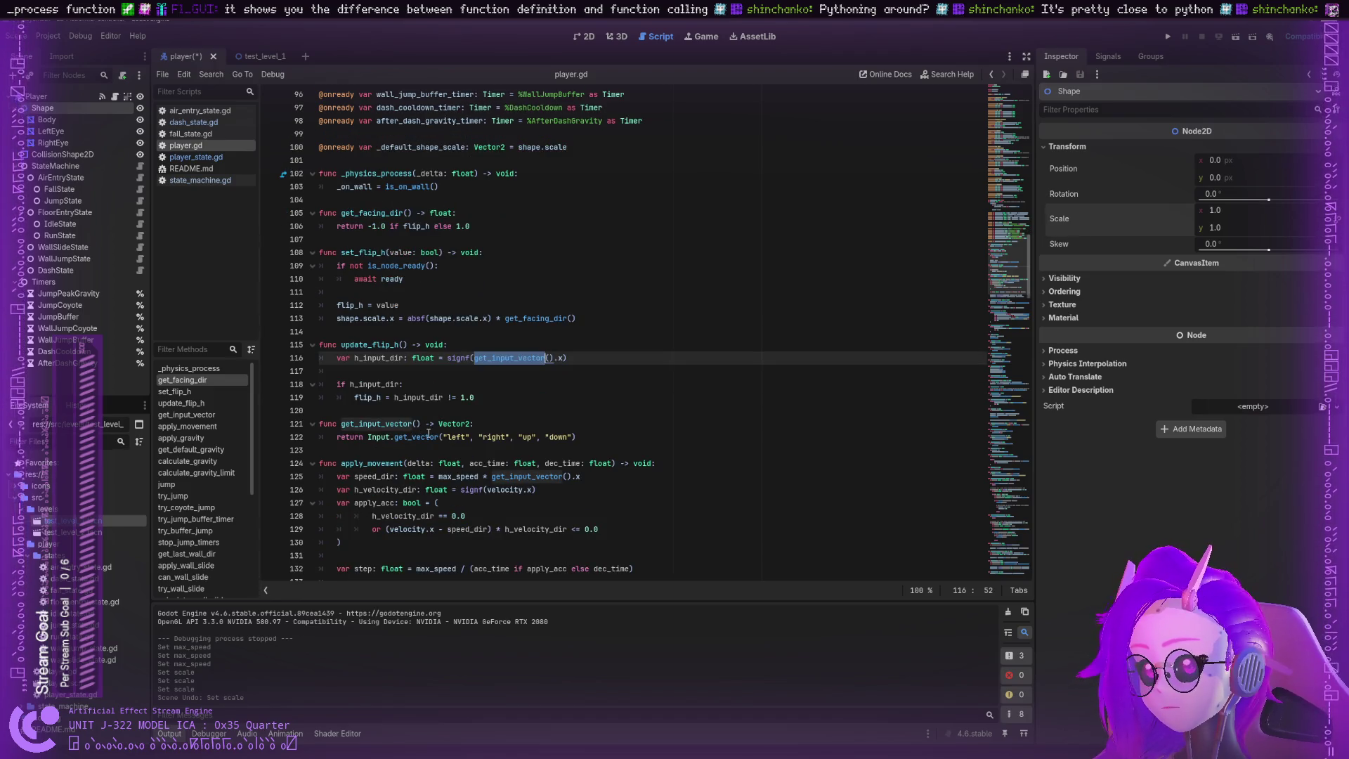
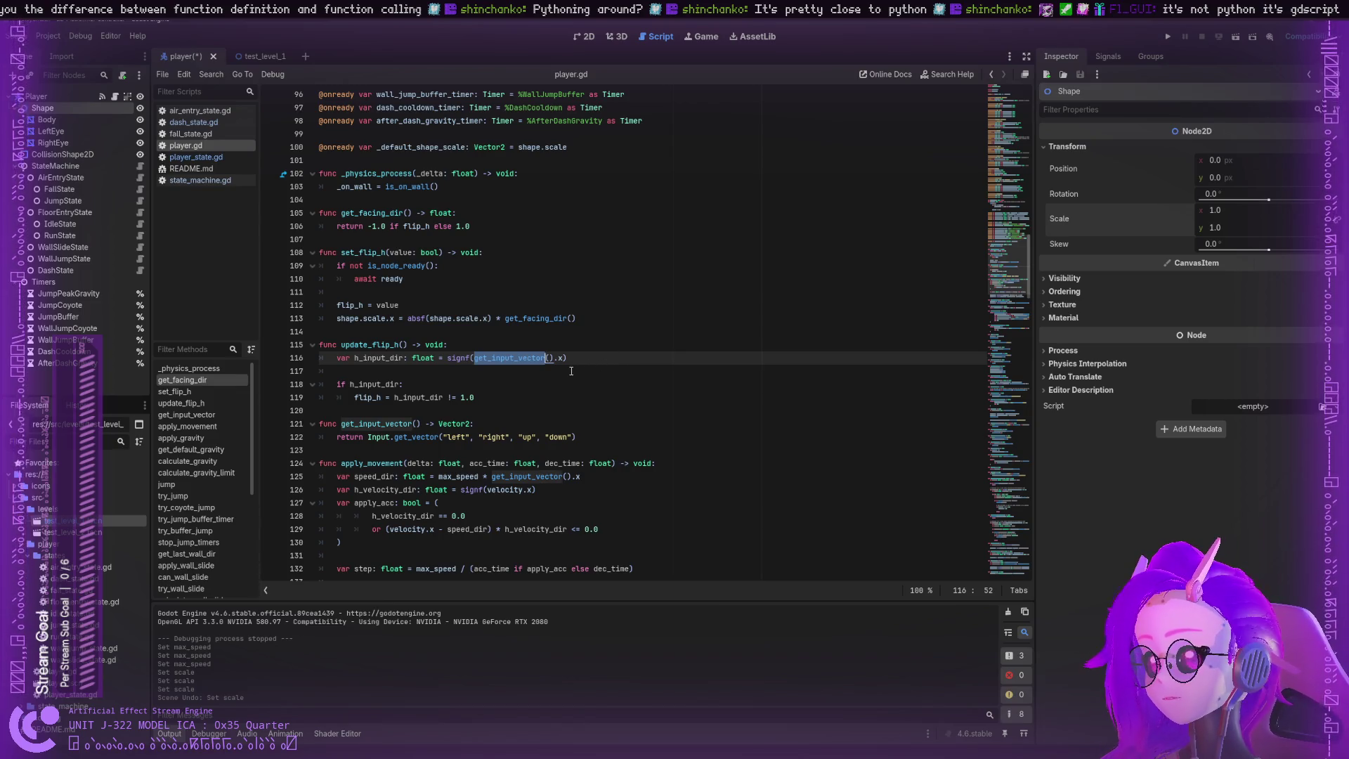
# Step: Highlight h_input_dir, the != operator and the 1.0 value in the conditions on lines 118-119
pyautogui.doubleClick(357, 384)
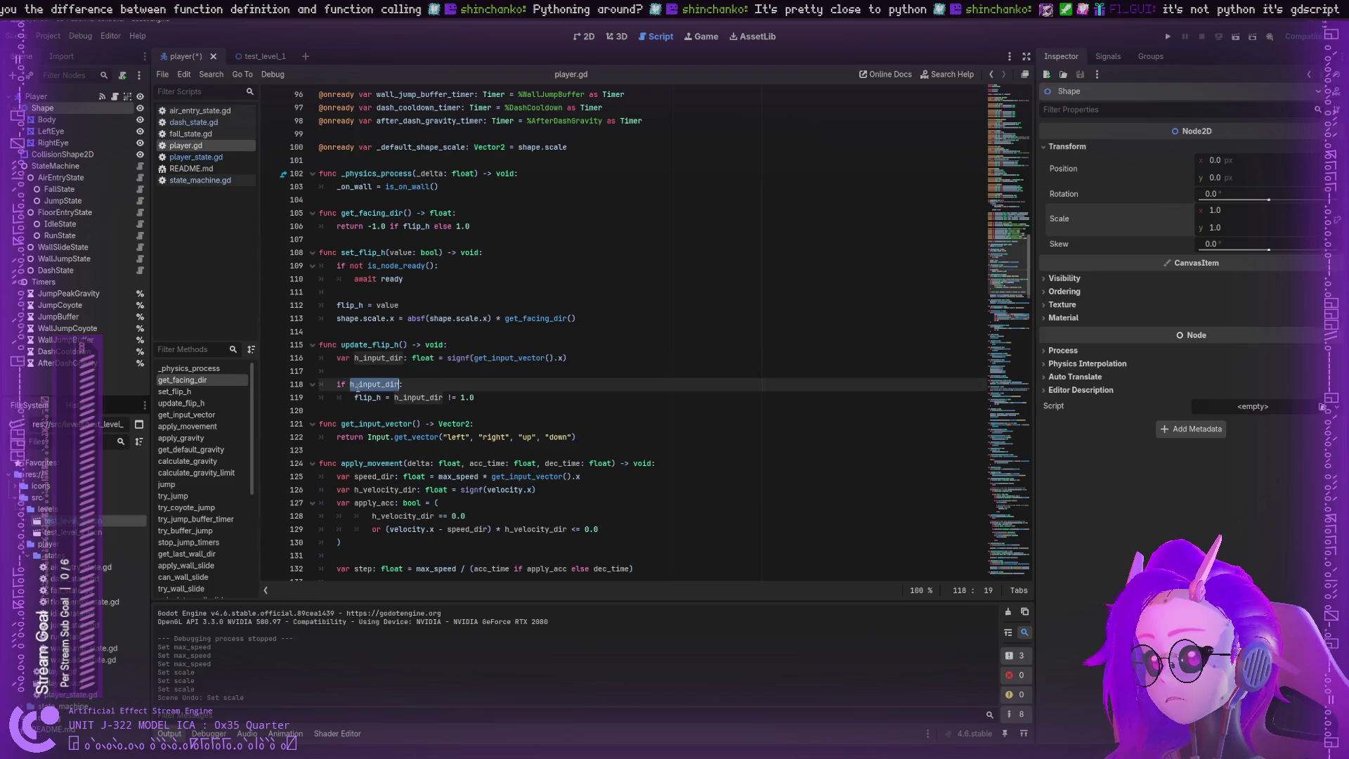
pyautogui.doubleClick(419, 398)
pyautogui.click(458, 398)
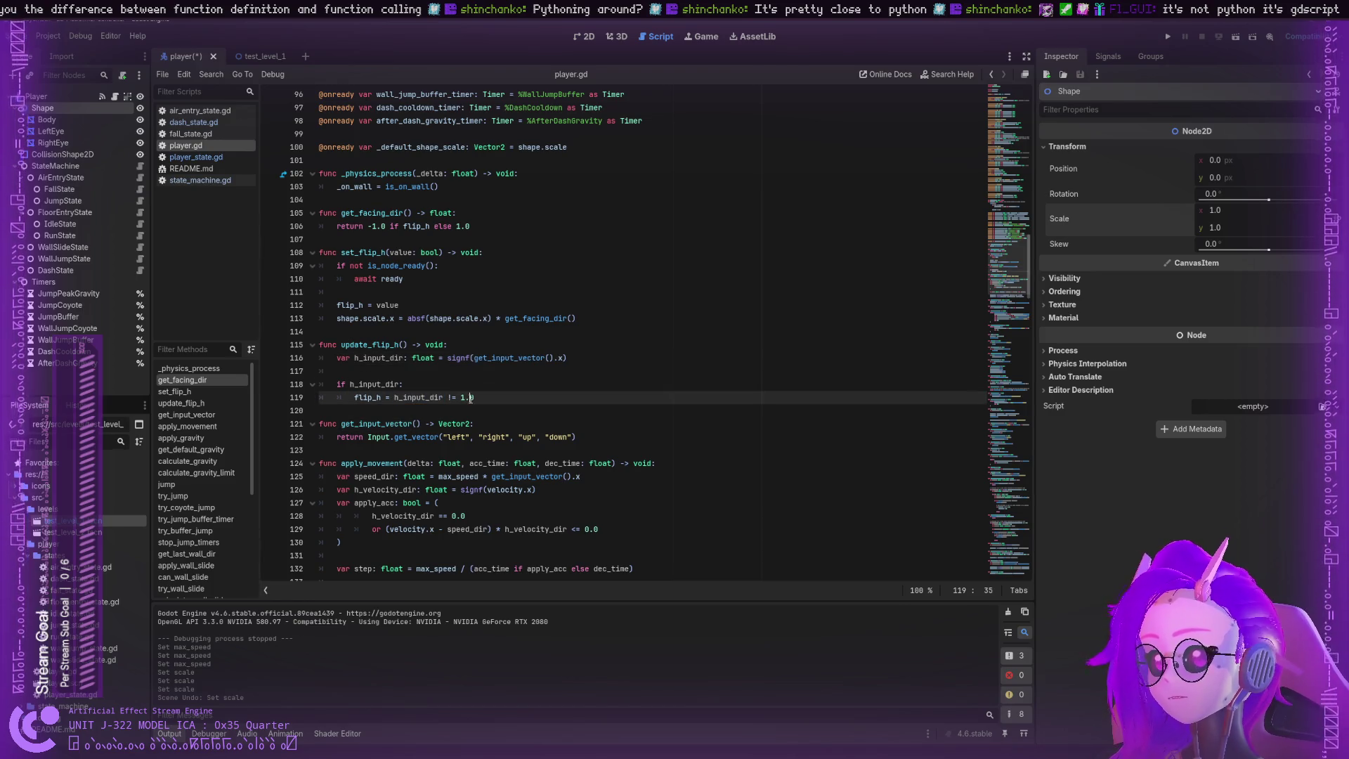
pyautogui.doubleClick(454, 398)
pyautogui.click(457, 398)
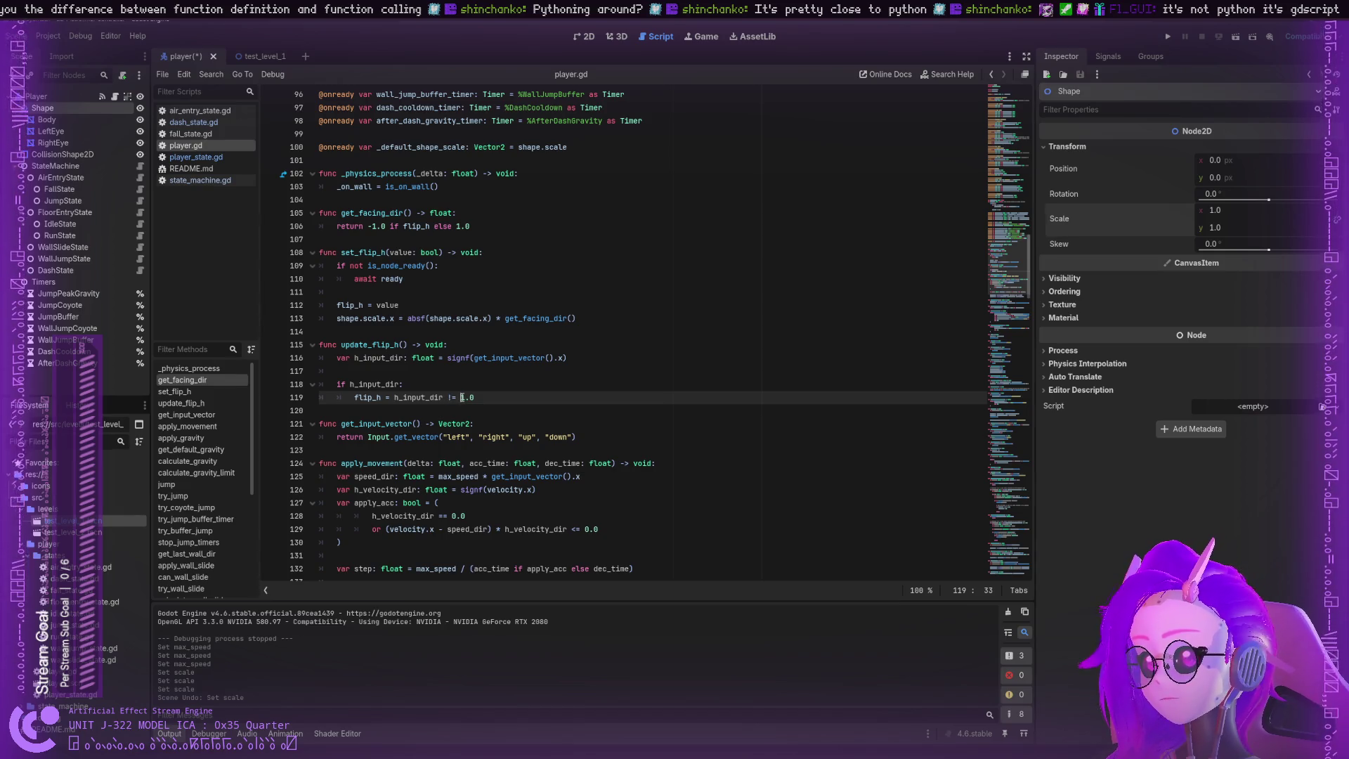
pyautogui.doubleClick(466, 398)
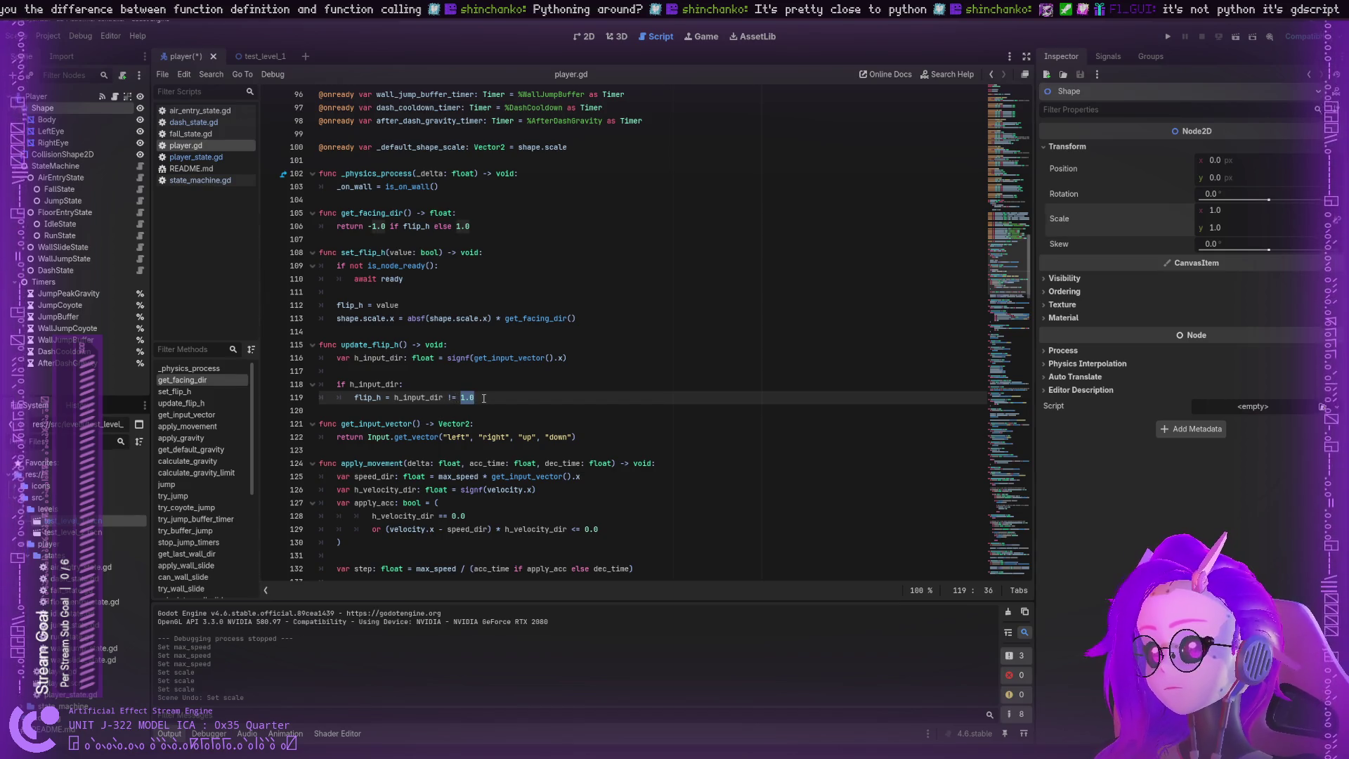
pyautogui.click(484, 398)
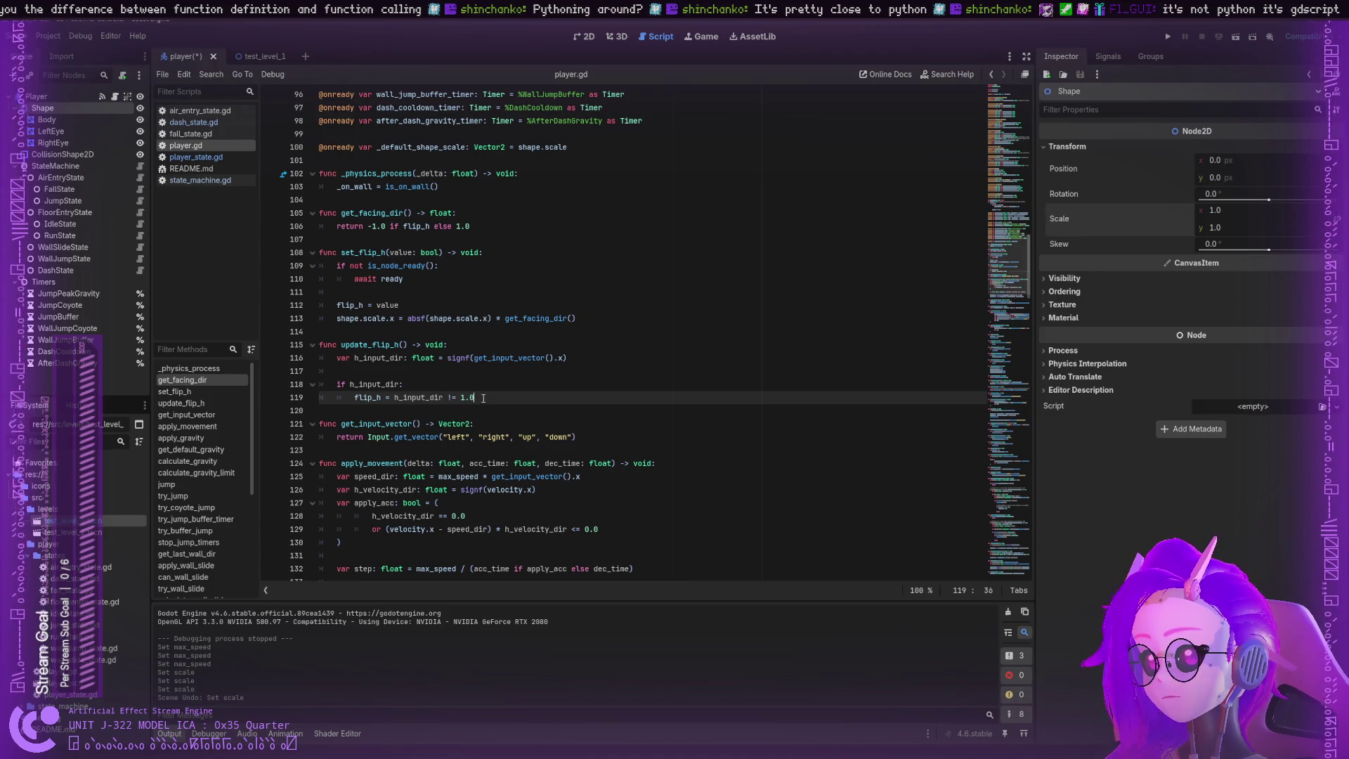
pyautogui.moveTo(483, 398); pyautogui.dragTo(461, 397)
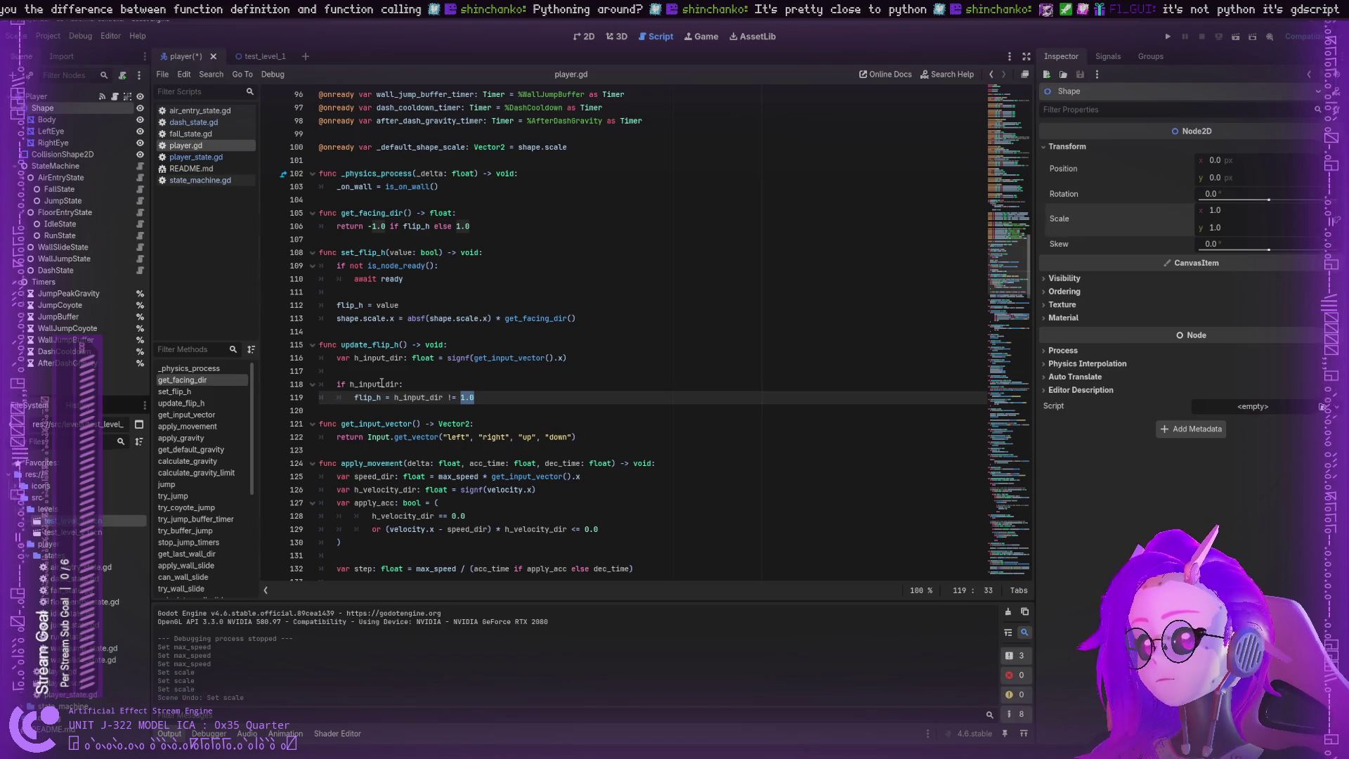
# Step: Highlight get_input_vector and the Input.get_vector call with its action names on line 122
pyautogui.doubleClick(541, 359)
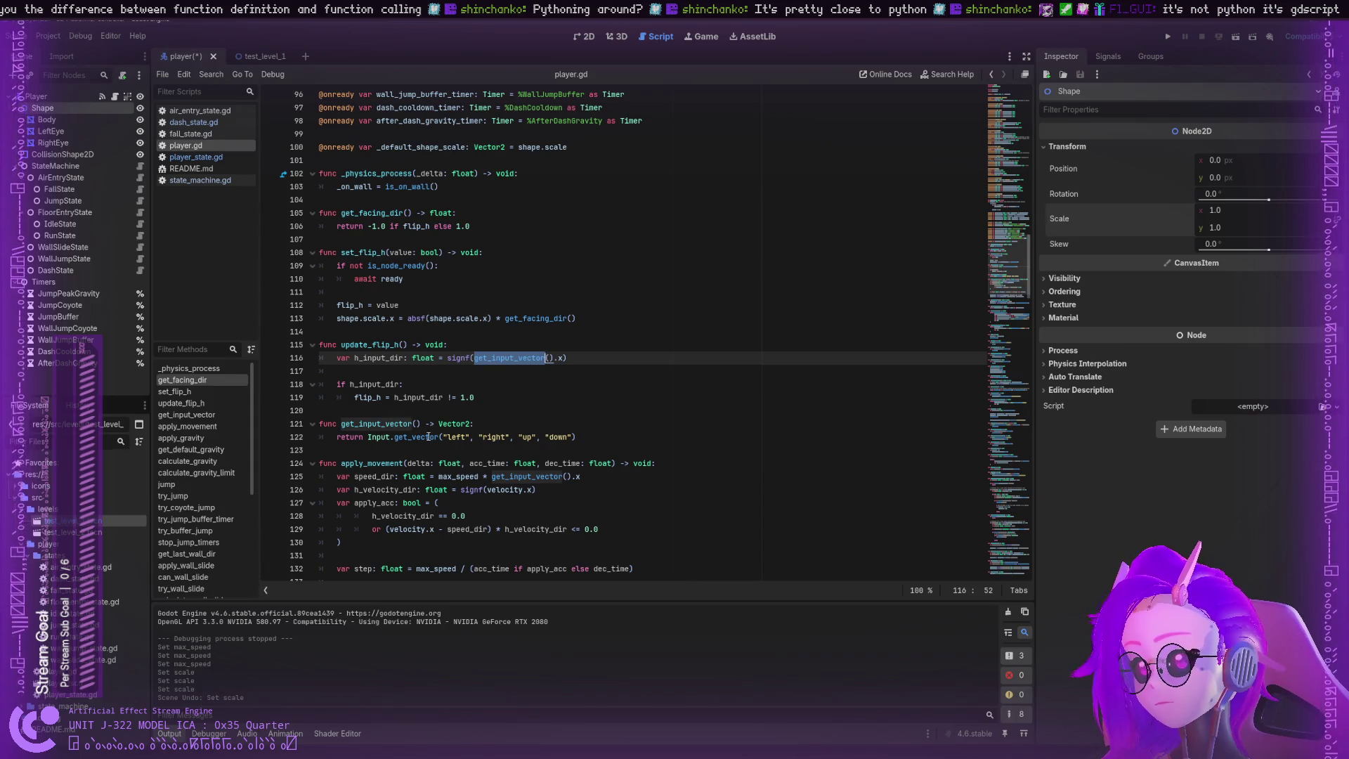
pyautogui.doubleClick(410, 437)
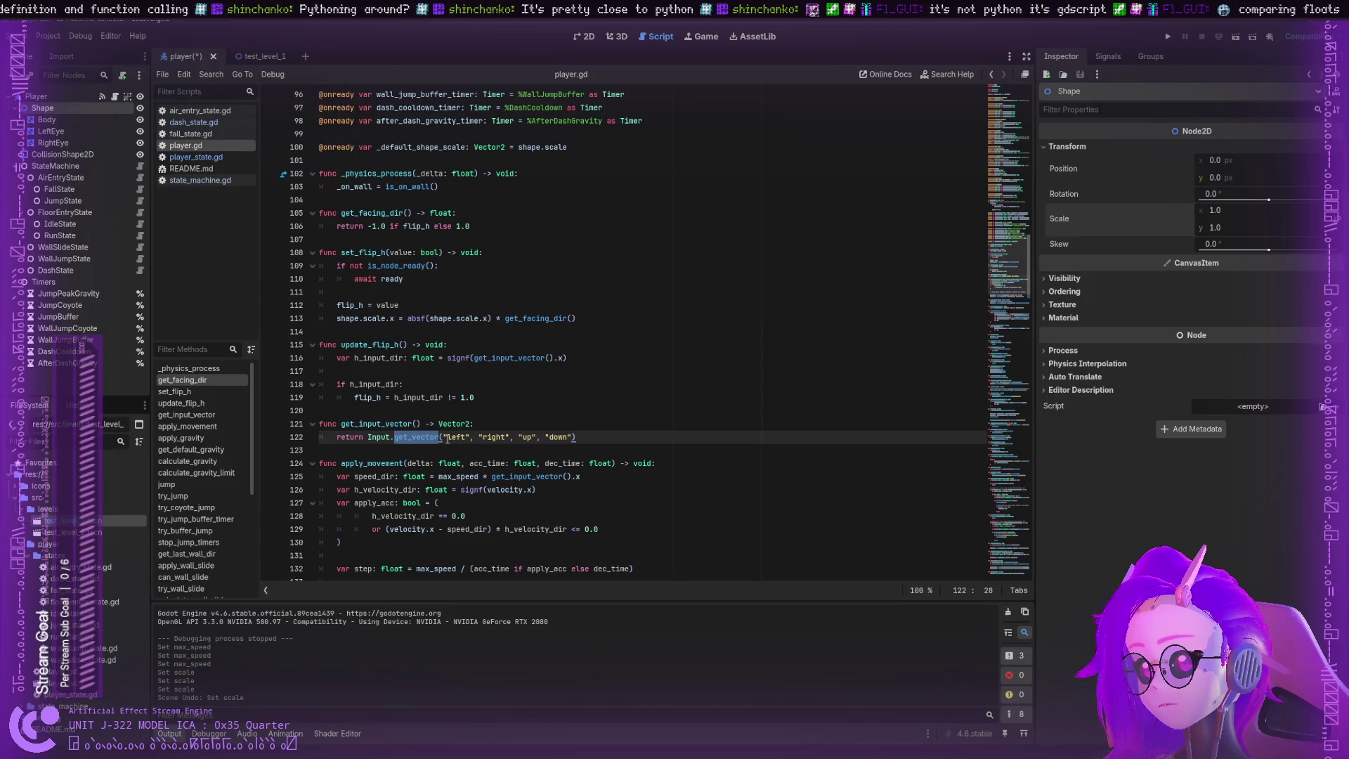
pyautogui.moveTo(448, 437); pyautogui.dragTo(506, 437)
pyautogui.click(527, 437)
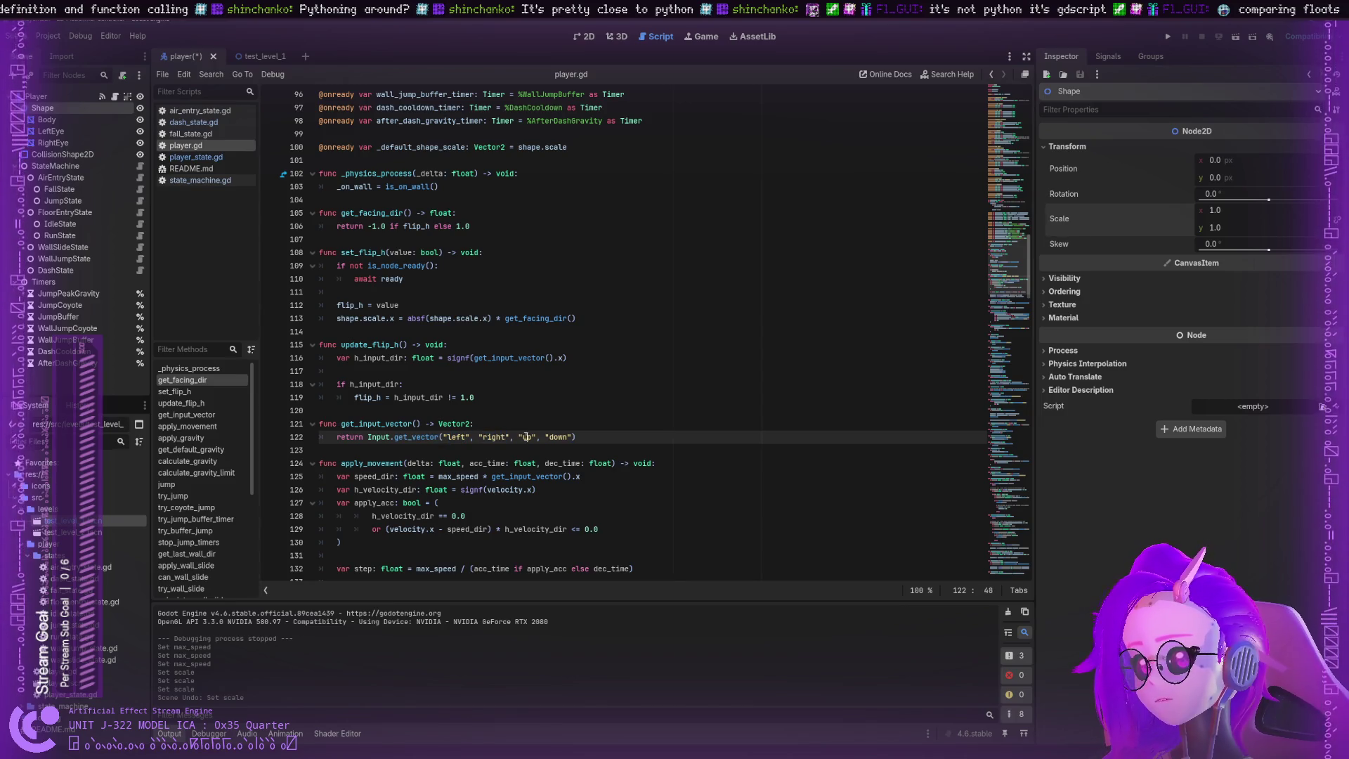
pyautogui.click(496, 445)
pyautogui.doubleClick(416, 437)
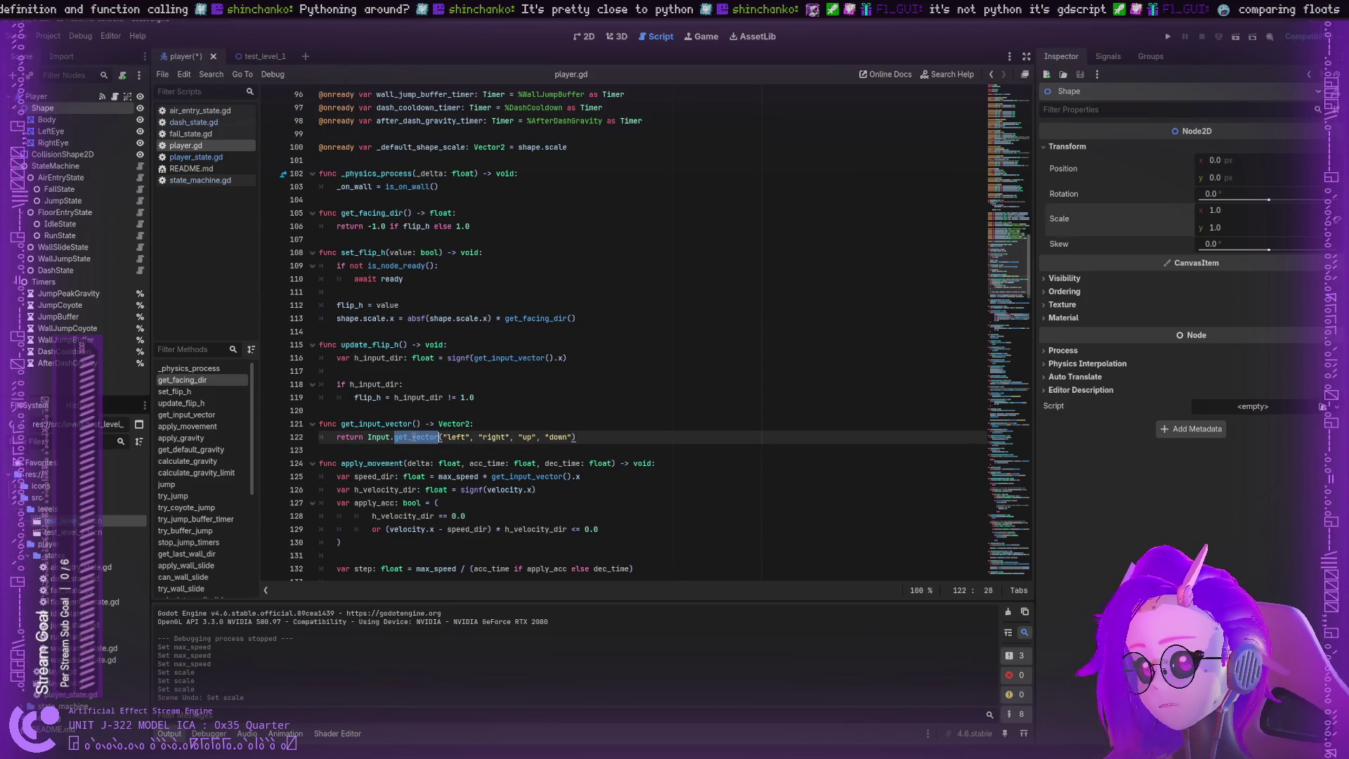
pyautogui.scroll(-4, 421, 442)
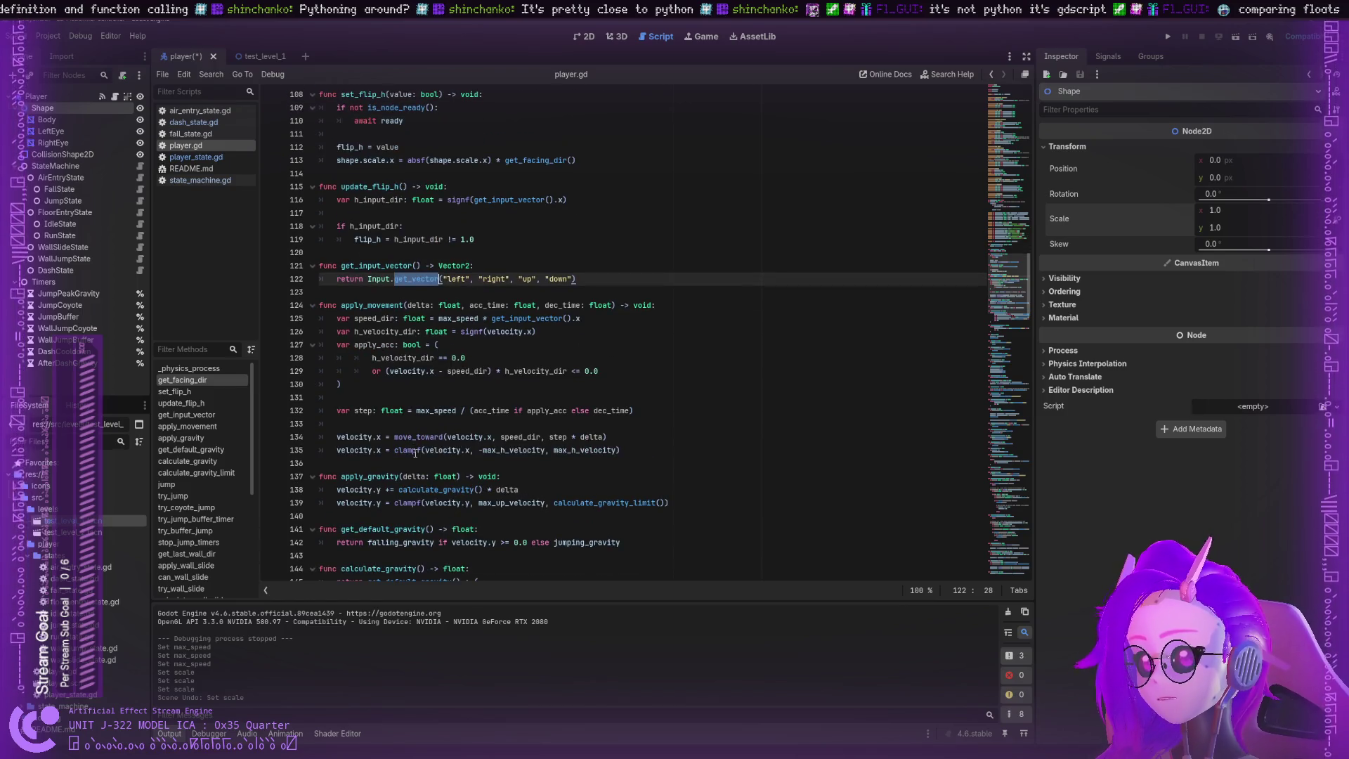
pyautogui.scroll(3, 420, 442)
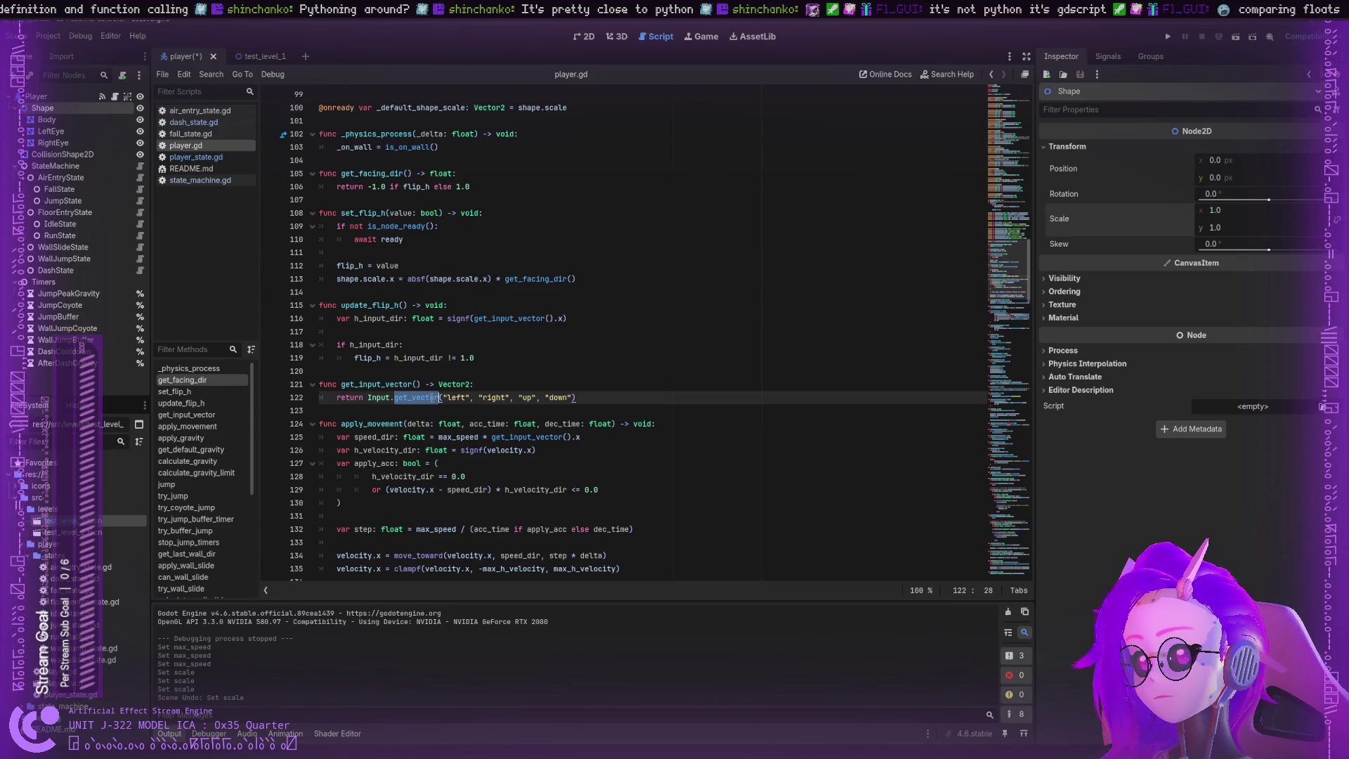
pyautogui.doubleClick(370, 397)
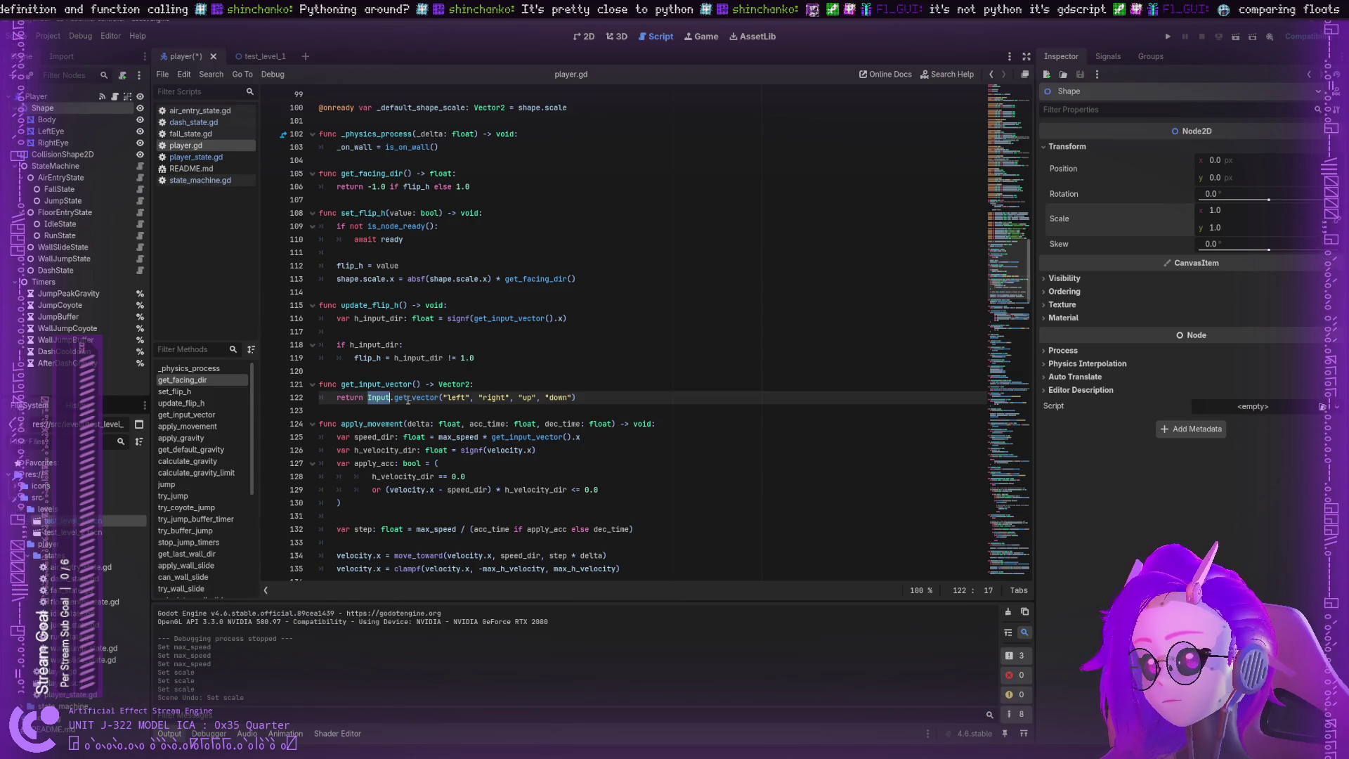
pyautogui.doubleClick(401, 398)
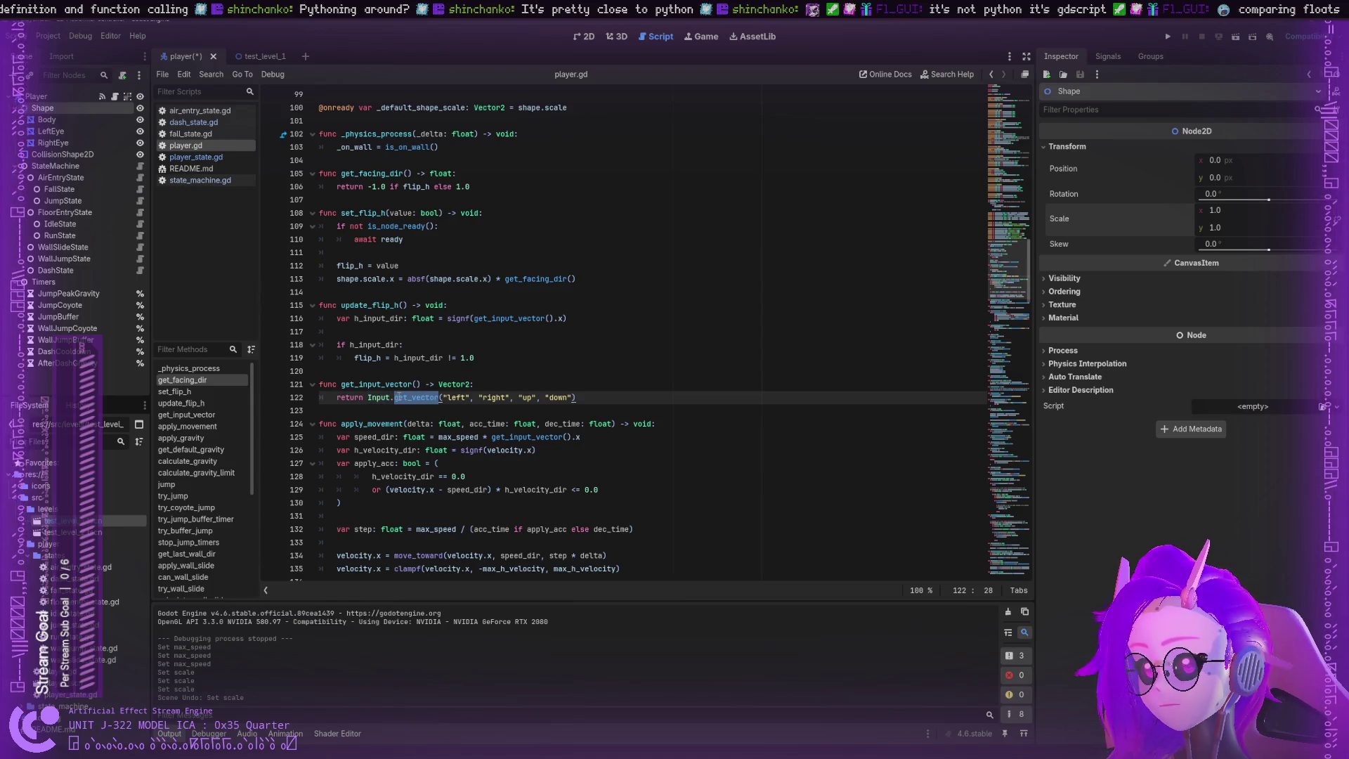
# Step: Open the get_vector help page and mark its signature, including negative_y and the deadzone default
pyautogui.hotkey('alt', 'F1')
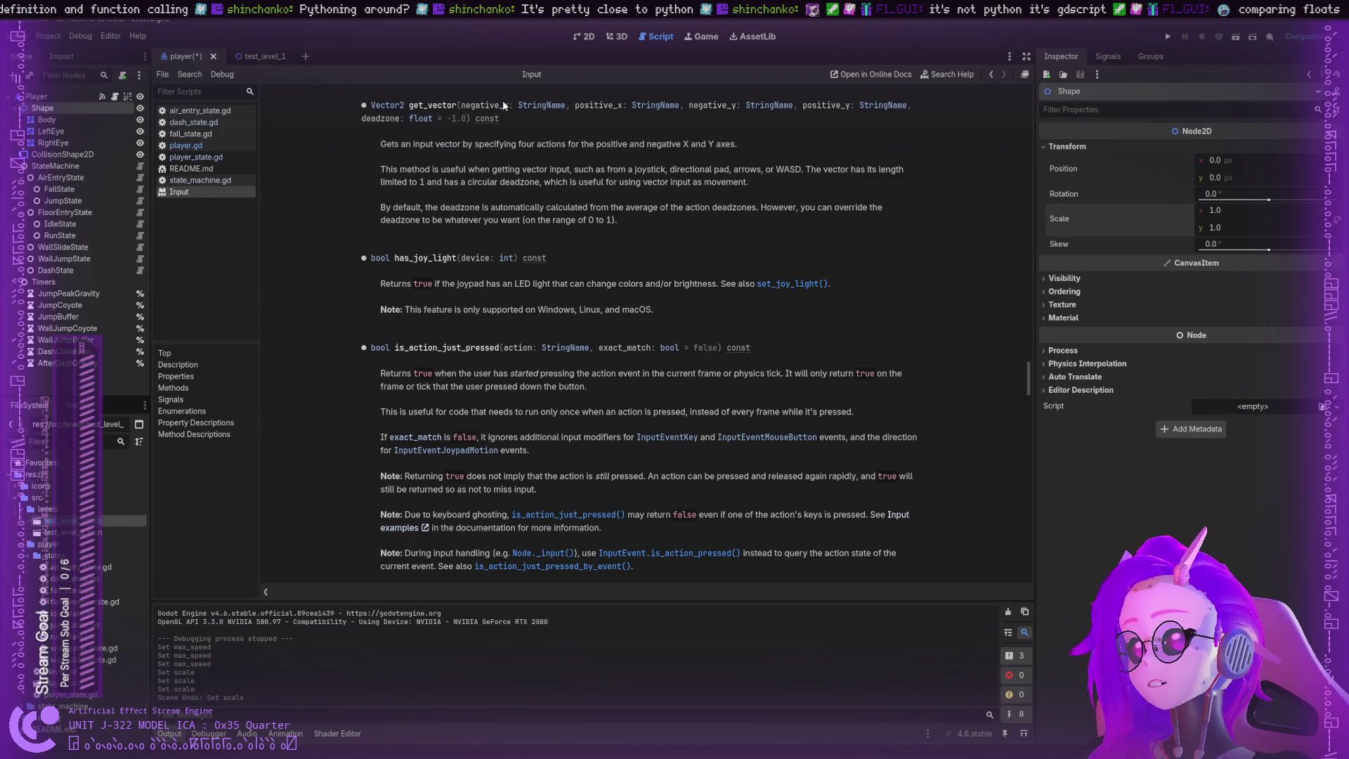
pyautogui.moveTo(430, 105); pyautogui.dragTo(448, 106)
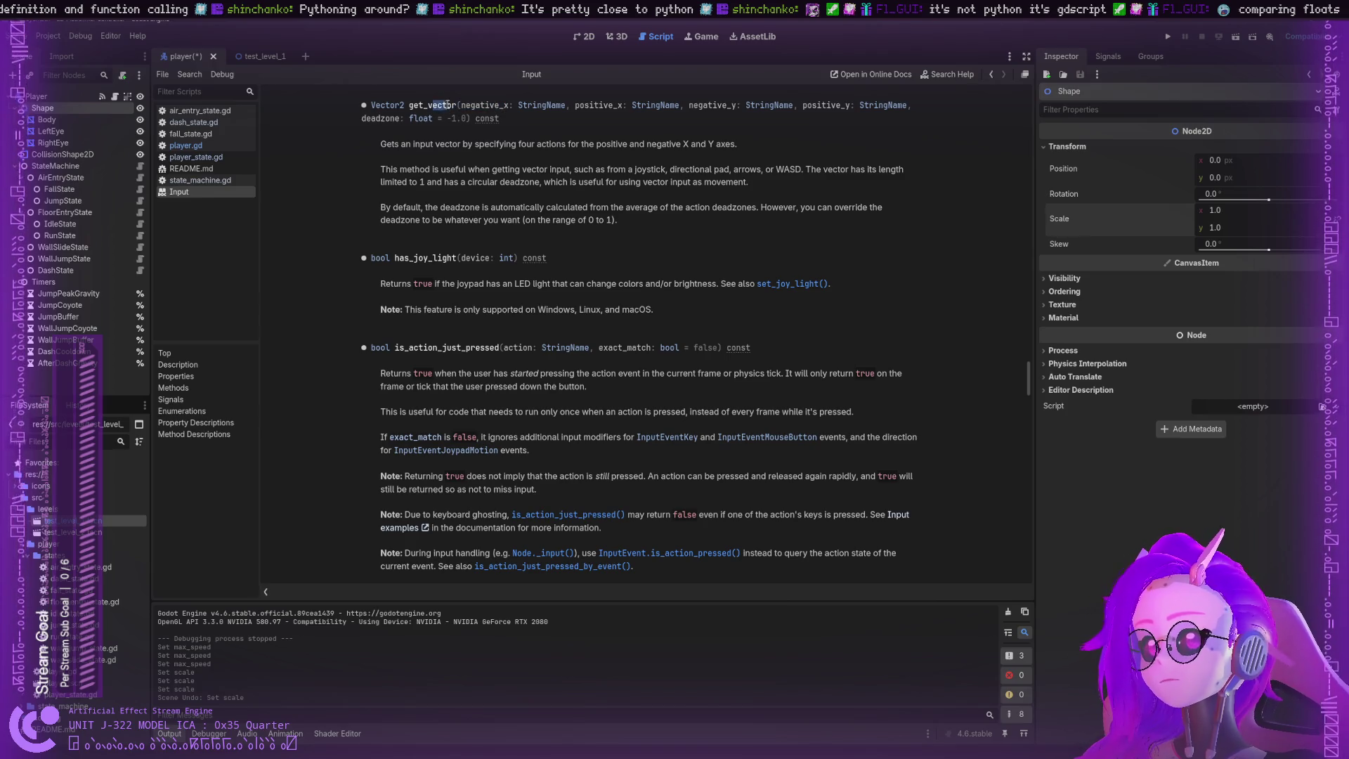
pyautogui.doubleClick(454, 105)
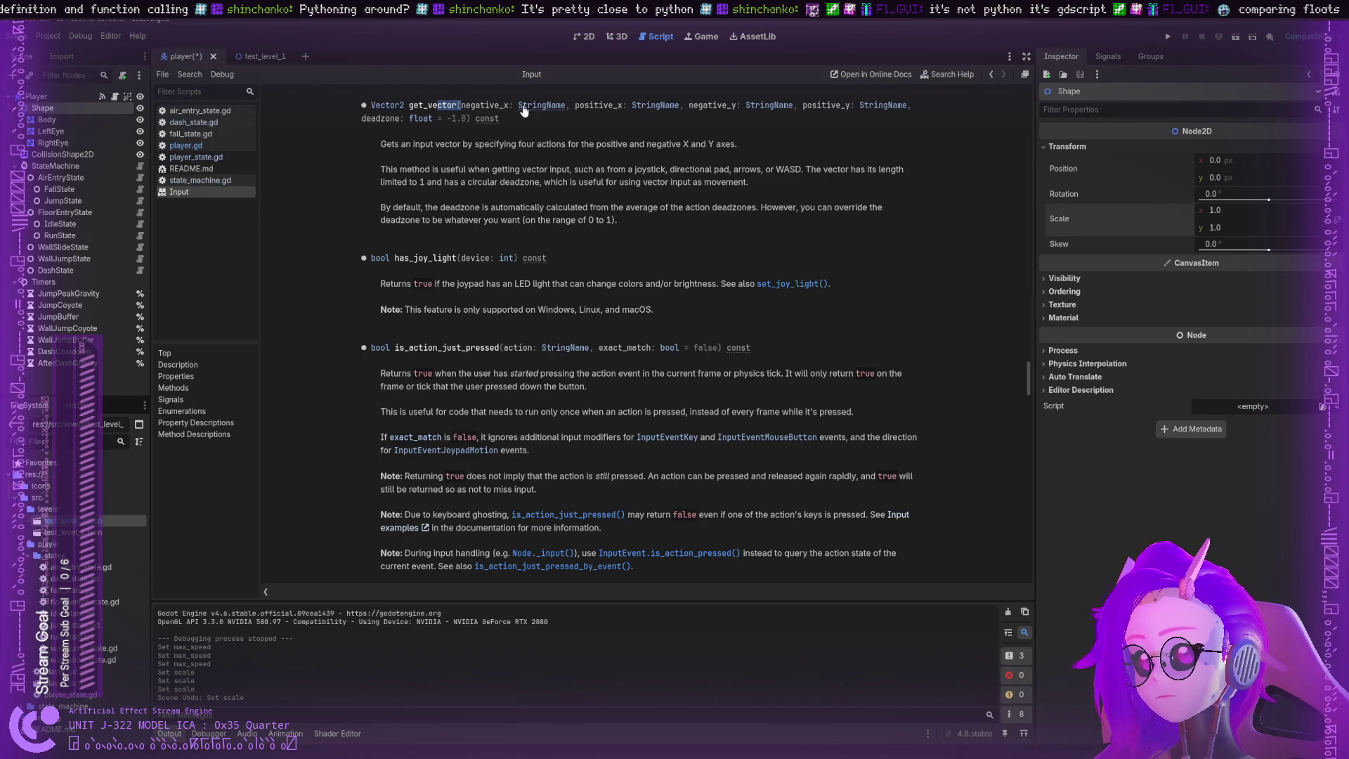
pyautogui.moveTo(584, 105); pyautogui.dragTo(893, 106)
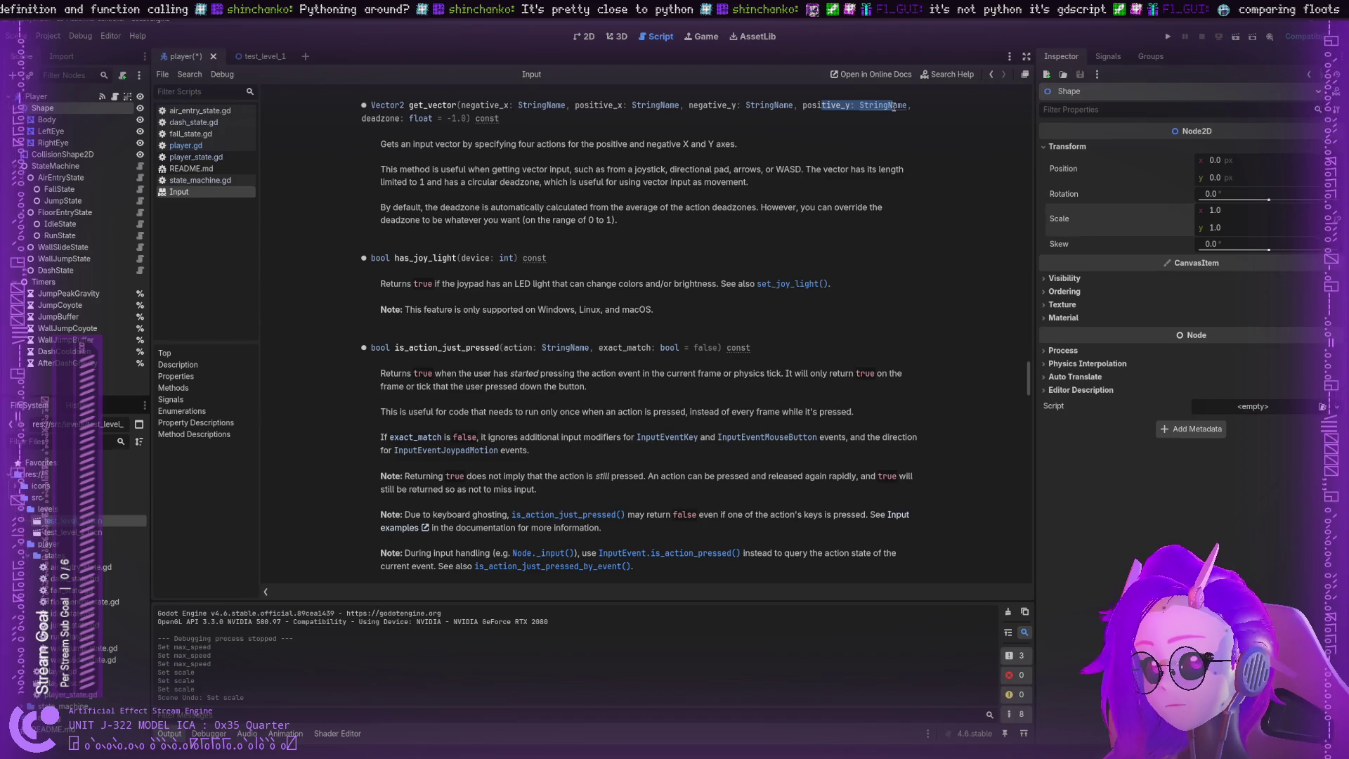
pyautogui.moveTo(384, 118); pyautogui.dragTo(536, 145)
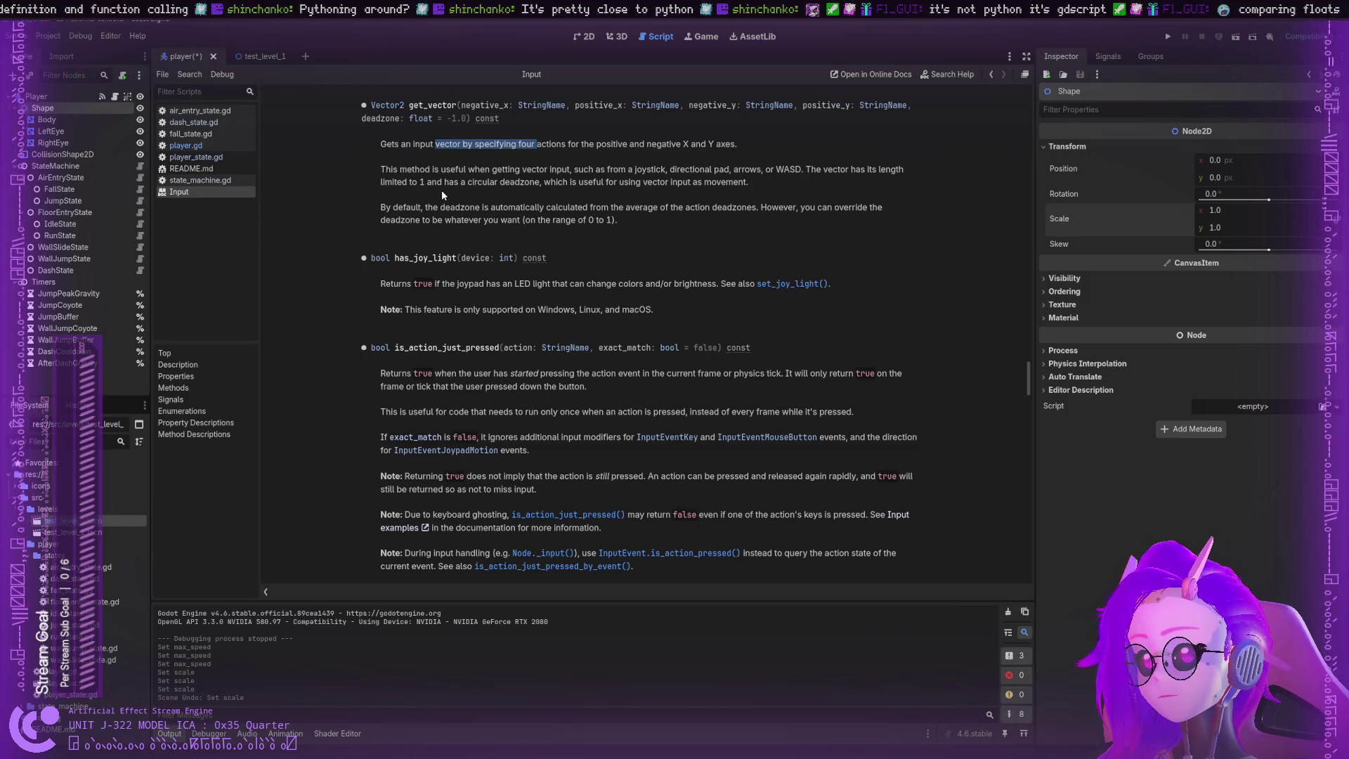
# Step: Mark the description notes on usage and the circular deadzone, then return to player.gd
pyautogui.moveTo(457, 169); pyautogui.dragTo(734, 170)
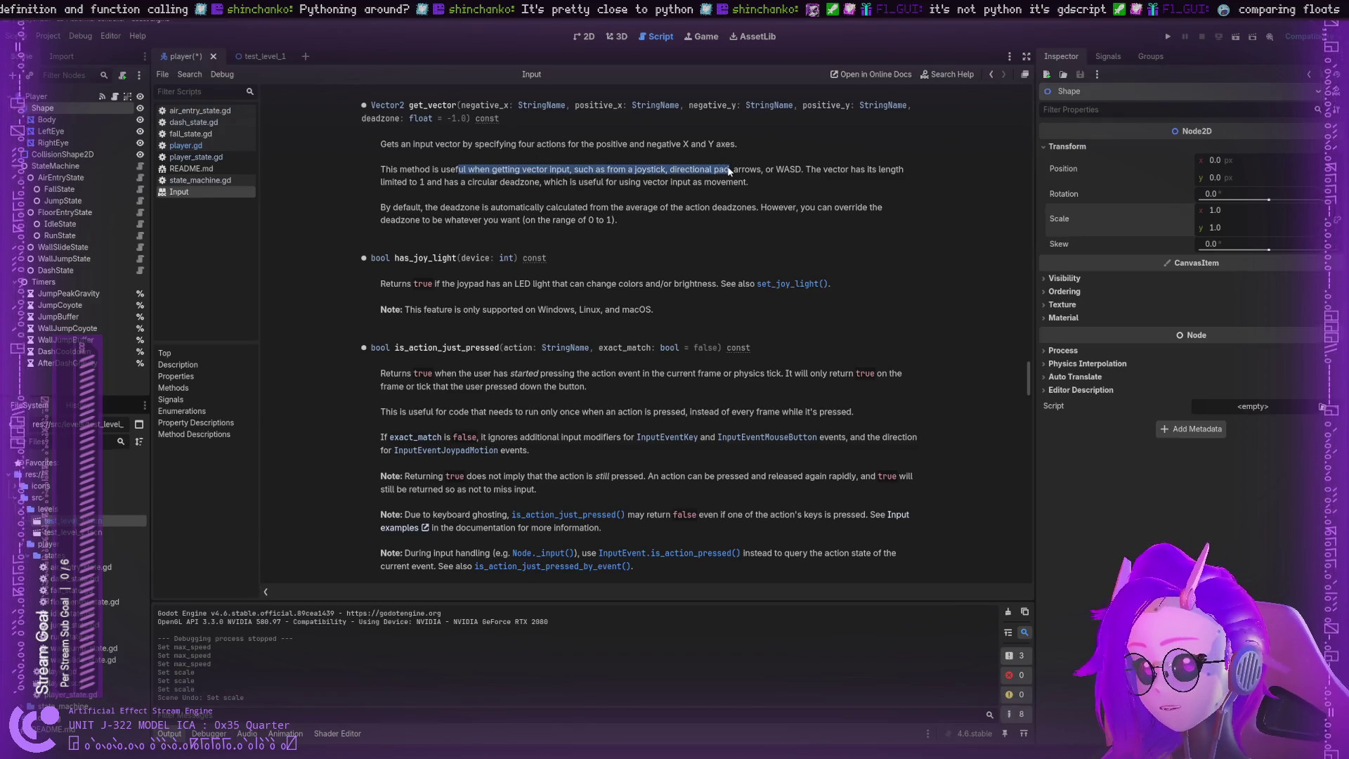
pyautogui.click(832, 182)
pyautogui.moveTo(833, 171); pyautogui.dragTo(887, 179)
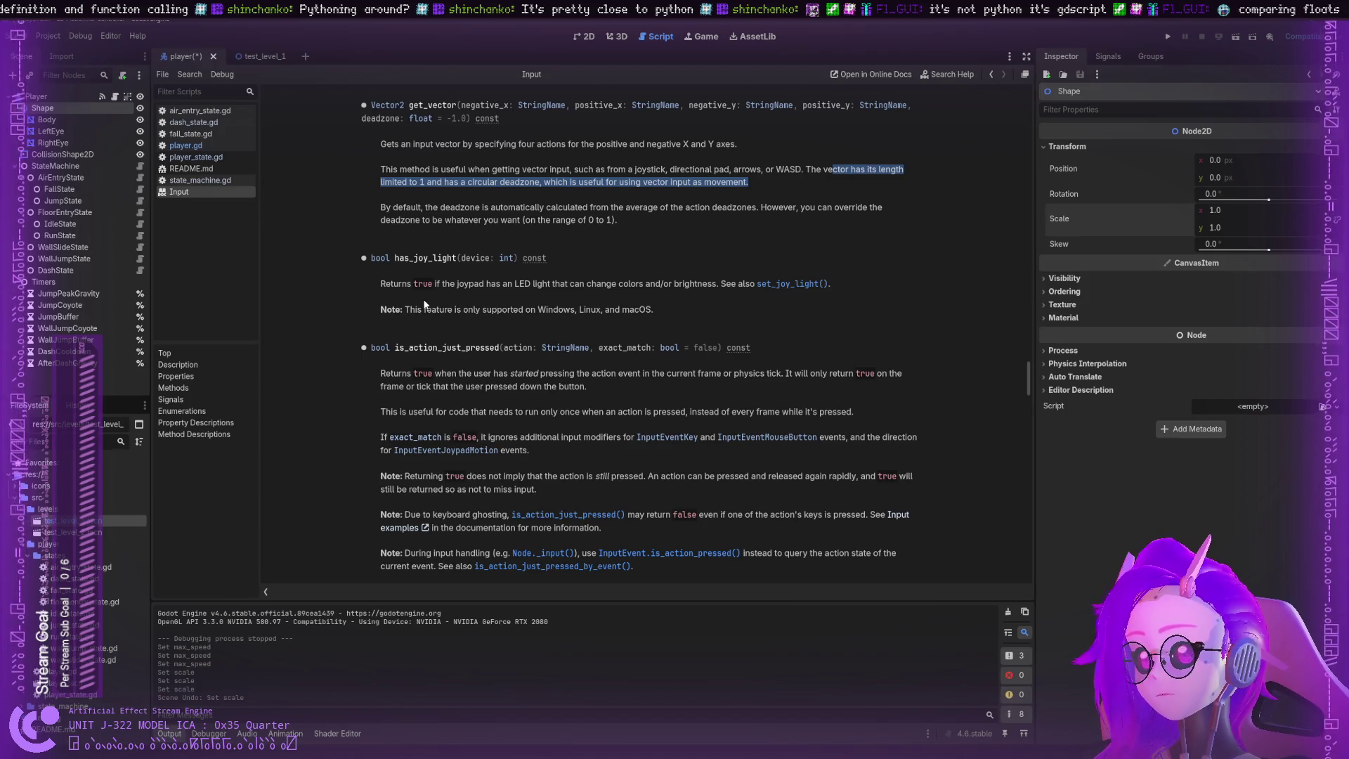
pyautogui.click(204, 145)
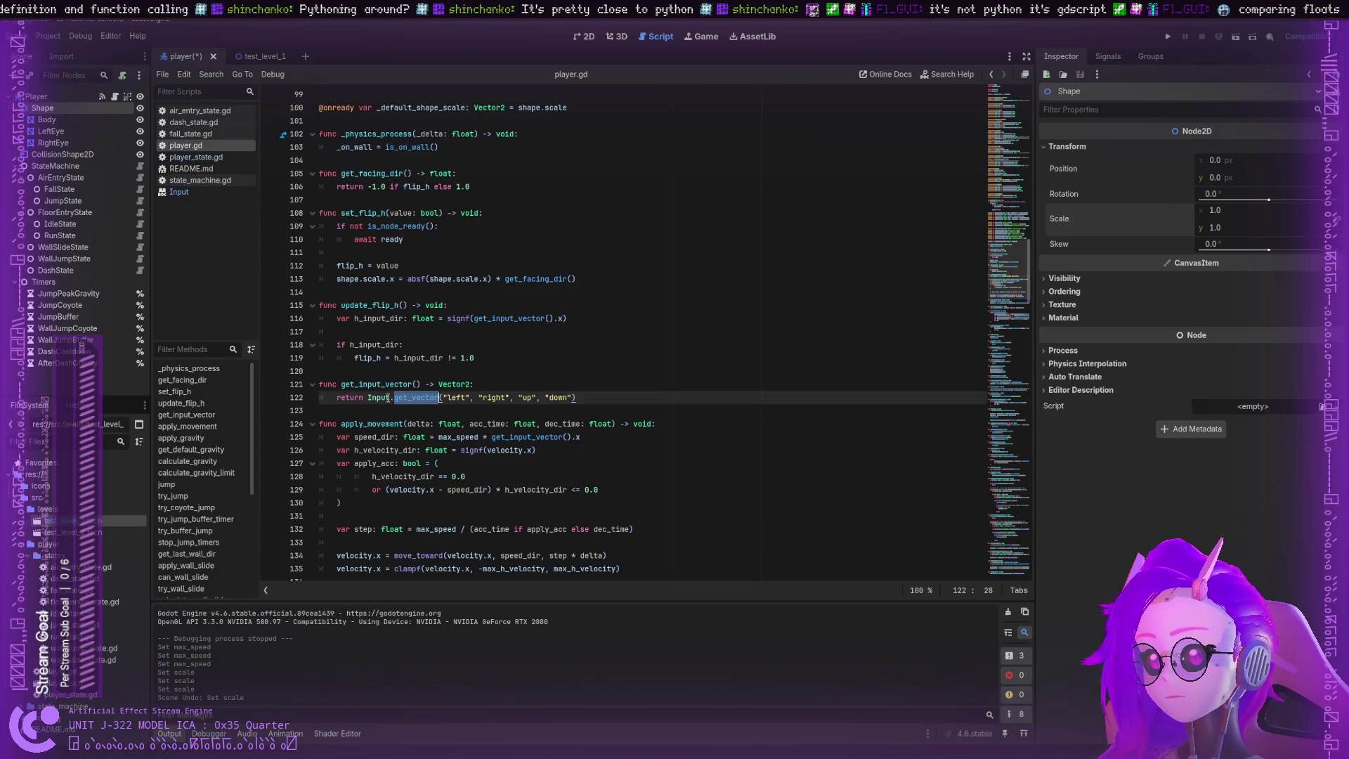
pyautogui.click(385, 398)
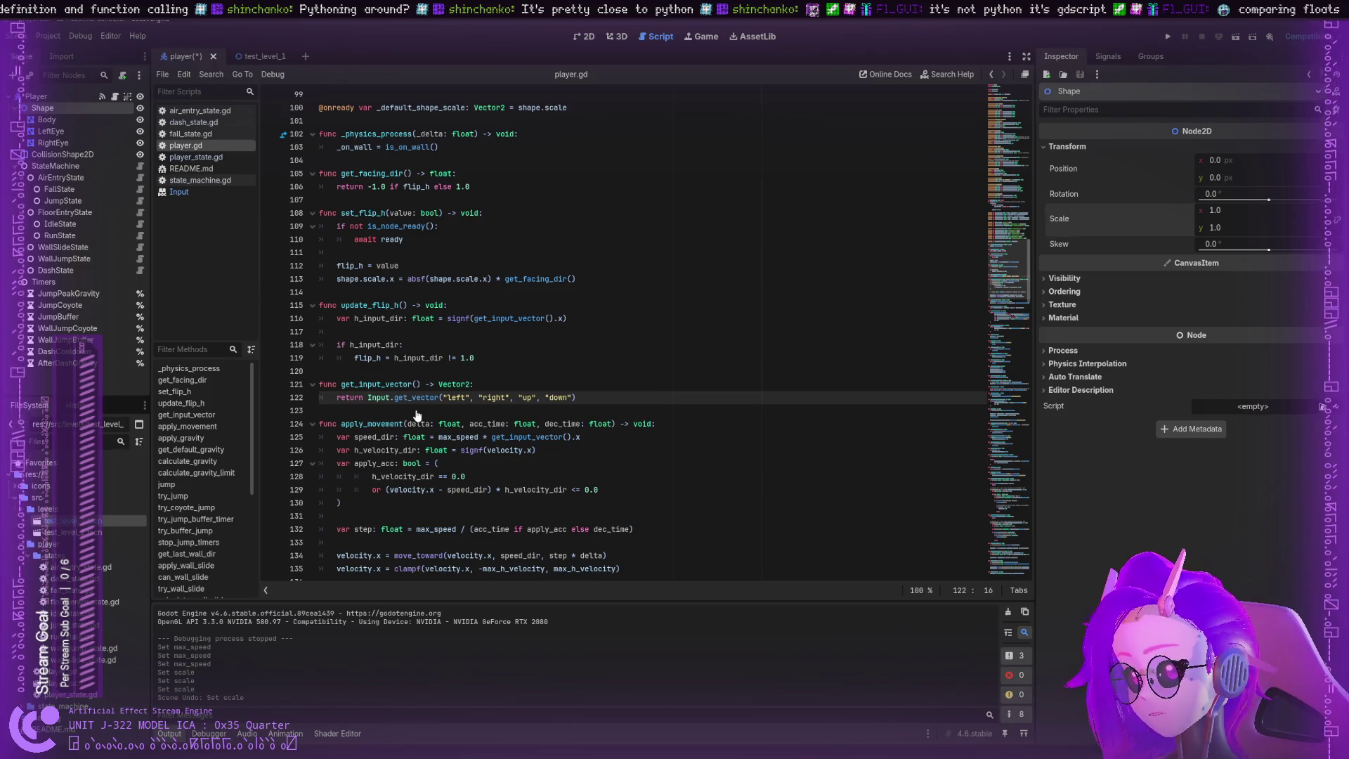
pyautogui.hotkey('alt', 'F1')
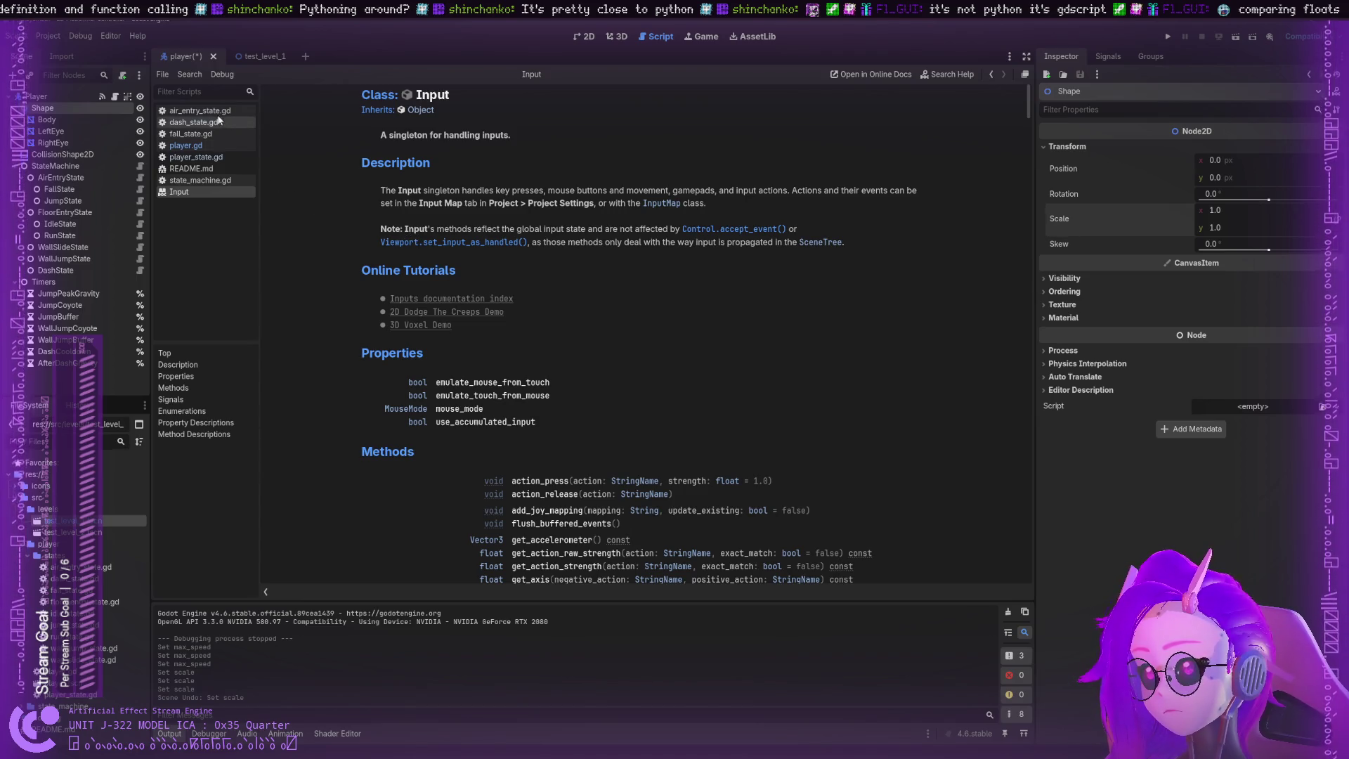
pyautogui.click(185, 145)
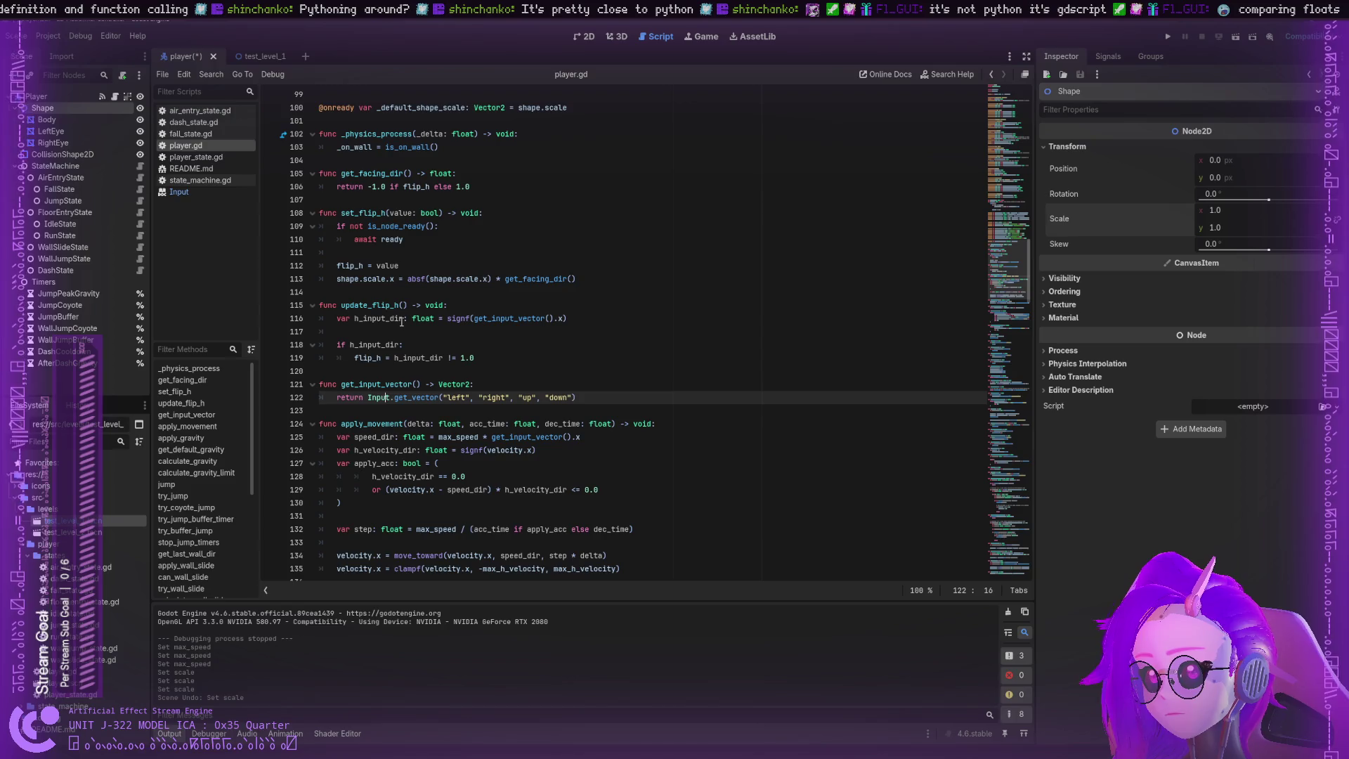
pyautogui.doubleClick(510, 319)
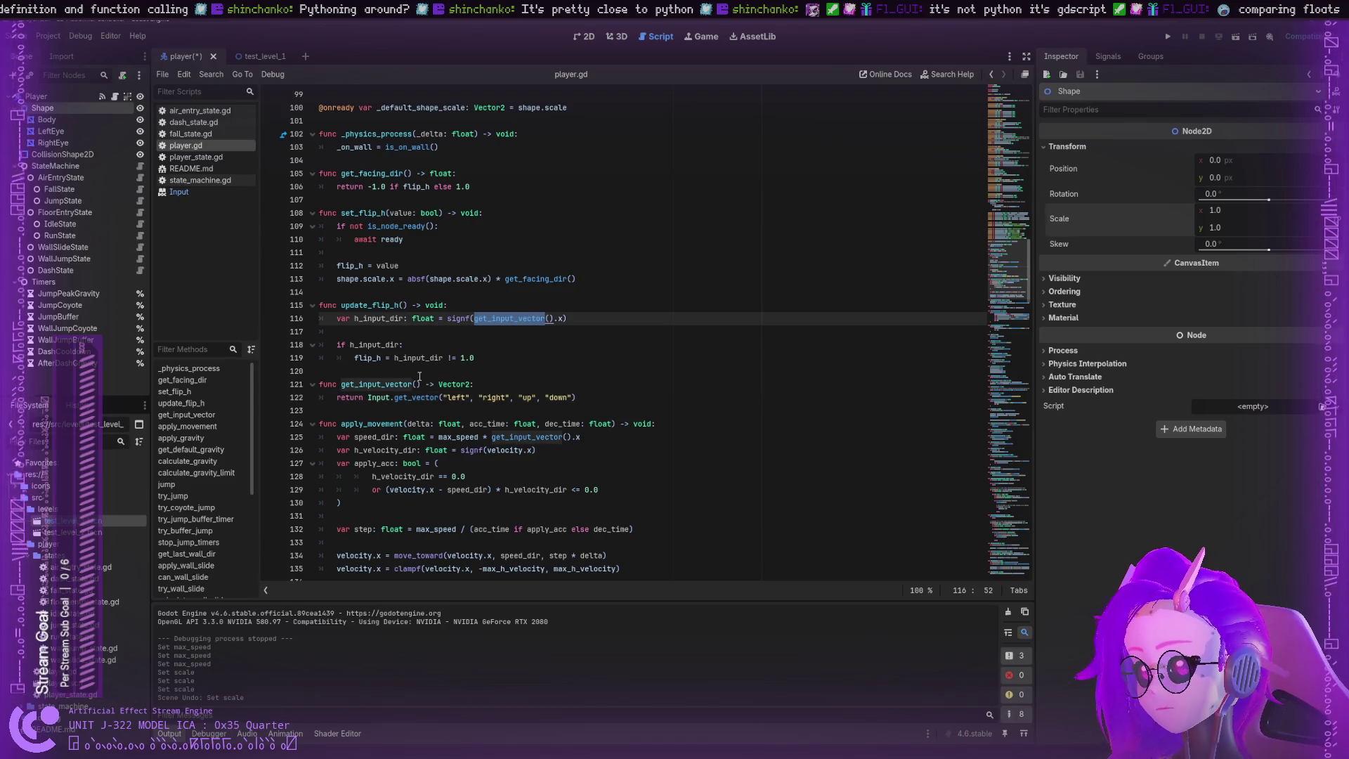
pyautogui.doubleClick(378, 397)
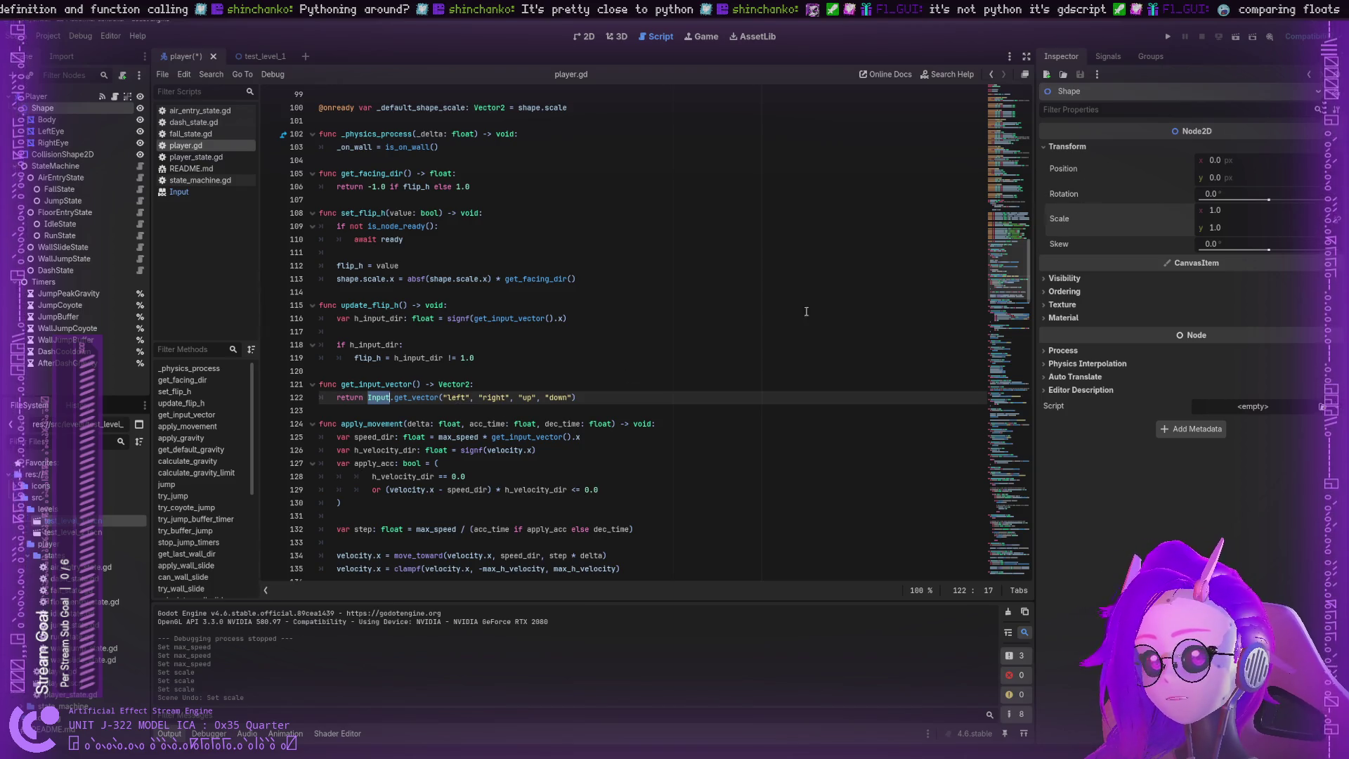
pyautogui.doubleClick(495, 398)
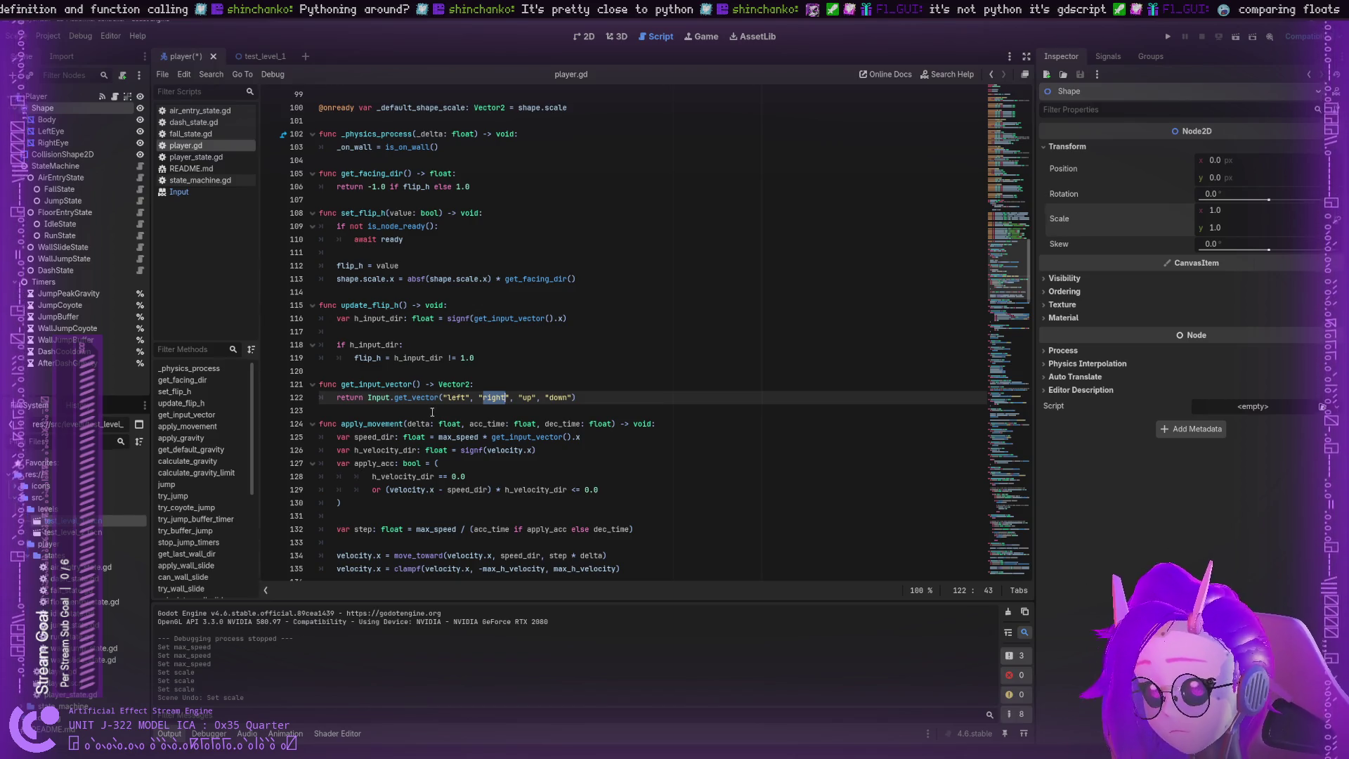
pyautogui.doubleClick(389, 398)
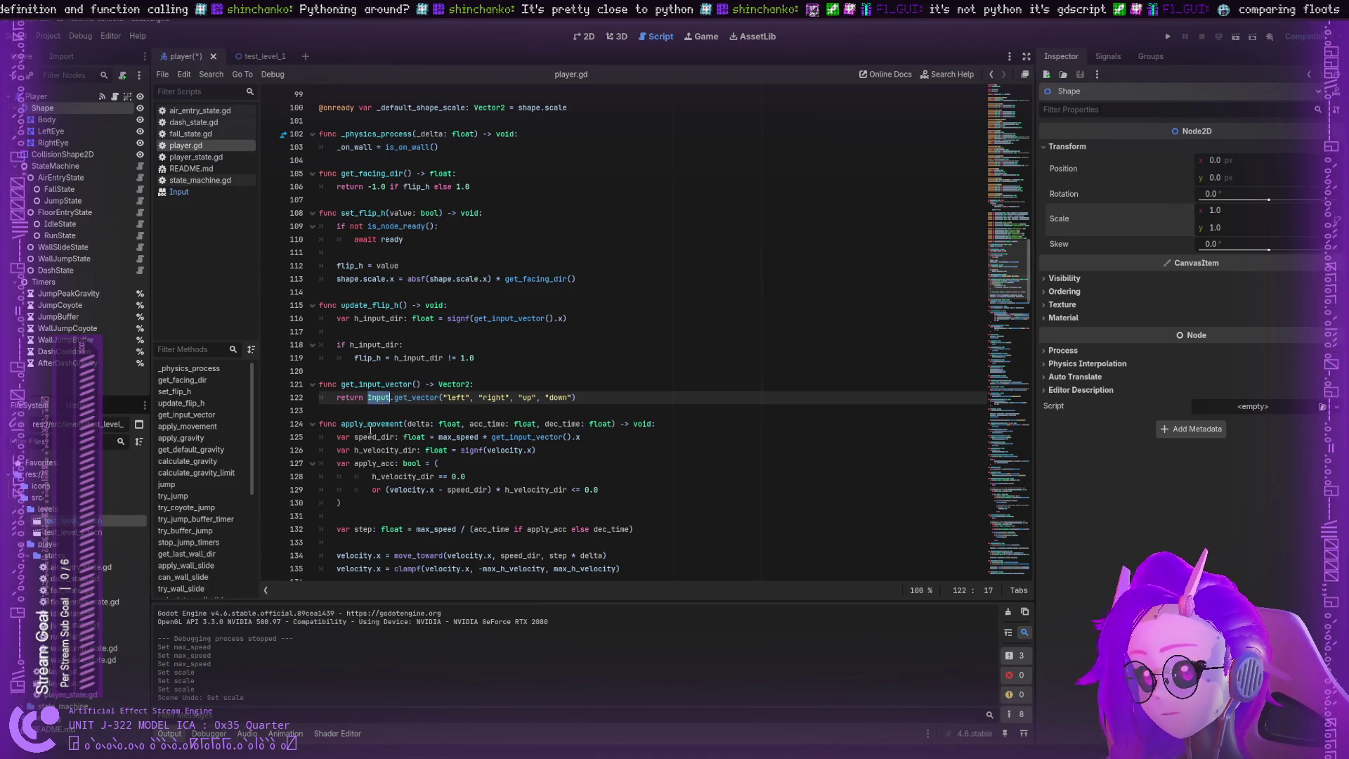
pyautogui.moveTo(371, 427); pyautogui.dragTo(369, 435)
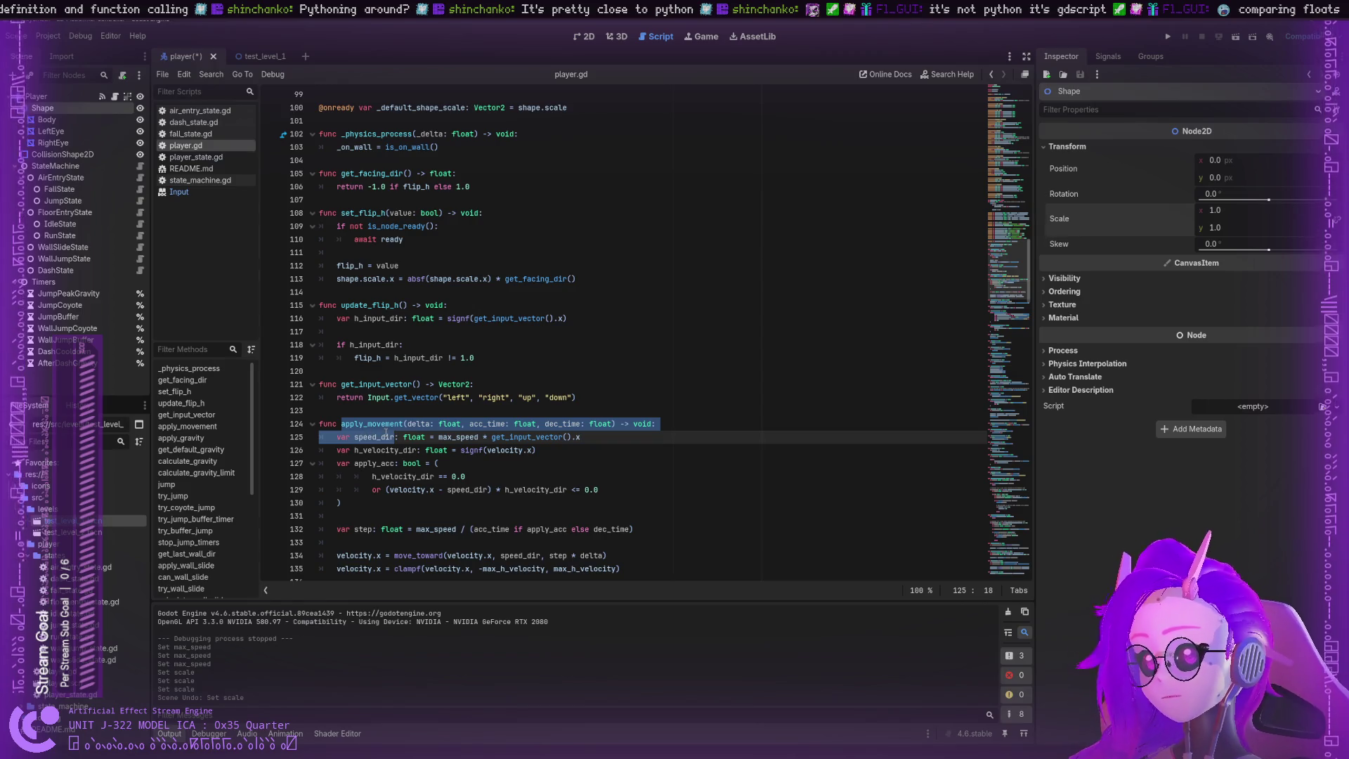
pyautogui.doubleClick(372, 424)
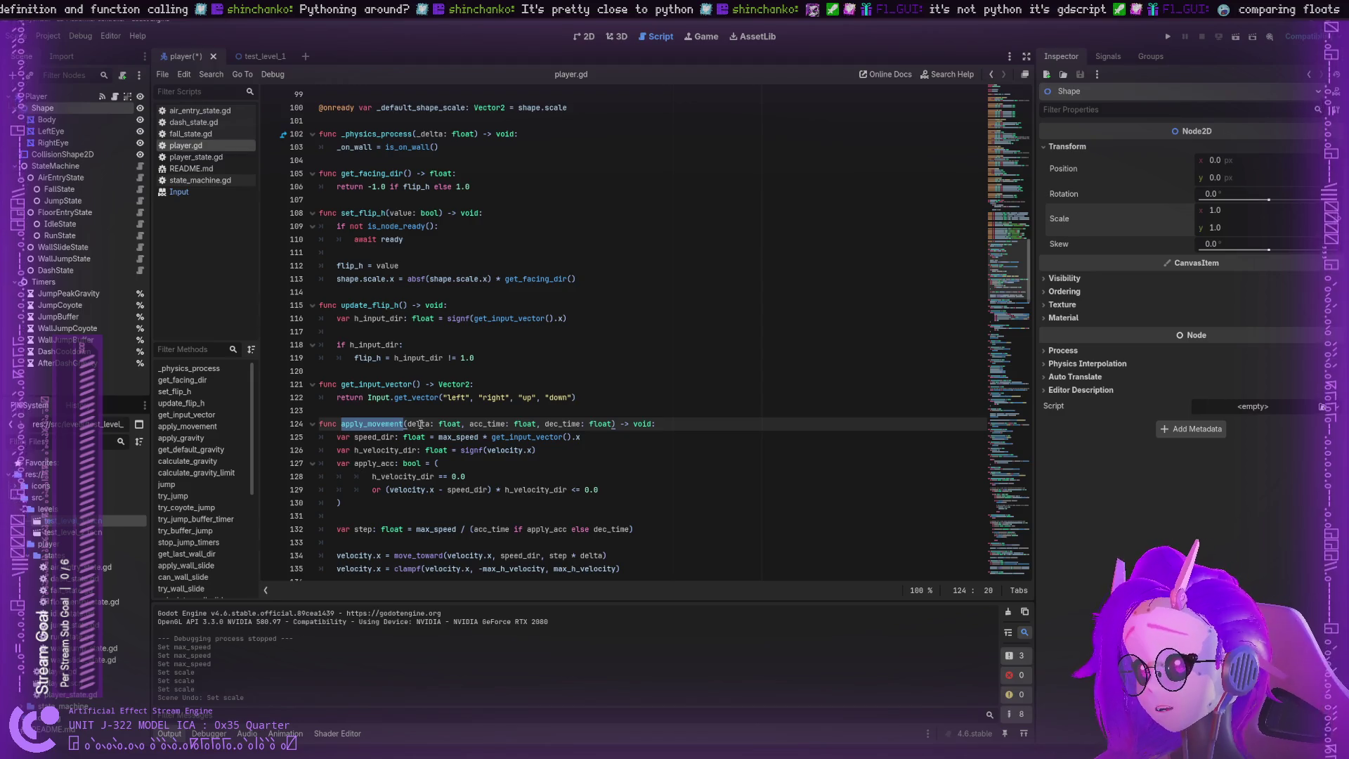
pyautogui.doubleClick(419, 424)
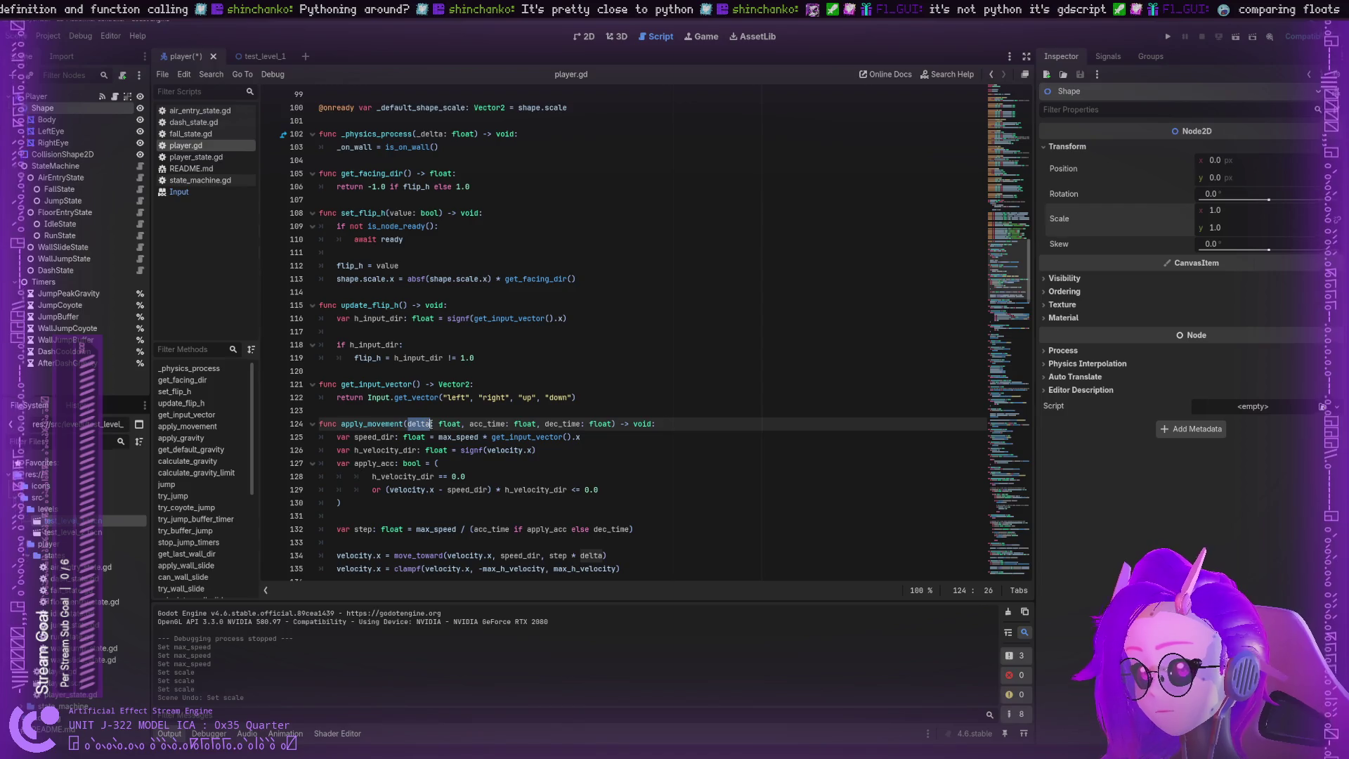
pyautogui.click(391, 424)
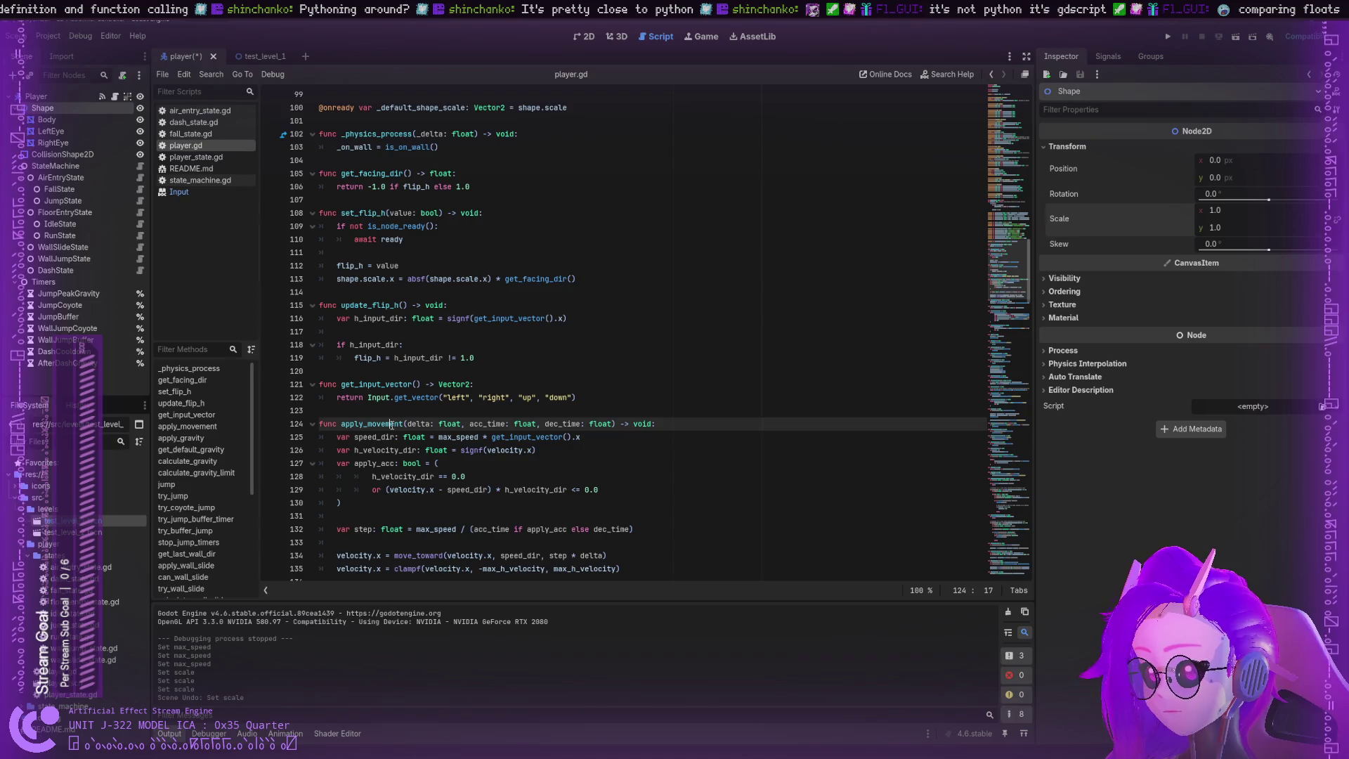
pyautogui.doubleClick(392, 424)
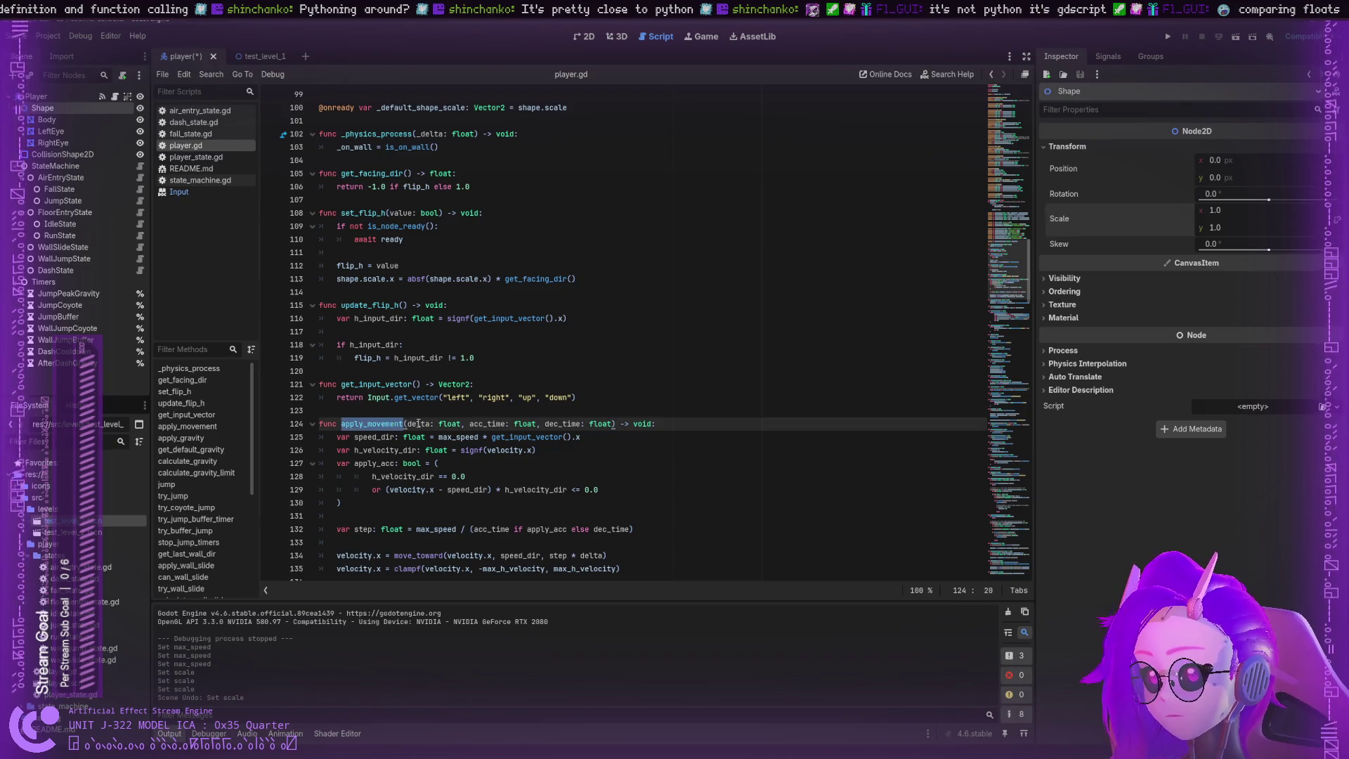
pyautogui.doubleClick(417, 424)
pyautogui.scroll(-2, 416, 424)
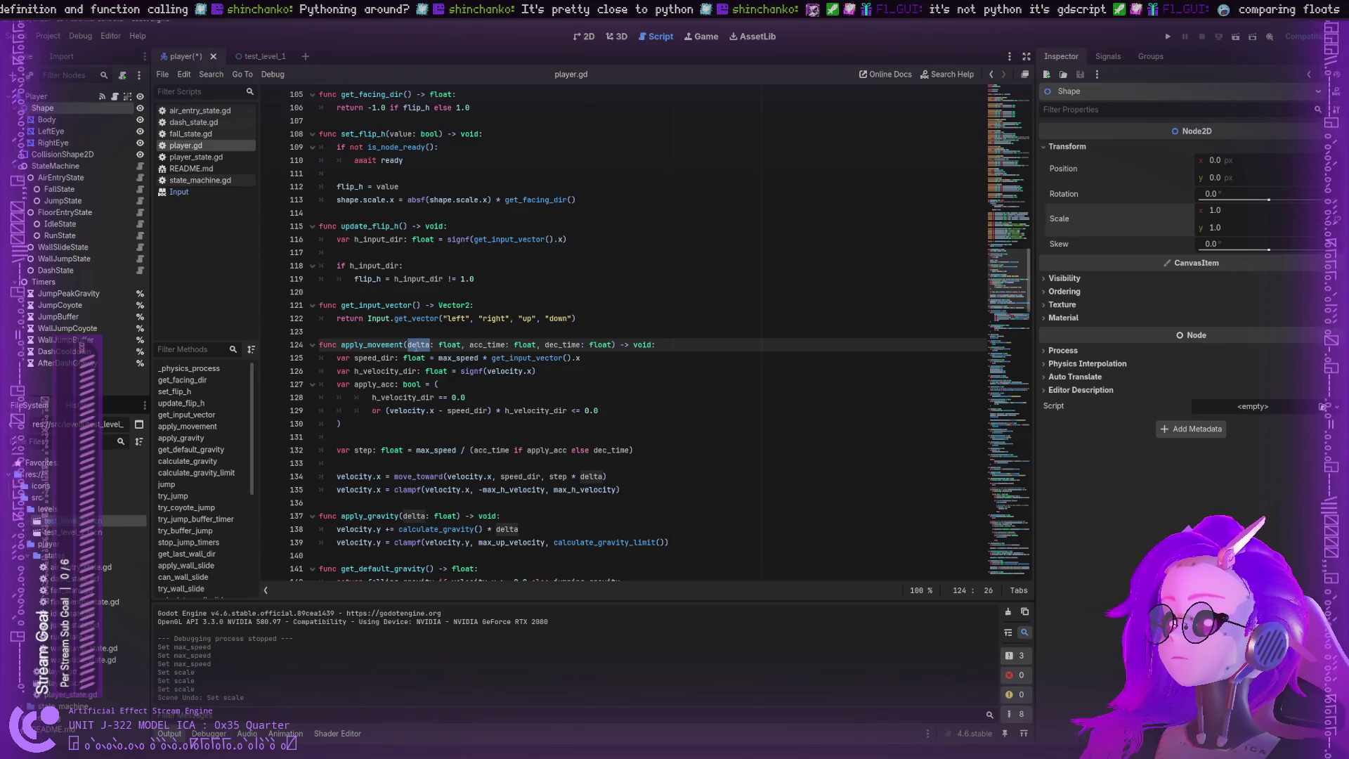
pyautogui.doubleClick(392, 346)
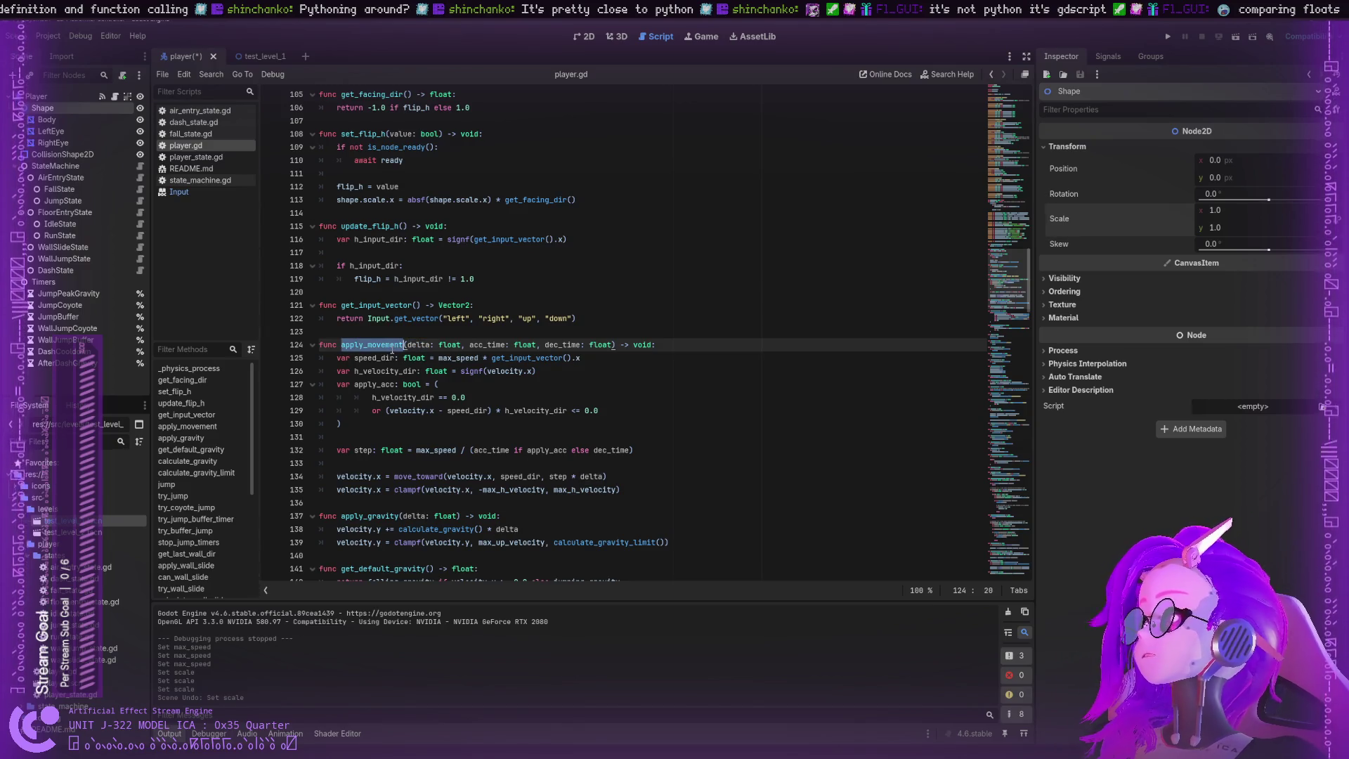
pyautogui.scroll(10, 392, 349)
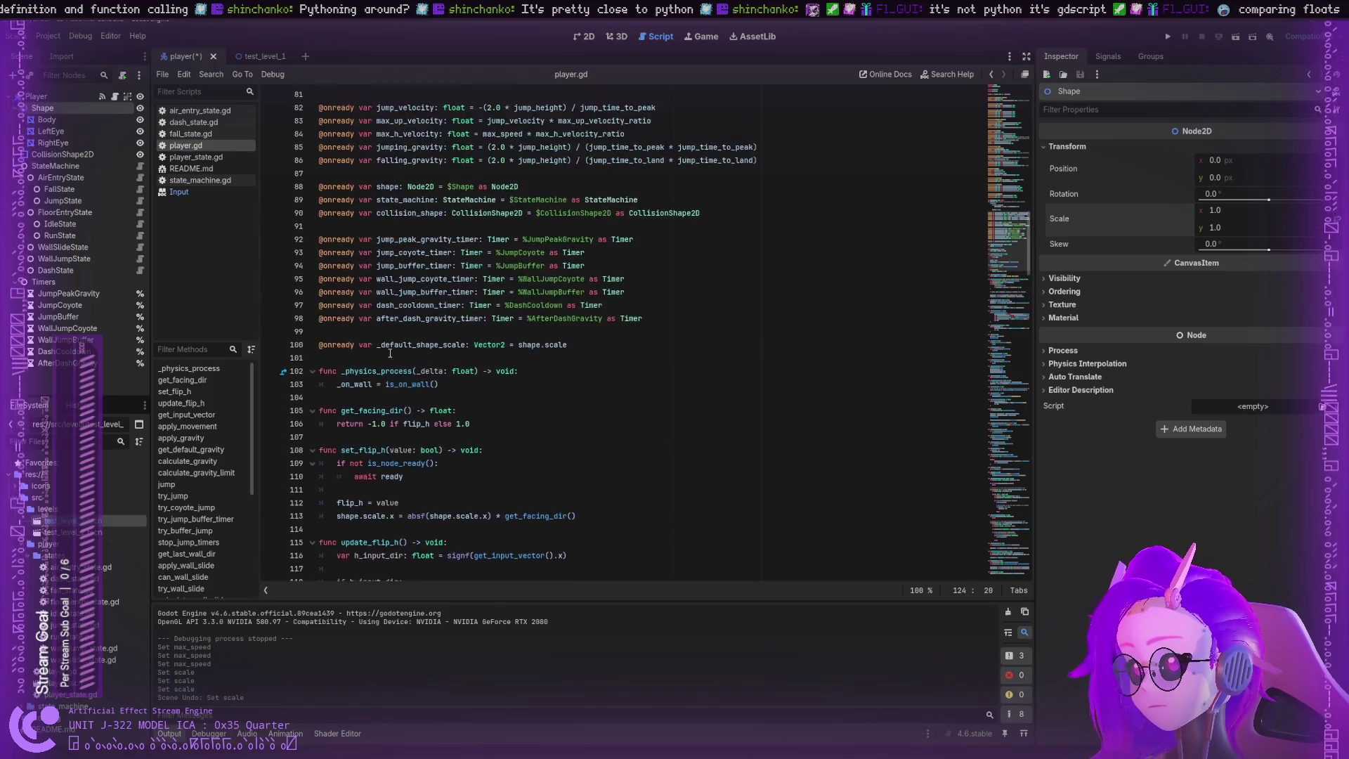
pyautogui.scroll(-15, 386, 354)
pyautogui.scroll(-20, 808, 442)
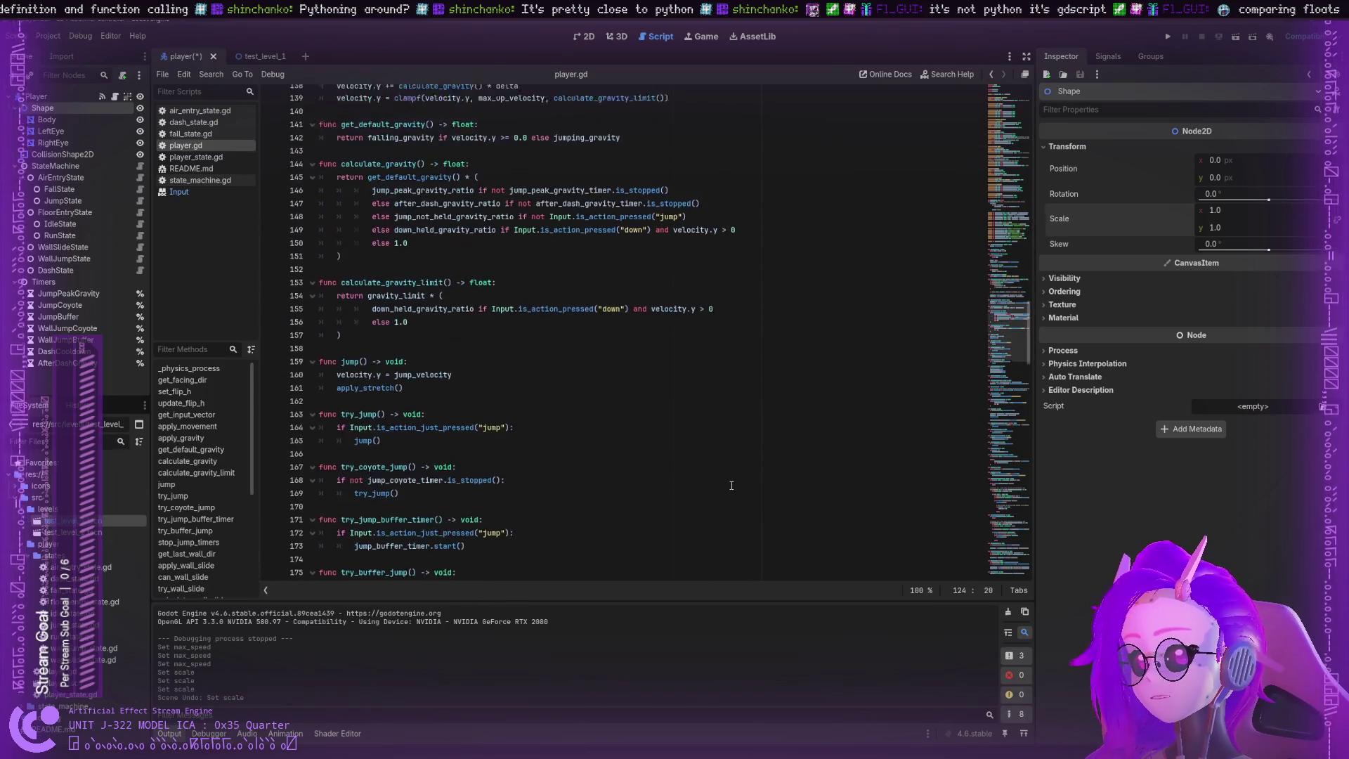
pyautogui.scroll(-20, 688, 478)
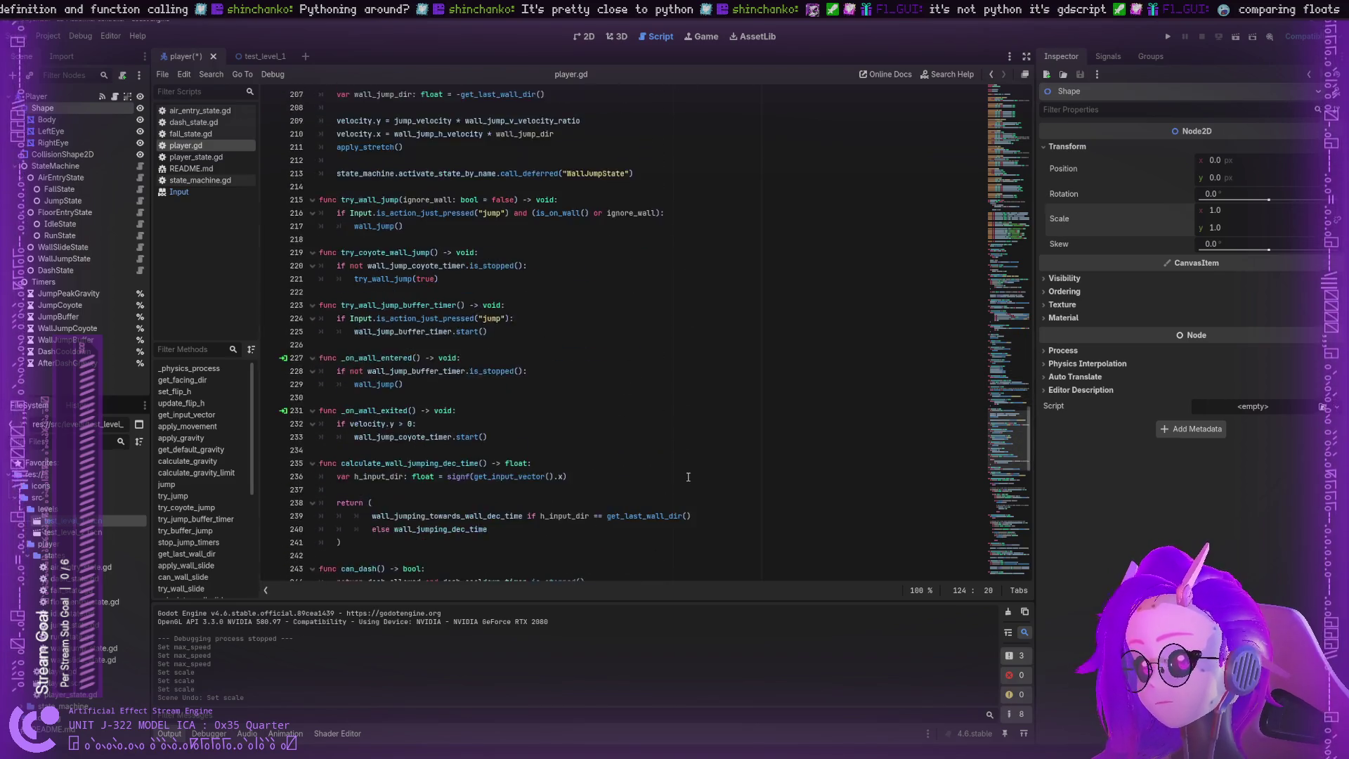
pyautogui.scroll(-4, 685, 478)
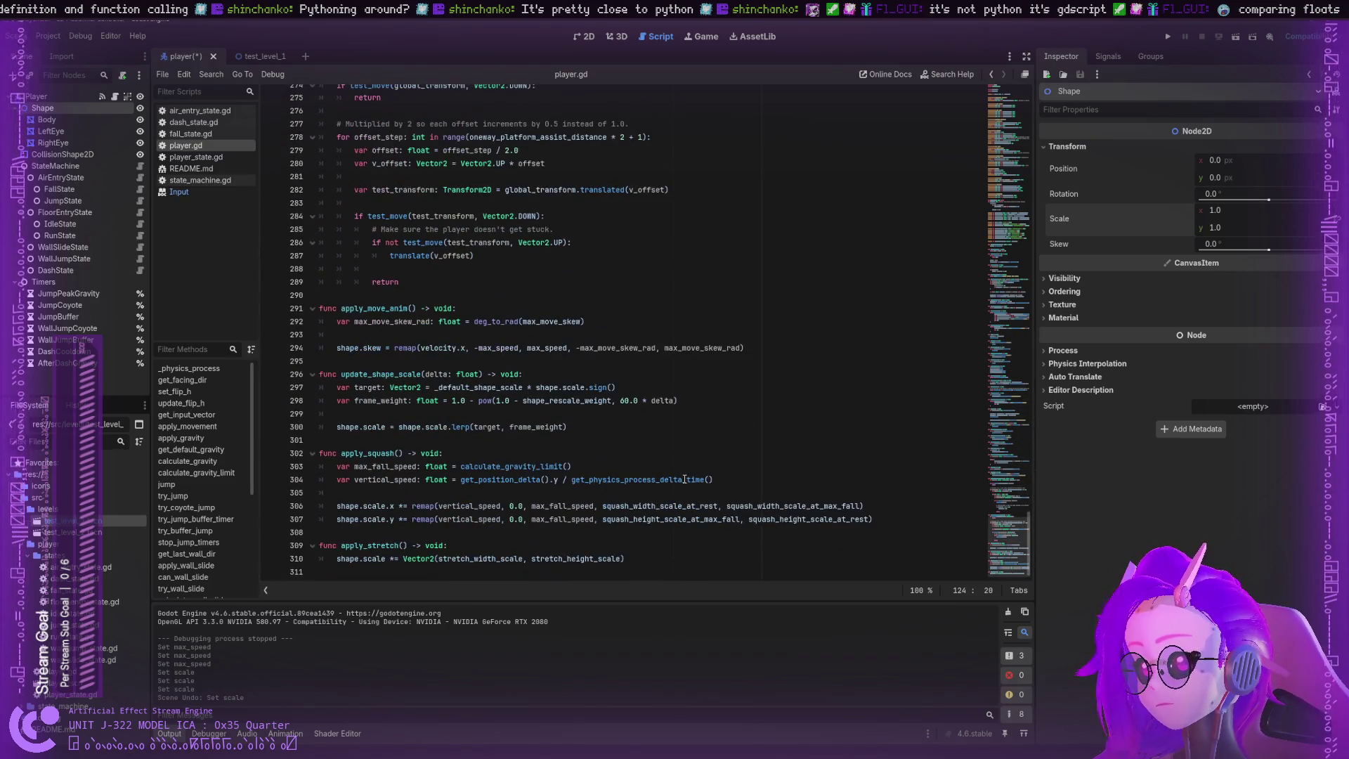
pyautogui.scroll(20, 659, 485)
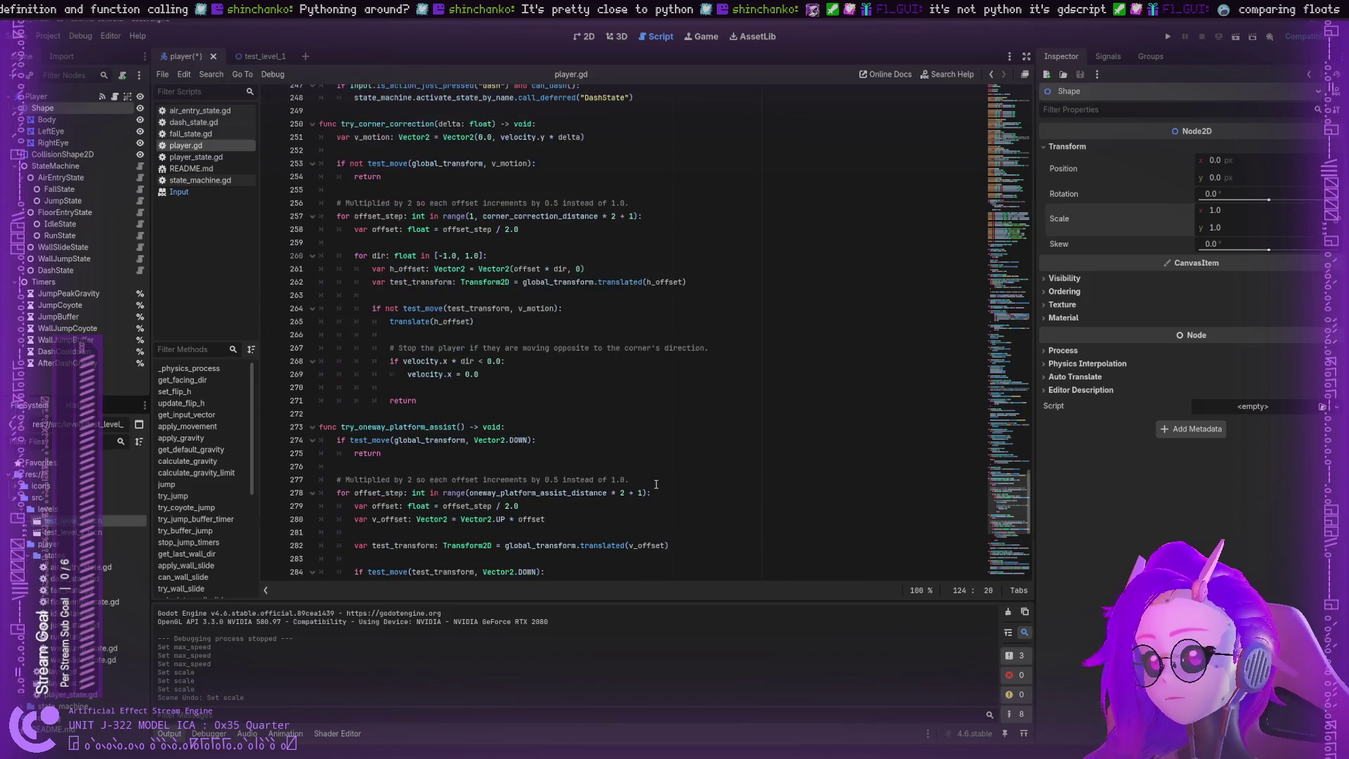
pyautogui.scroll(20, 649, 484)
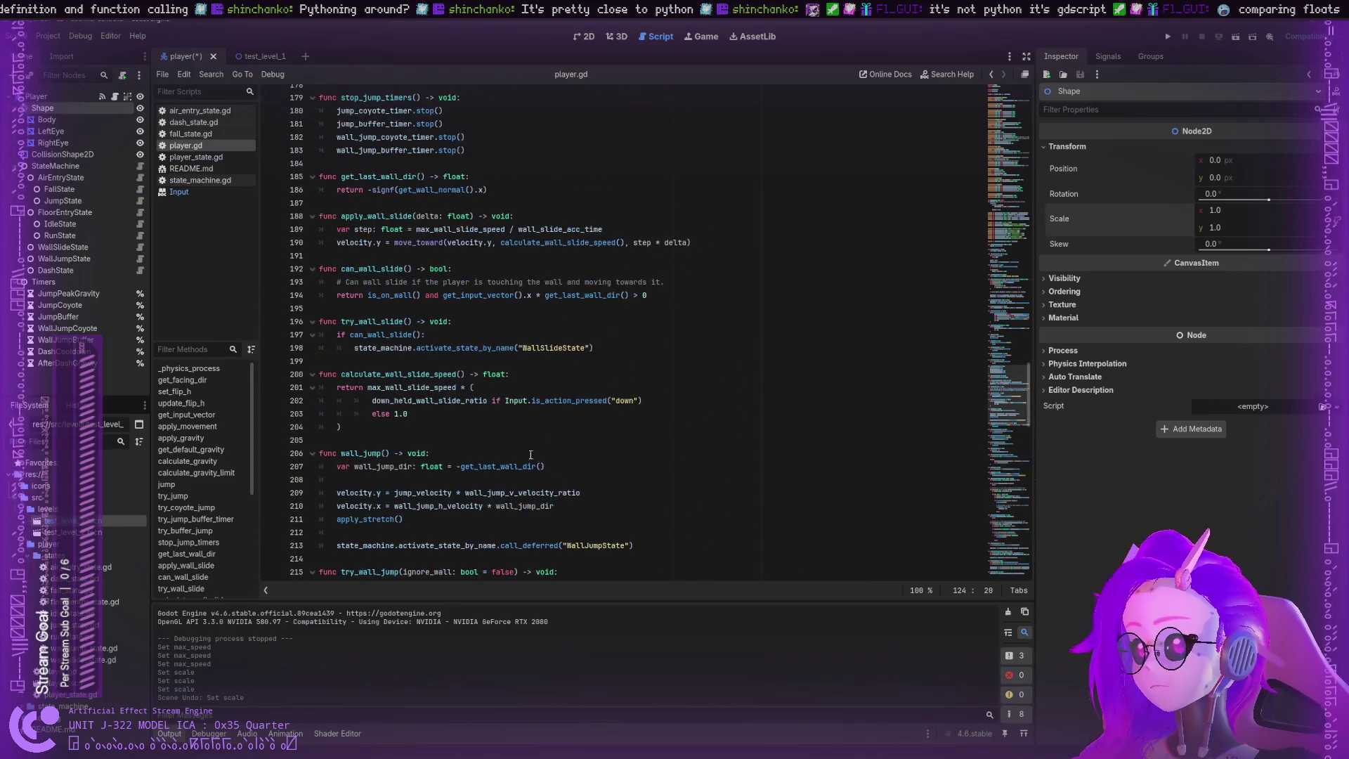
pyautogui.scroll(16, 522, 450)
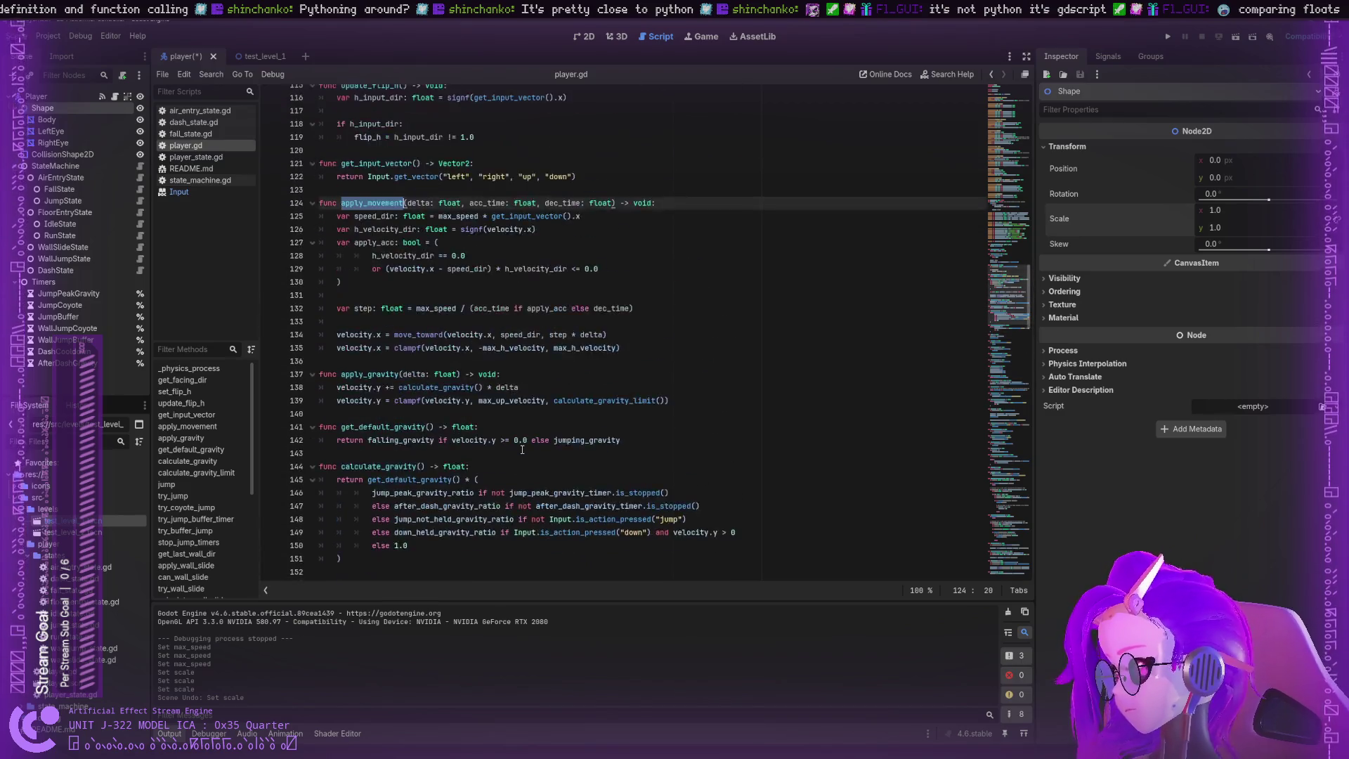
pyautogui.click(211, 159)
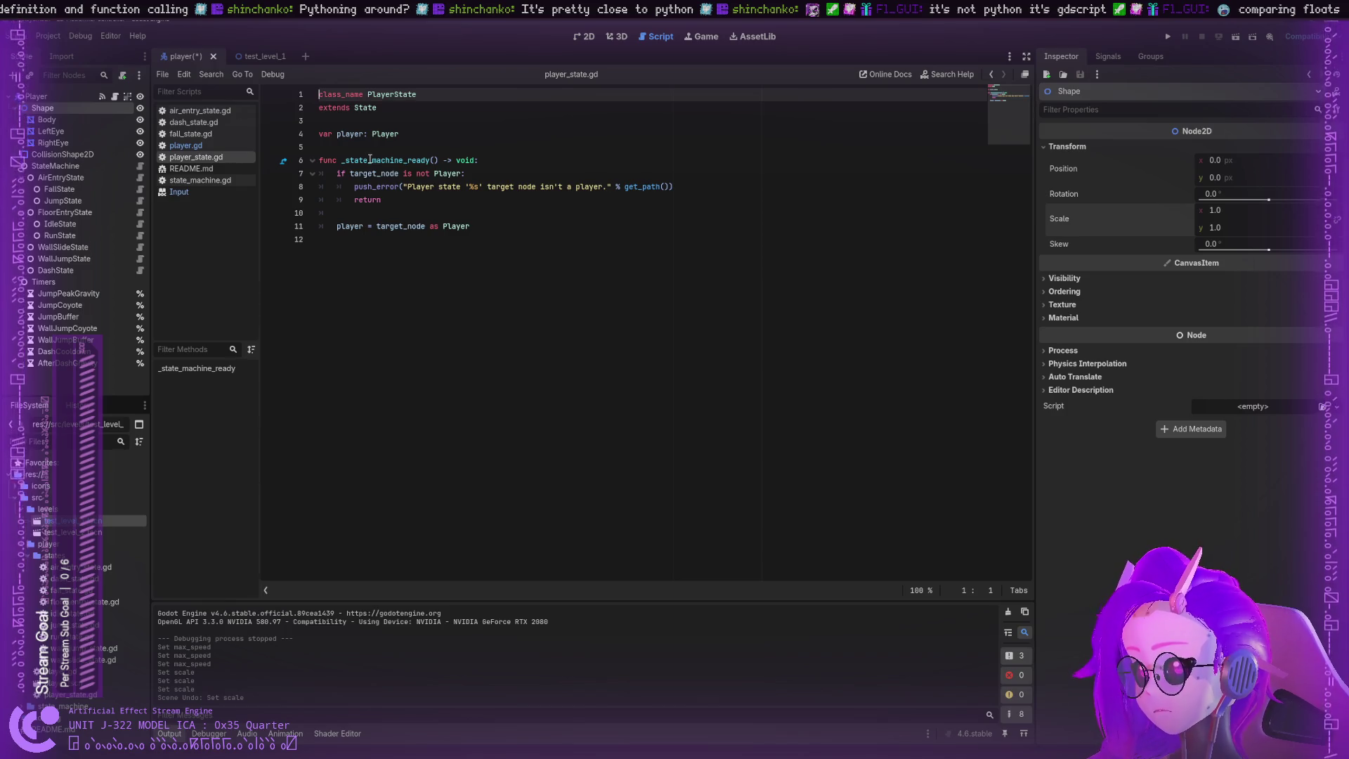
# Step: Open state_machine.gd and highlight default_state on line 23 to show its other uses
pyautogui.click(209, 181)
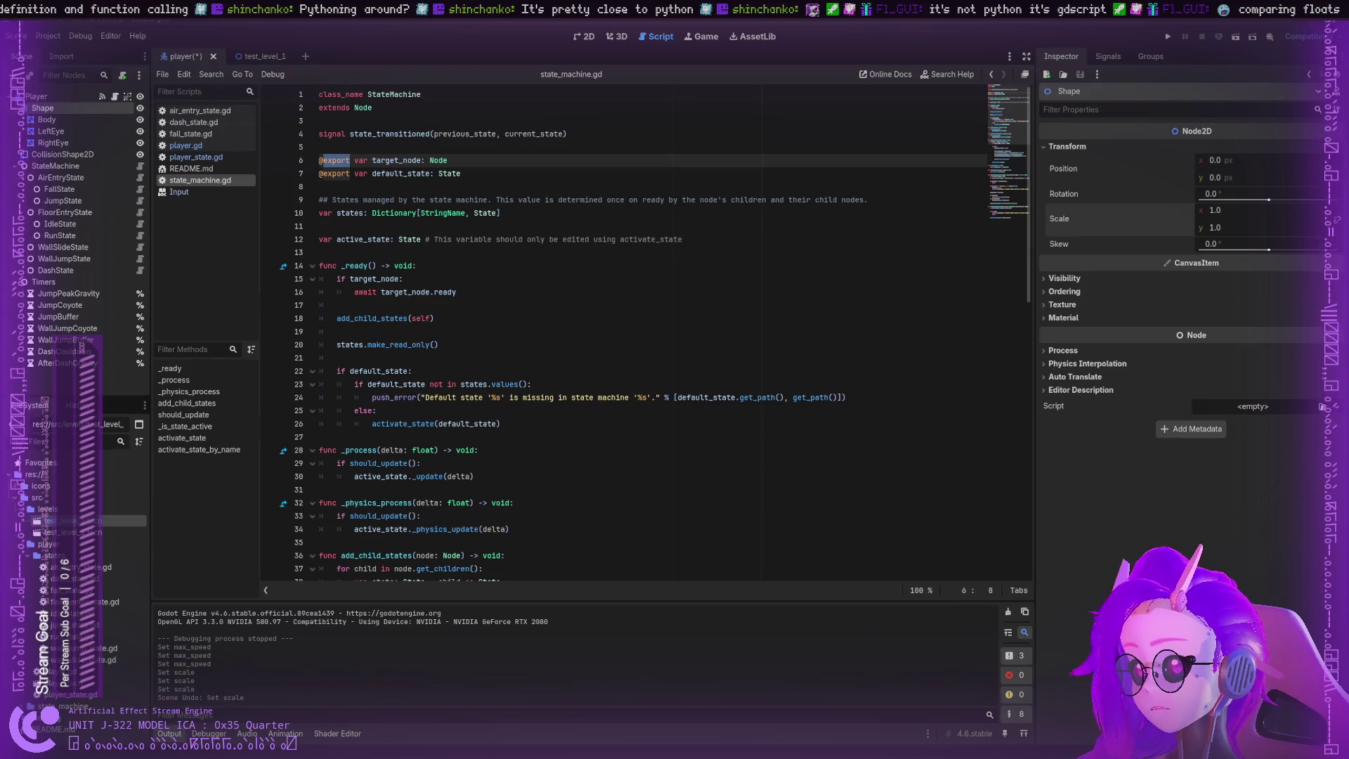
pyautogui.doubleClick(412, 384)
pyautogui.click(413, 384)
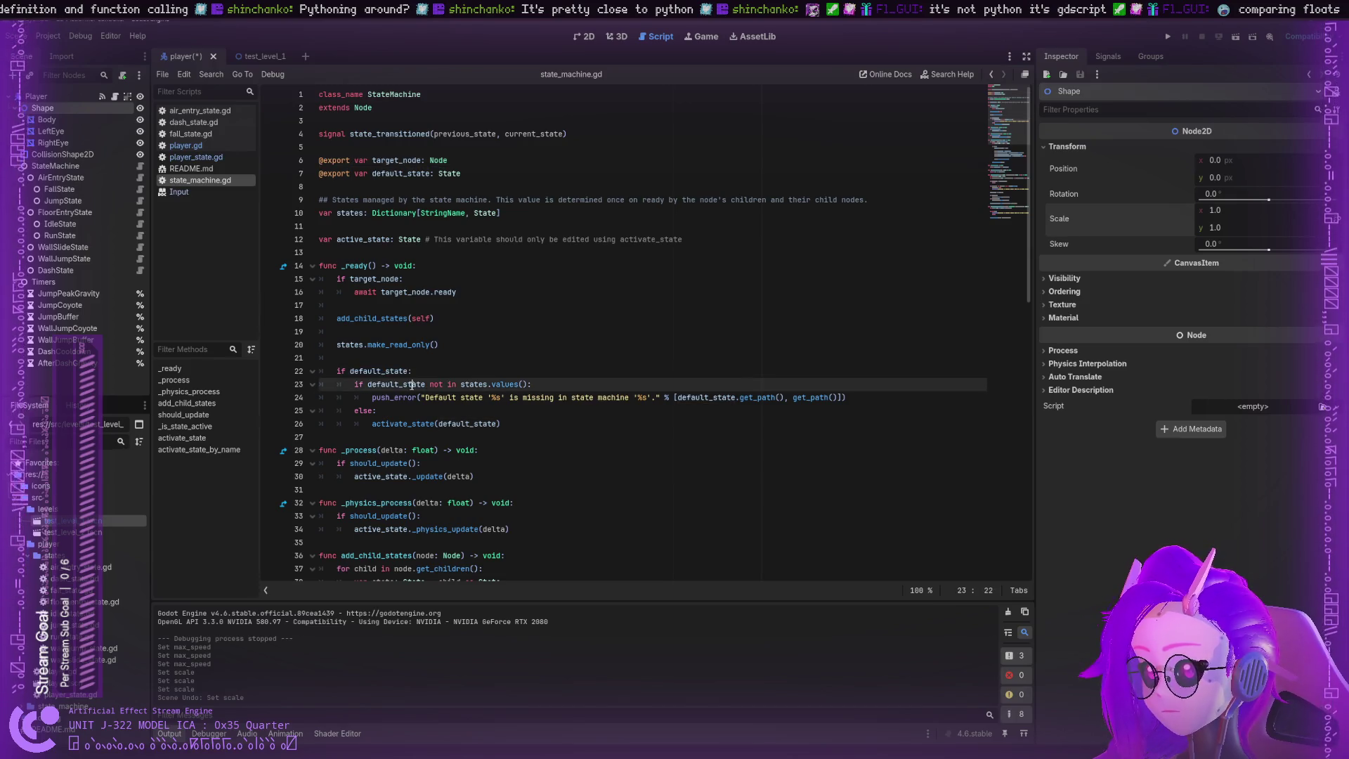
pyautogui.doubleClick(436, 385)
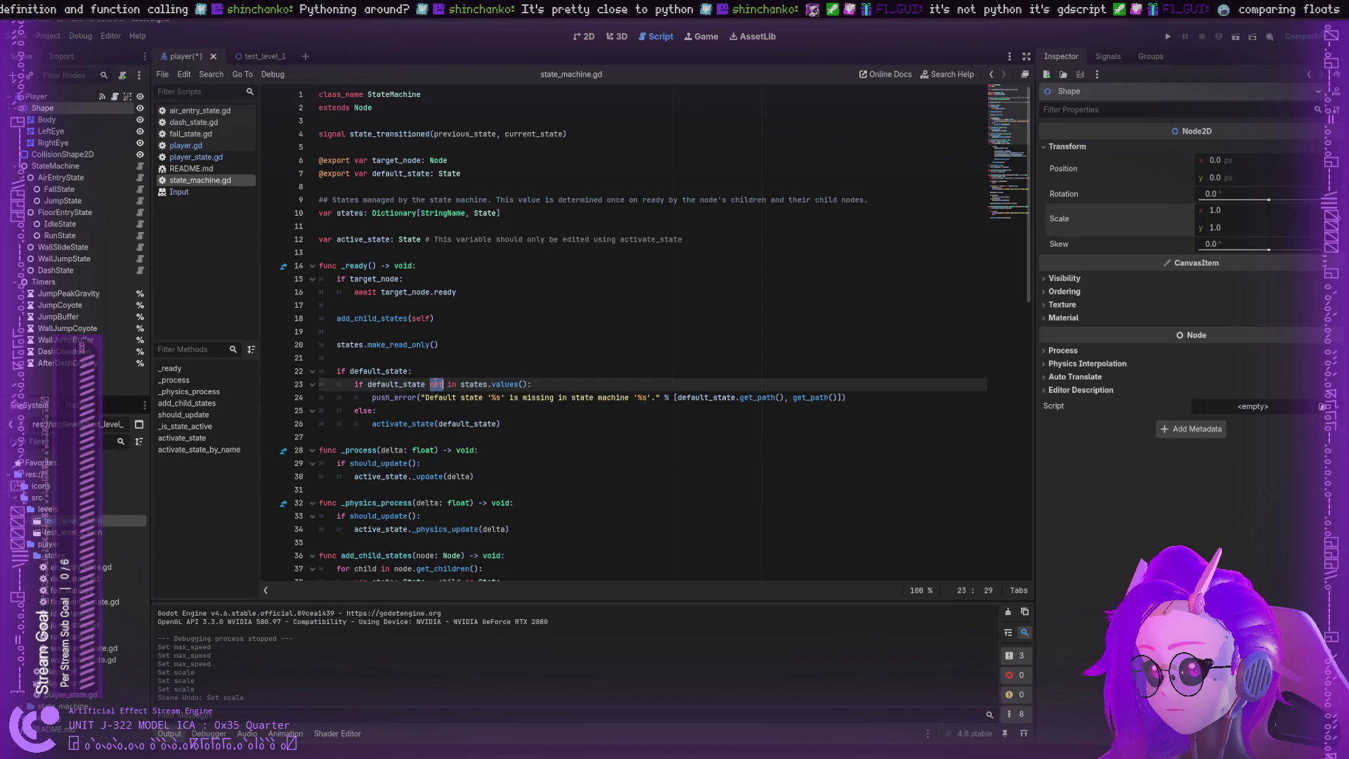
pyautogui.doubleClick(402, 385)
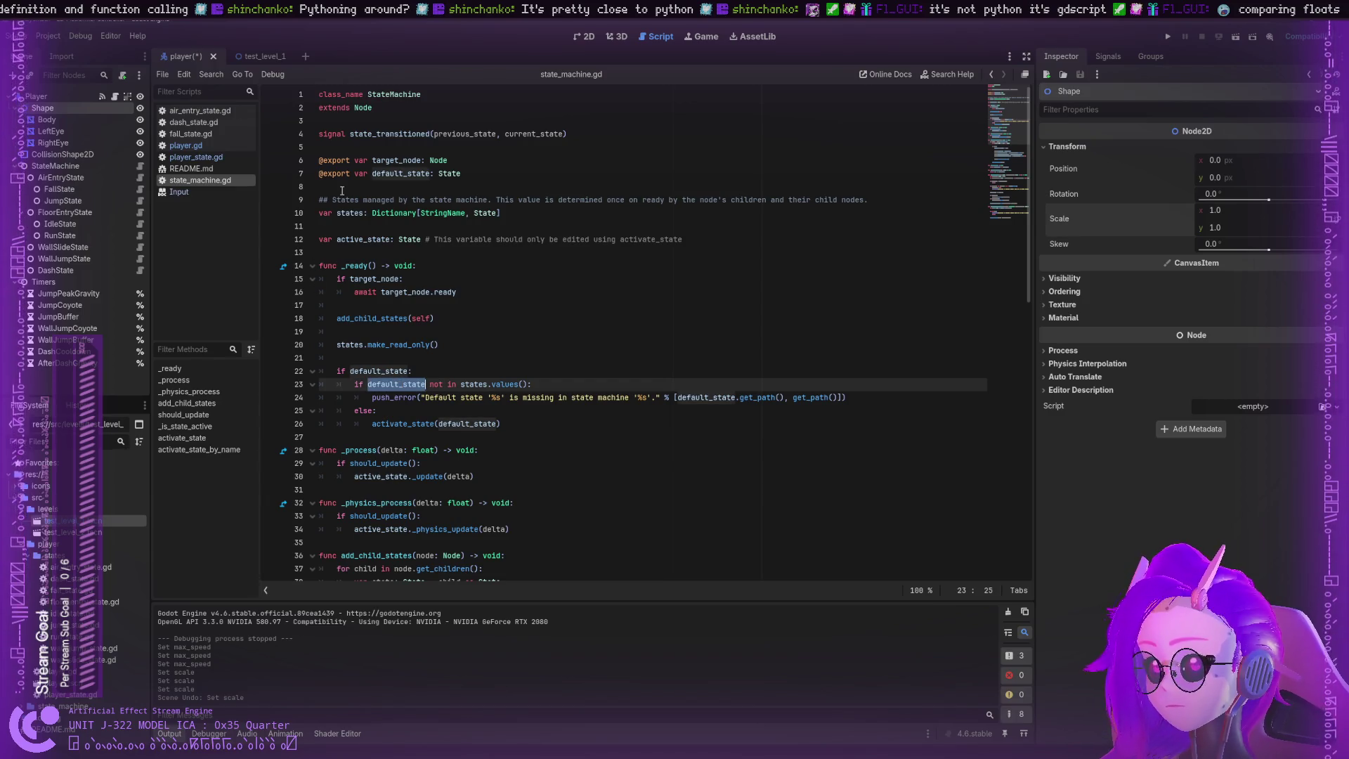
pyautogui.scroll(-5, 359, 211)
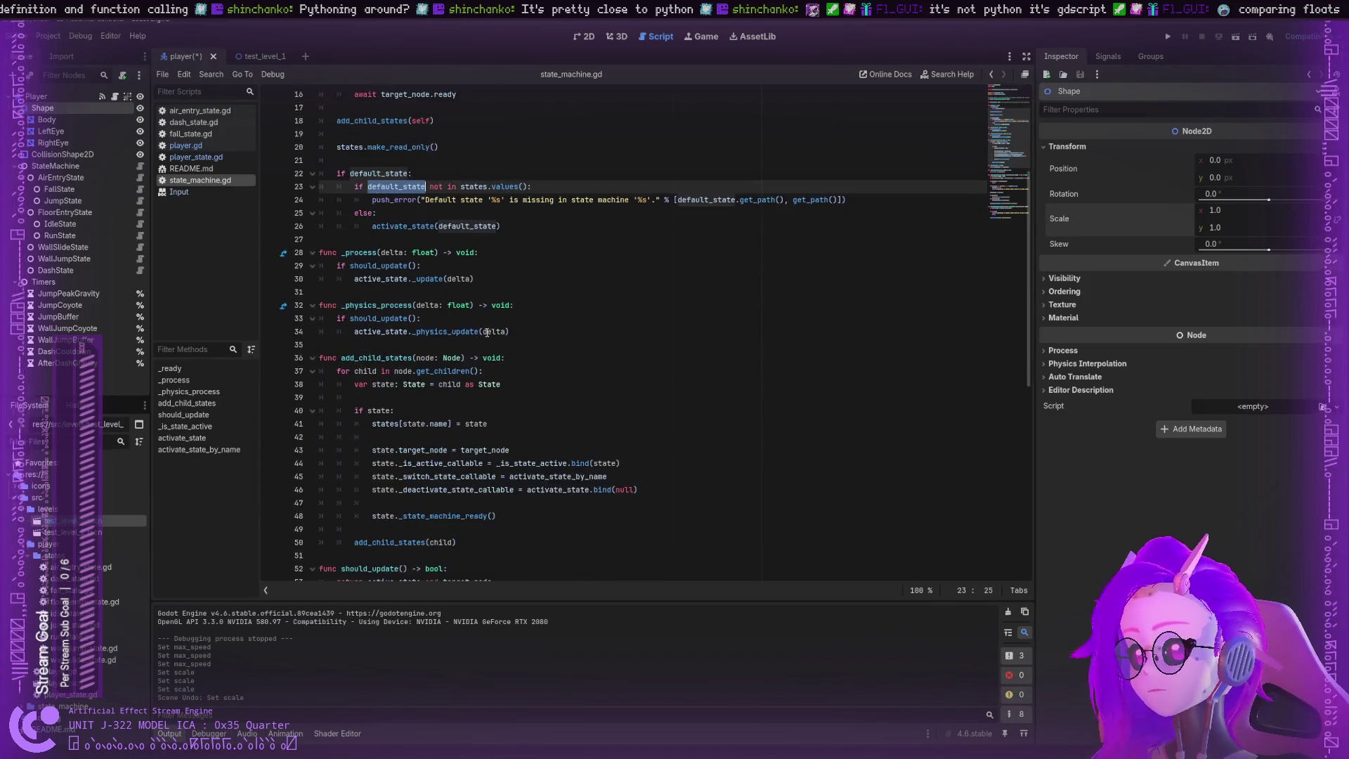
pyautogui.click(517, 332)
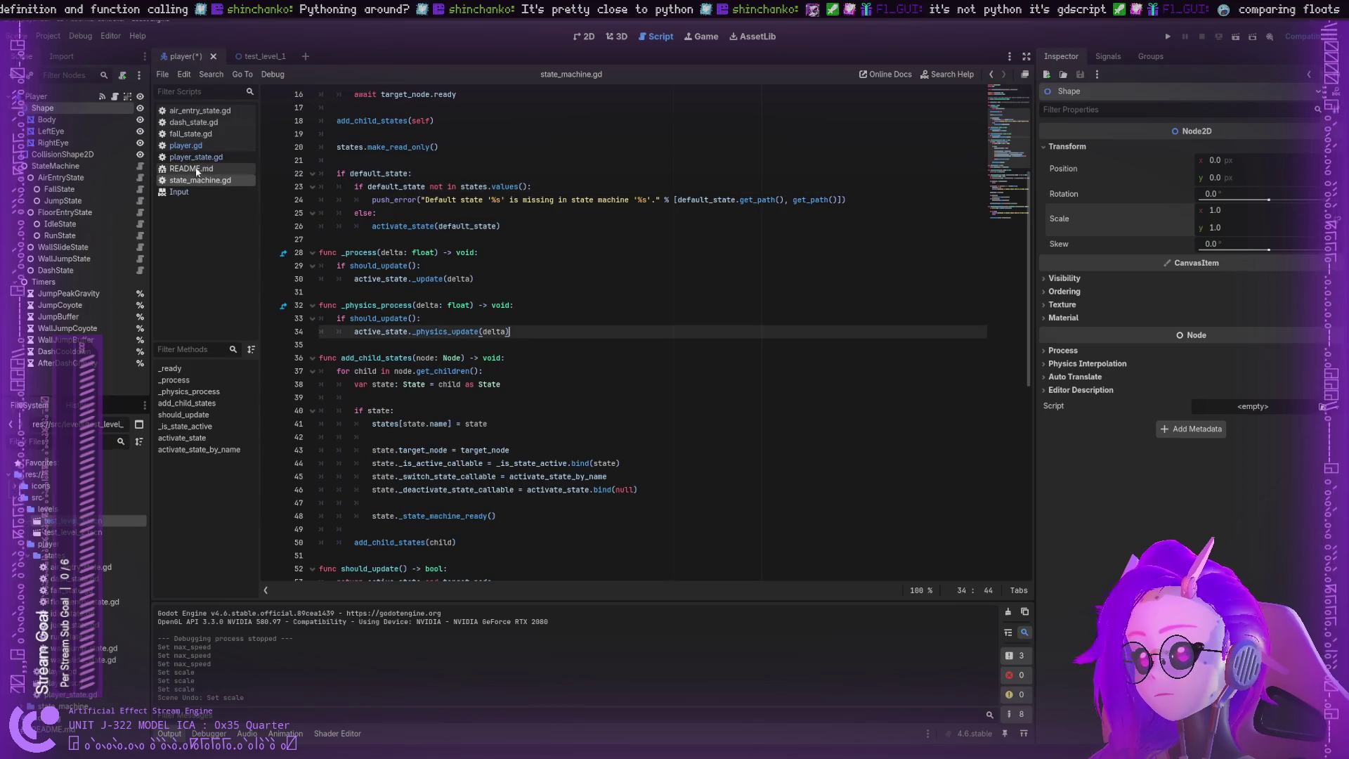
# Step: Search state_machine.gd for apply_movement, then switch to player.gd where it is defined
pyautogui.click(186, 145)
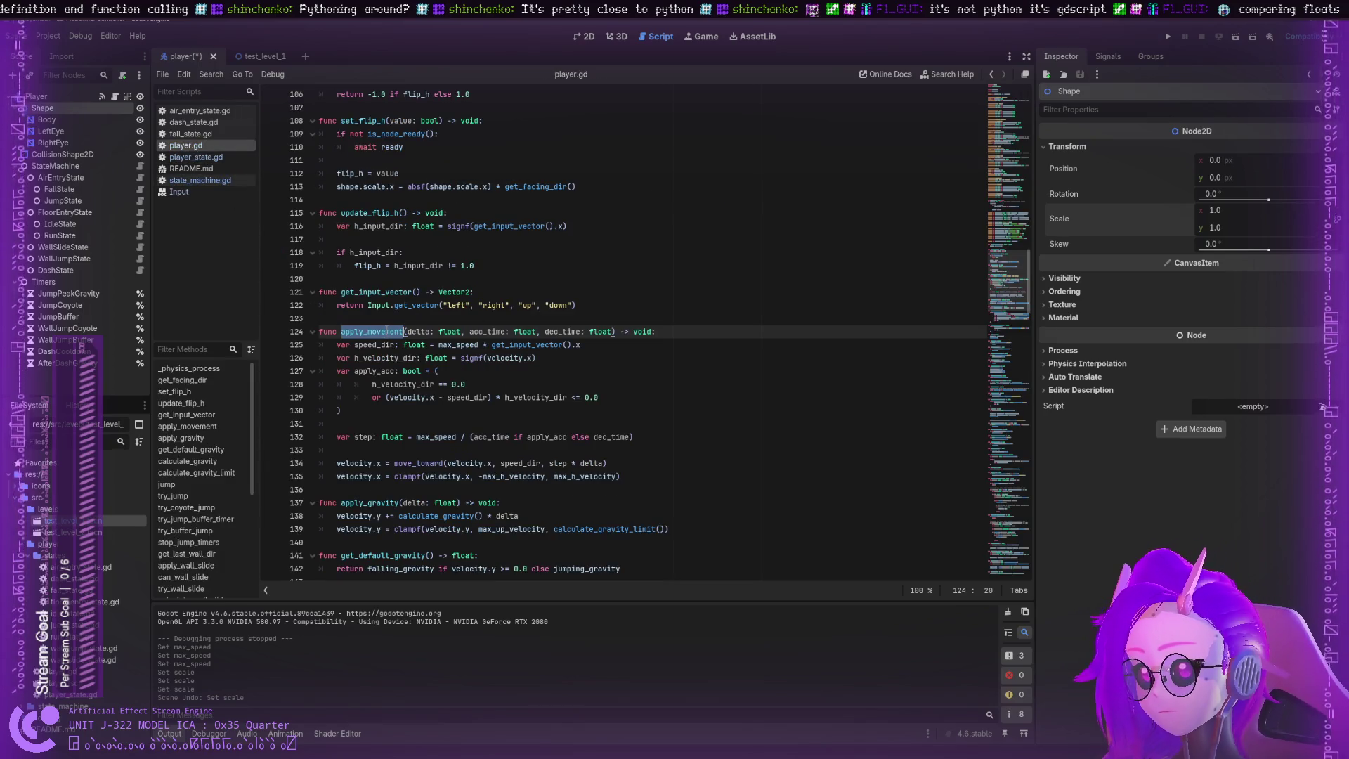
pyautogui.click(194, 182)
pyautogui.hotkey('ctrl', 'f')
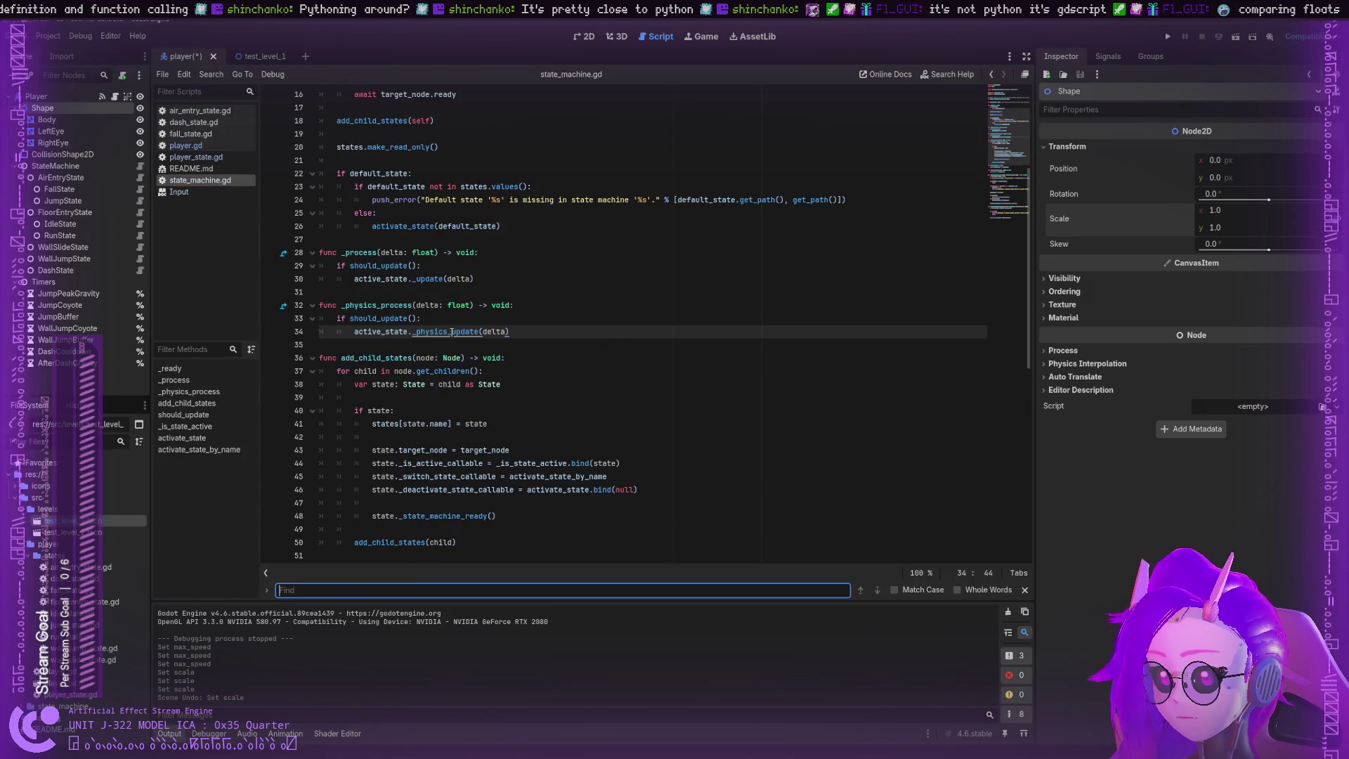
pyautogui.write('apply_movement')
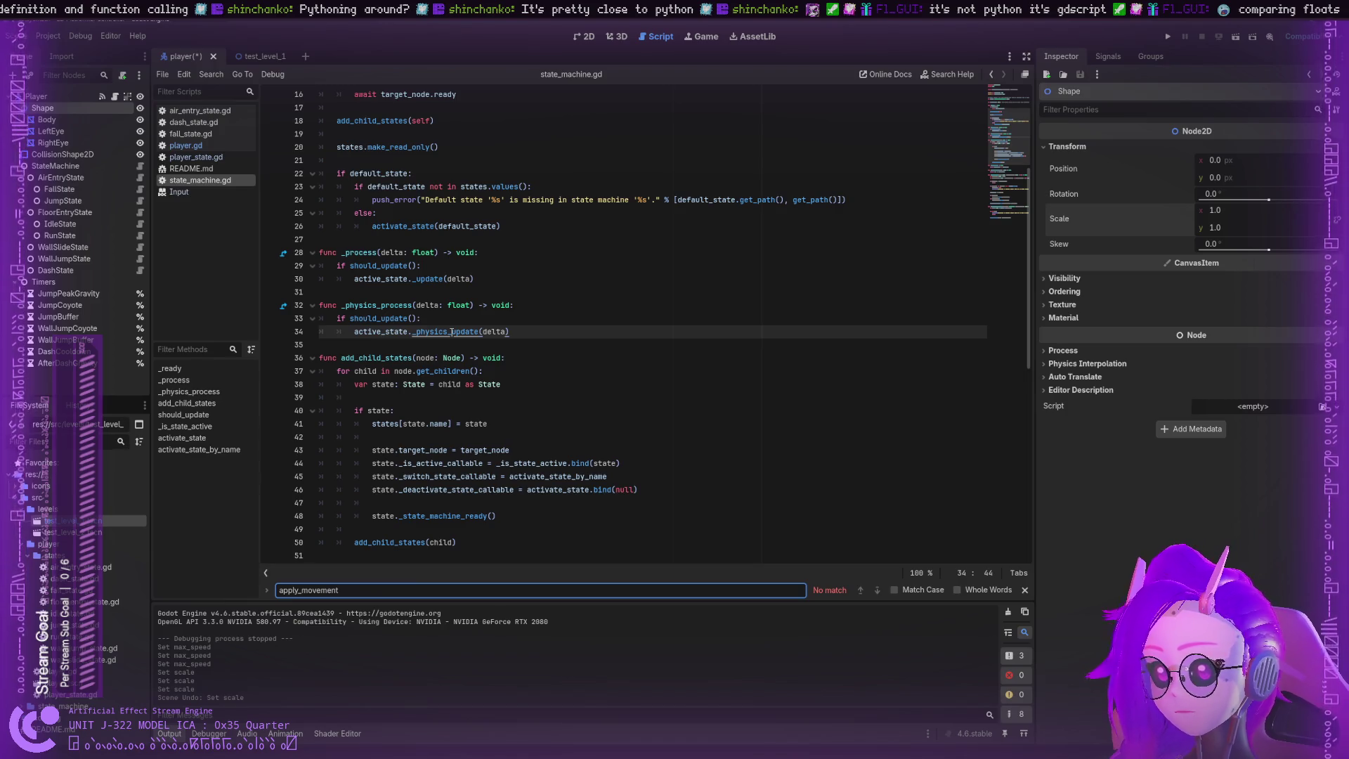
pyautogui.click(185, 146)
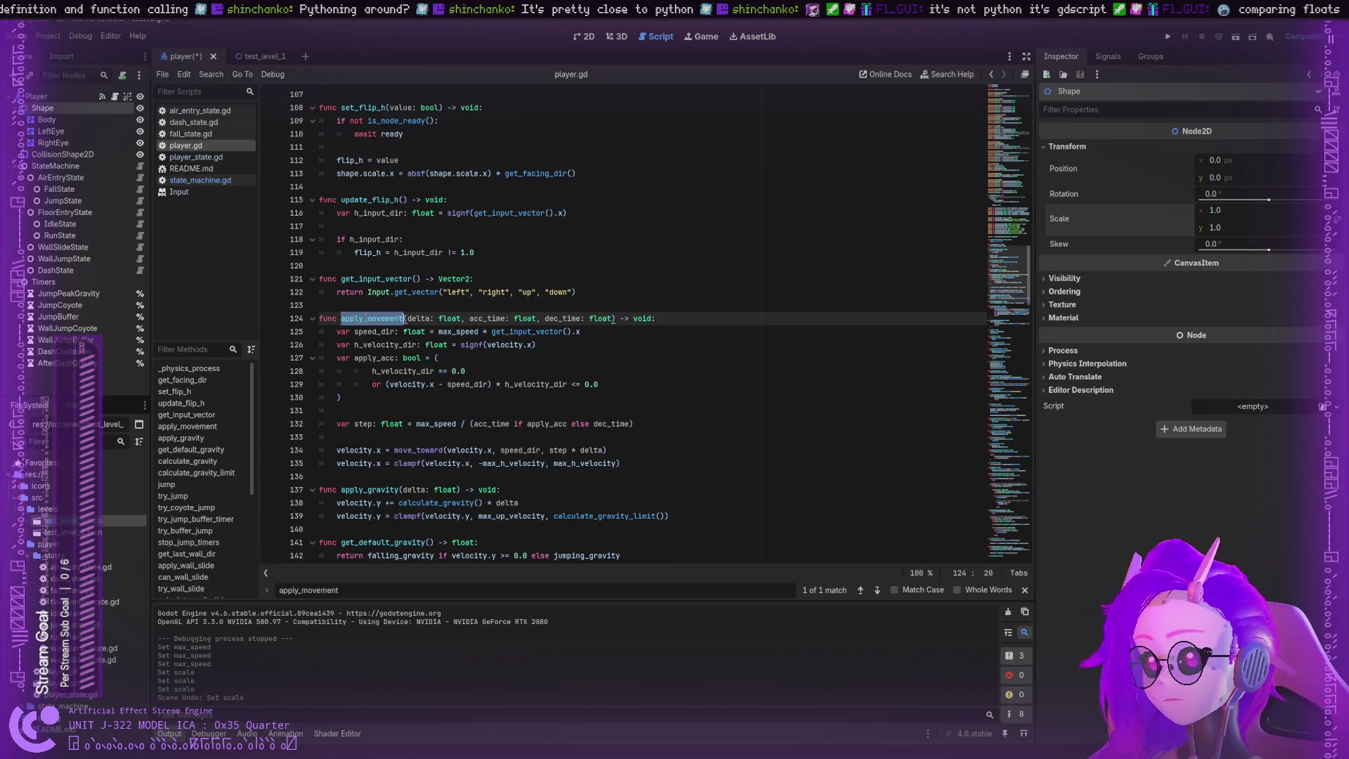
pyautogui.doubleClick(419, 319)
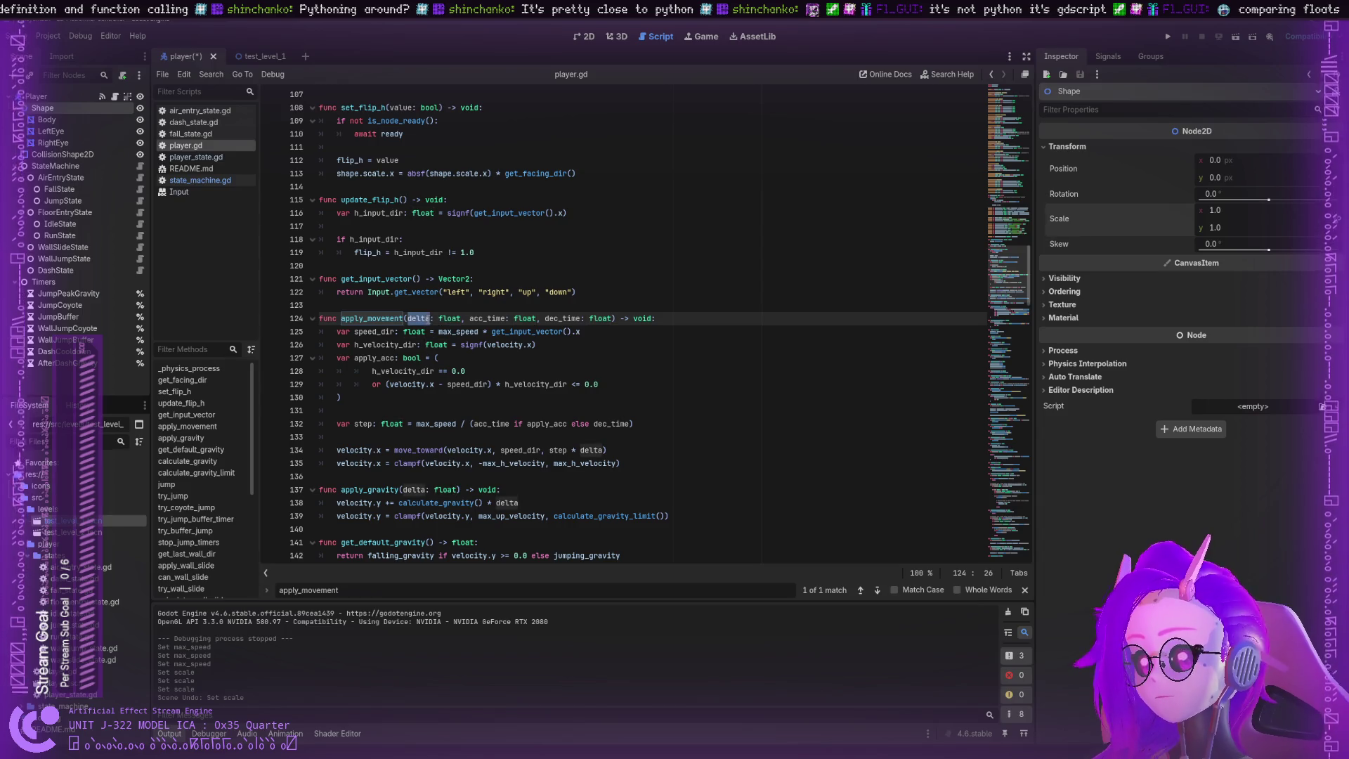
pyautogui.doubleClick(442, 318)
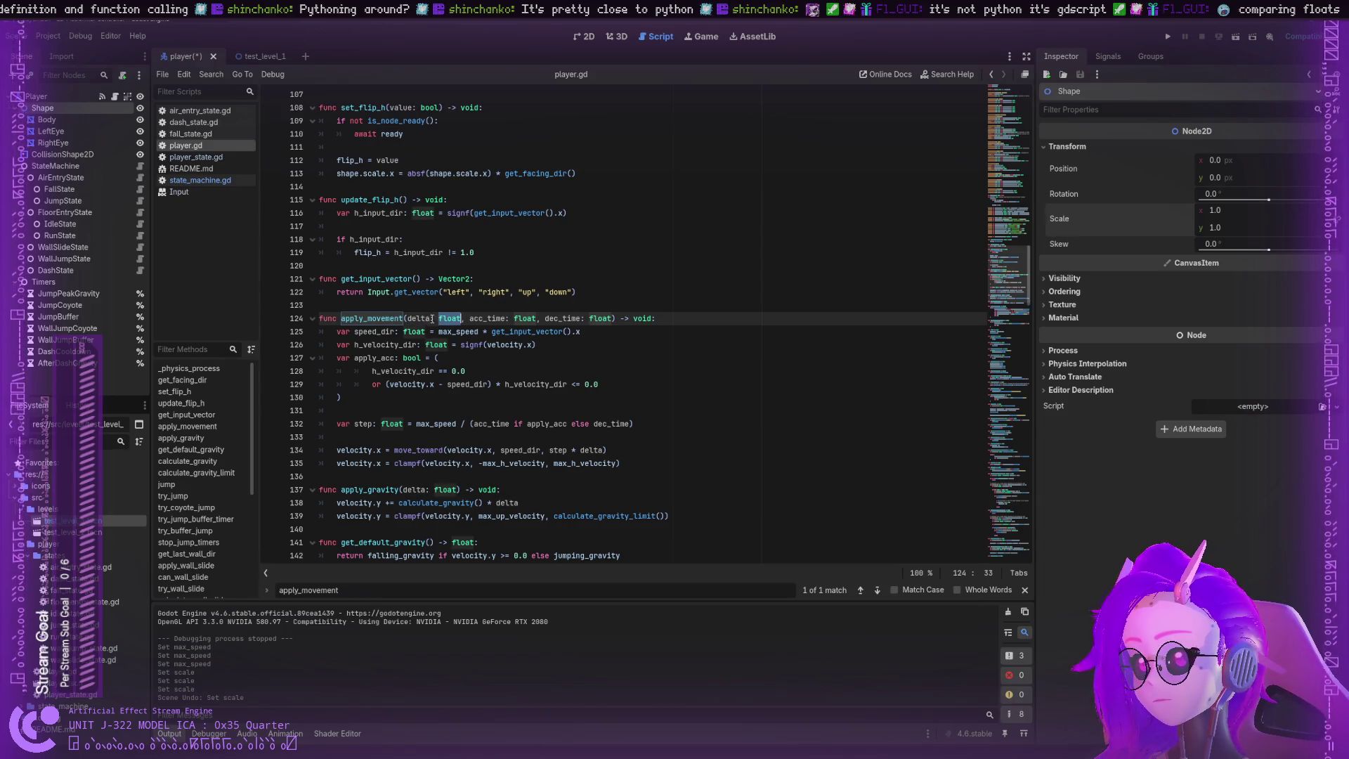
pyautogui.doubleClick(495, 318)
pyautogui.doubleClick(548, 318)
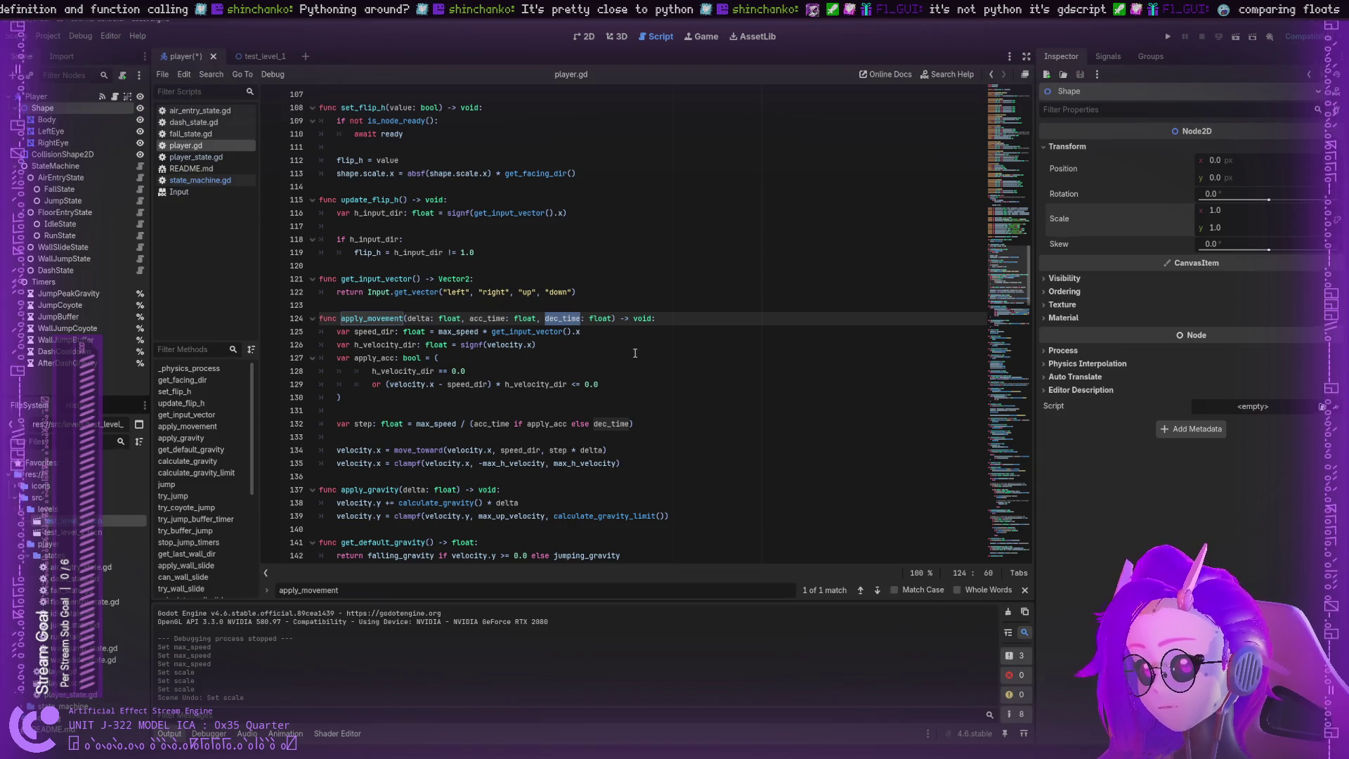
pyautogui.scroll(-2, 438, 358)
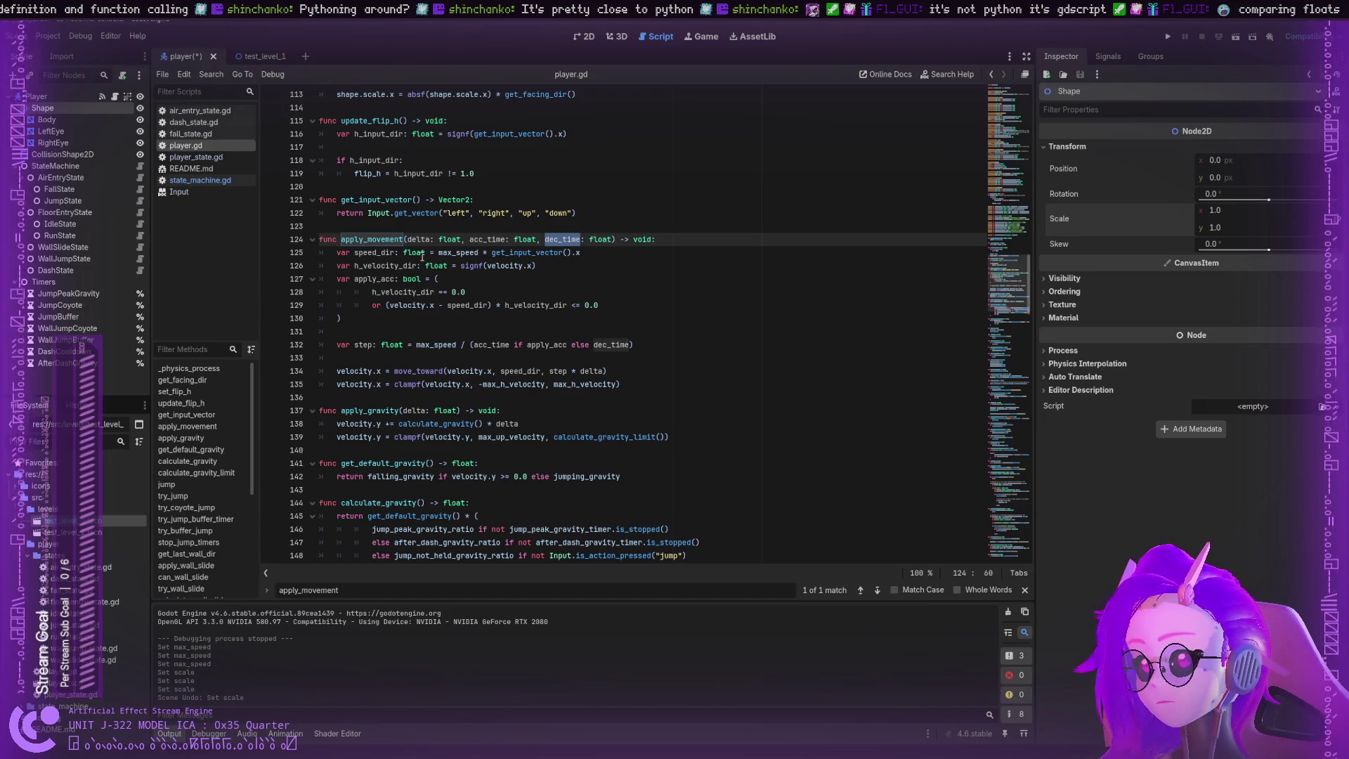
pyautogui.doubleClick(563, 257)
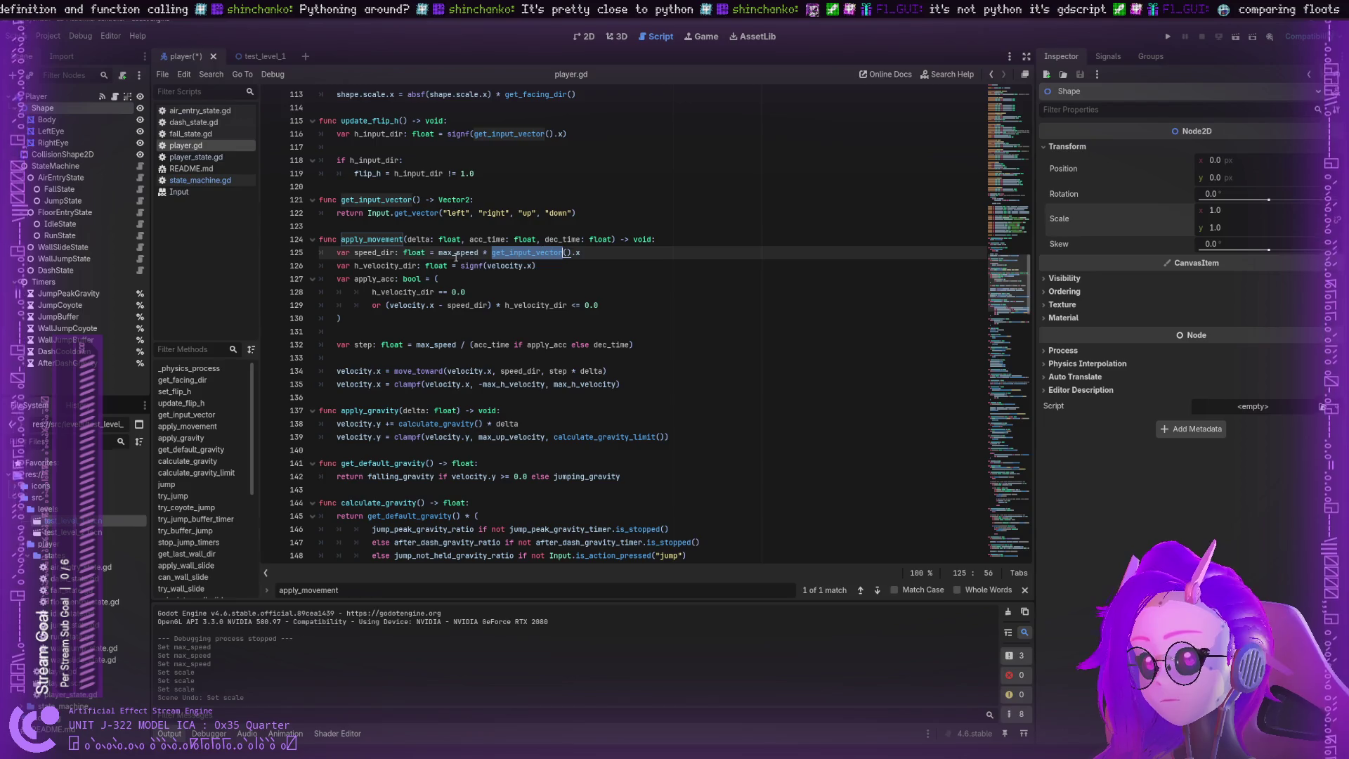
pyautogui.click(379, 253)
pyautogui.doubleClick(378, 253)
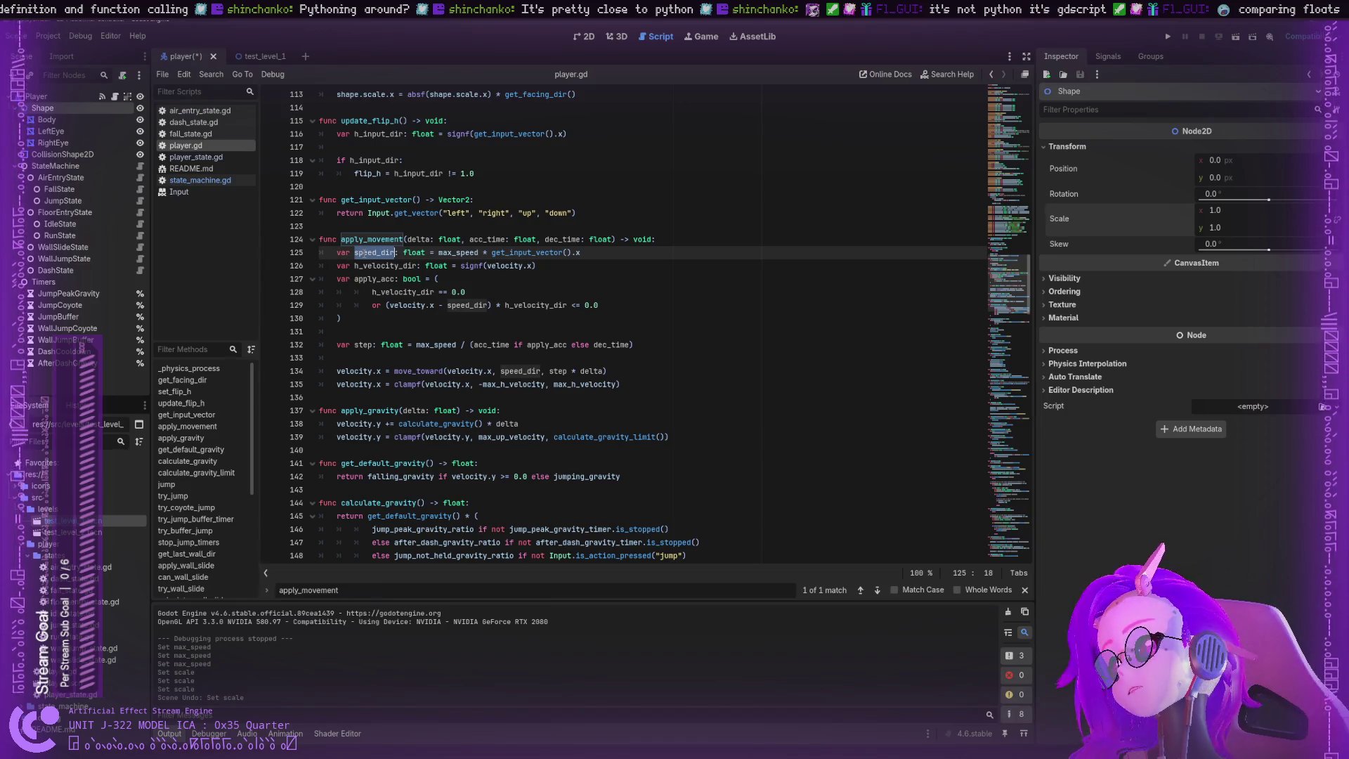
pyautogui.doubleClick(418, 254)
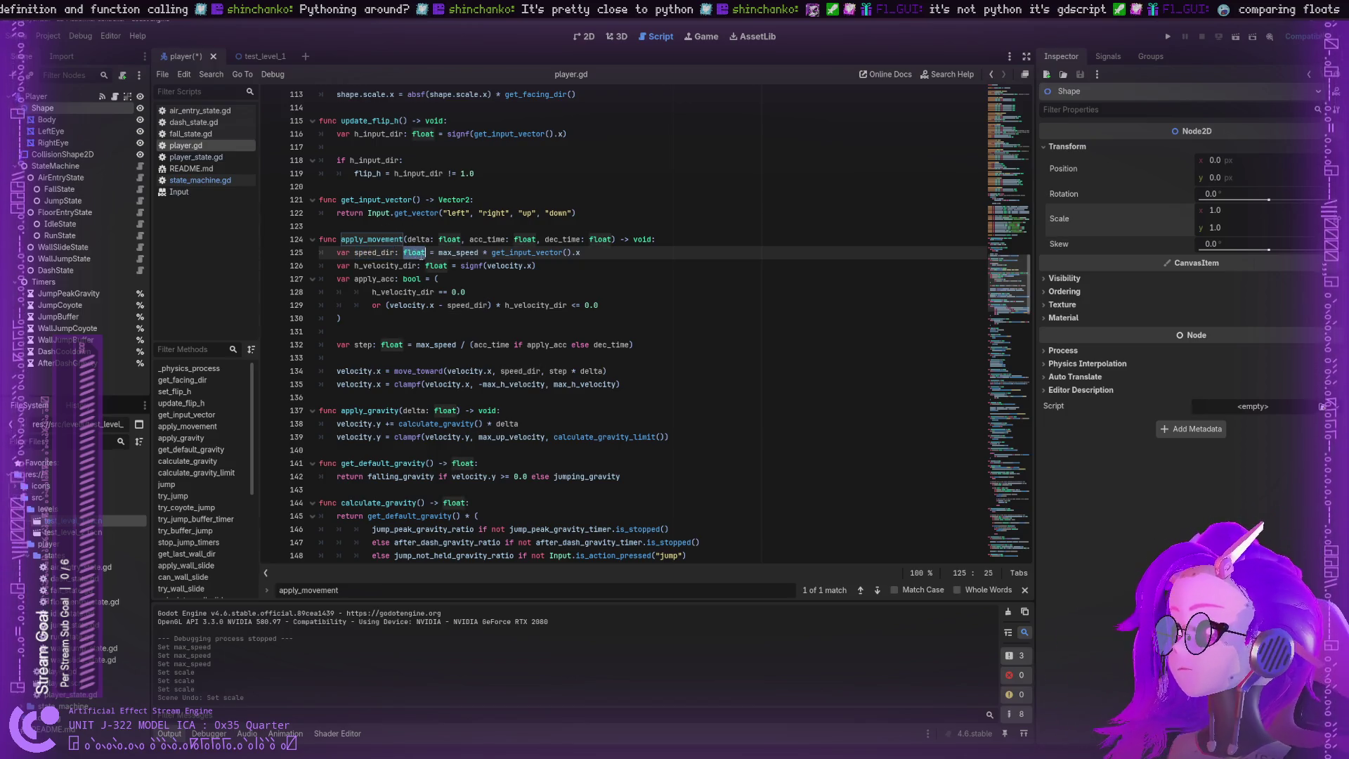
pyautogui.doubleClick(452, 254)
pyautogui.doubleClick(532, 254)
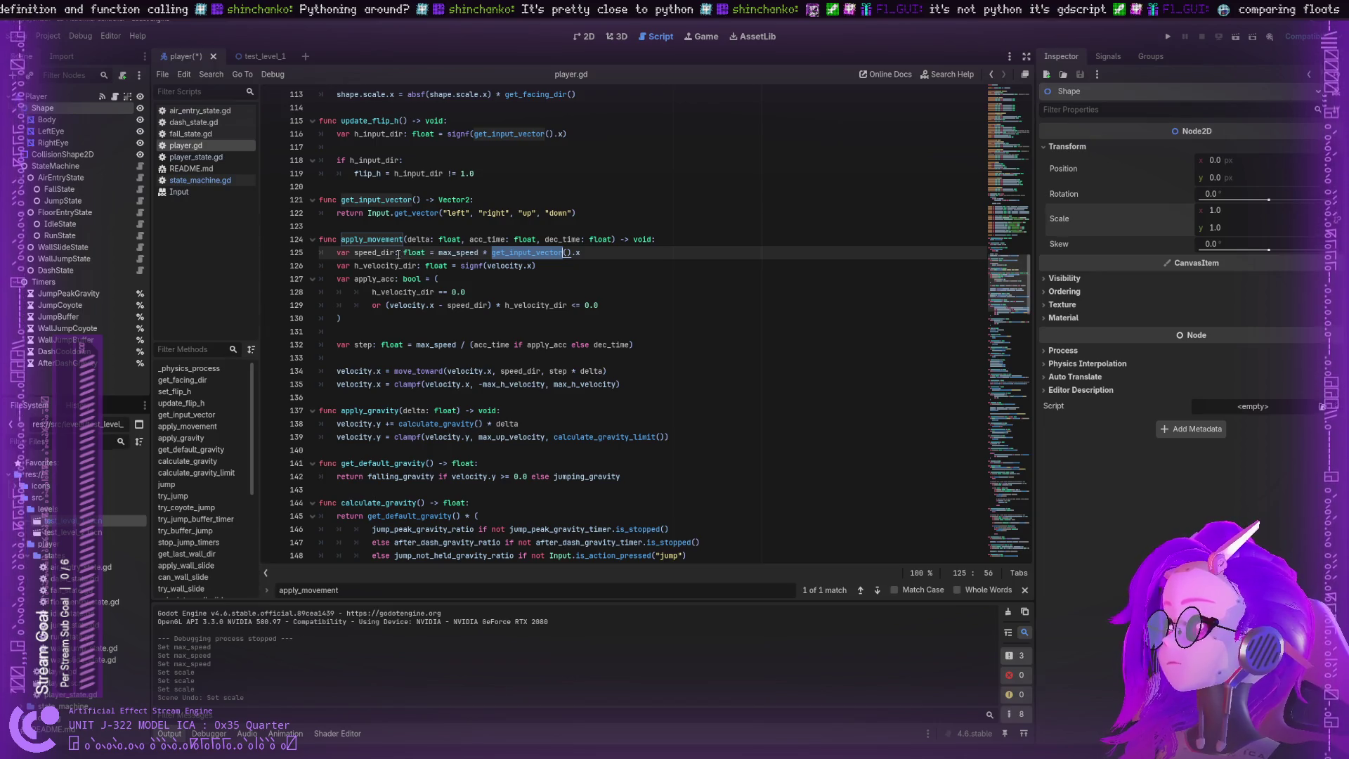
pyautogui.doubleClick(371, 265)
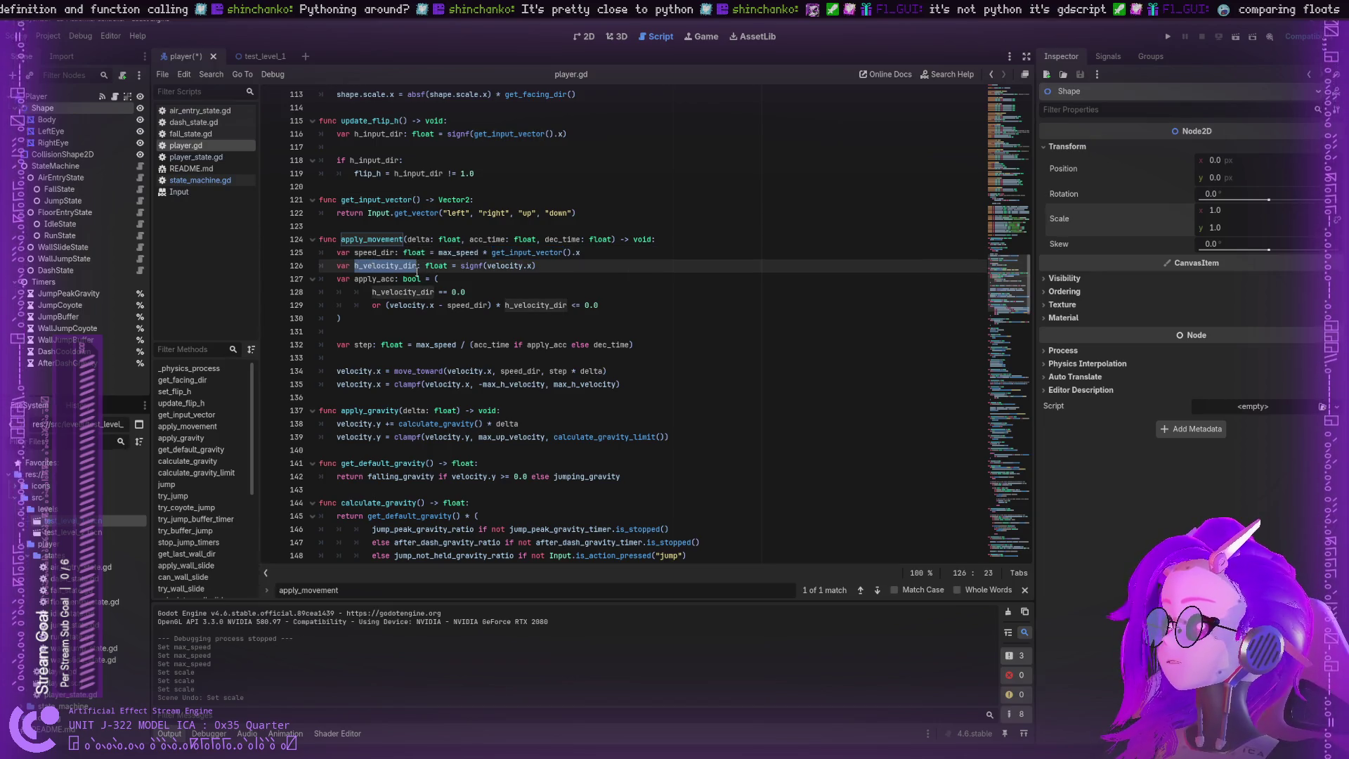
pyautogui.doubleClick(469, 266)
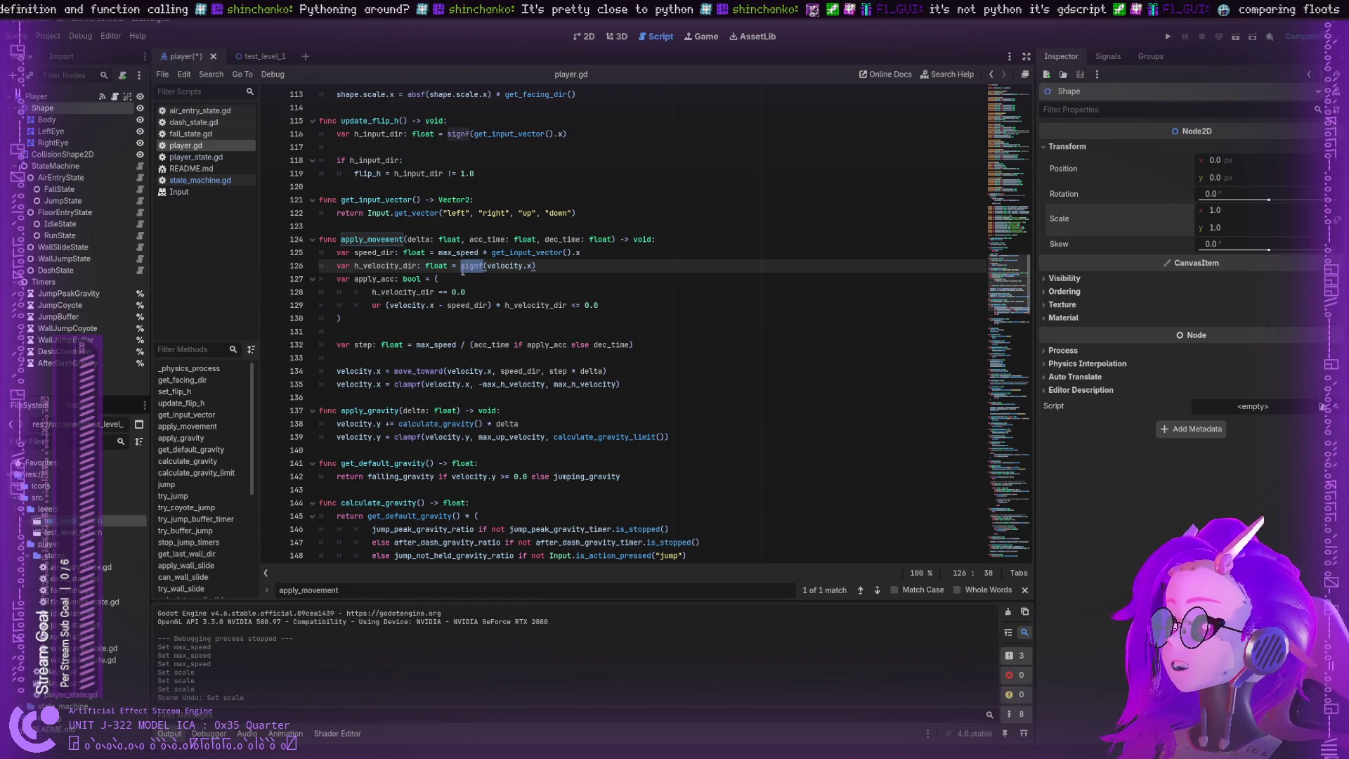
pyautogui.click(497, 265)
pyautogui.press('Right')
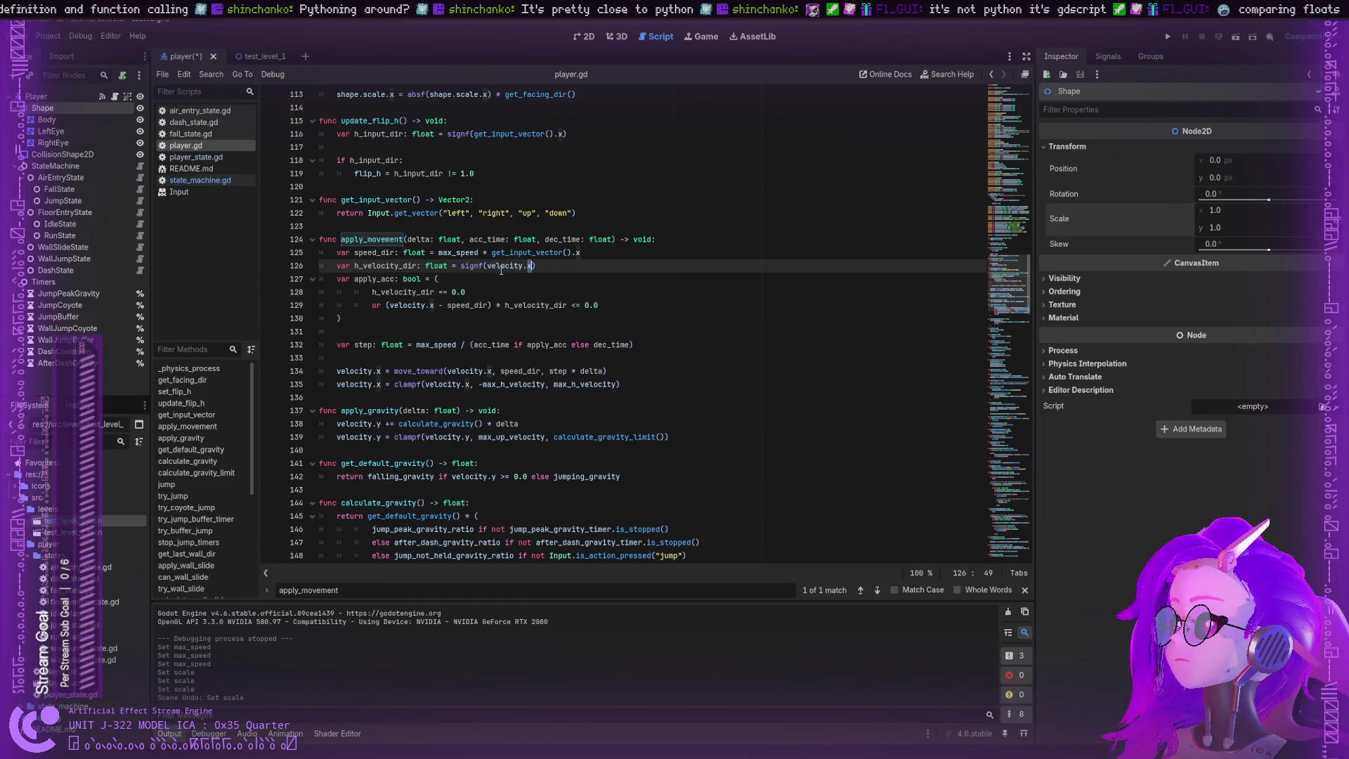
pyautogui.doubleClick(371, 279)
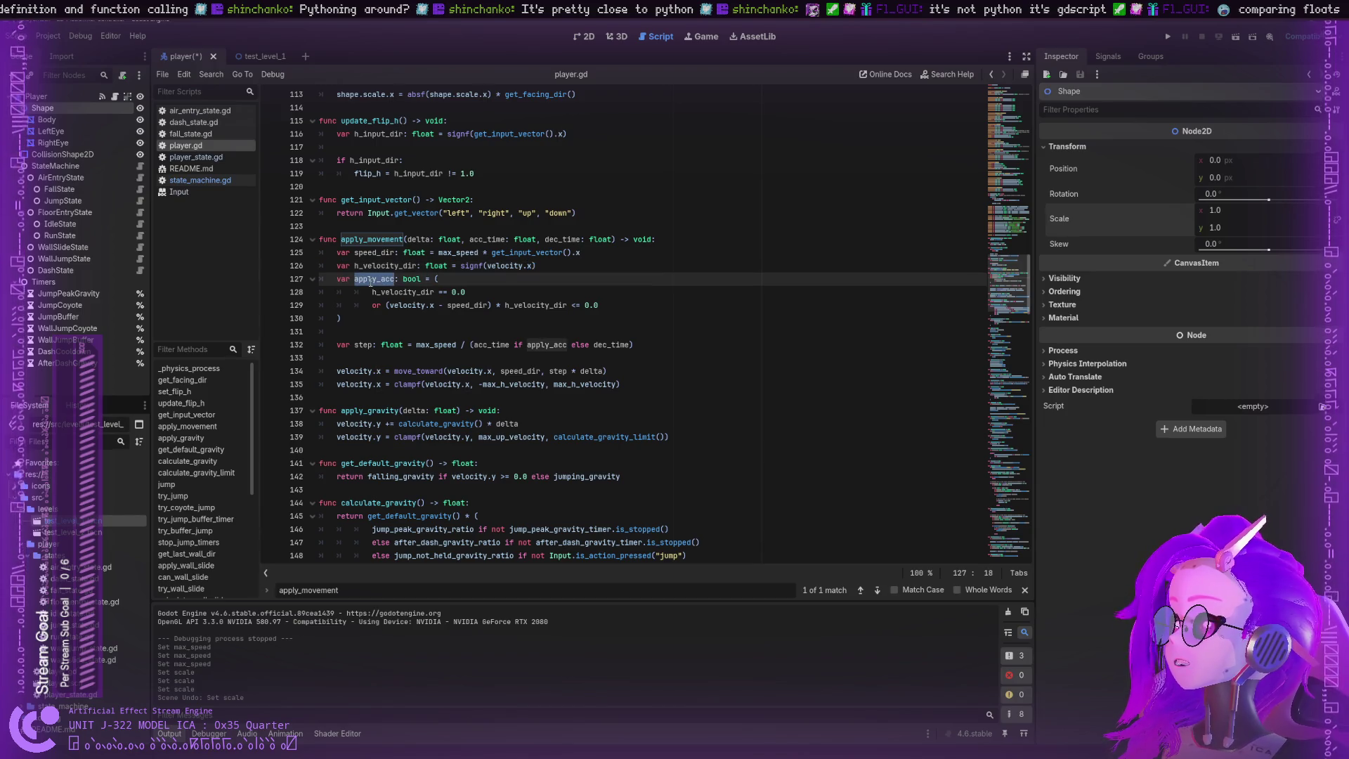
pyautogui.doubleClick(415, 279)
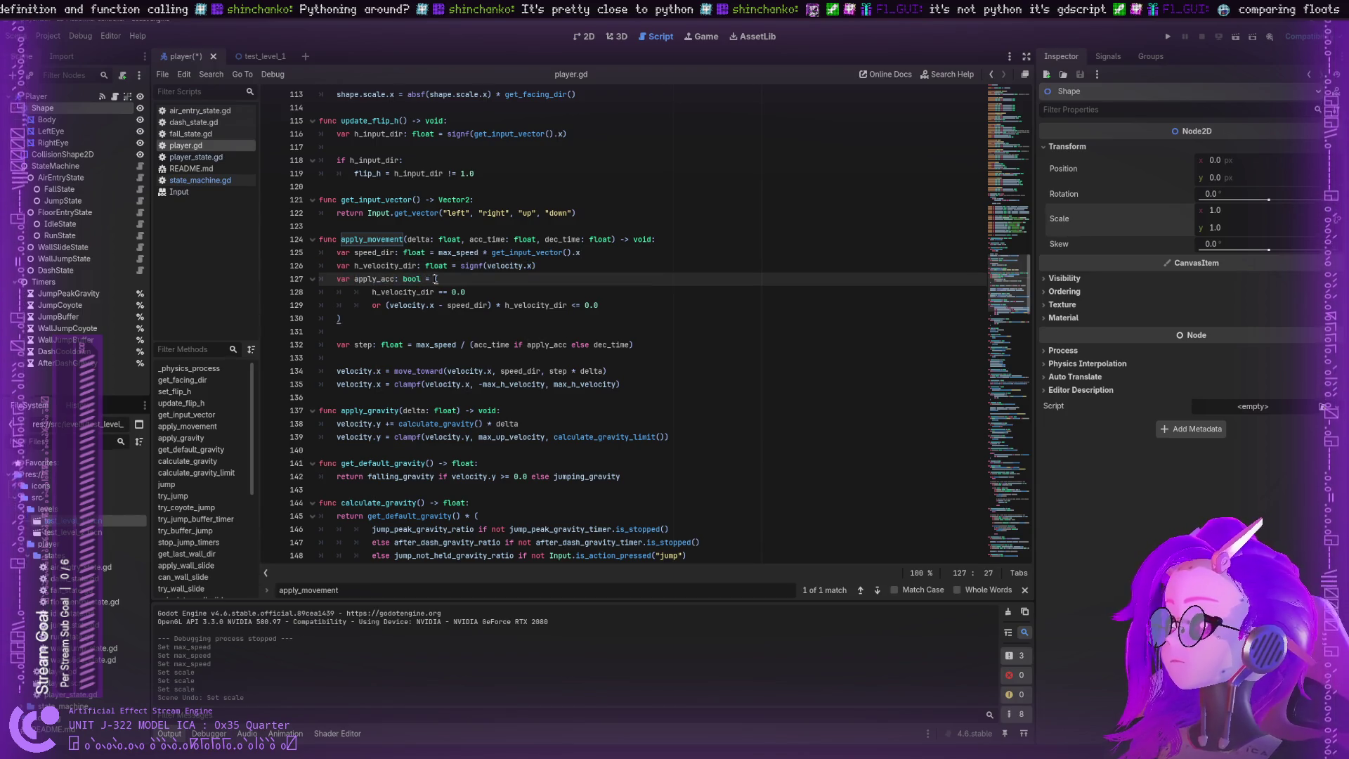
pyautogui.moveTo(435, 279); pyautogui.dragTo(457, 304)
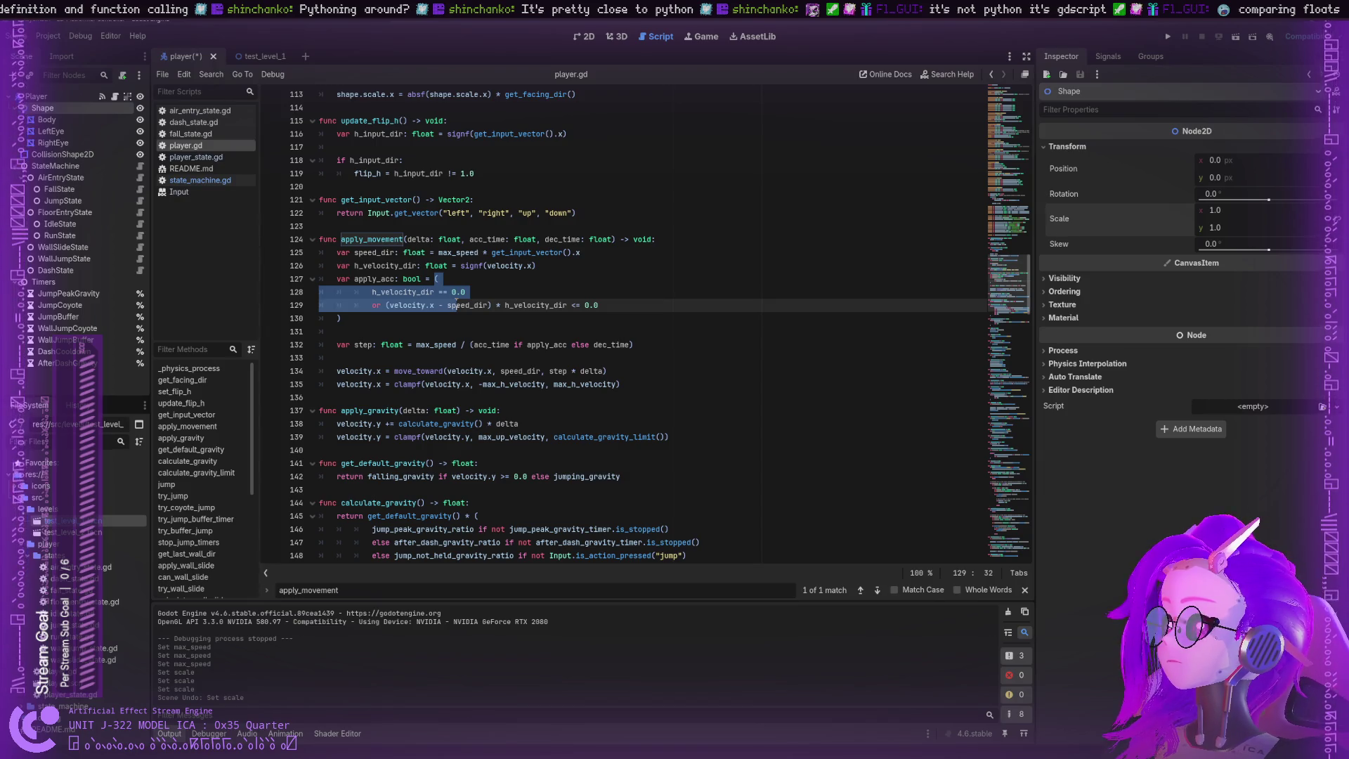
pyautogui.click(457, 304)
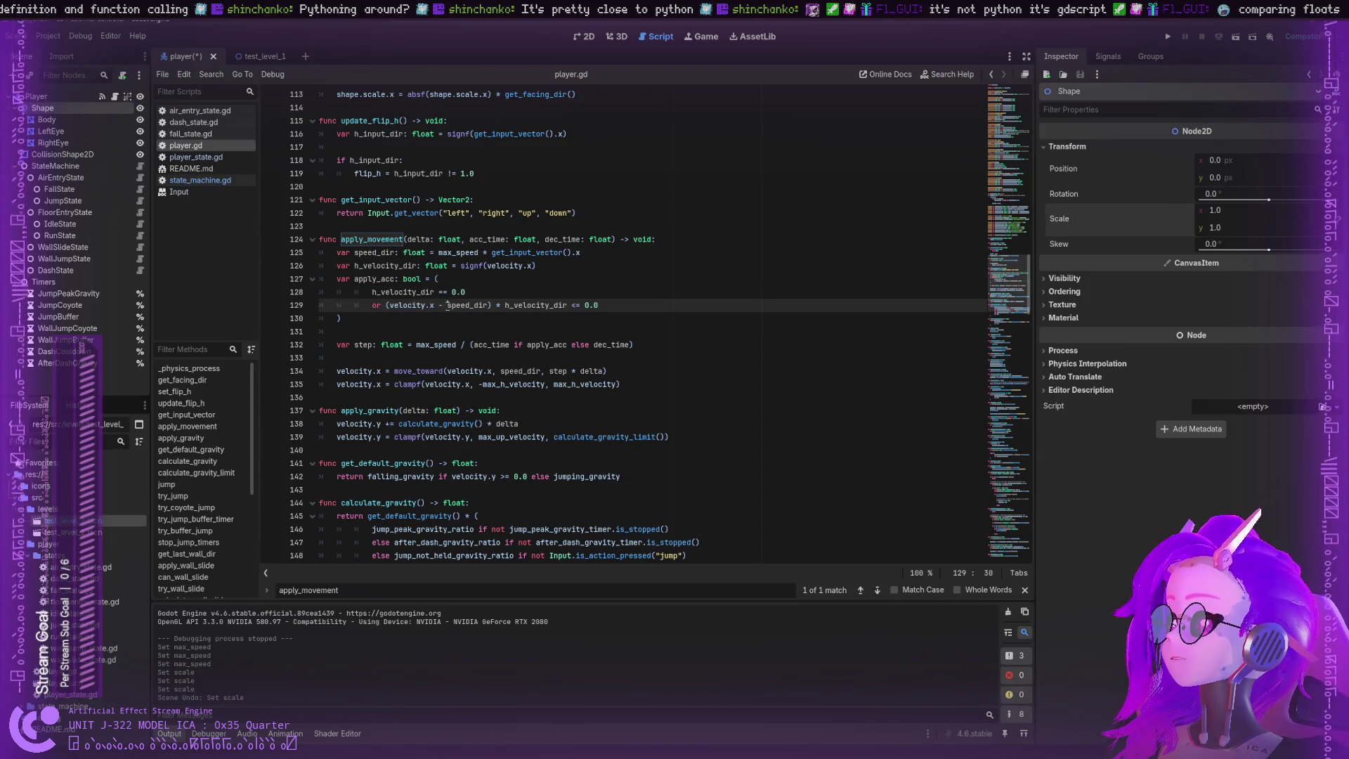
pyautogui.doubleClick(448, 305)
pyautogui.doubleClick(510, 306)
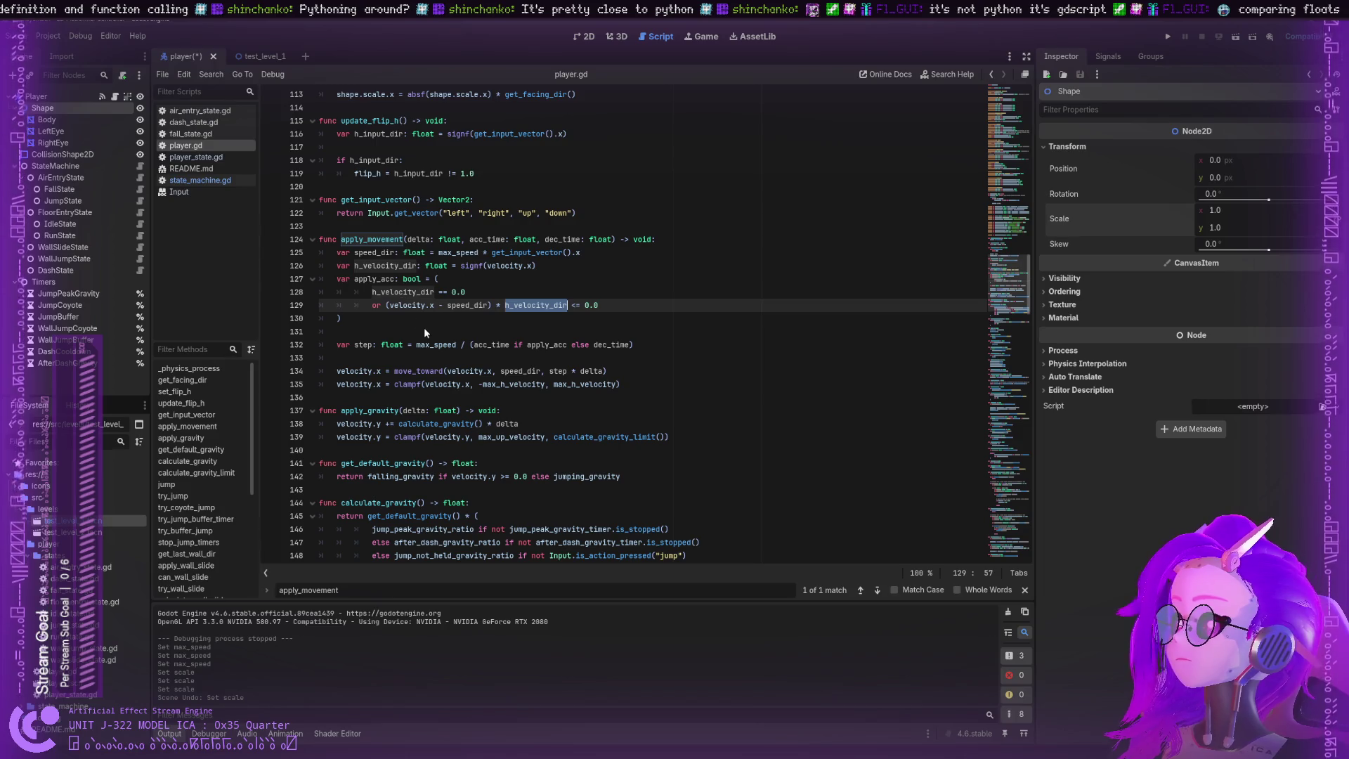
pyautogui.click(373, 305)
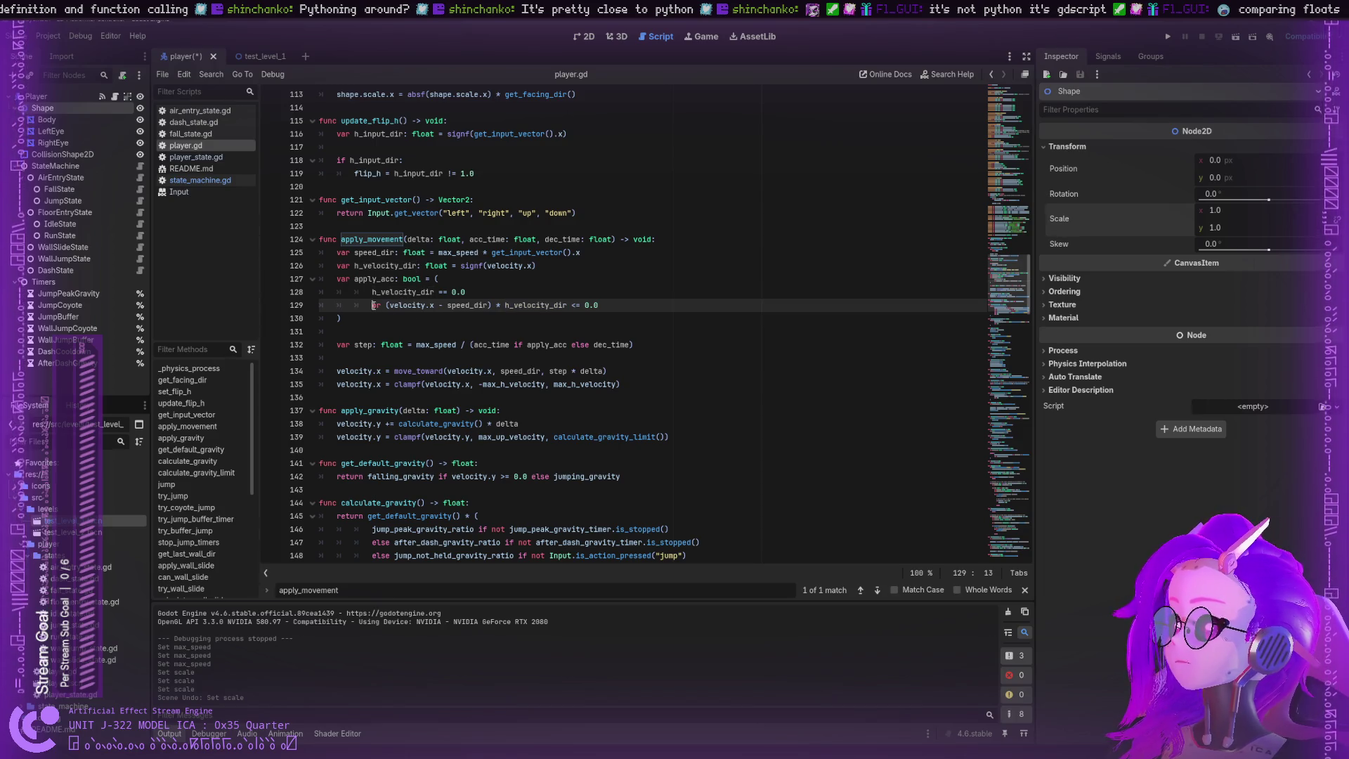
pyautogui.doubleClick(374, 279)
pyautogui.doubleClick(402, 293)
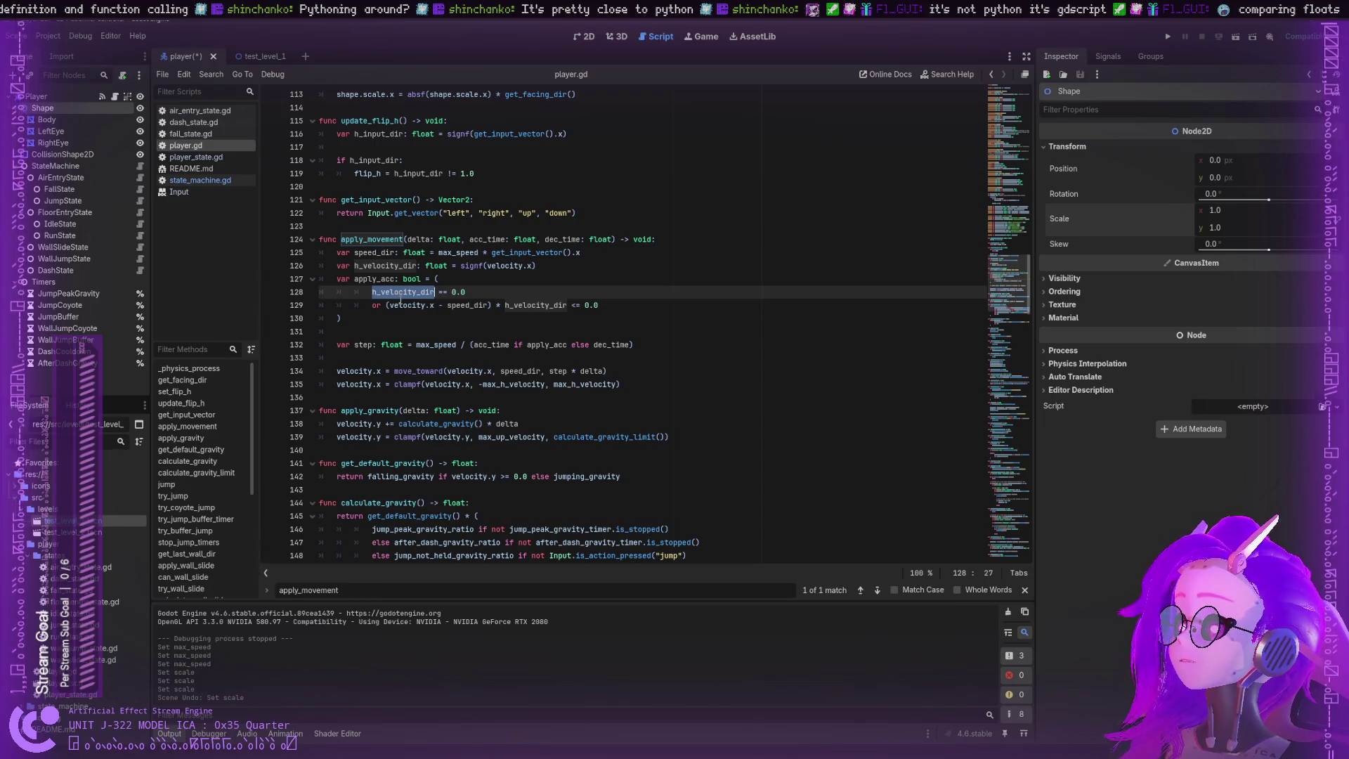
pyautogui.moveTo(466, 292); pyautogui.dragTo(418, 293)
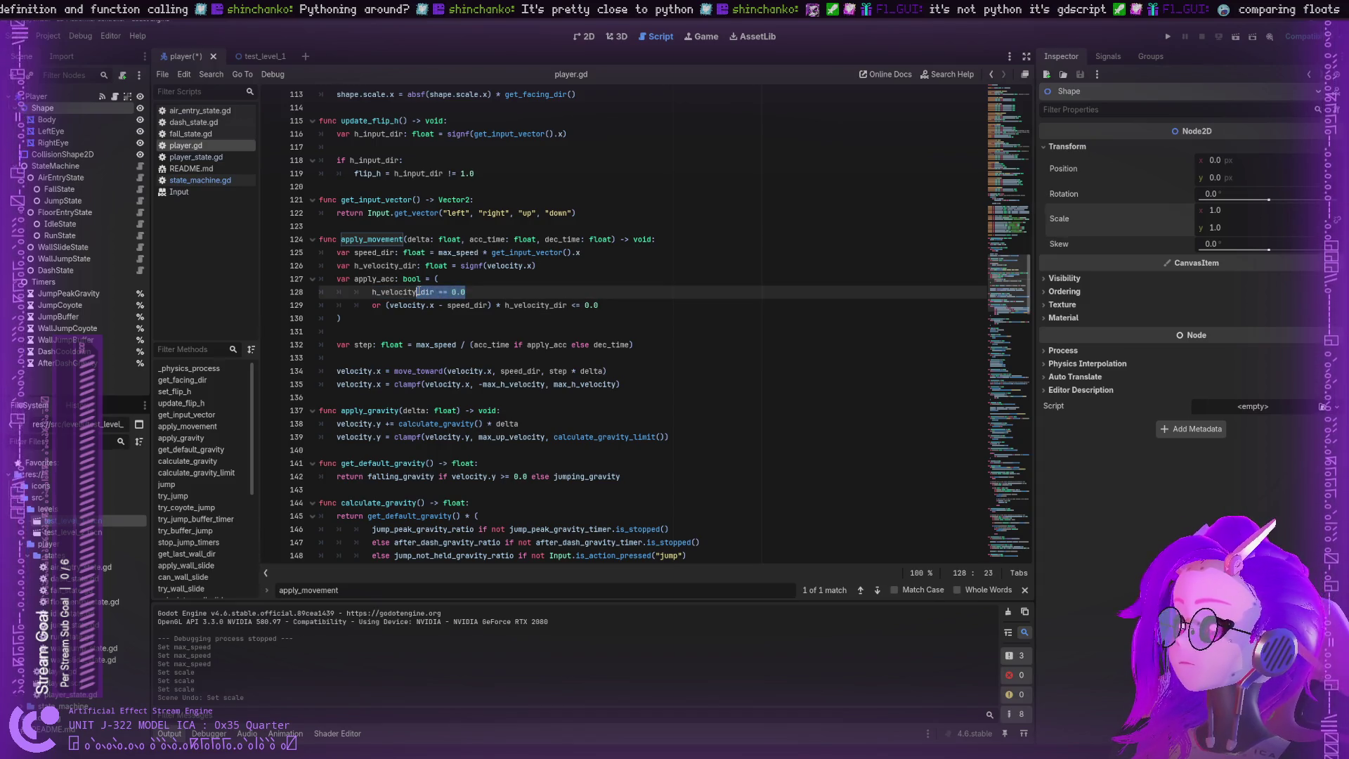
pyautogui.doubleClick(413, 279)
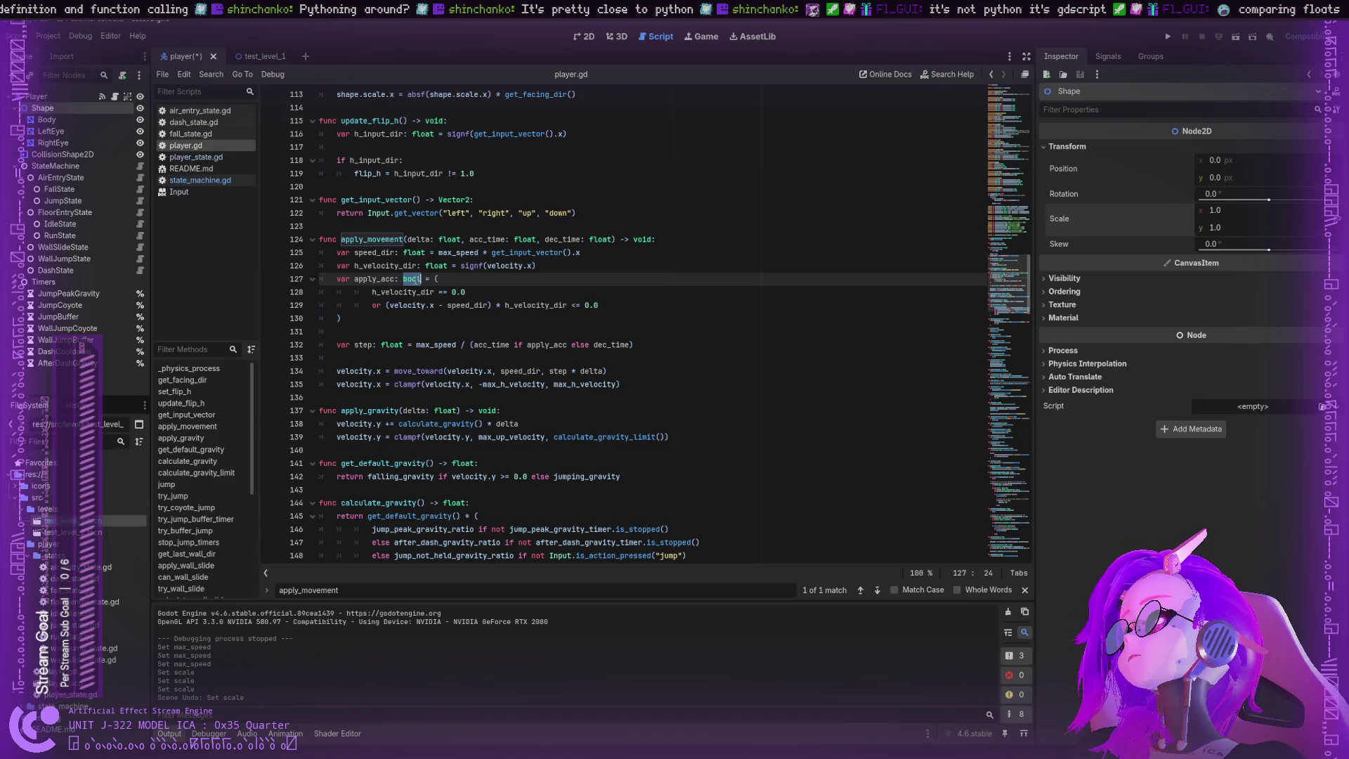
pyautogui.doubleClick(398, 292)
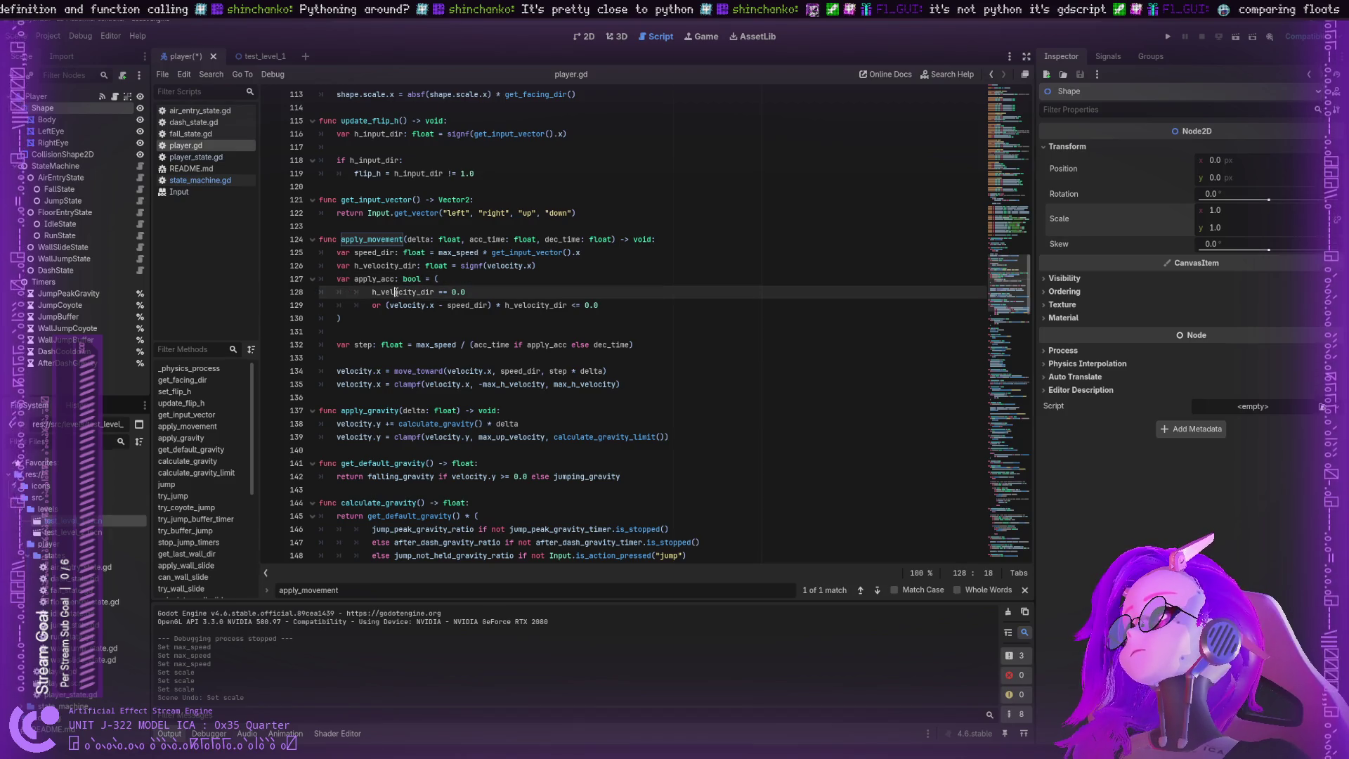
pyautogui.doubleClick(407, 279)
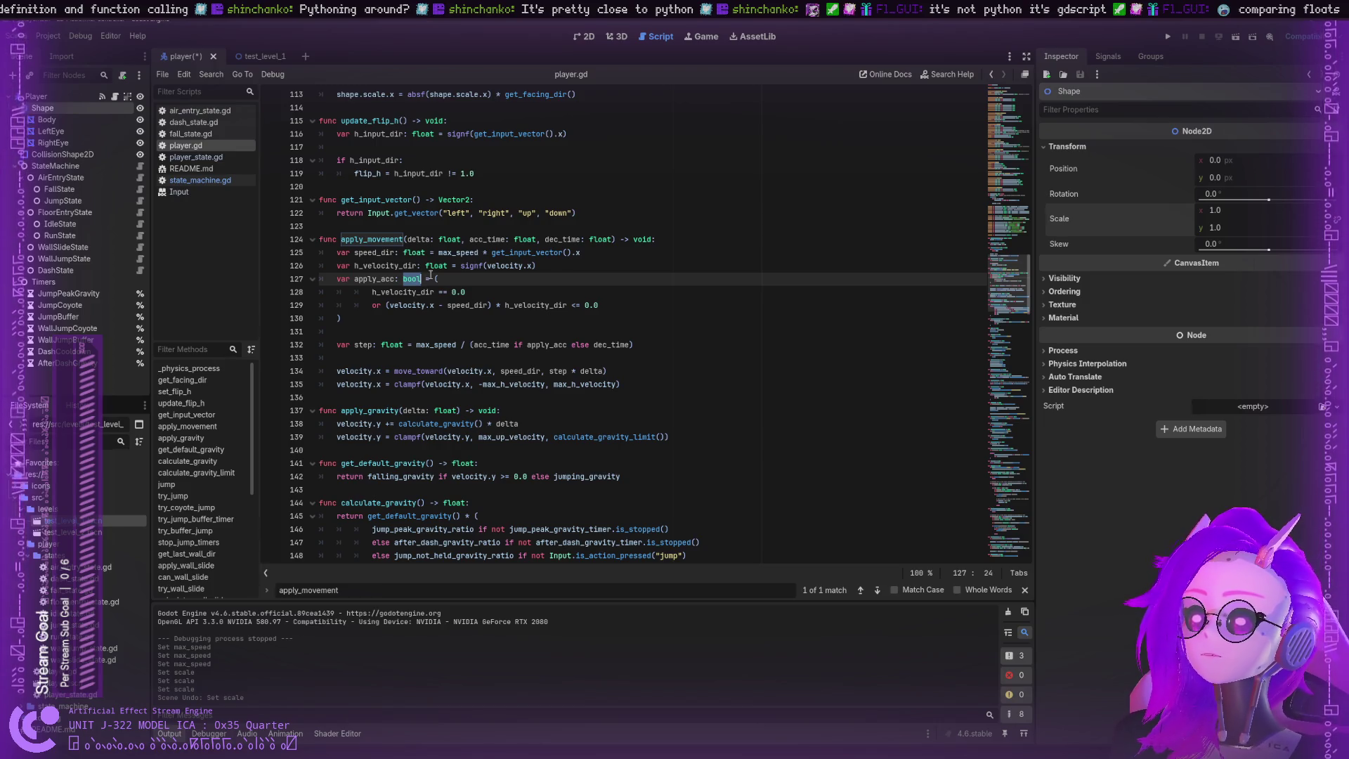
pyautogui.moveTo(433, 278); pyautogui.dragTo(443, 305)
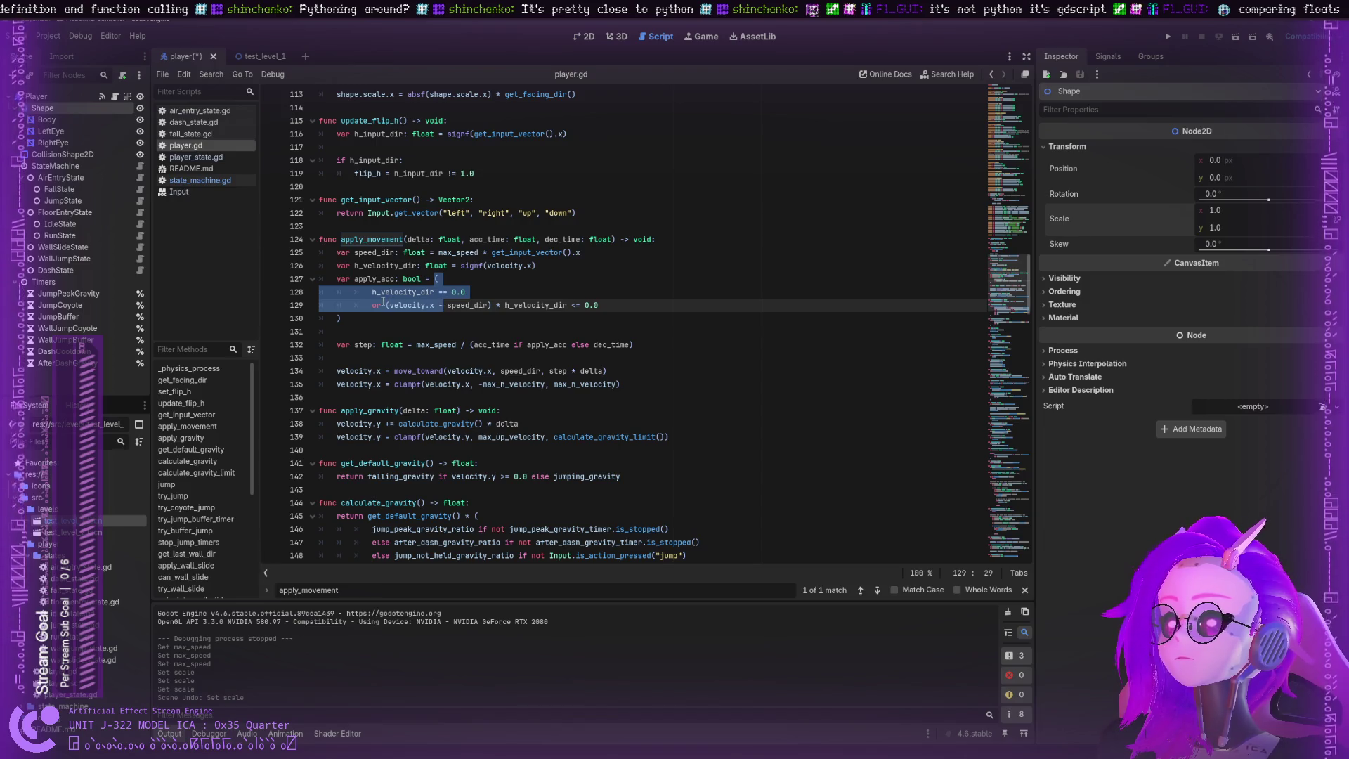
pyautogui.click(378, 305)
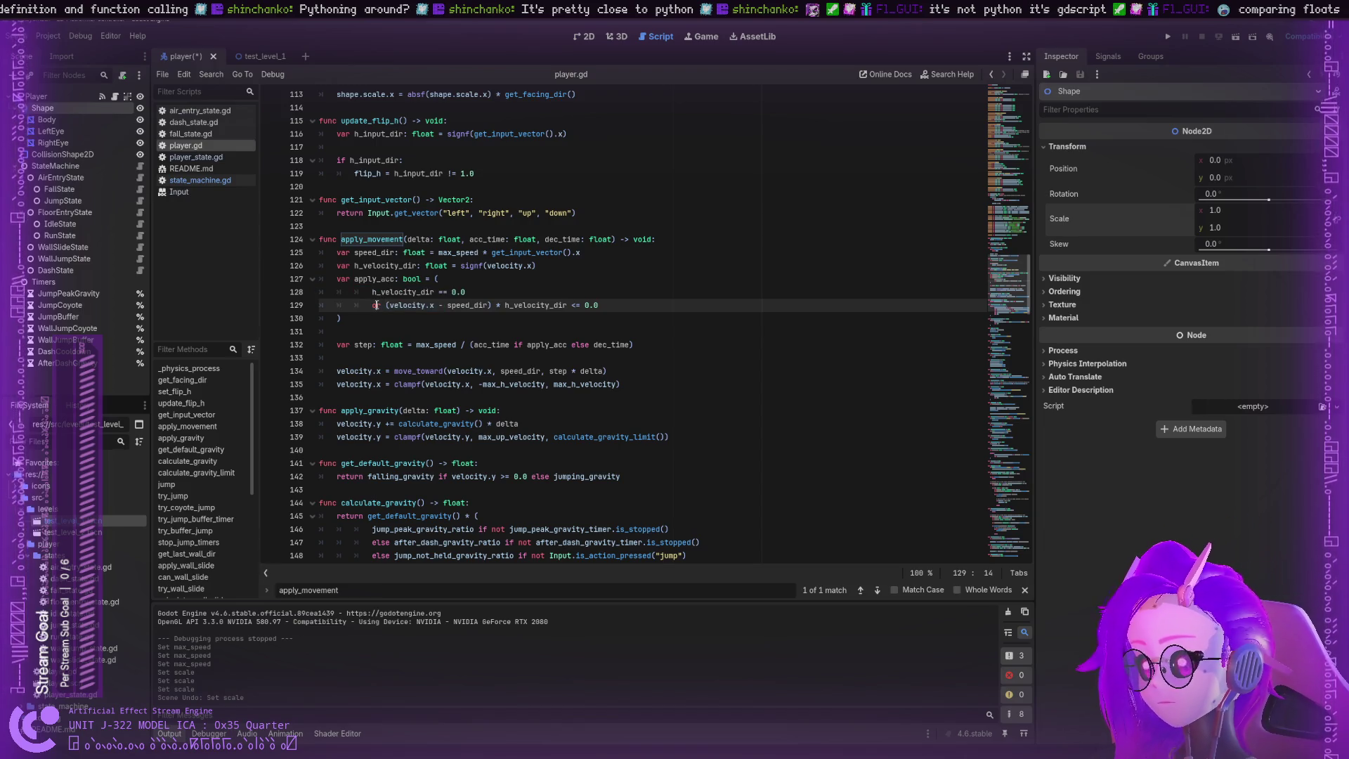
pyautogui.doubleClick(376, 305)
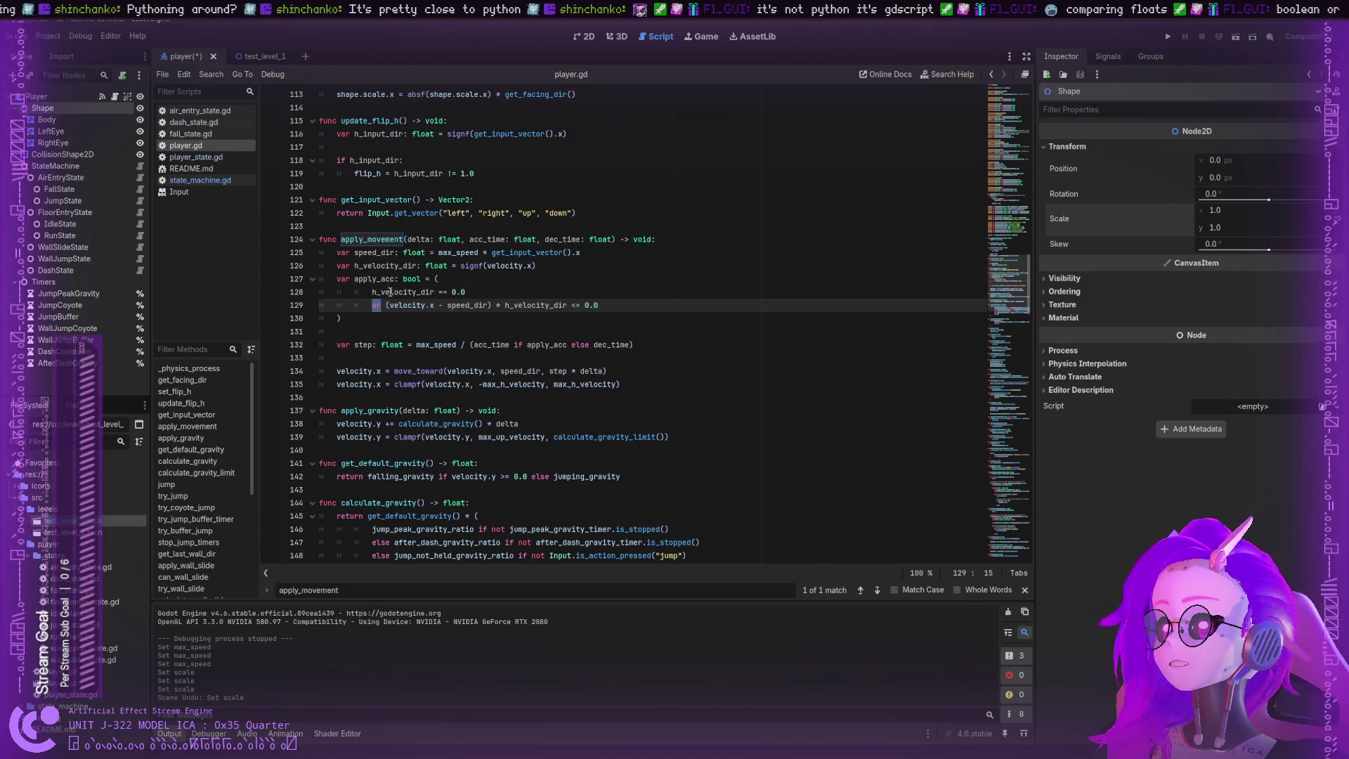
pyautogui.click(390, 291)
pyautogui.doubleClick(390, 292)
pyautogui.click(390, 291)
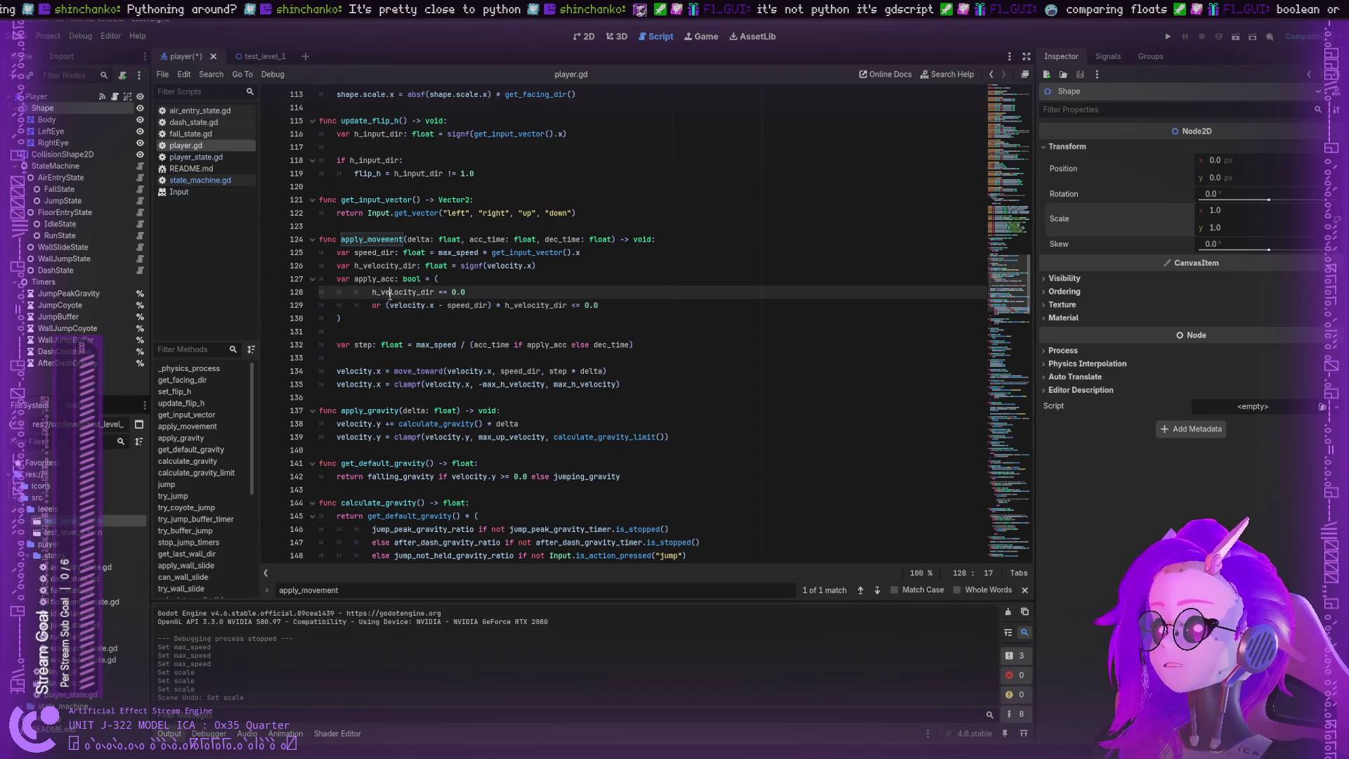
pyautogui.doubleClick(390, 292)
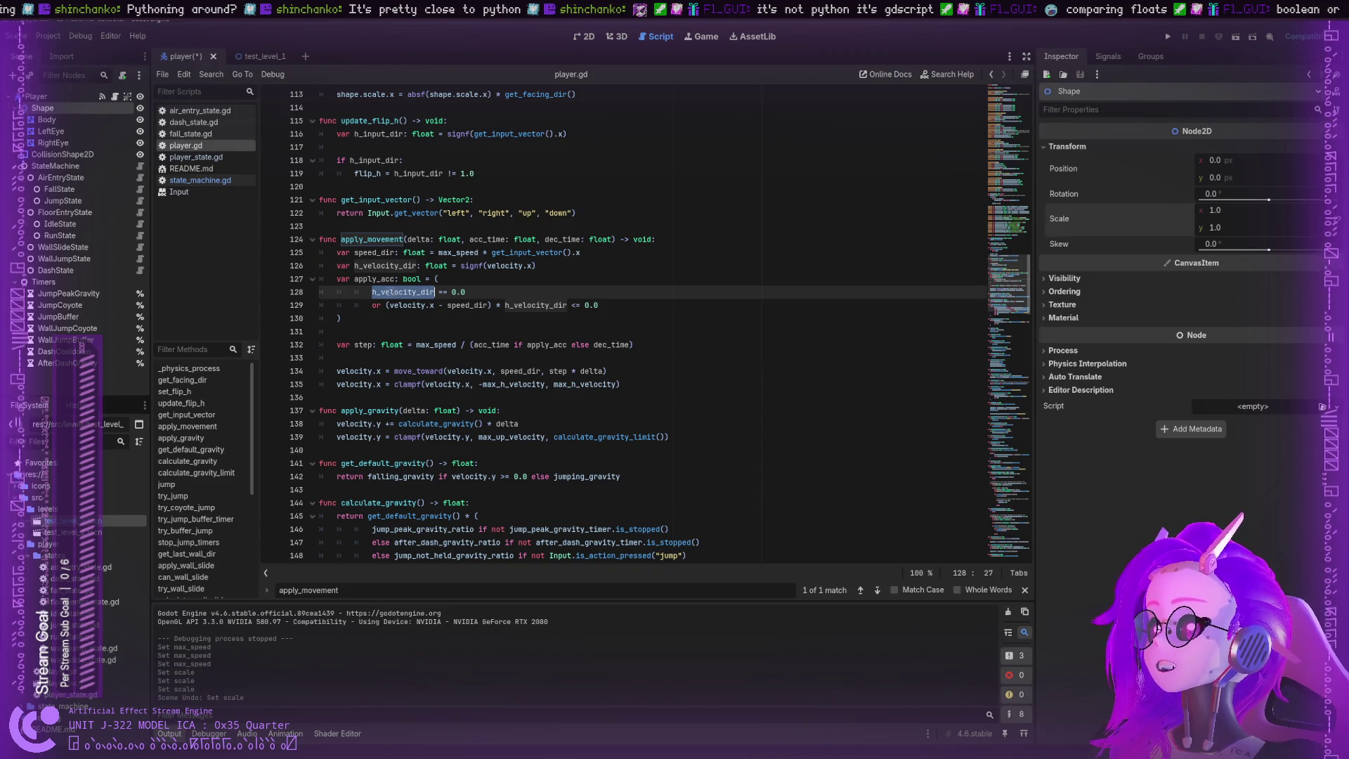
pyautogui.doubleClick(557, 305)
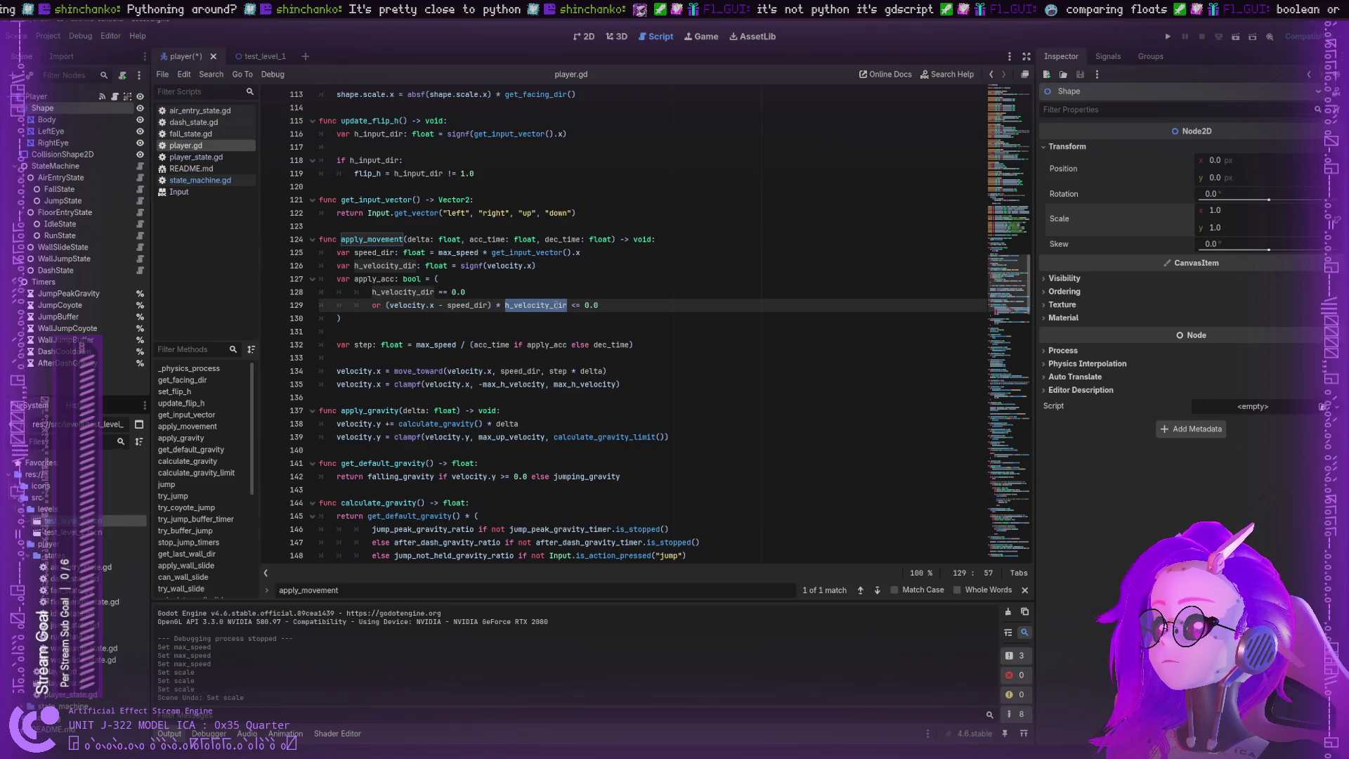
pyautogui.click(422, 279)
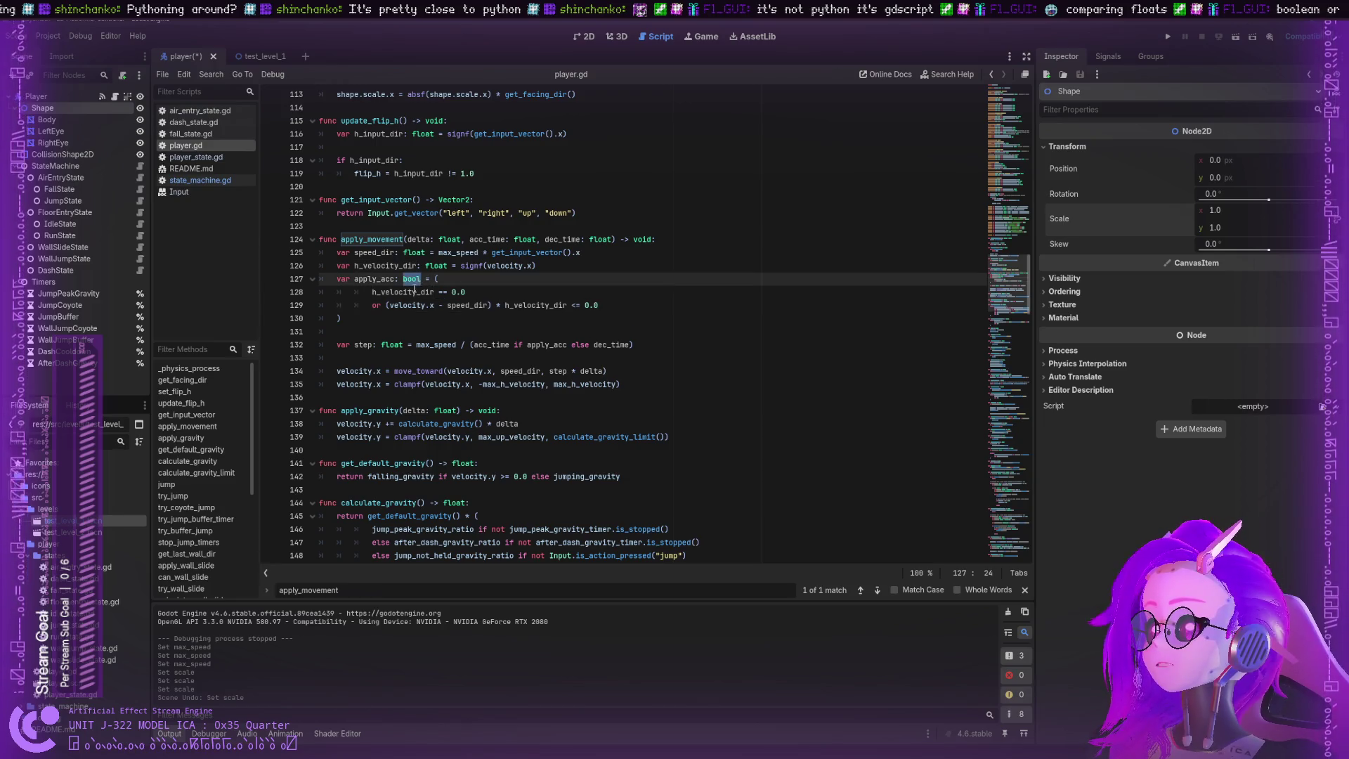
pyautogui.click(418, 291)
pyautogui.doubleClick(418, 292)
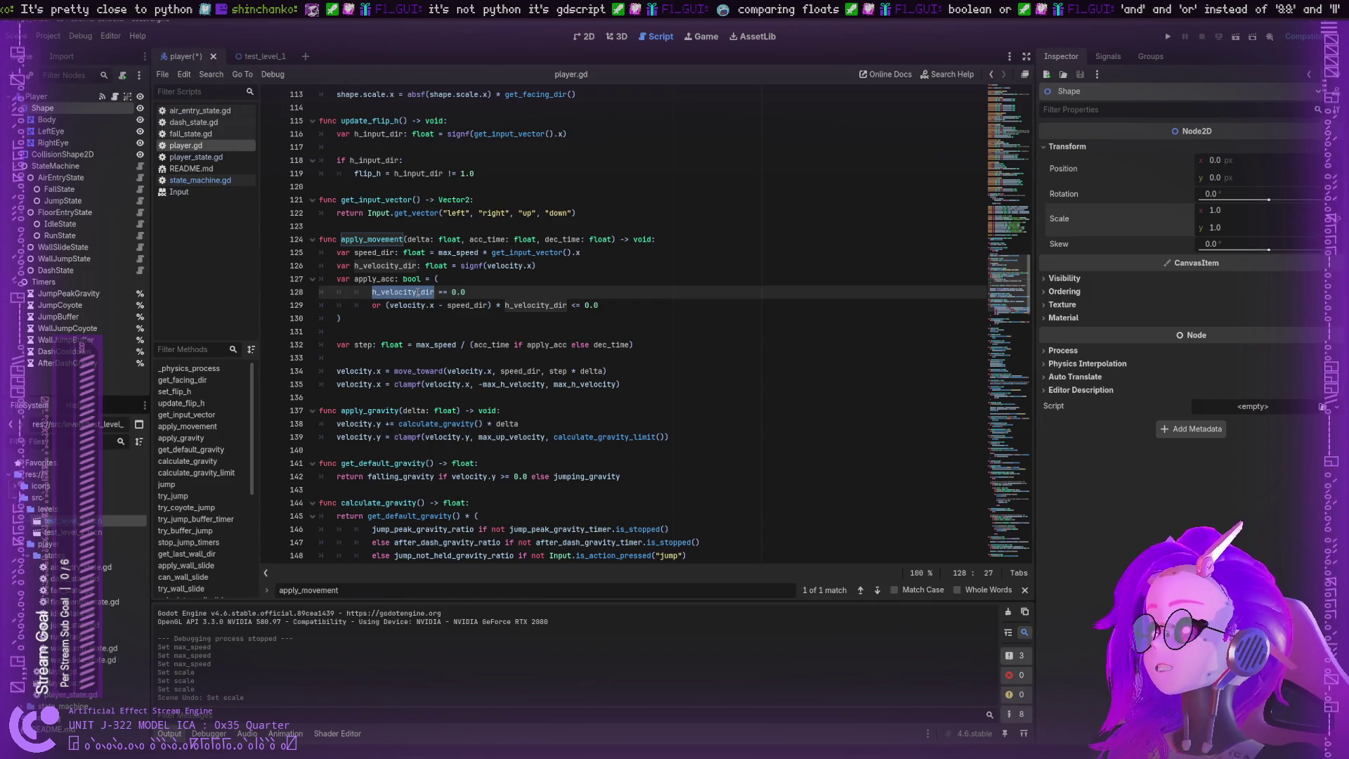
pyautogui.click(397, 305)
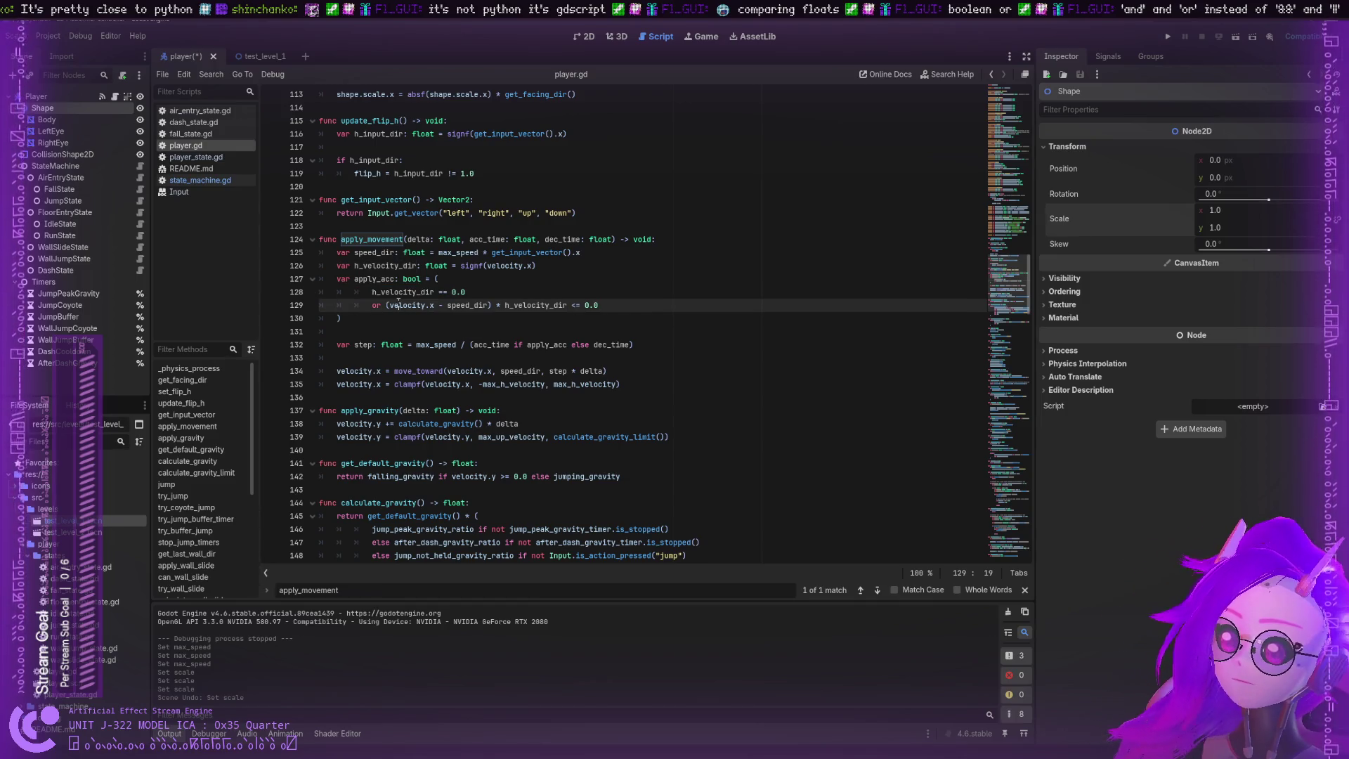
pyautogui.doubleClick(376, 305)
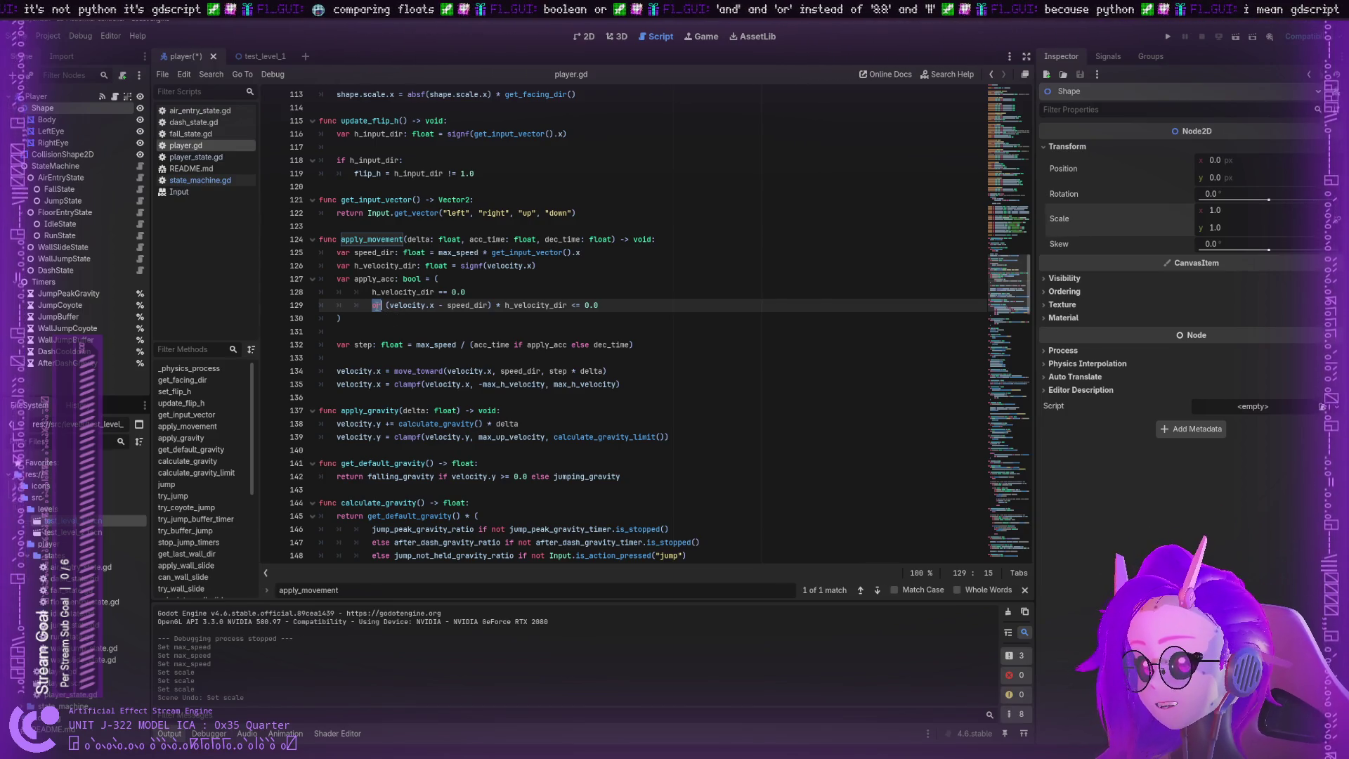
pyautogui.write('or')
pyautogui.click(479, 294)
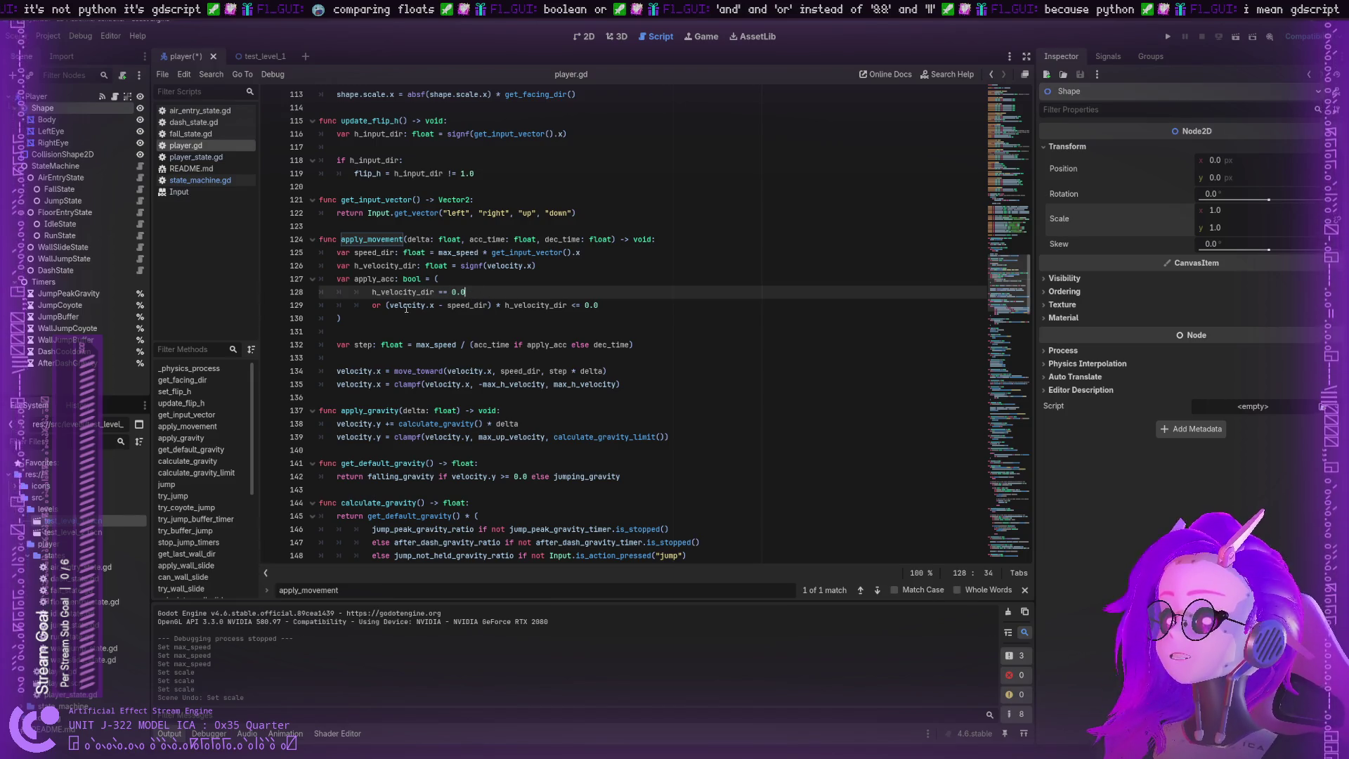
pyautogui.doubleClick(406, 306)
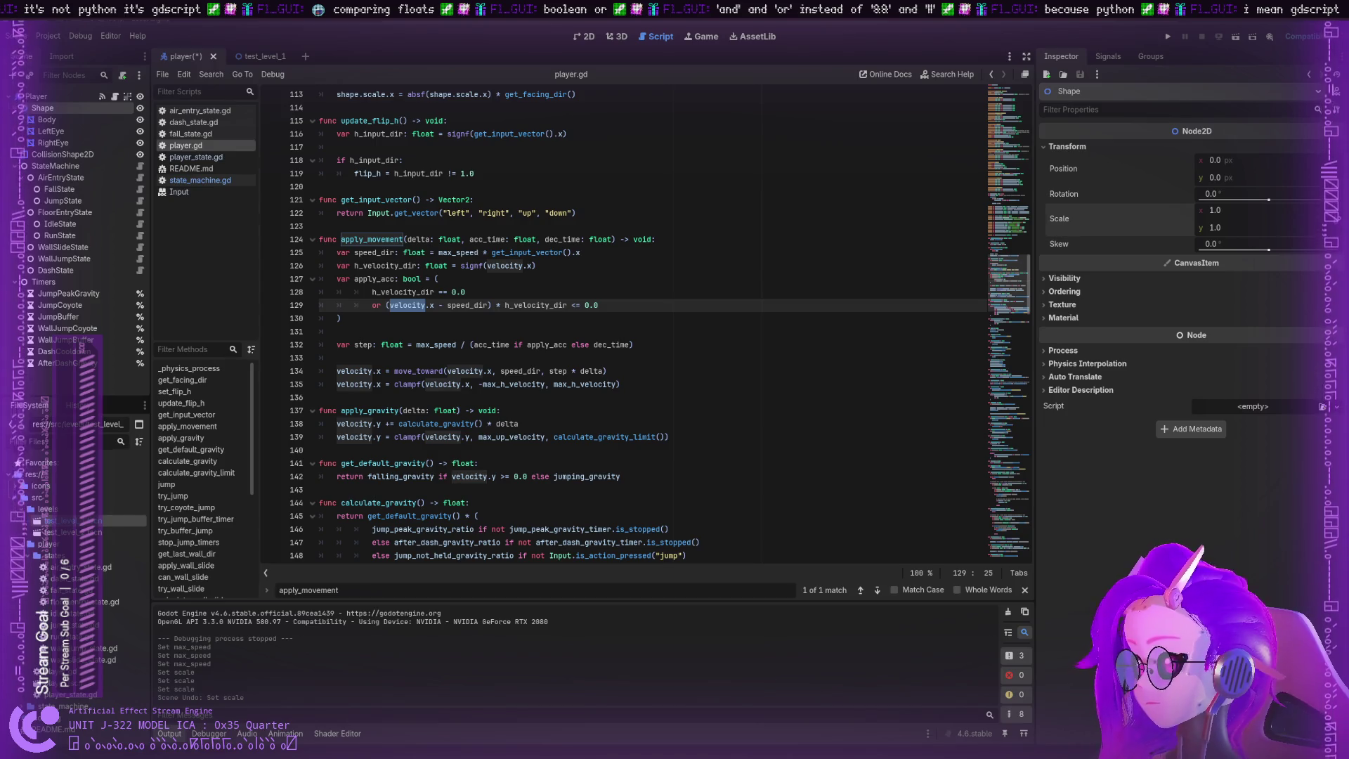
pyautogui.doubleClick(467, 305)
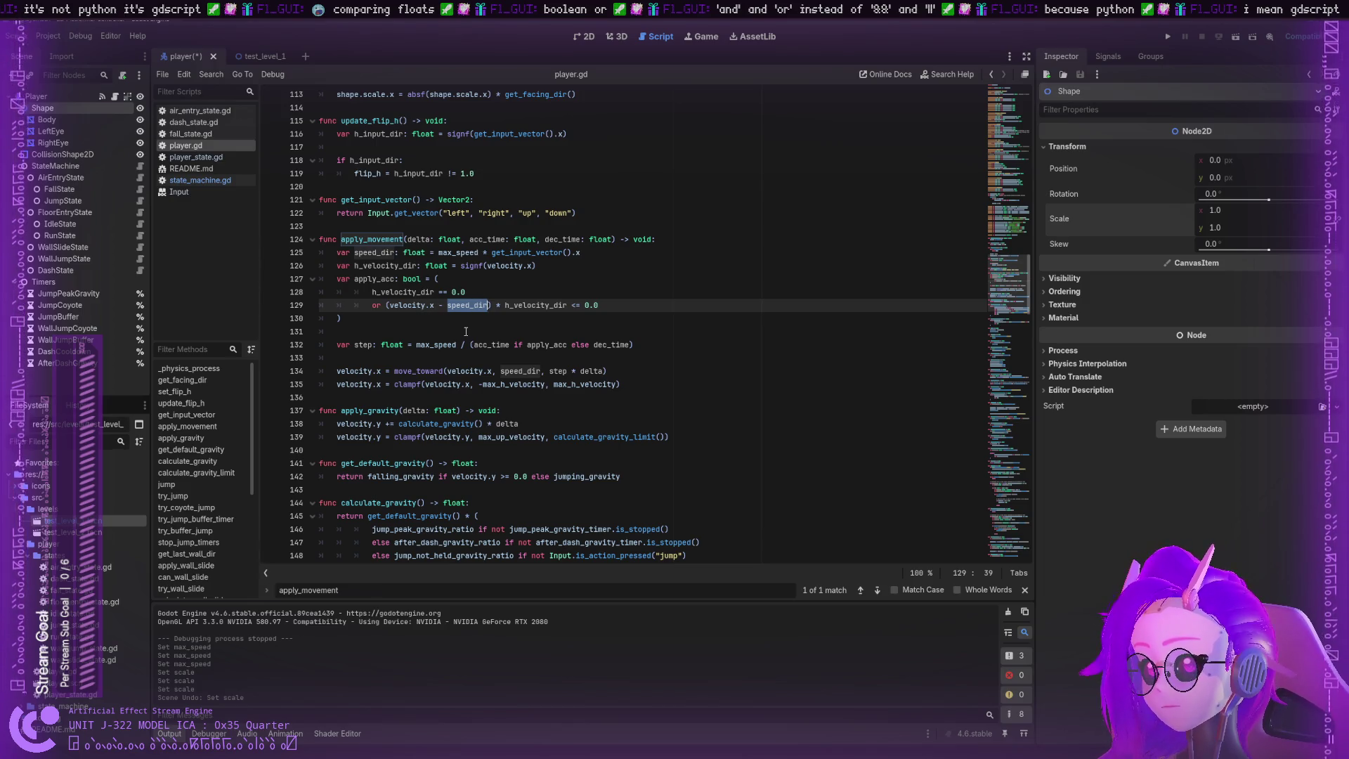
pyautogui.doubleClick(520, 305)
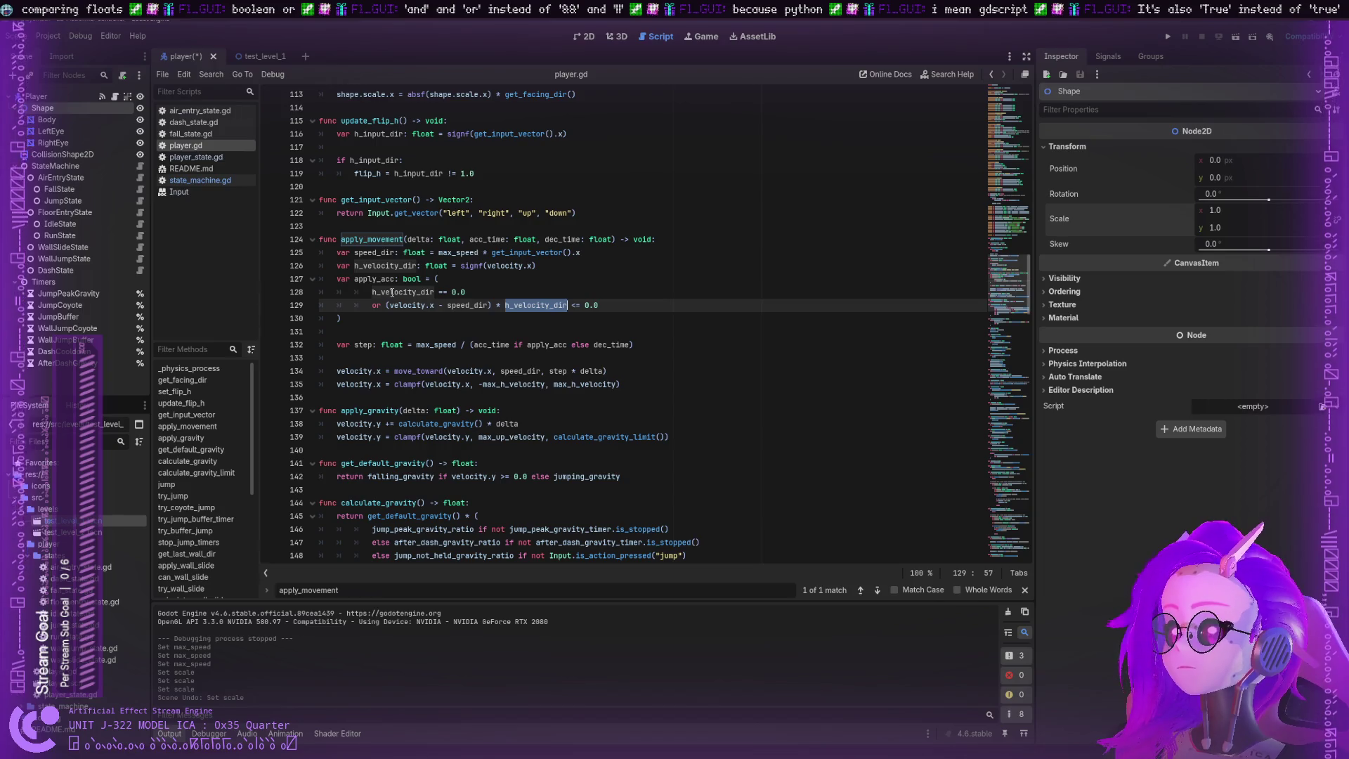
pyautogui.doubleClick(392, 293)
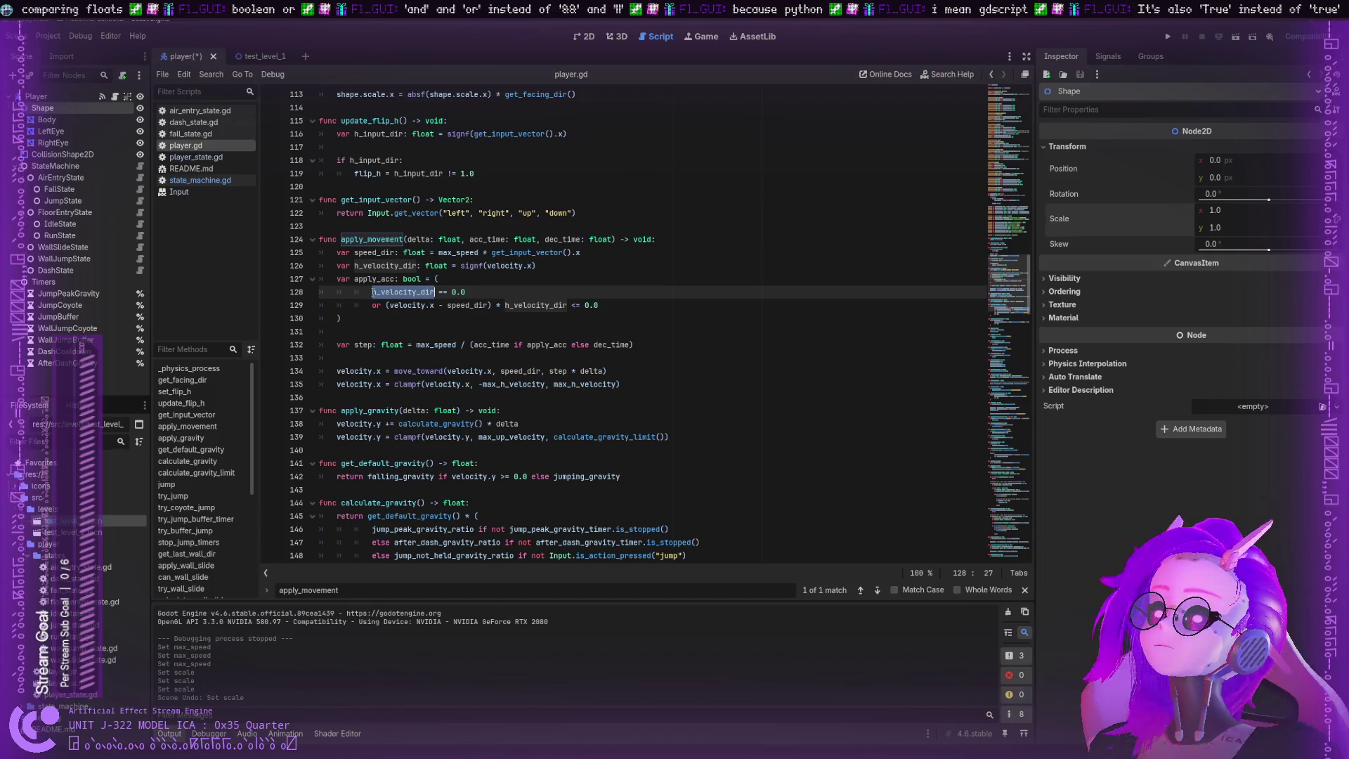
pyautogui.doubleClick(362, 279)
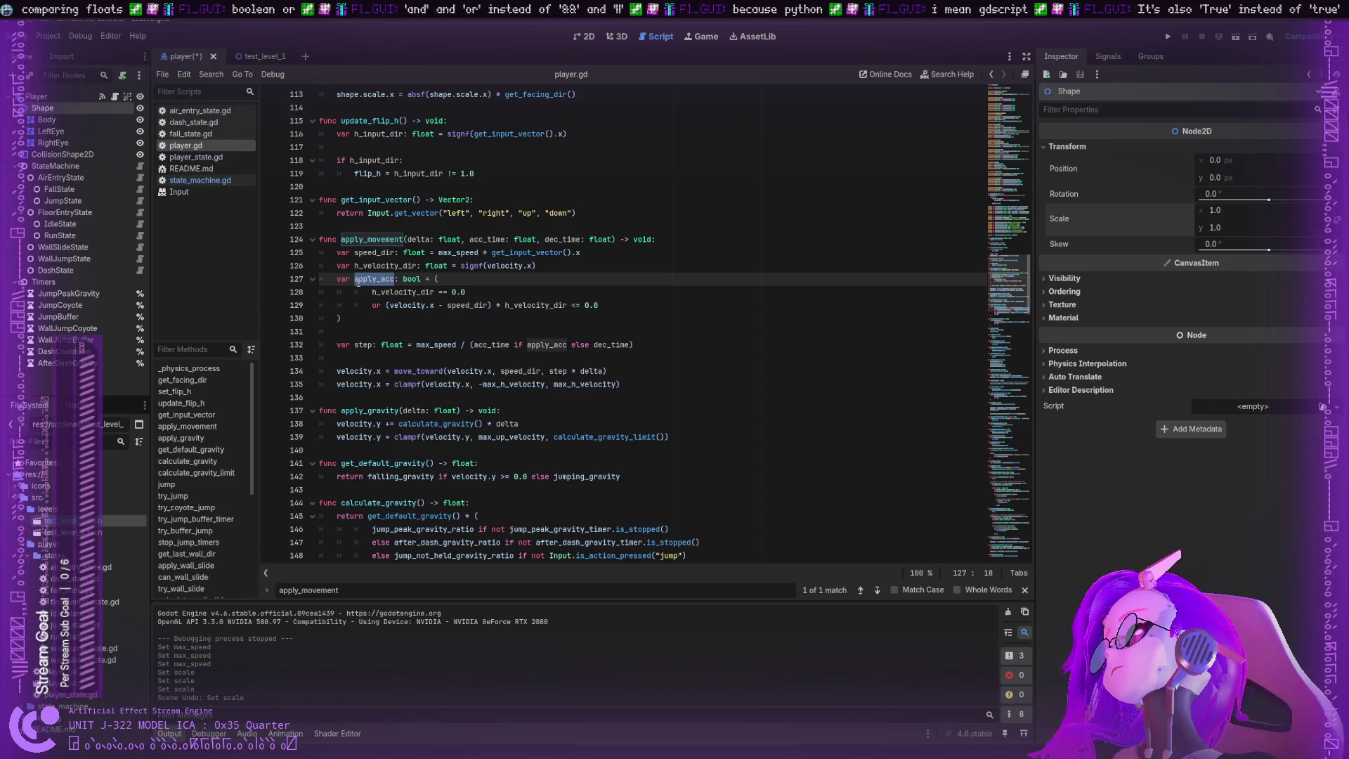
pyautogui.scroll(-1, 358, 284)
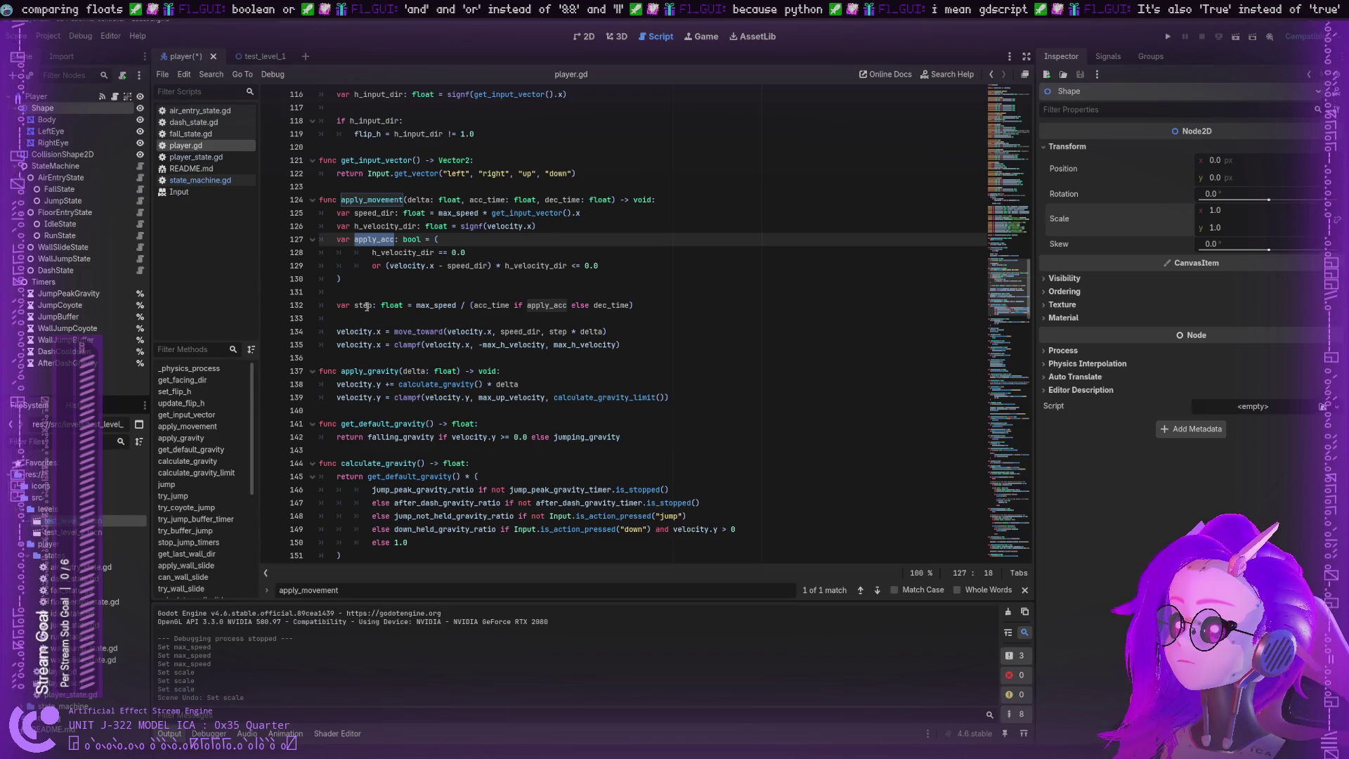
pyautogui.click(373, 306)
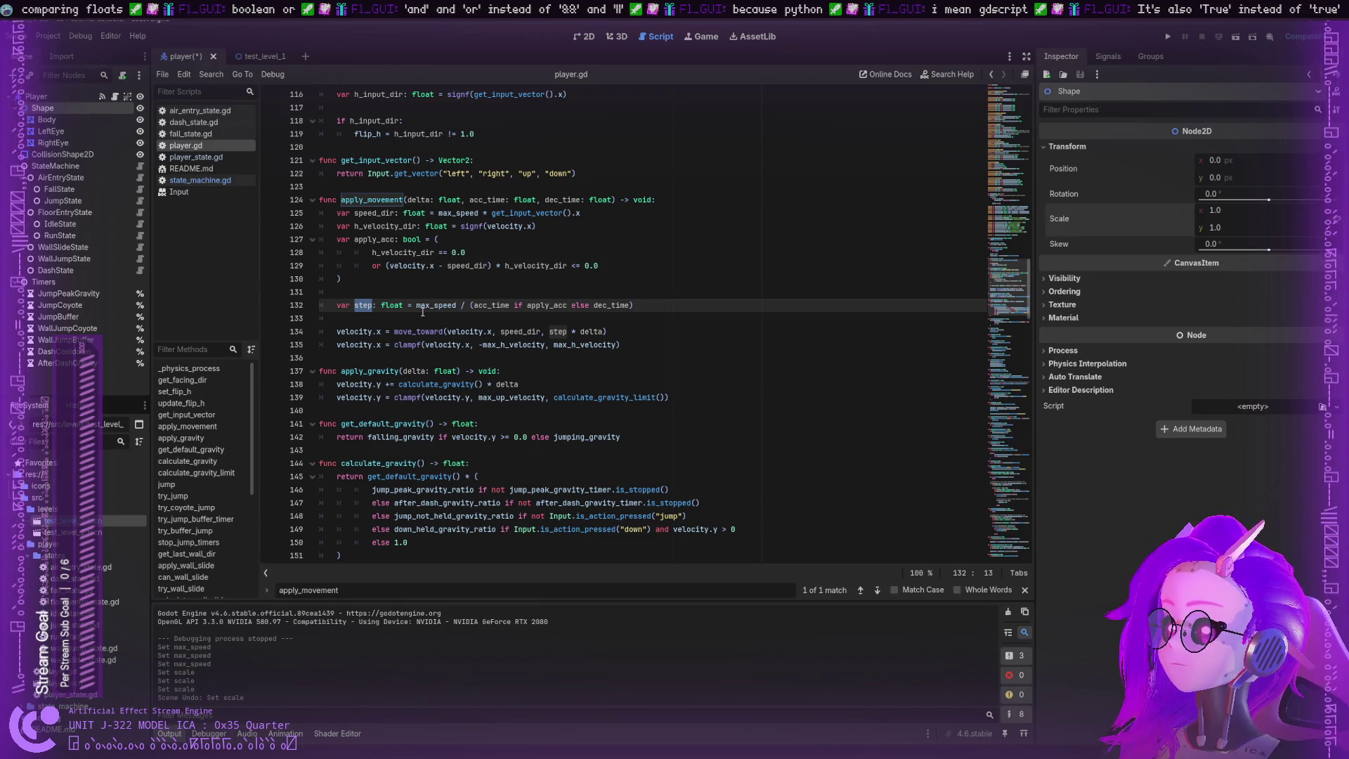
pyautogui.doubleClick(478, 307)
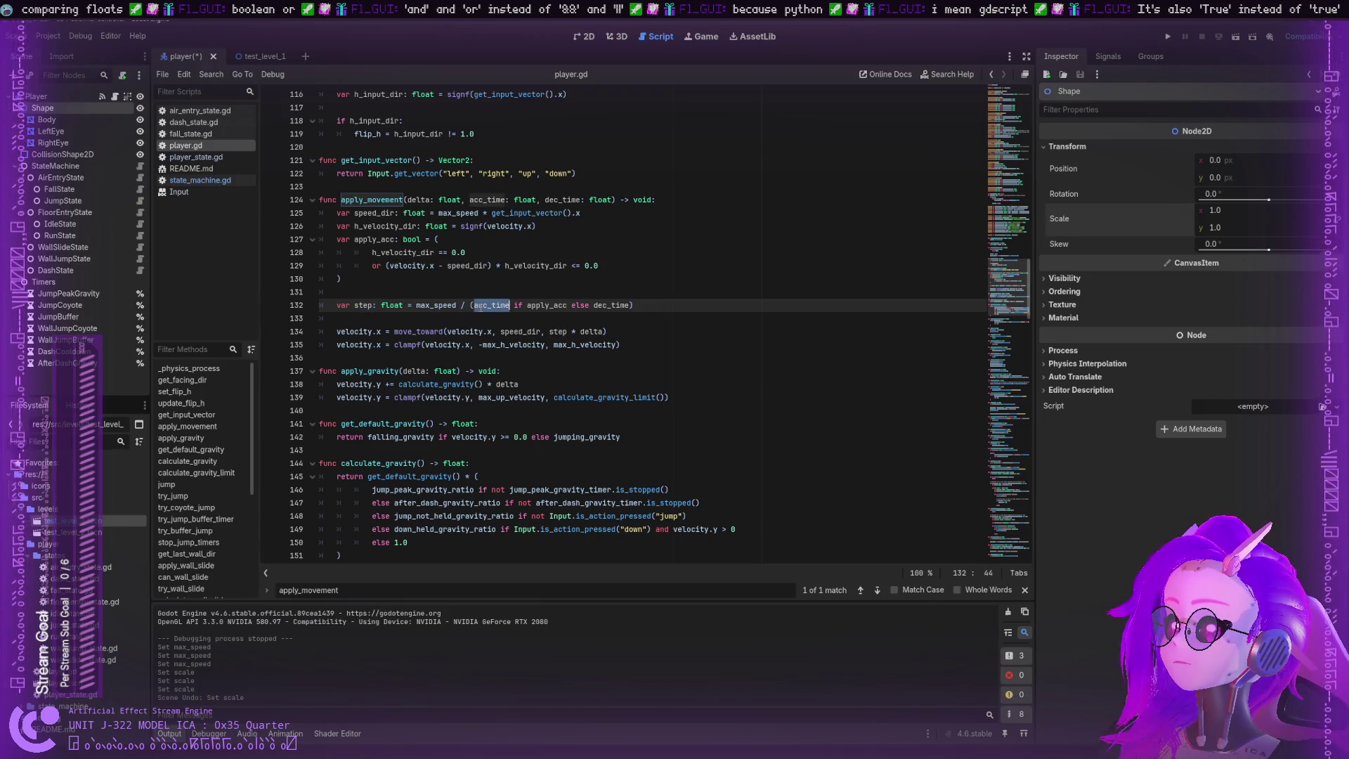
pyautogui.doubleClick(548, 306)
pyautogui.doubleClick(597, 305)
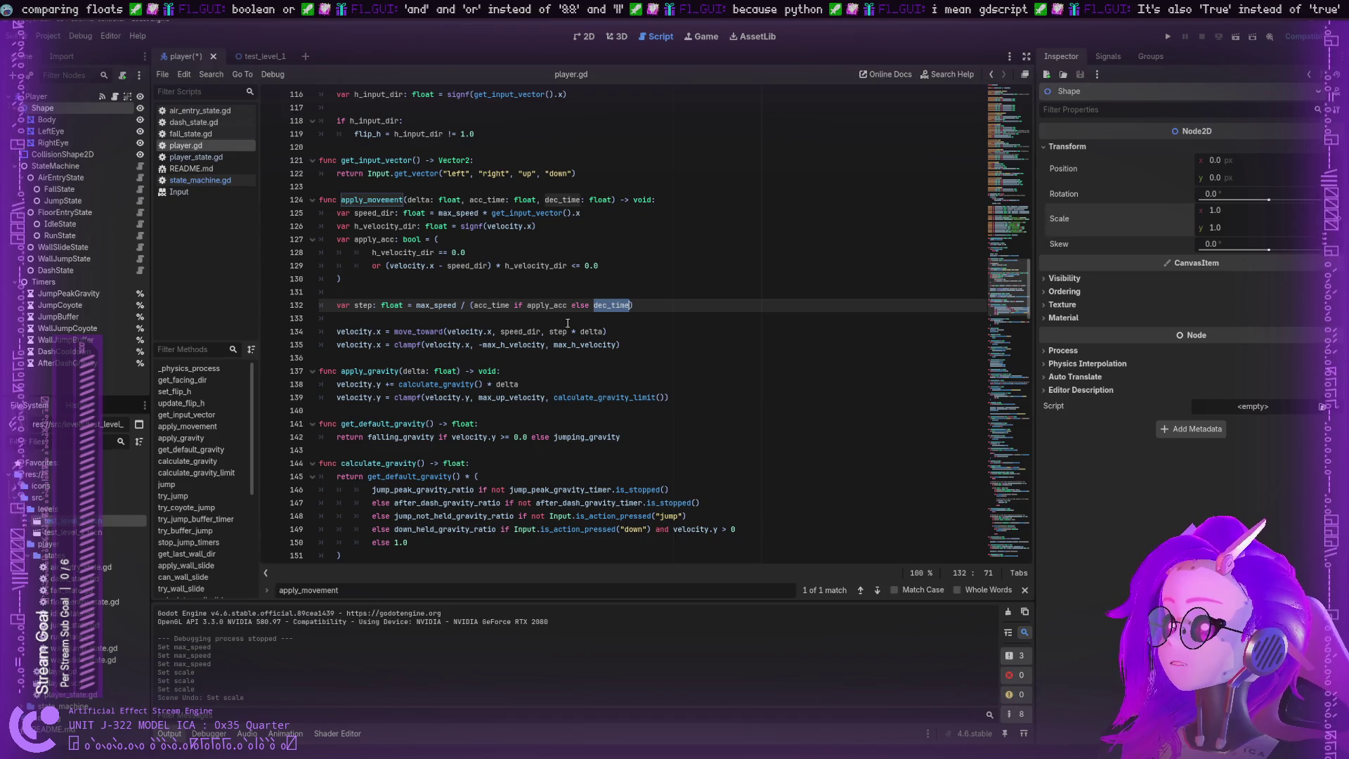
pyautogui.doubleClick(364, 306)
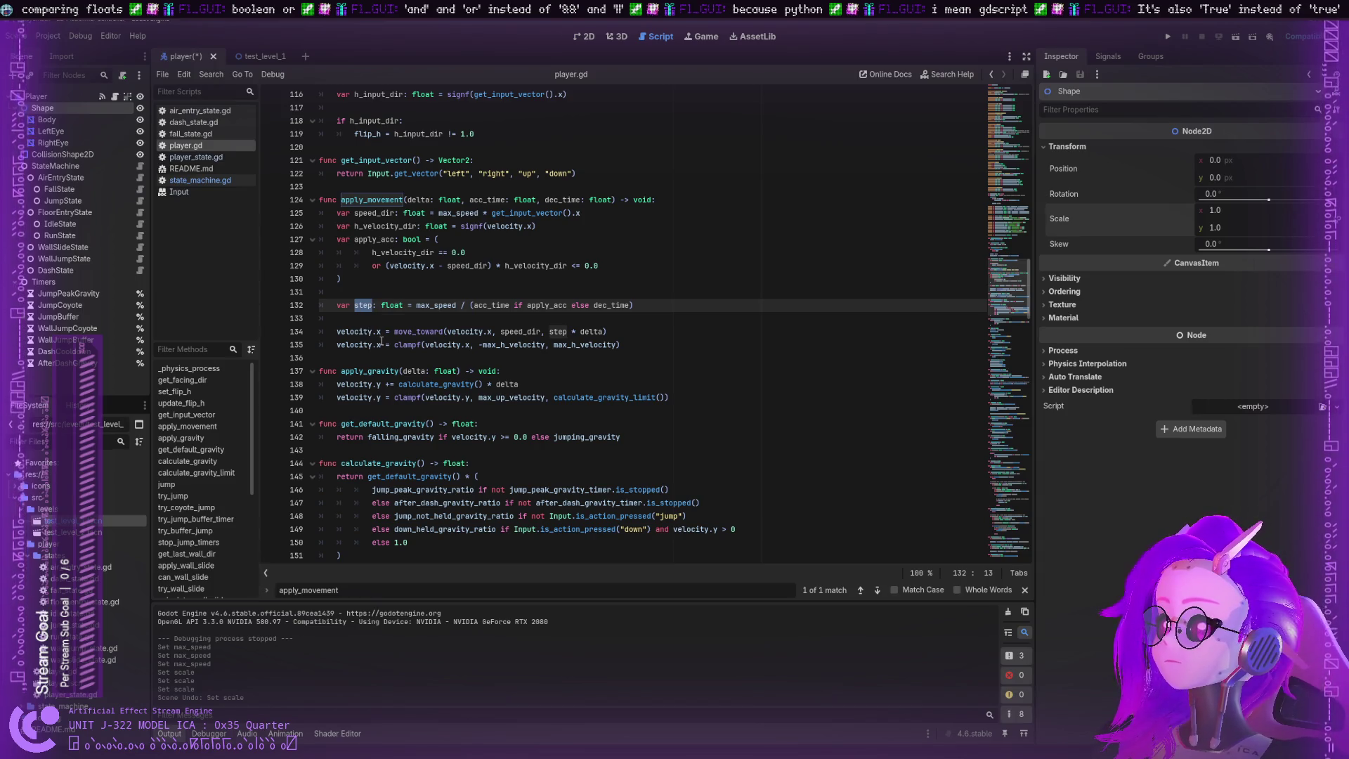
pyautogui.doubleClick(424, 331)
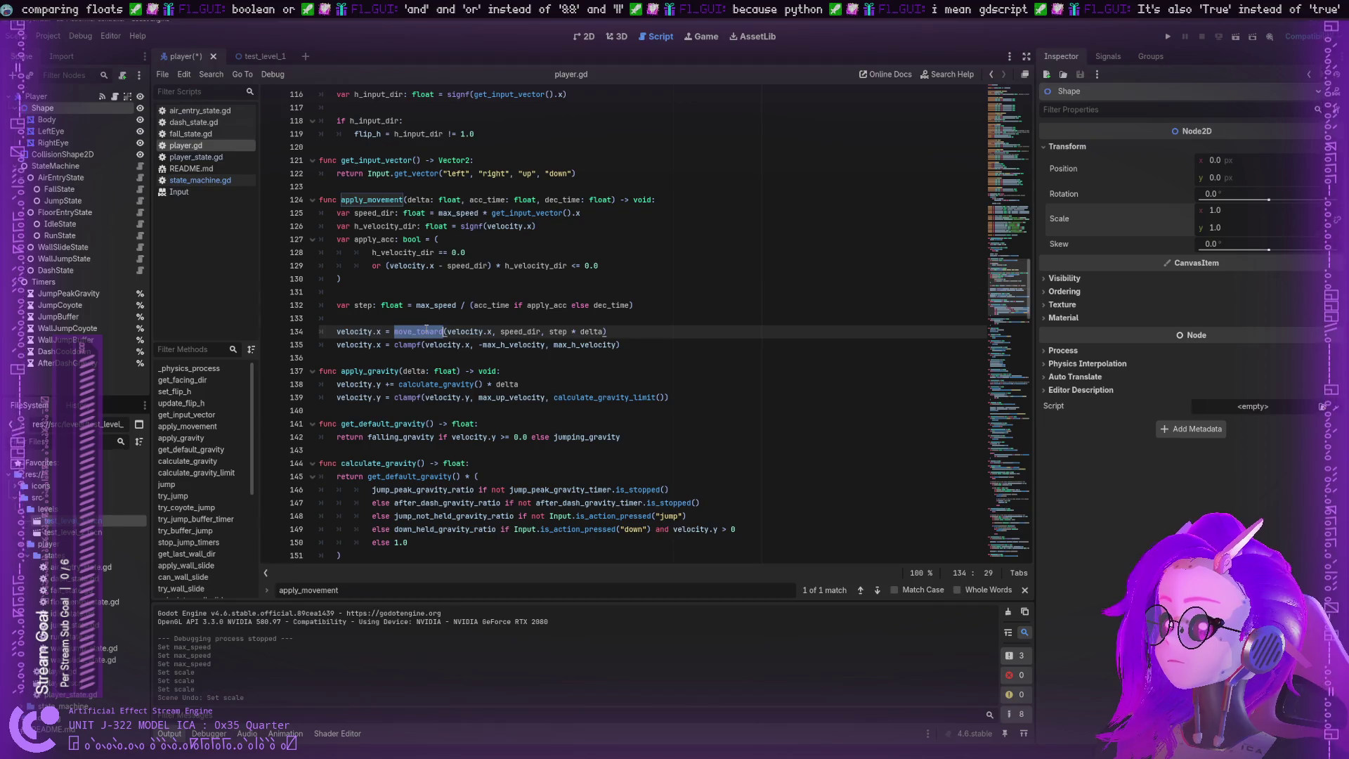
pyautogui.doubleClick(466, 332)
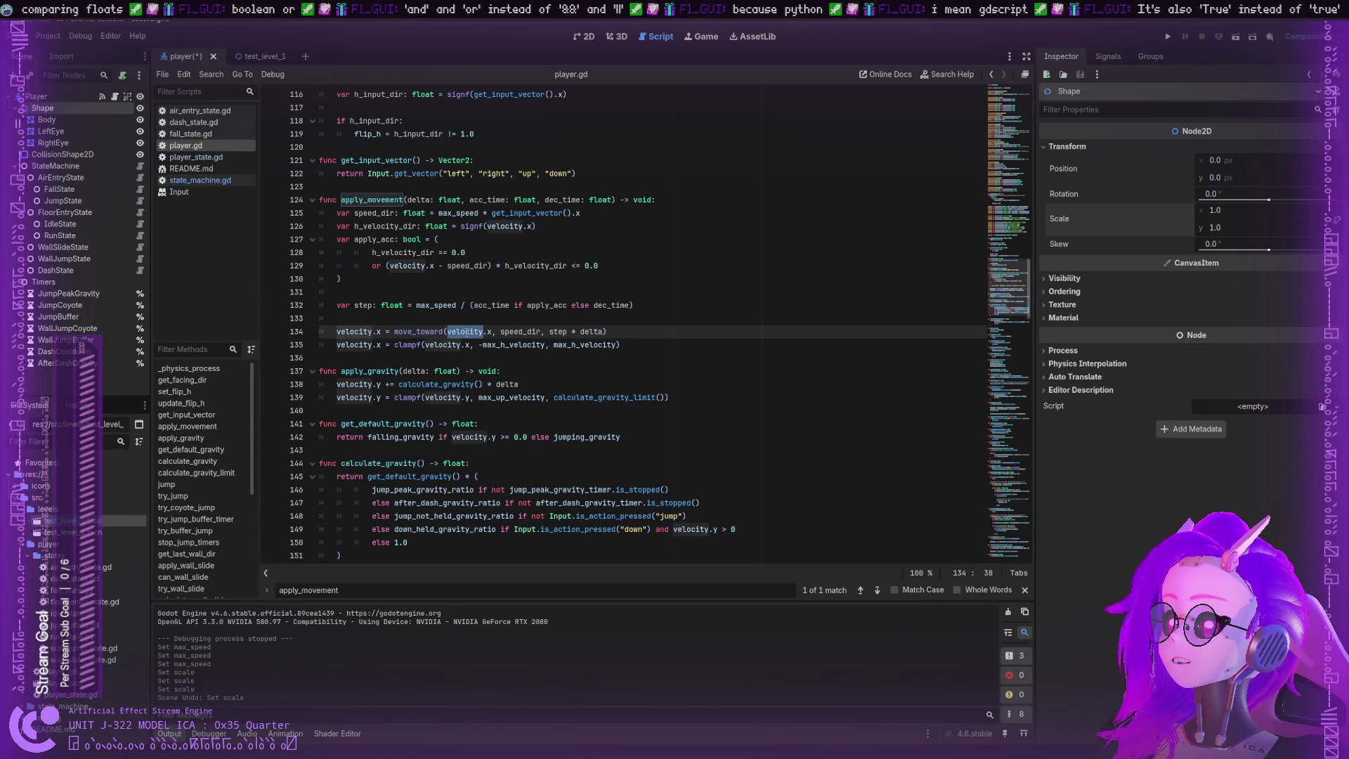
pyautogui.doubleClick(409, 332)
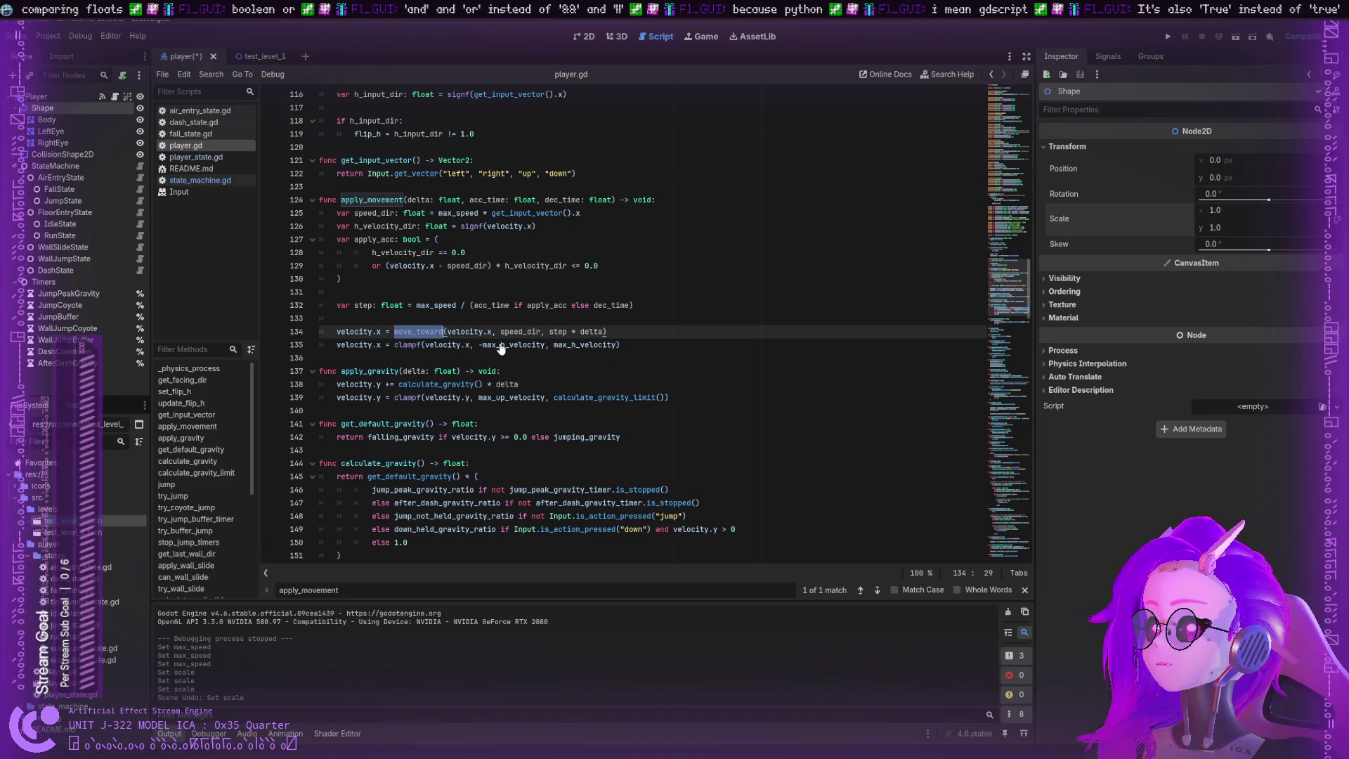
pyautogui.hotkey('alt', 'F1')
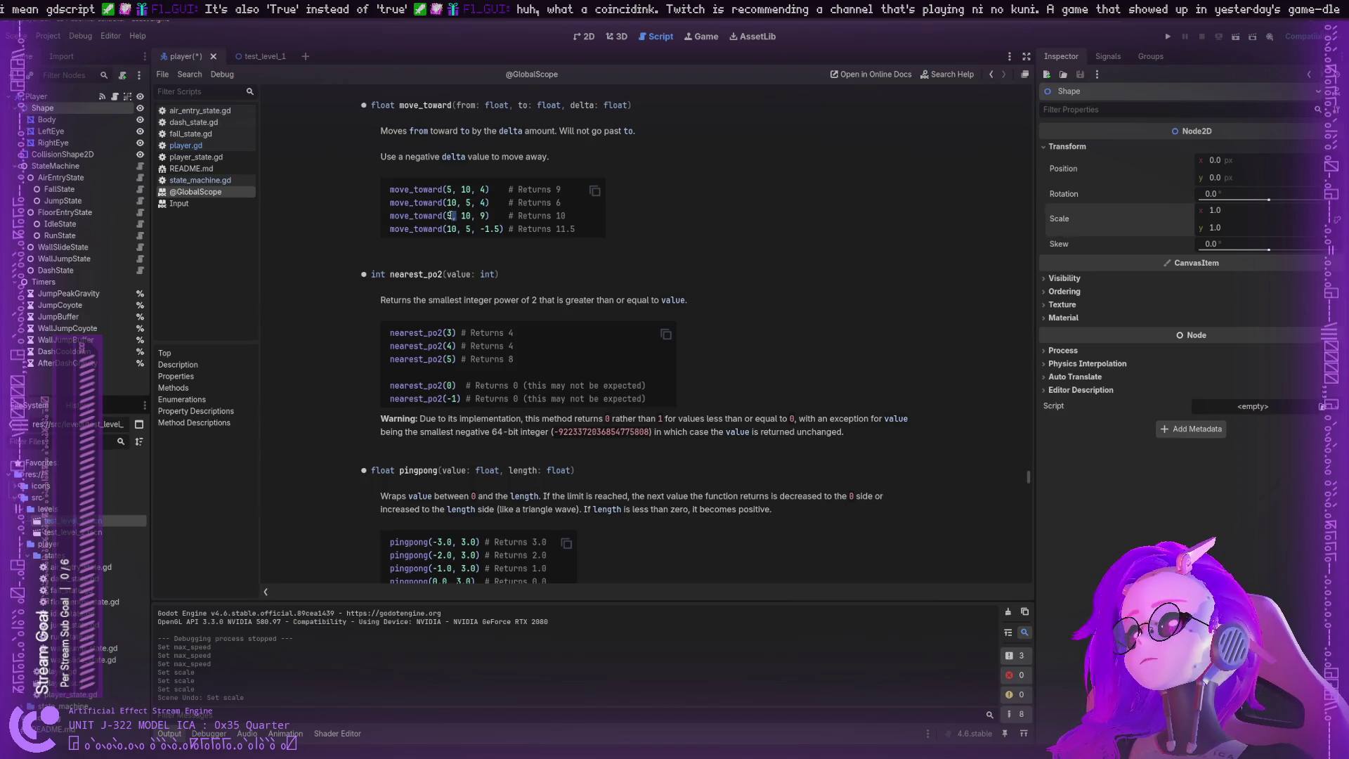
# Step: Highlight the first move_toward example's values: start 5, target 10, delta 4
pyautogui.doubleClick(484, 216)
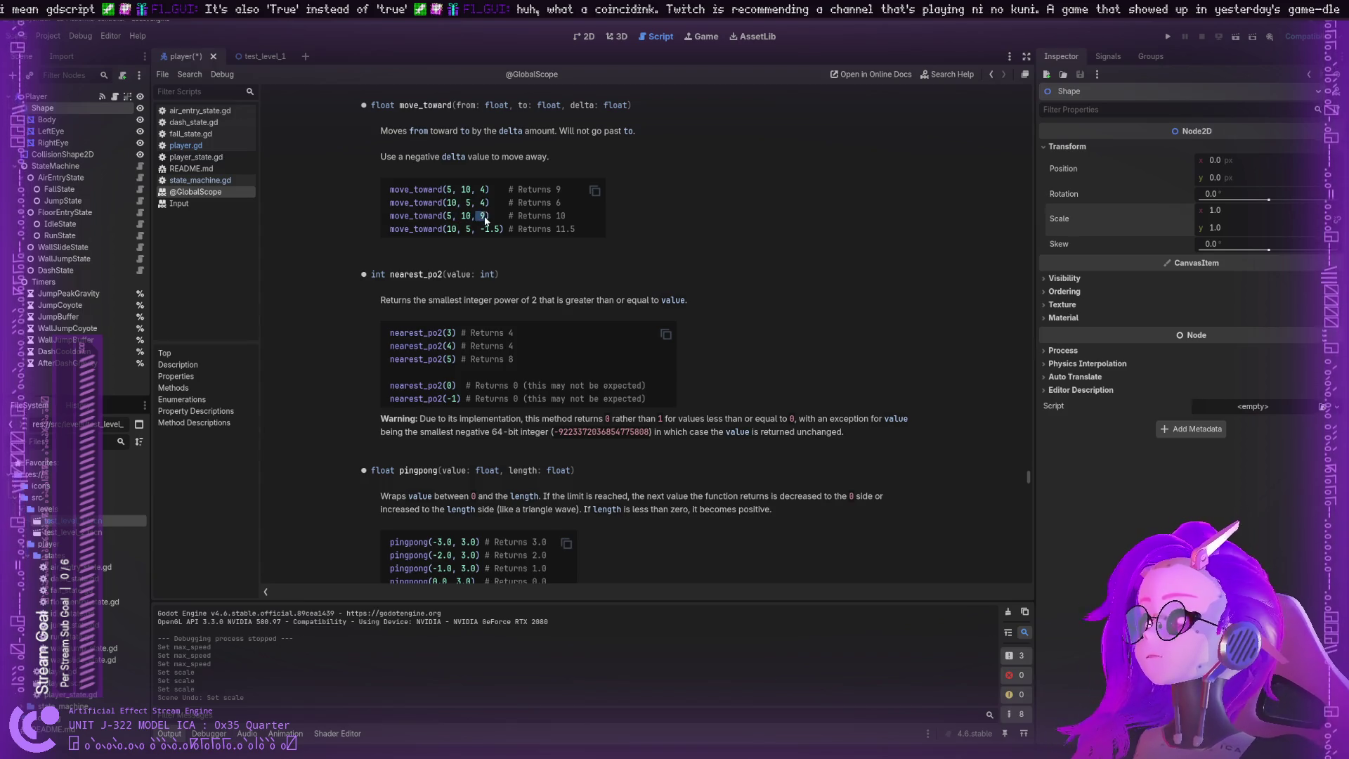
pyautogui.click(485, 219)
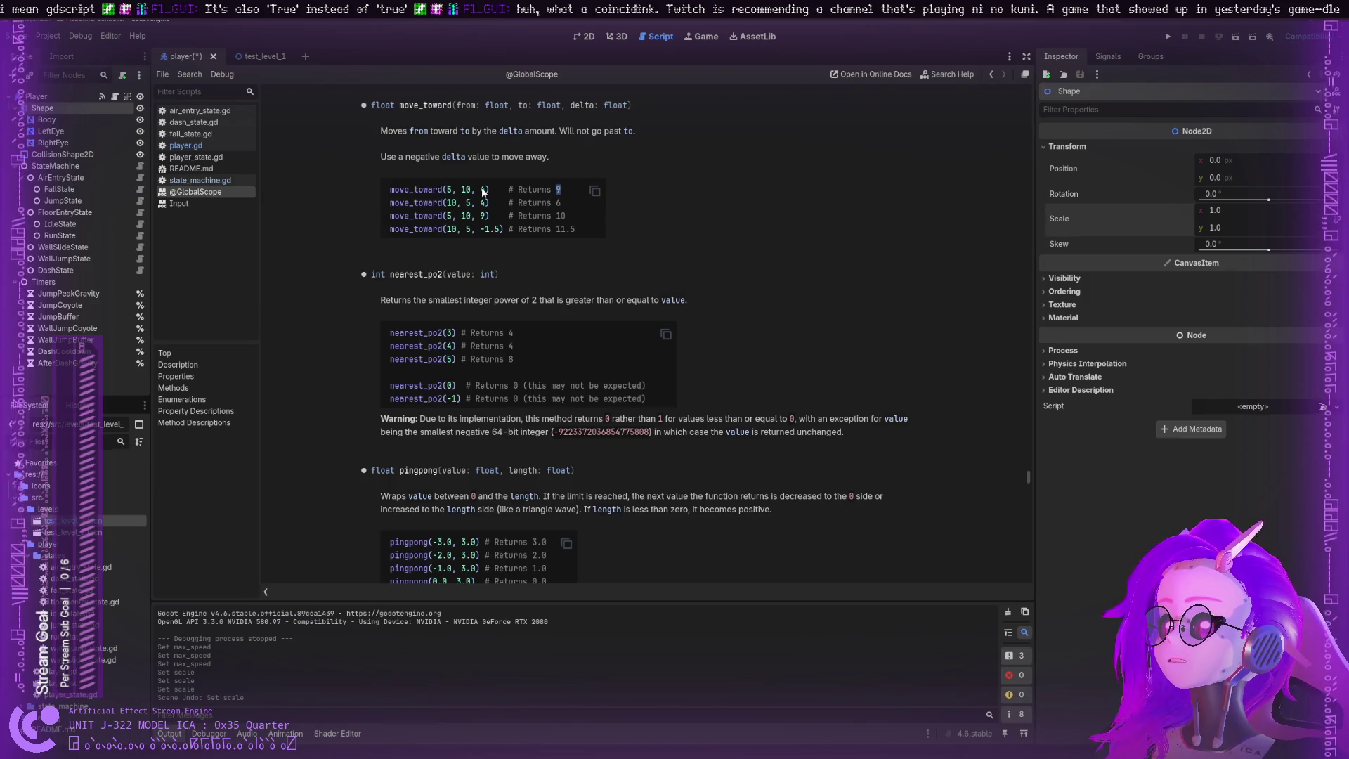
pyautogui.click(483, 190)
pyautogui.click(457, 194)
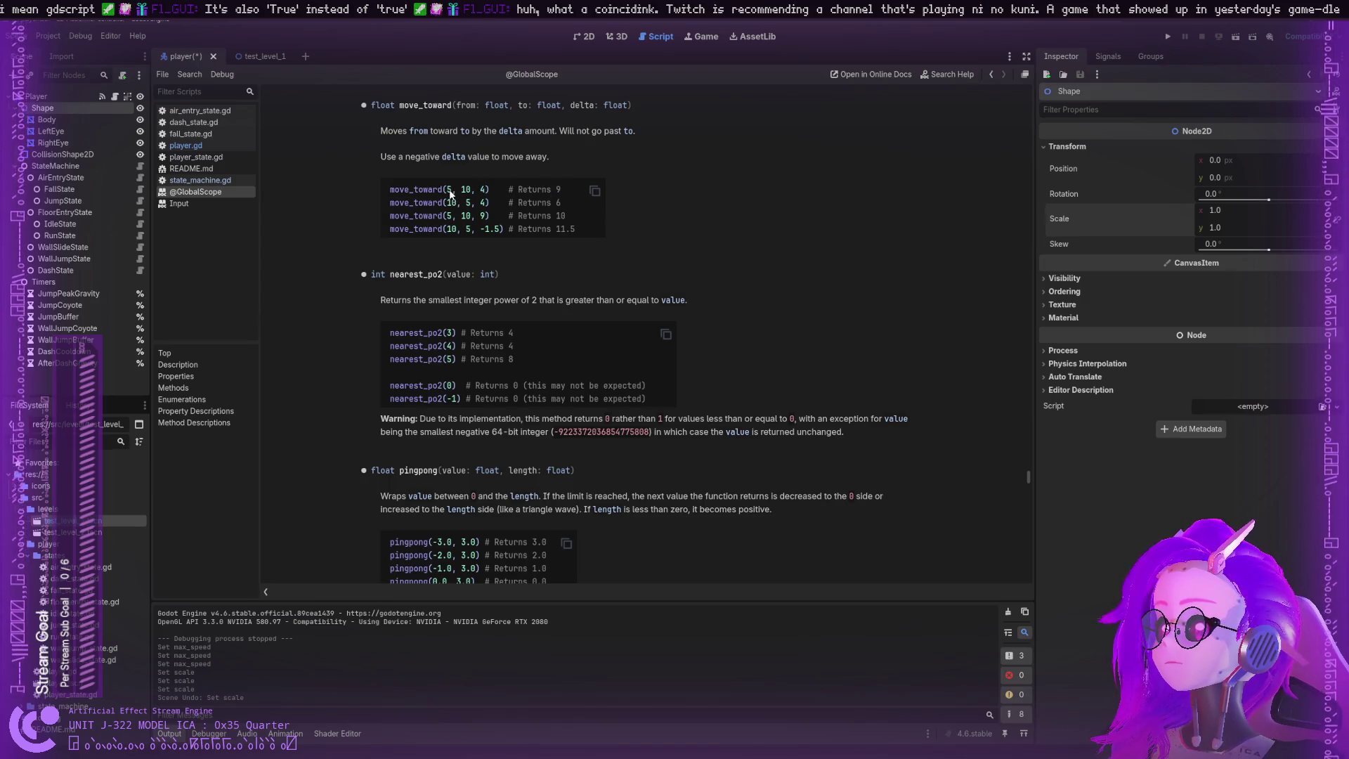
pyautogui.doubleClick(484, 190)
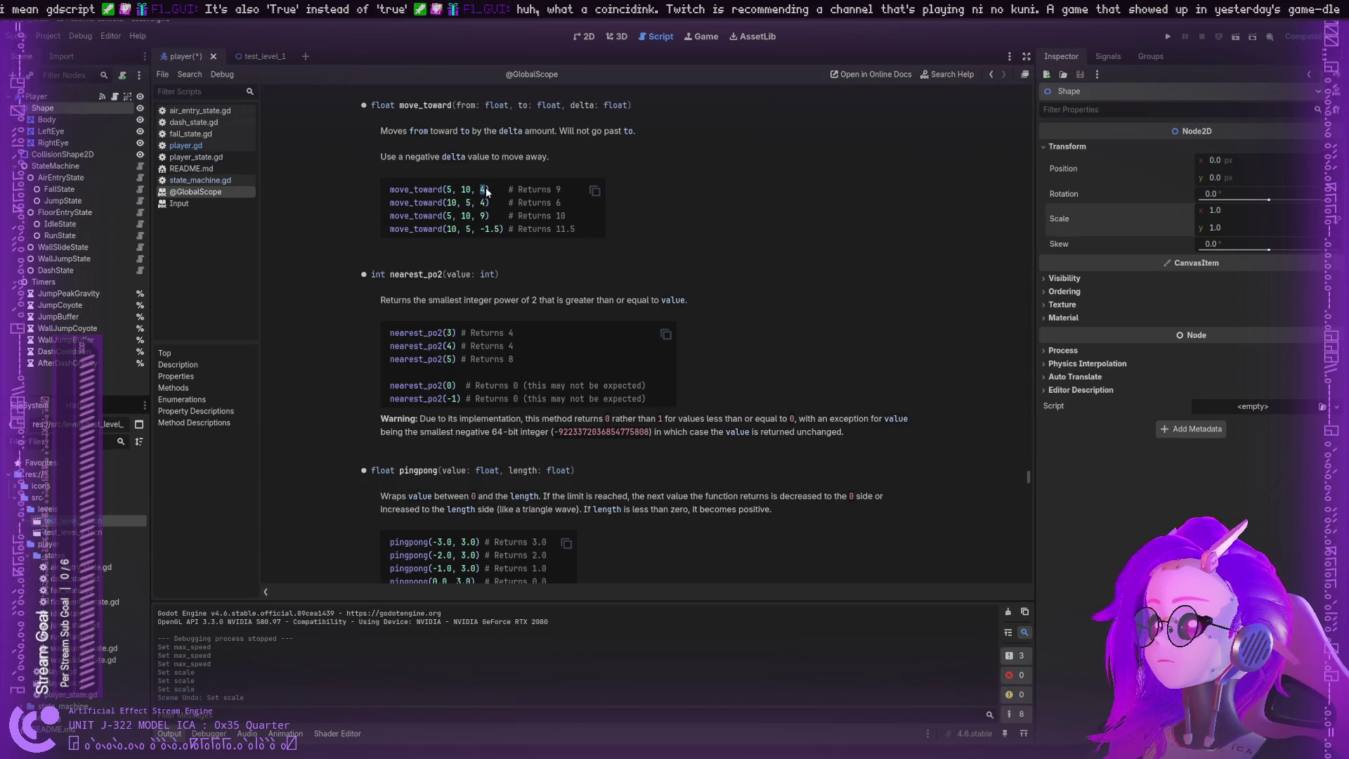
pyautogui.click(450, 194)
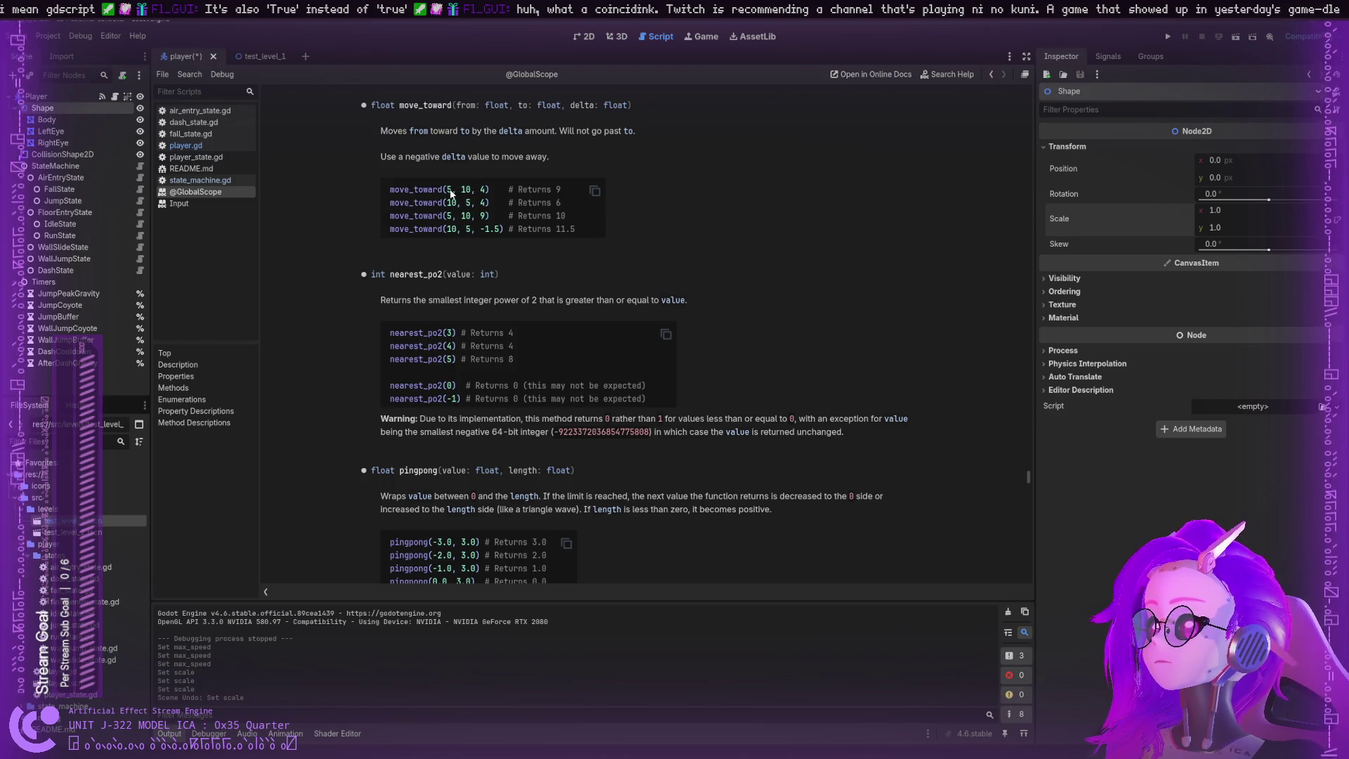
pyautogui.doubleClick(451, 191)
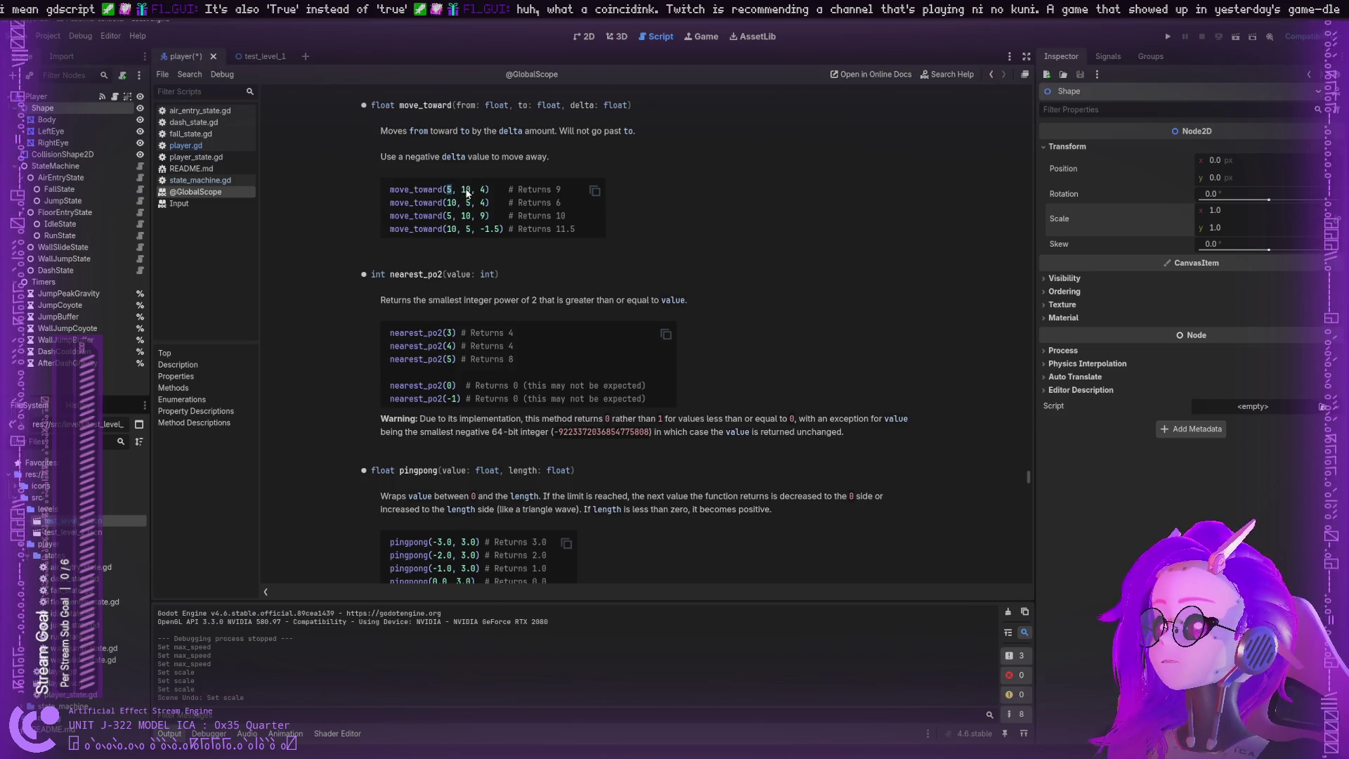
pyautogui.click(469, 190)
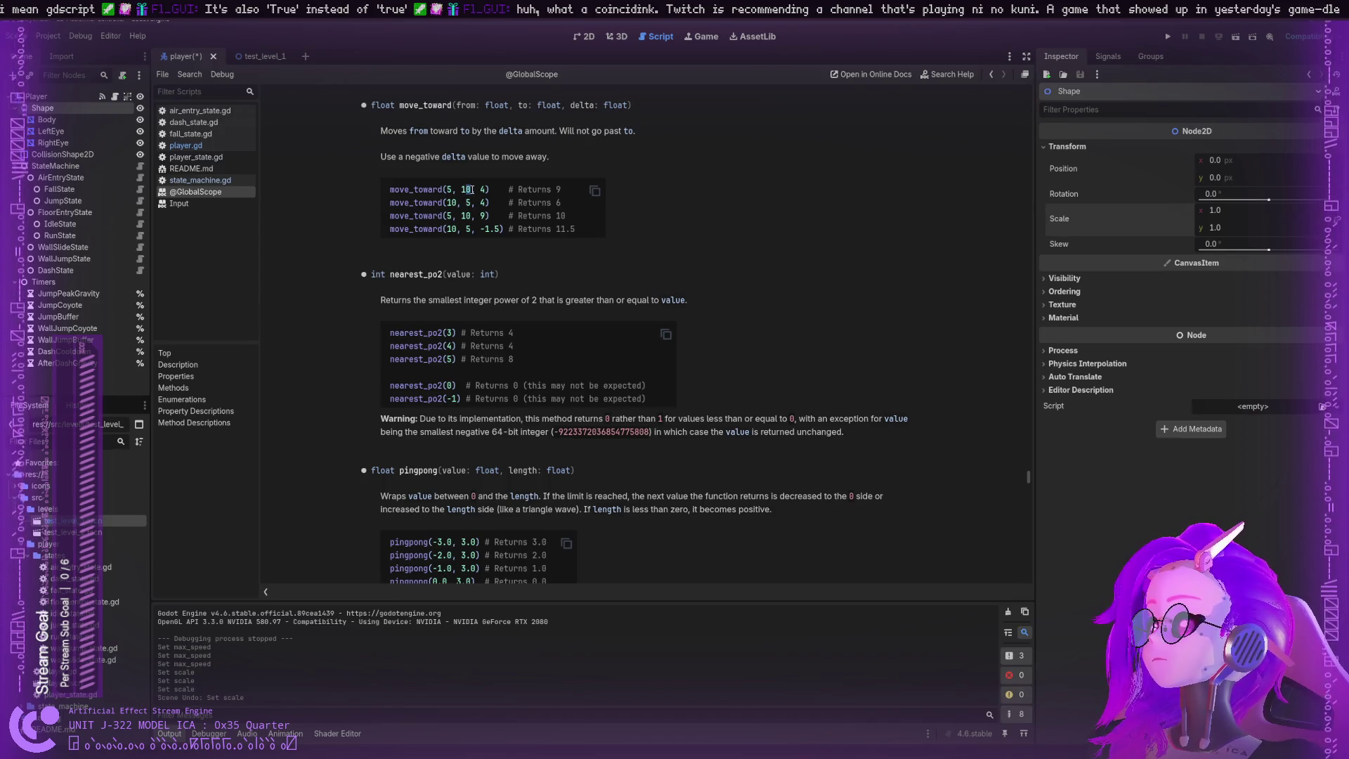
pyautogui.doubleClick(471, 190)
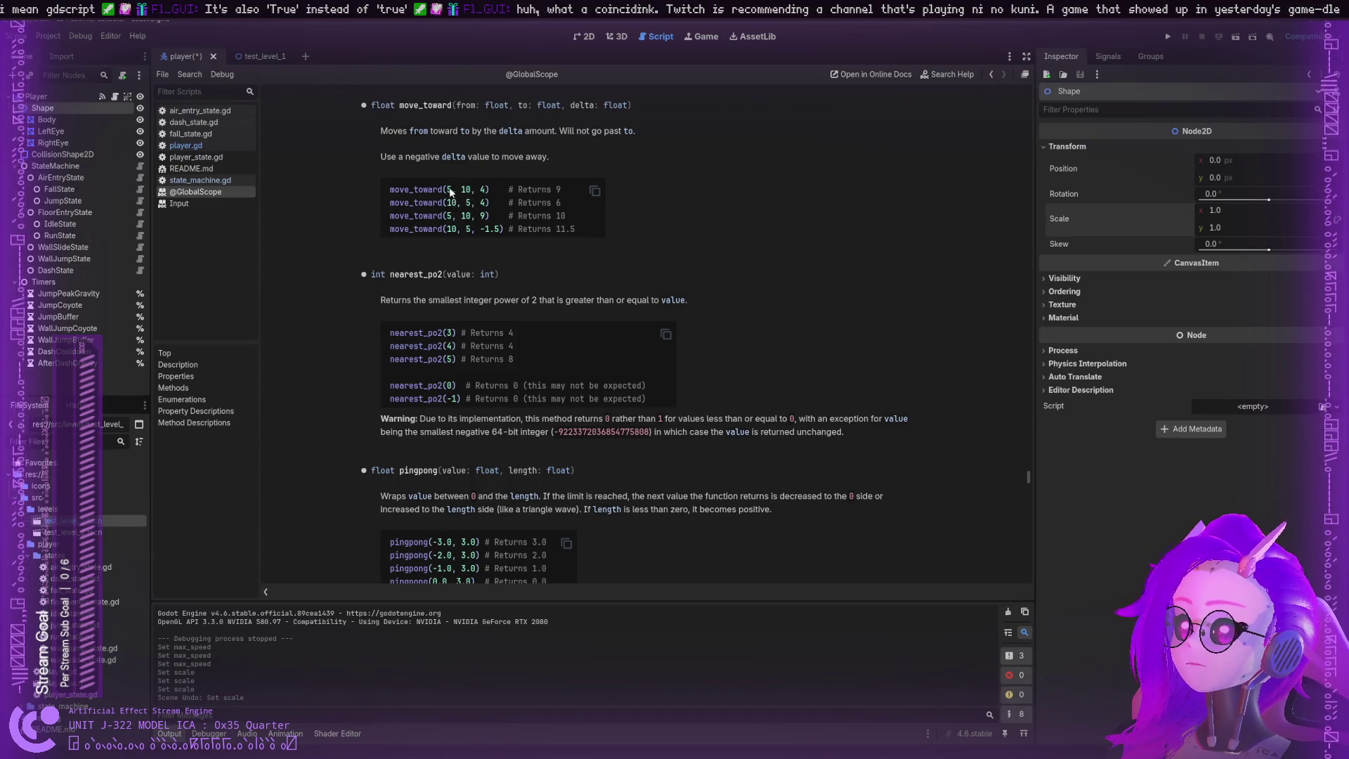
pyautogui.doubleClick(450, 188)
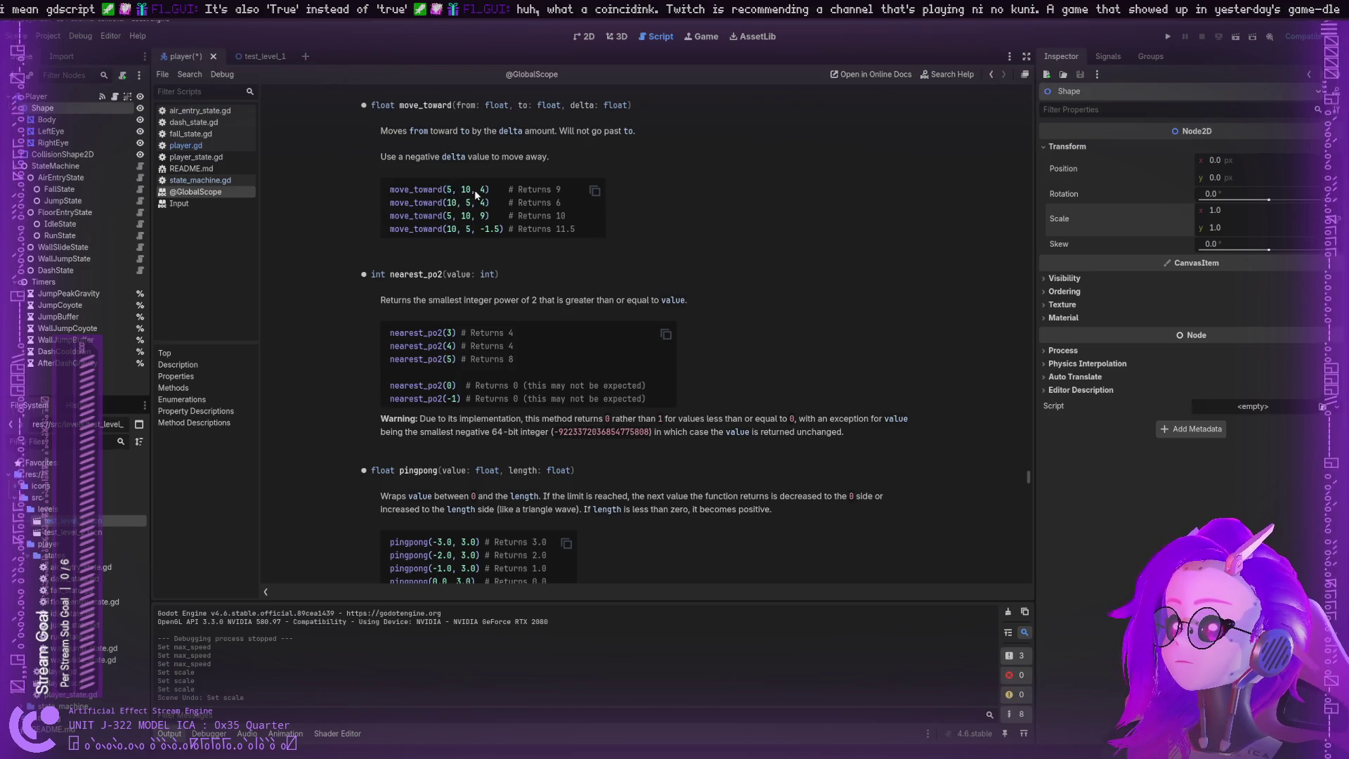
pyautogui.click(465, 189)
pyautogui.doubleClick(482, 189)
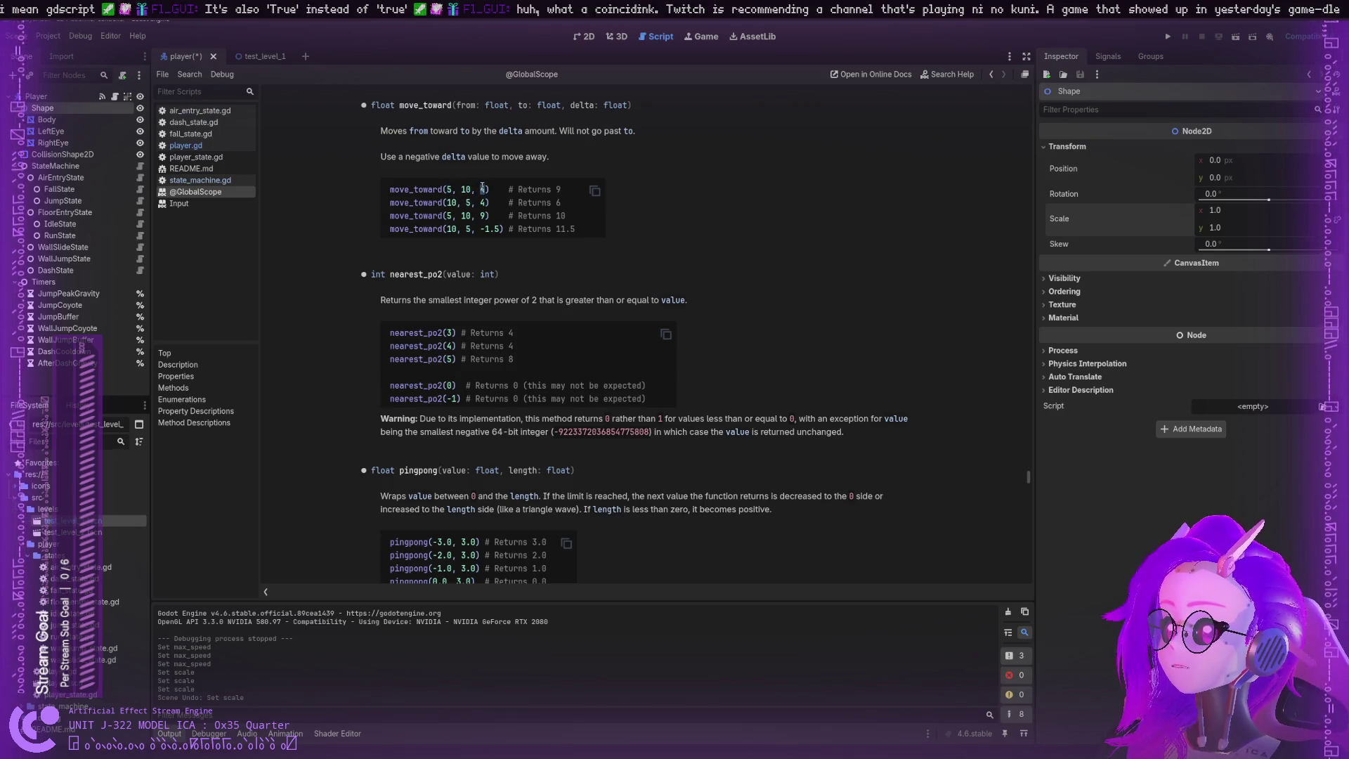
pyautogui.click(451, 192)
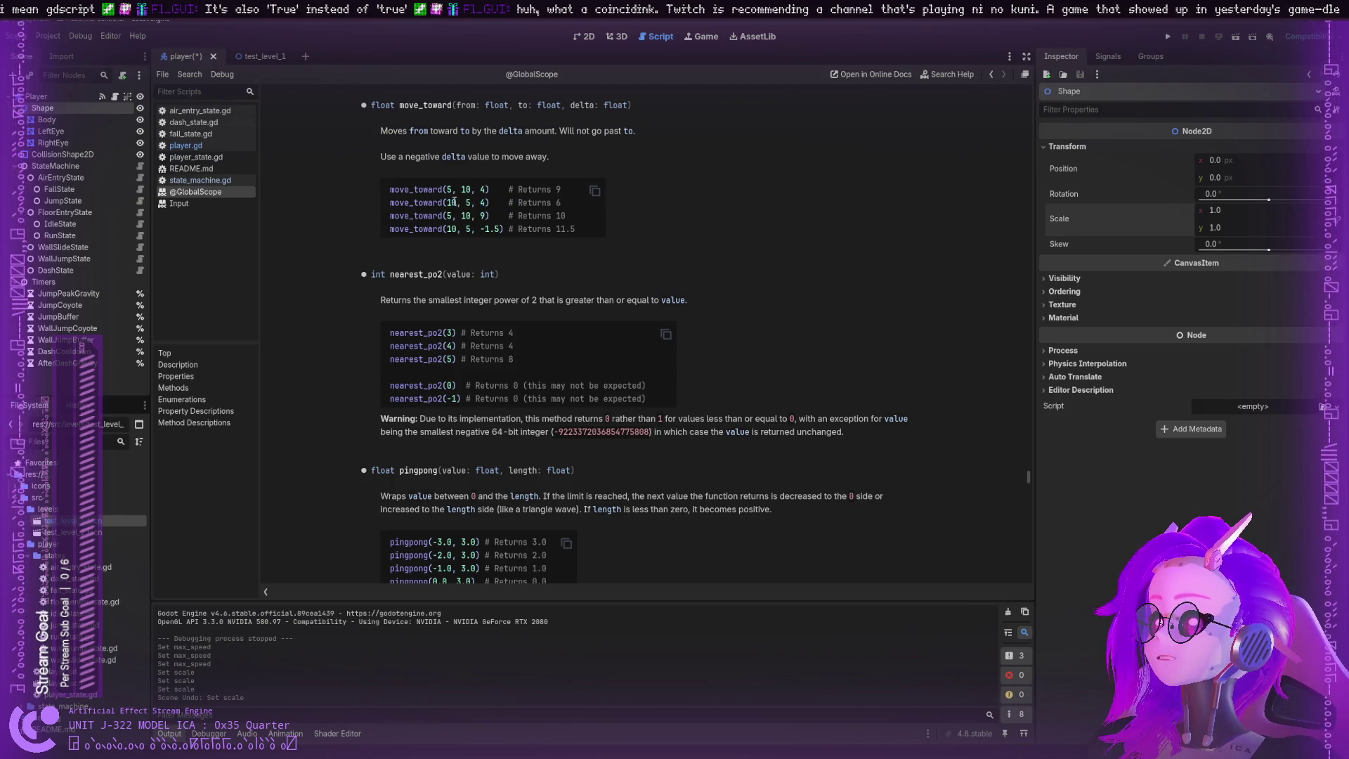
# Step: Highlight the second example's target 5 and result 6, the third's delta 9 and target 10, then return to player.gd
pyautogui.moveTo(468, 204); pyautogui.dragTo(475, 205)
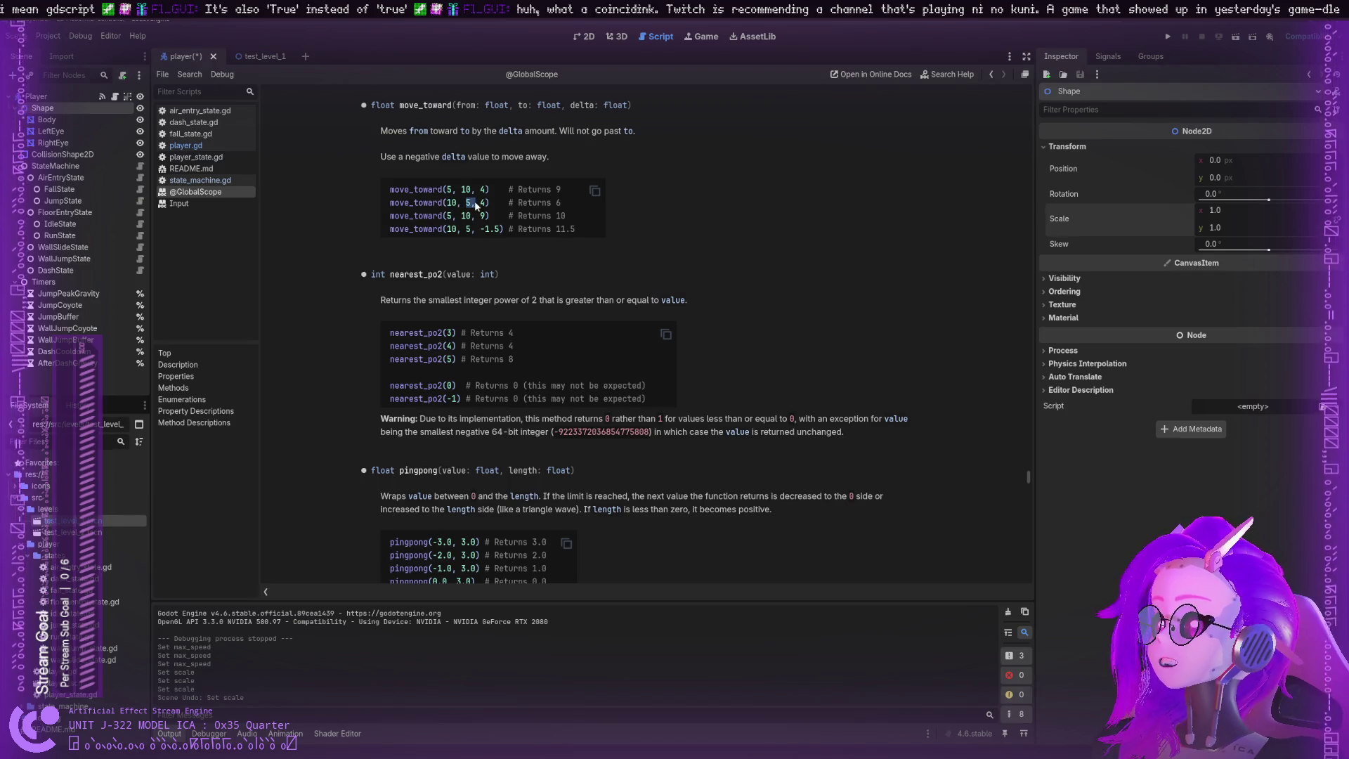
pyautogui.doubleClick(560, 204)
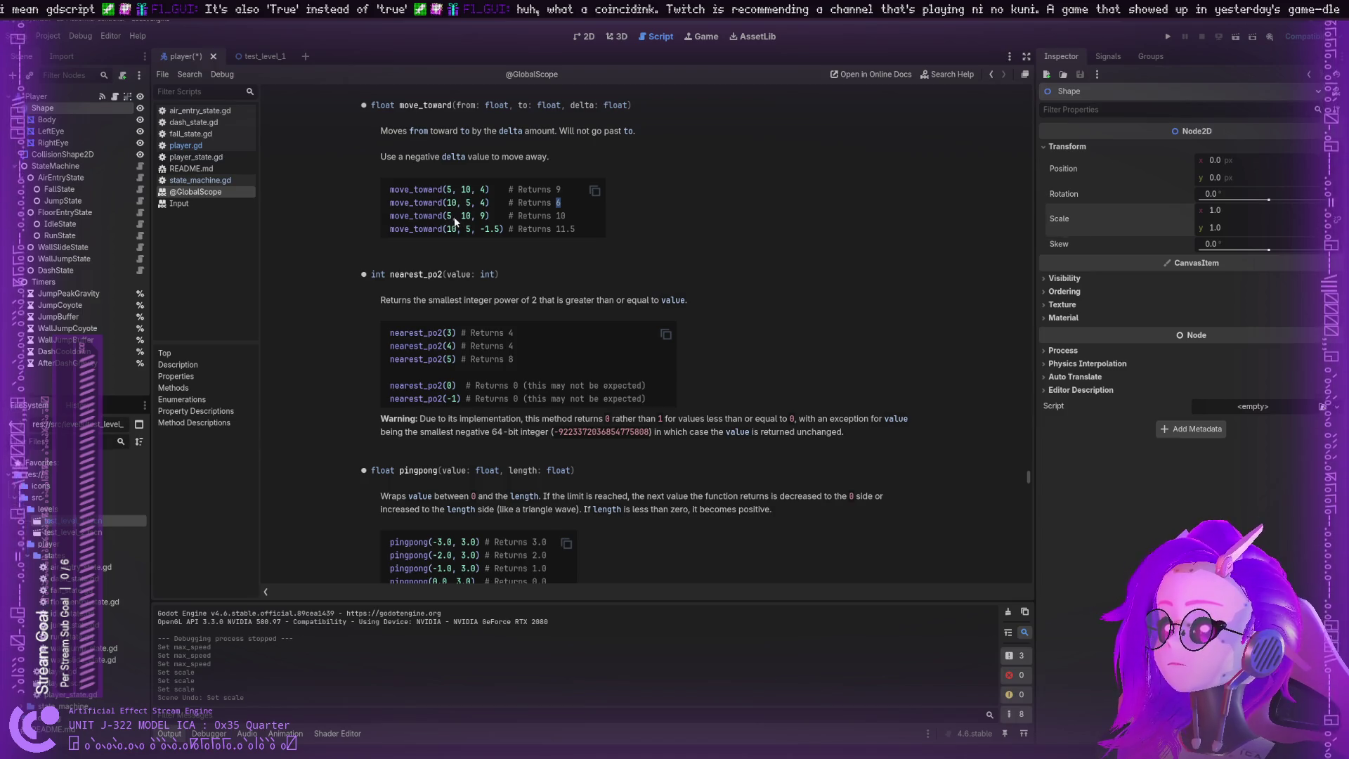
pyautogui.doubleClick(484, 216)
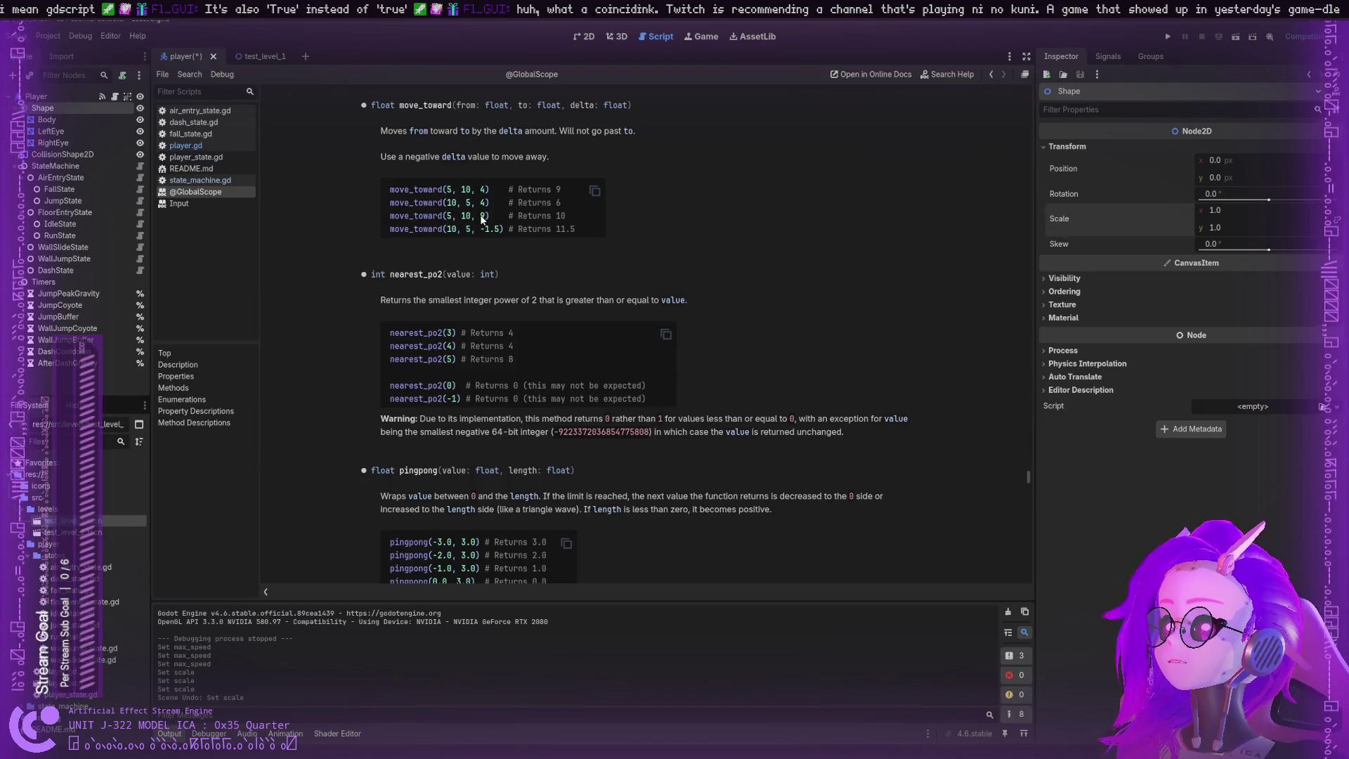
pyautogui.doubleClick(465, 216)
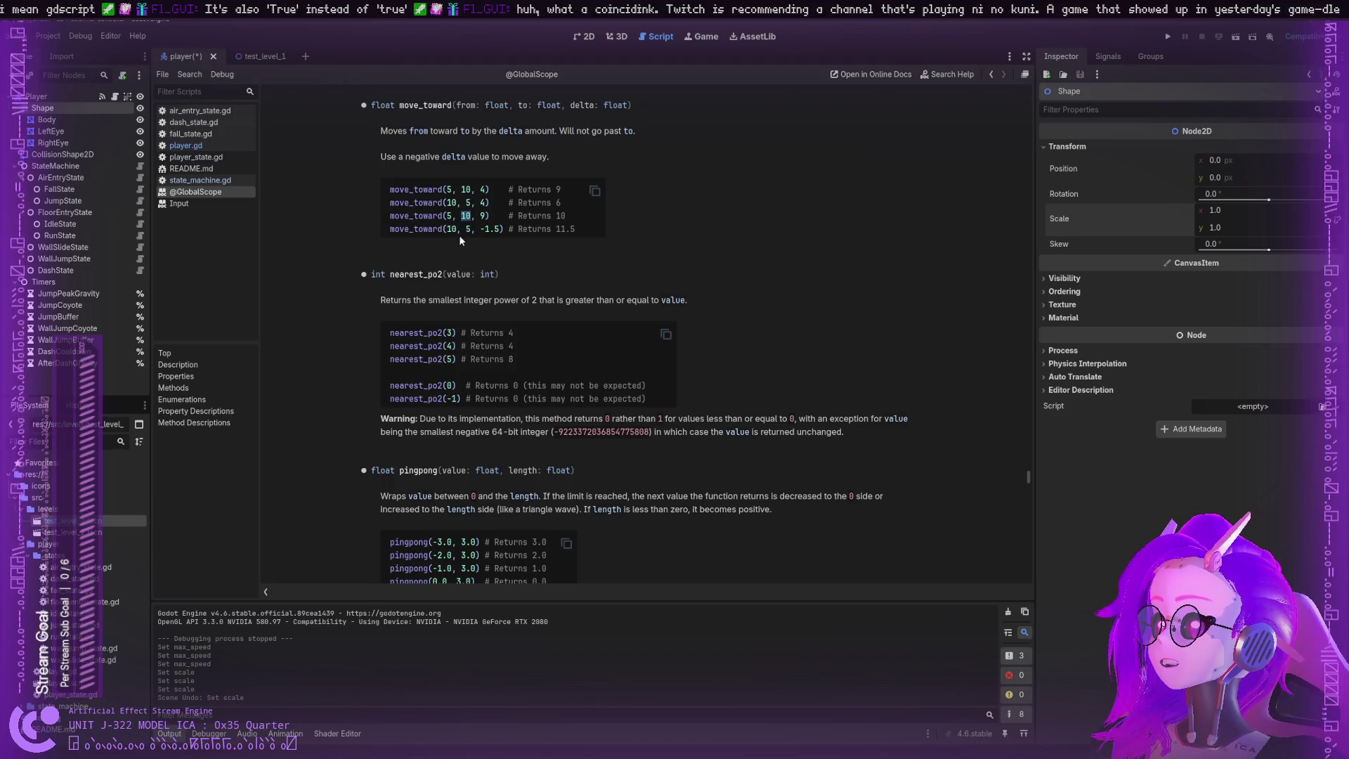
pyautogui.scroll(-2, 429, 243)
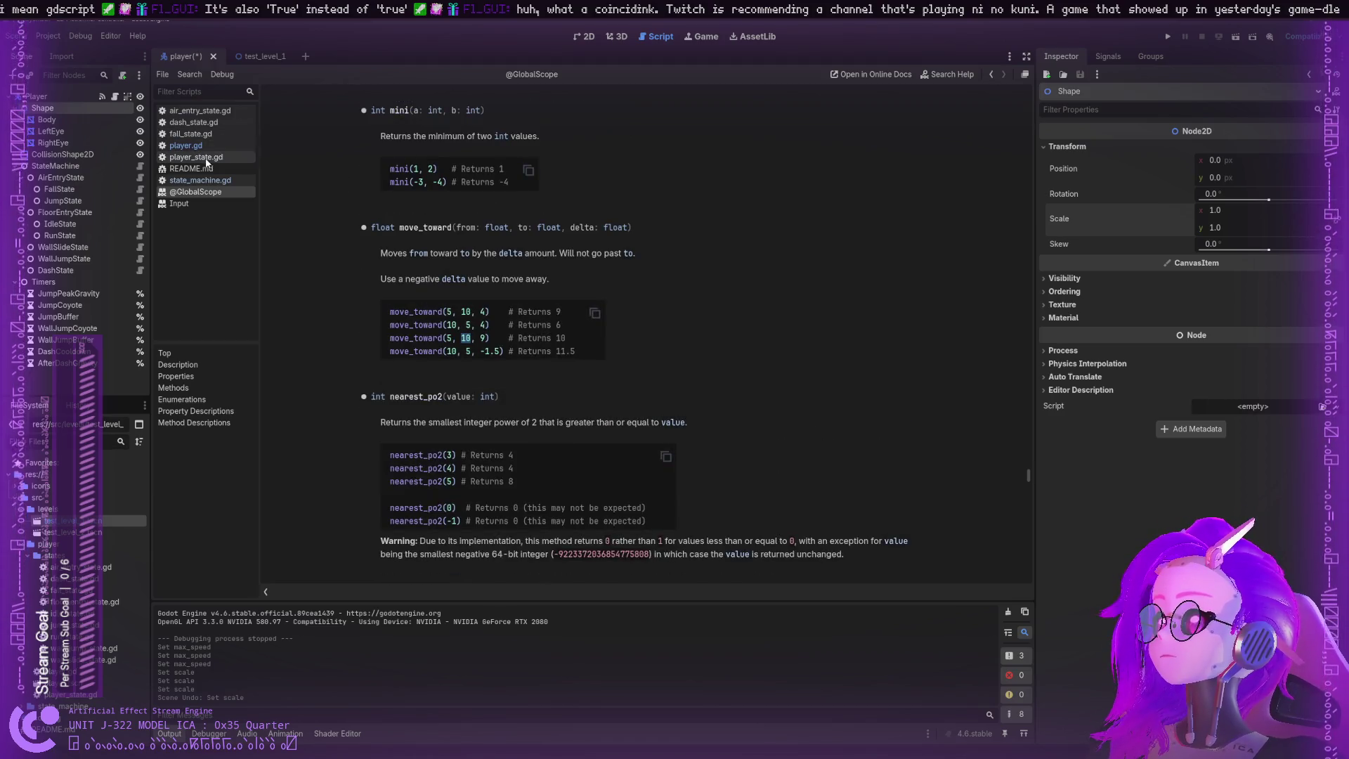
pyautogui.click(186, 145)
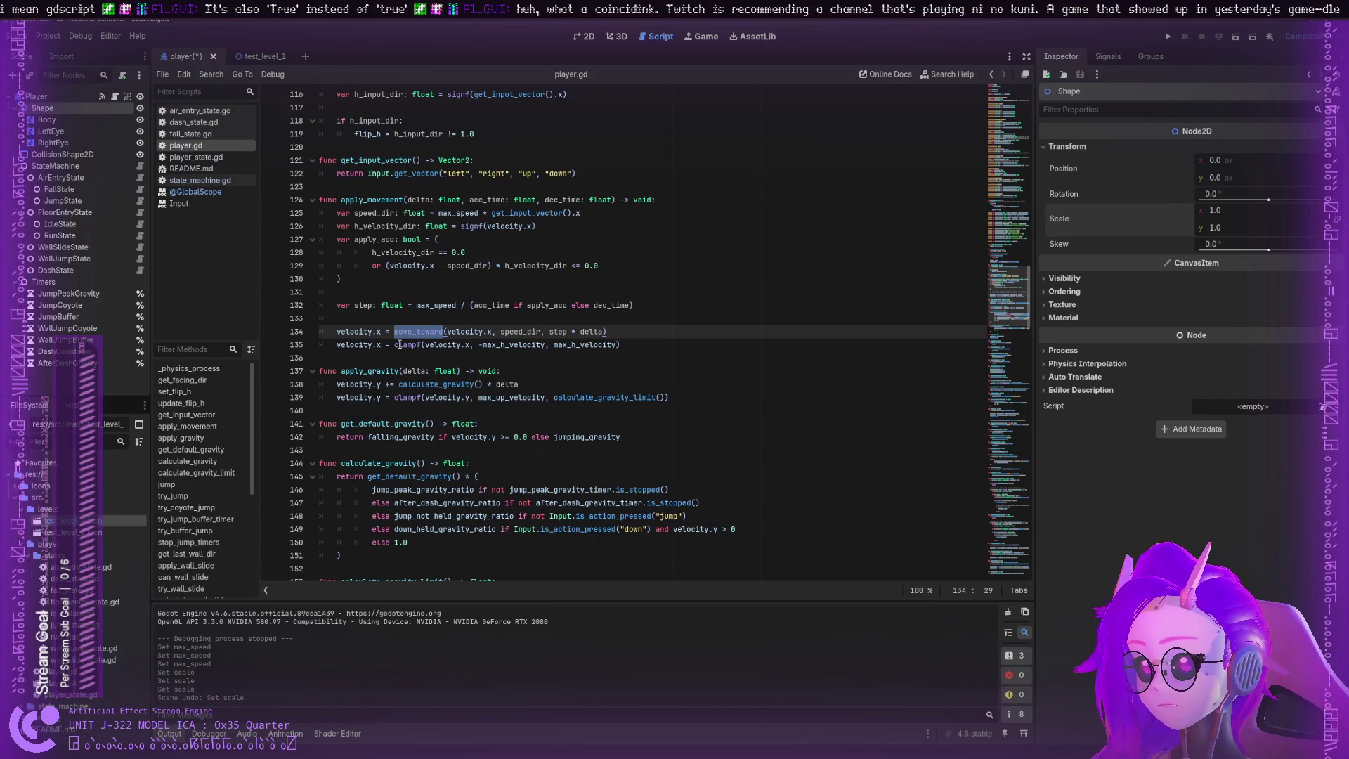
pyautogui.doubleClick(467, 331)
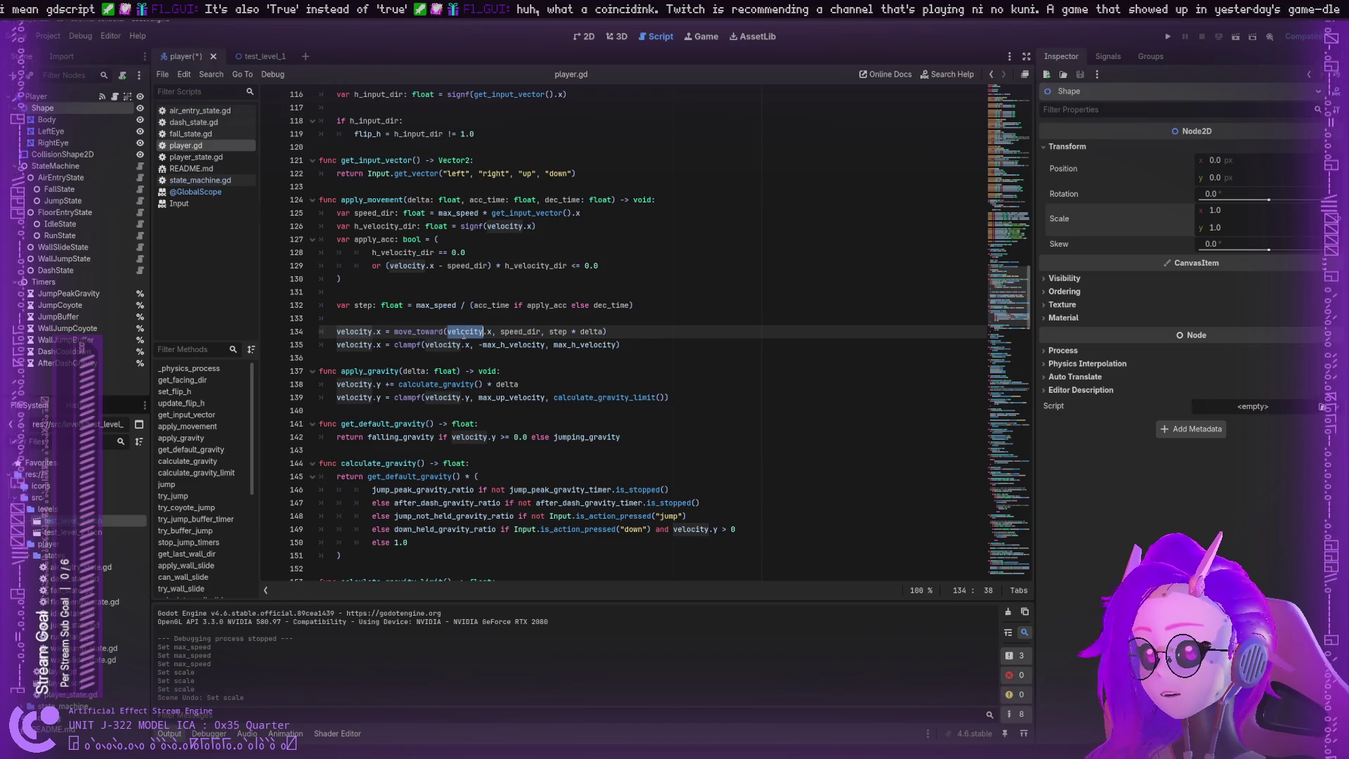
pyautogui.doubleClick(410, 344)
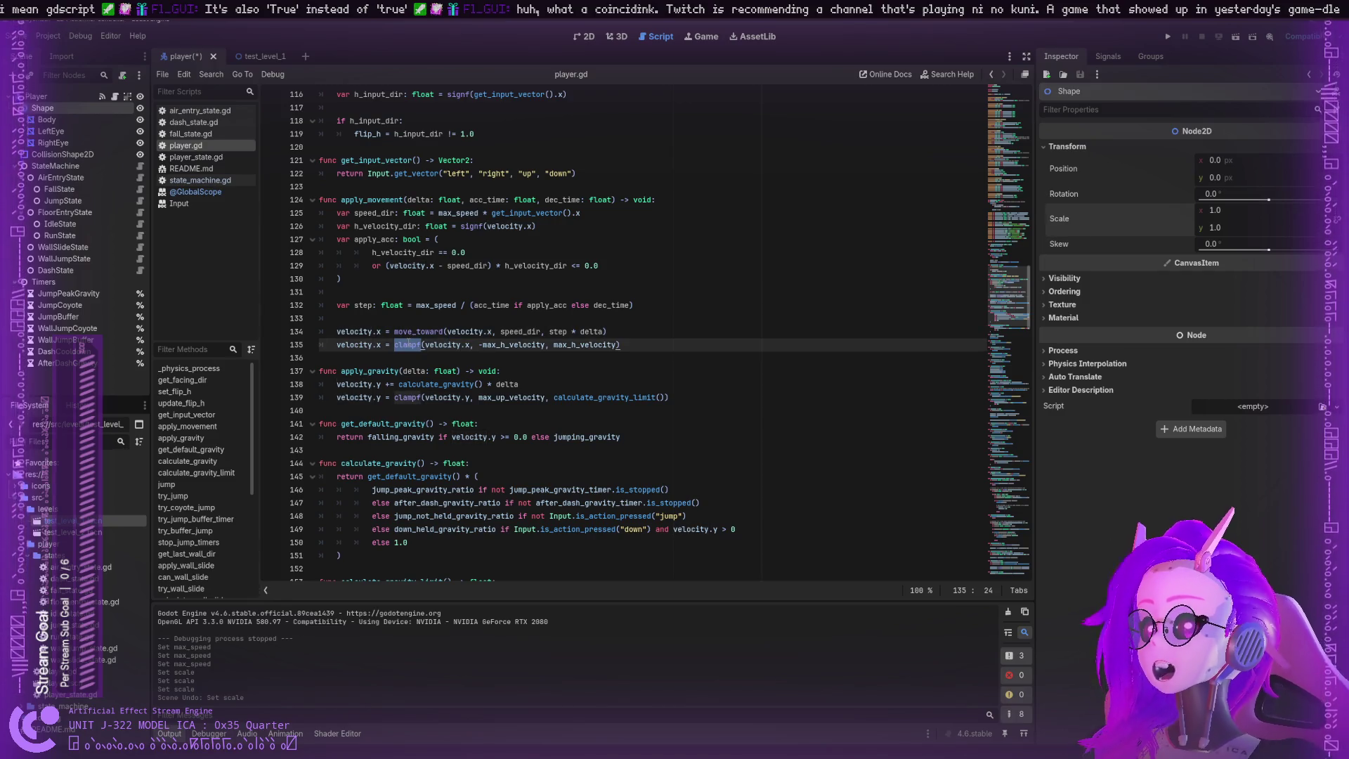
pyautogui.doubleClick(517, 330)
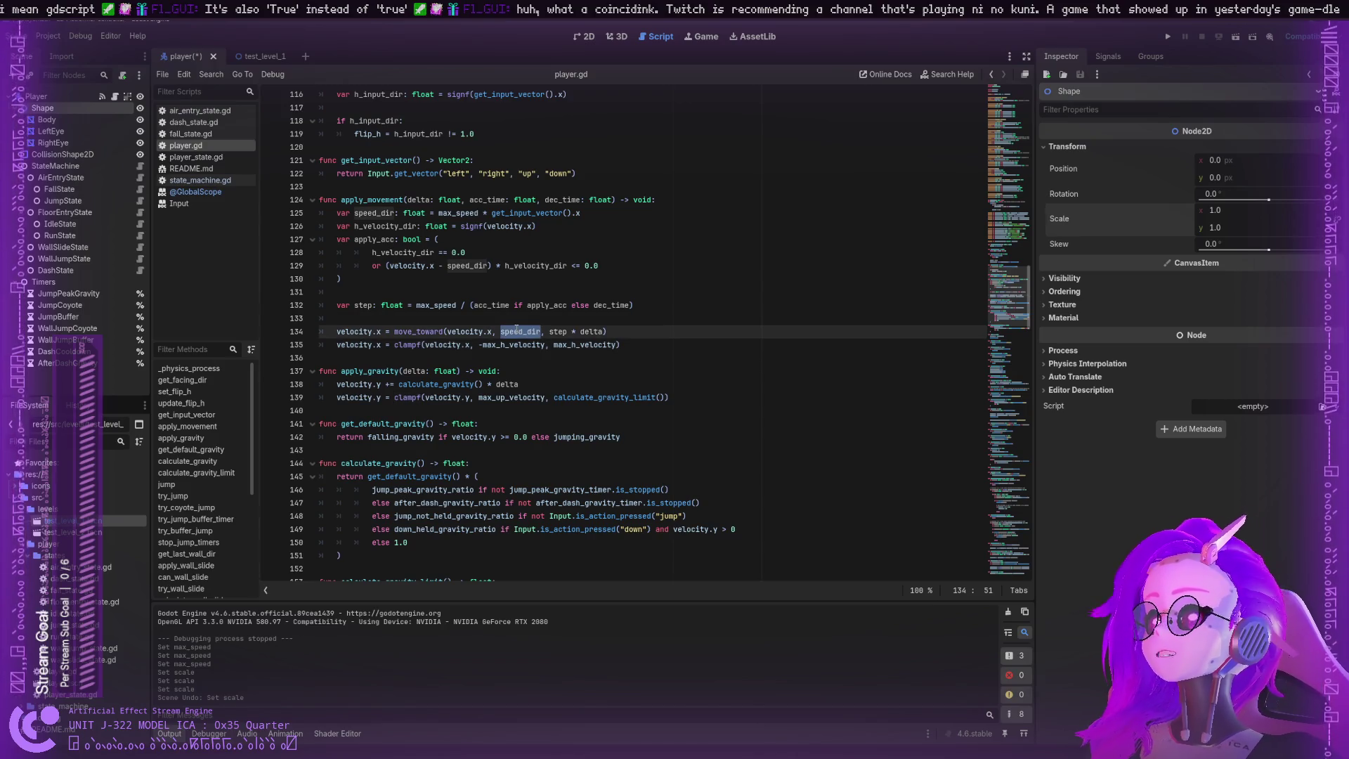